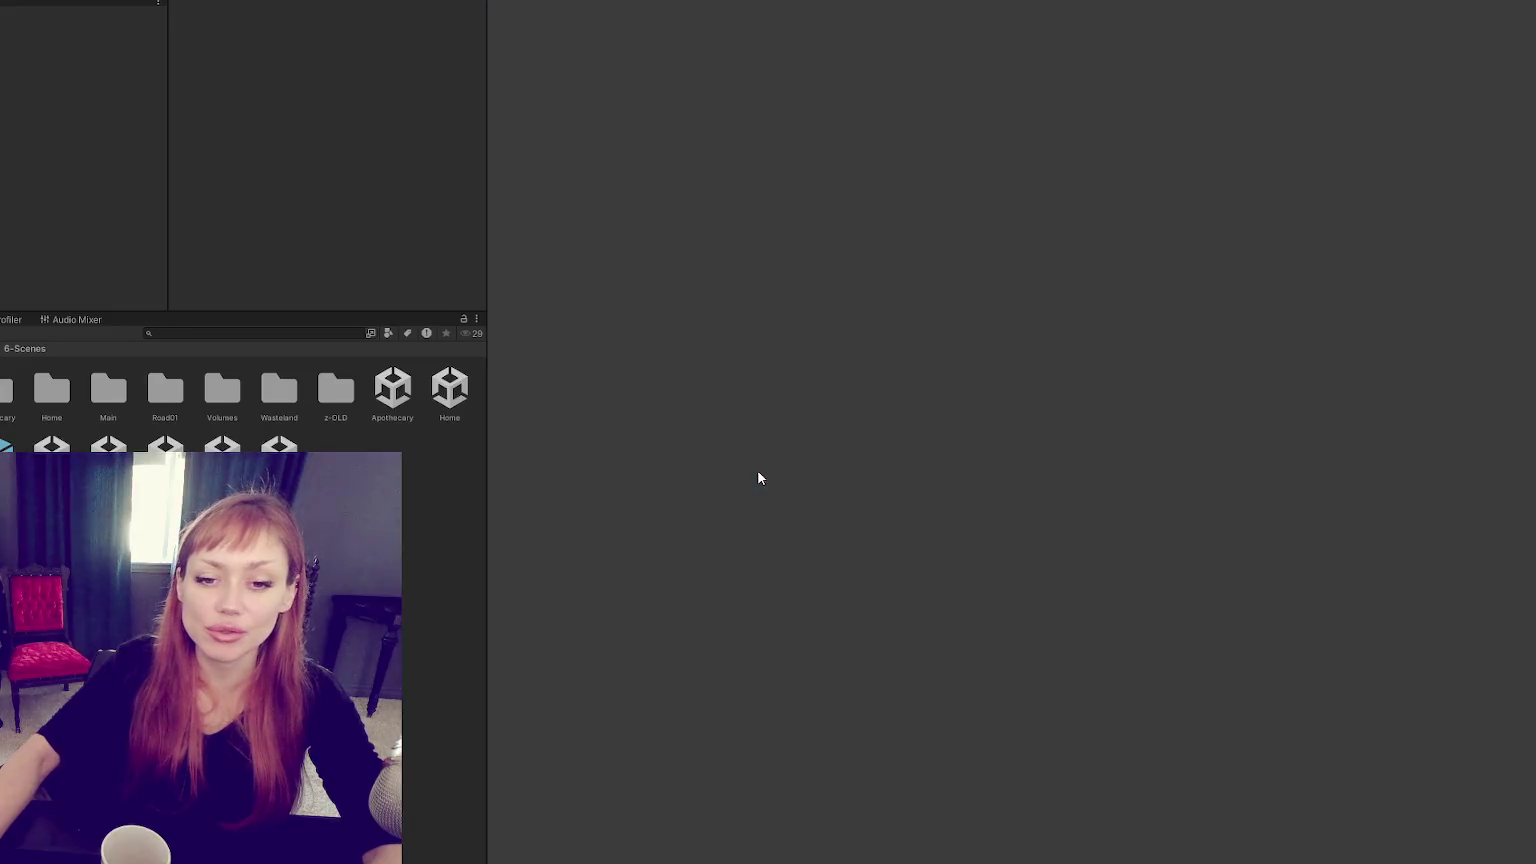
Walk the player forward to the red base door and go through it into the city street.
key(w)
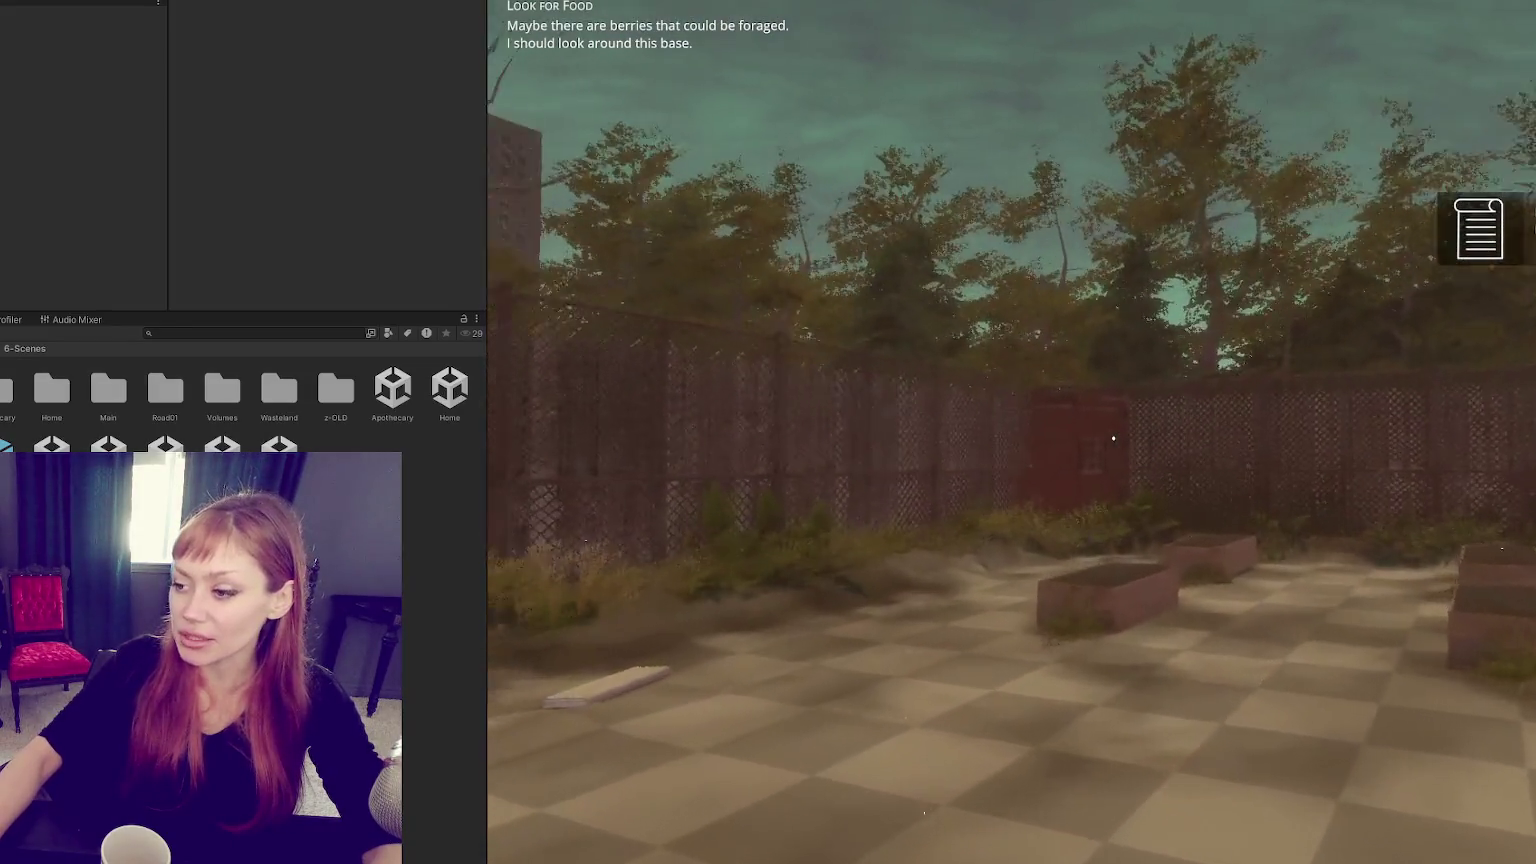
key(w)
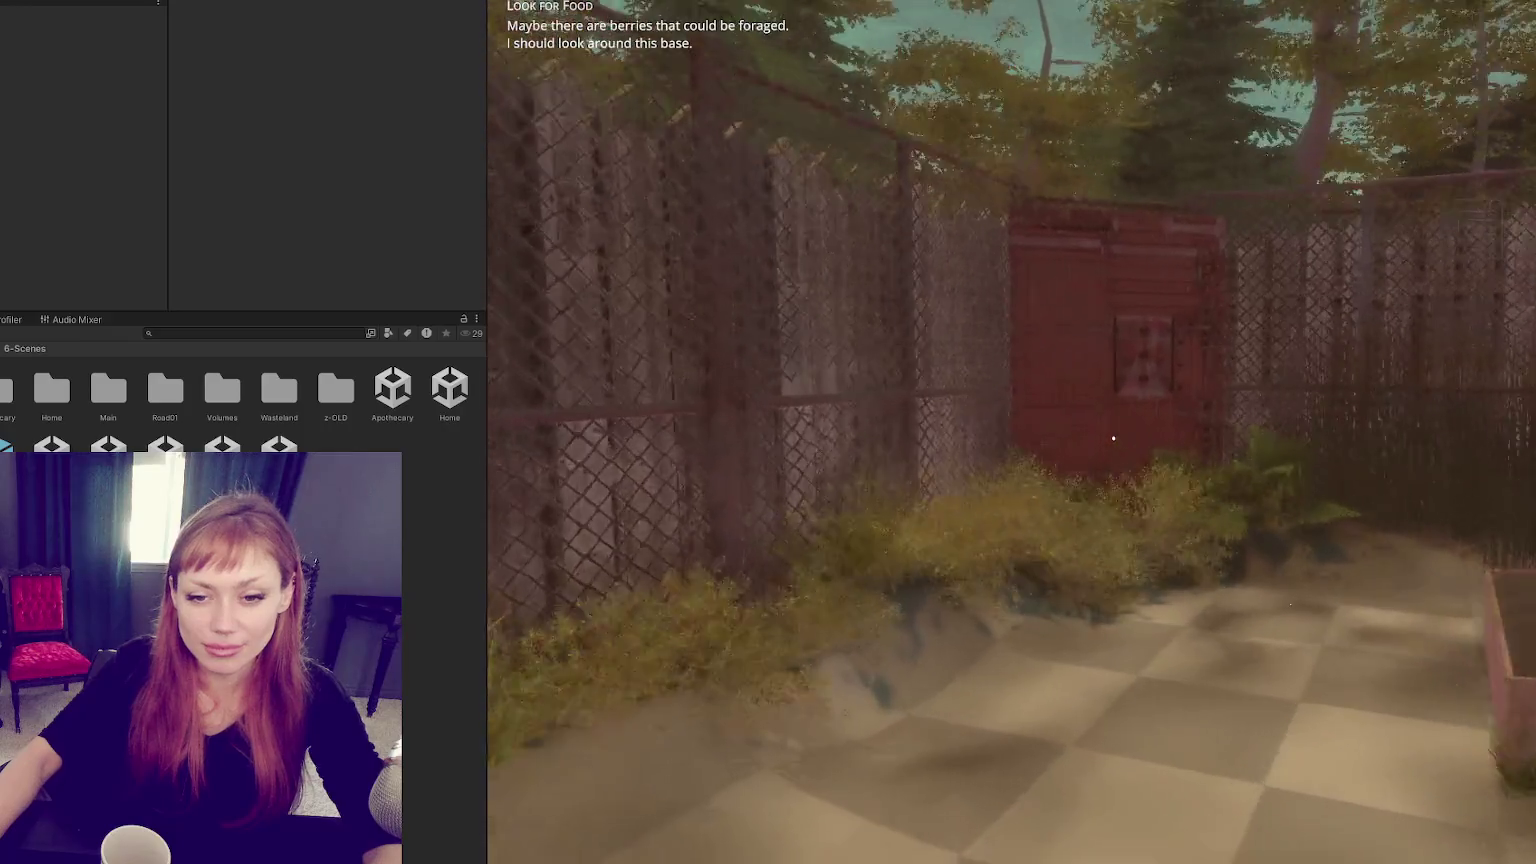
key(e)
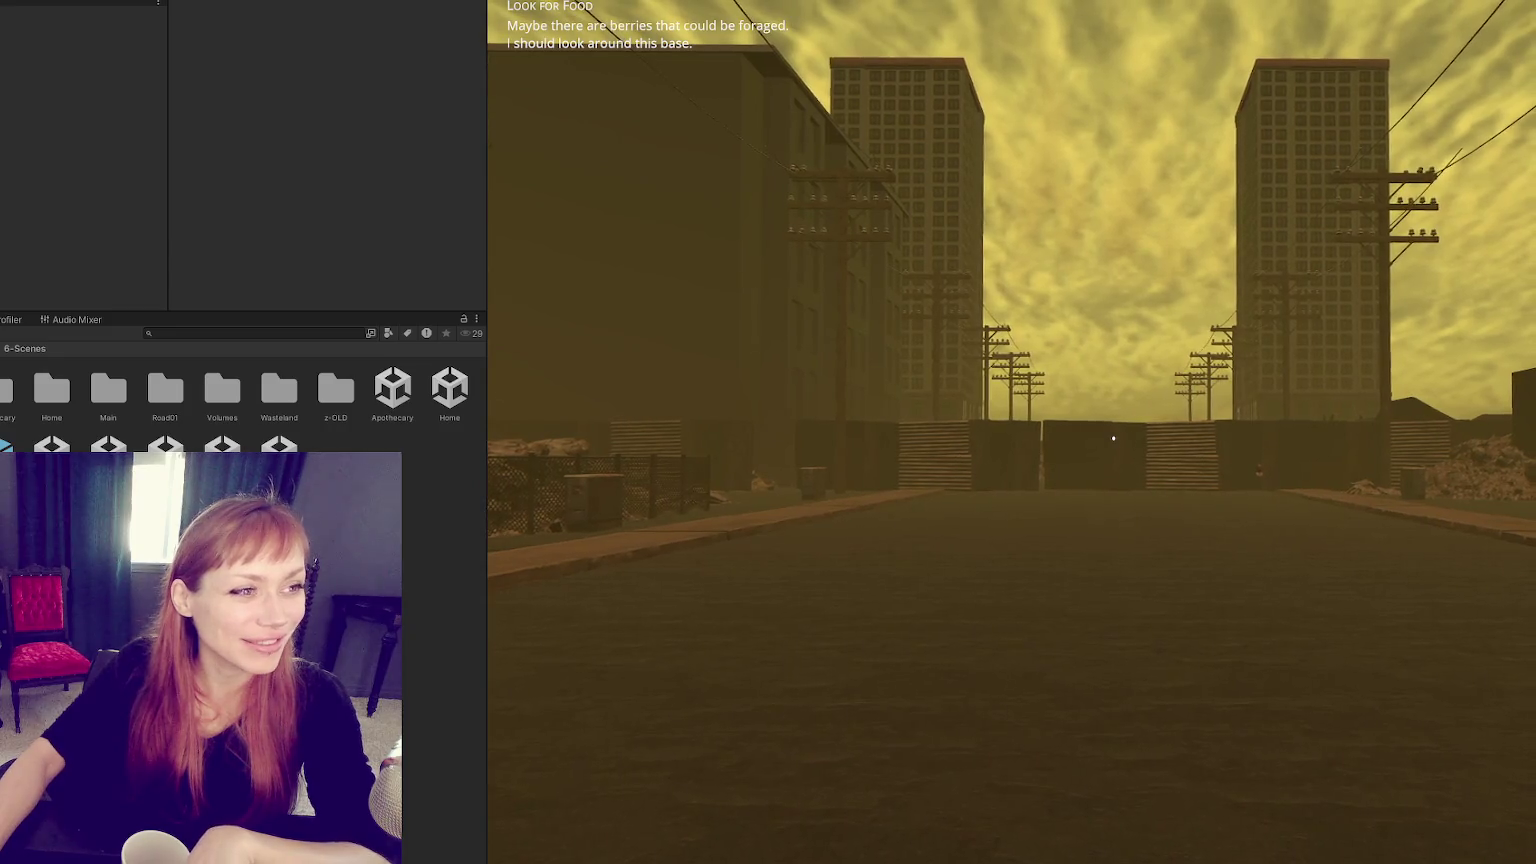
Bring the Steelcase browser window forward, then move it up-left and widen it across the screen.
key(alt+Tab)
drag(939, 63, 682, 0)
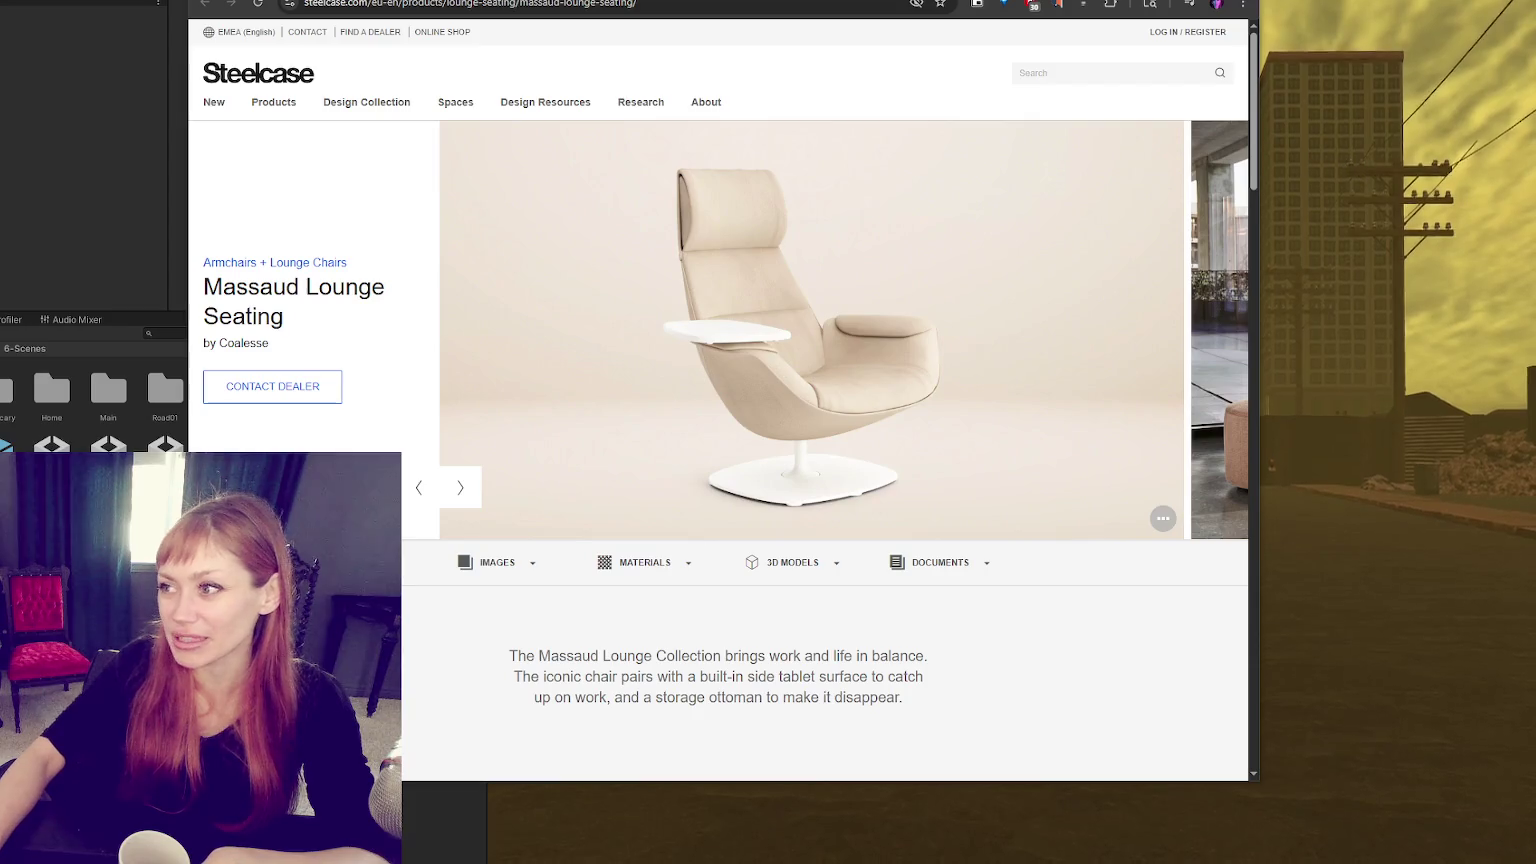
drag(1257, 140, 1535, 140)
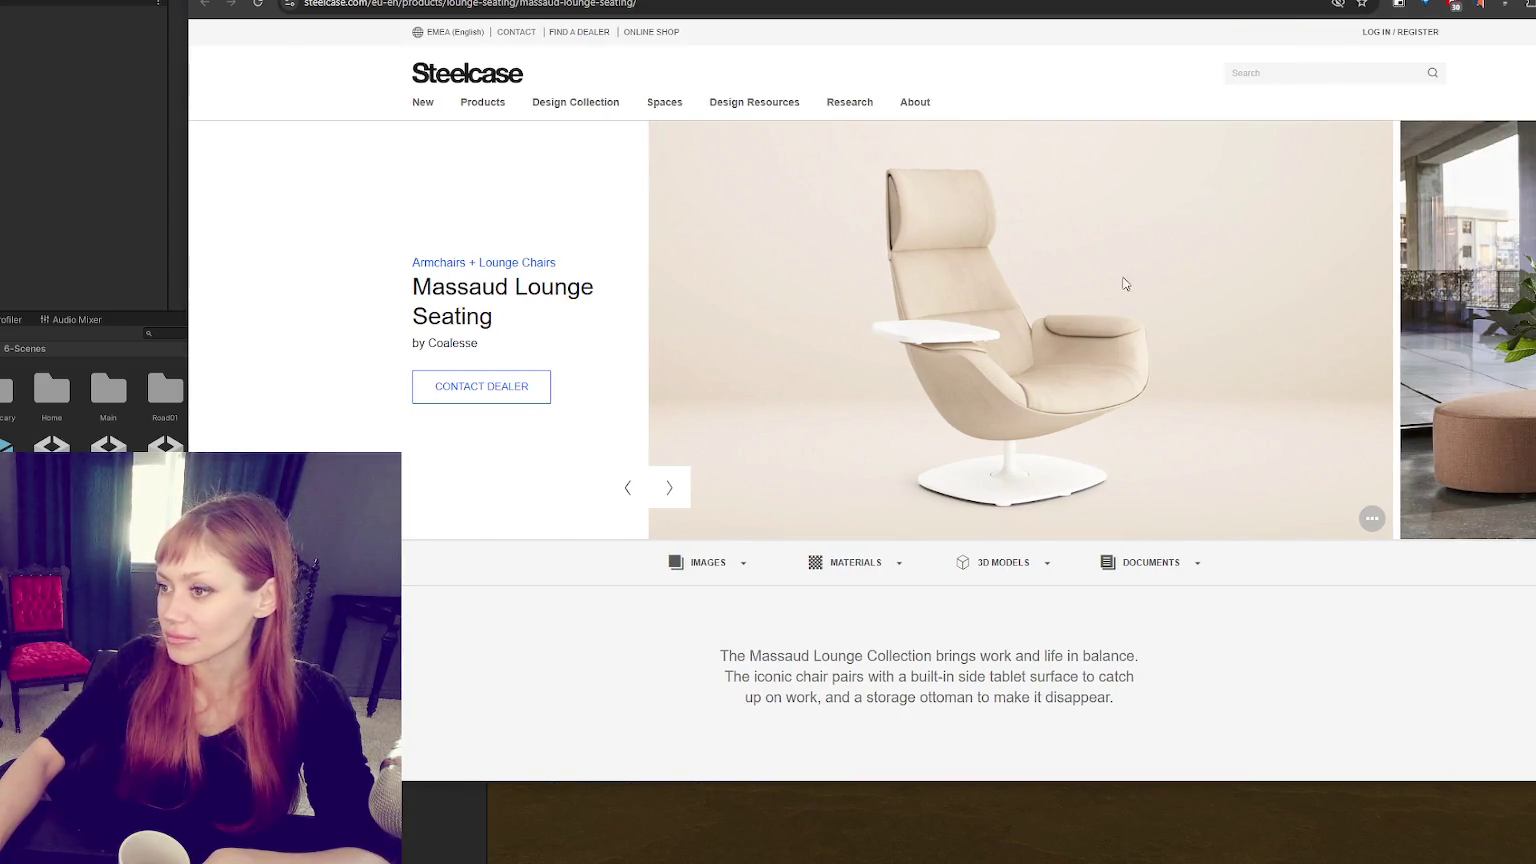
Advance the gallery through the lounge room, home office, red-curtain and beige swivel chair photos.
click(693, 483)
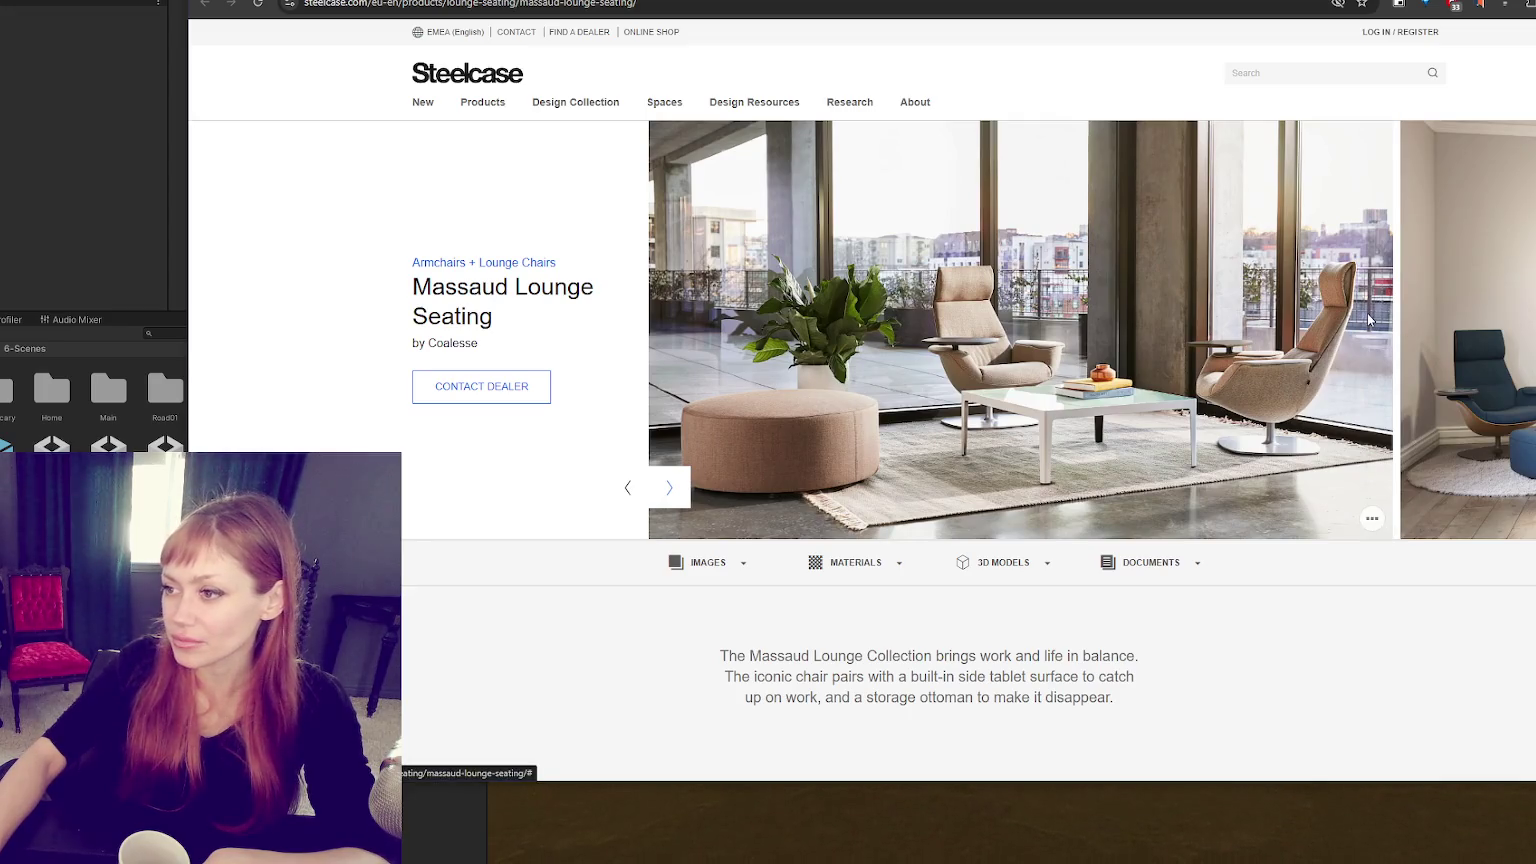
click(669, 490)
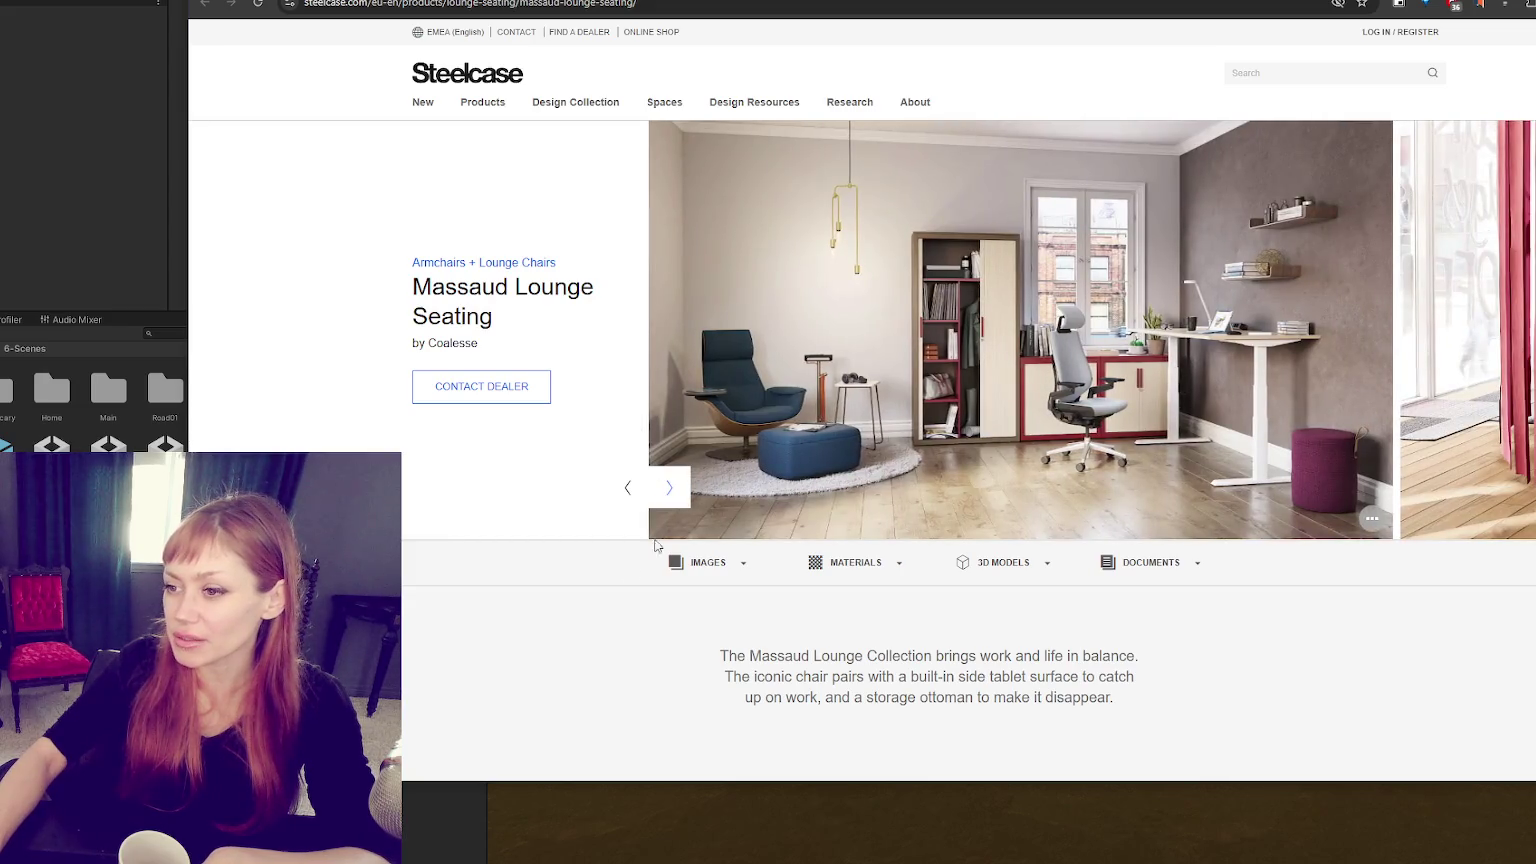
click(669, 490)
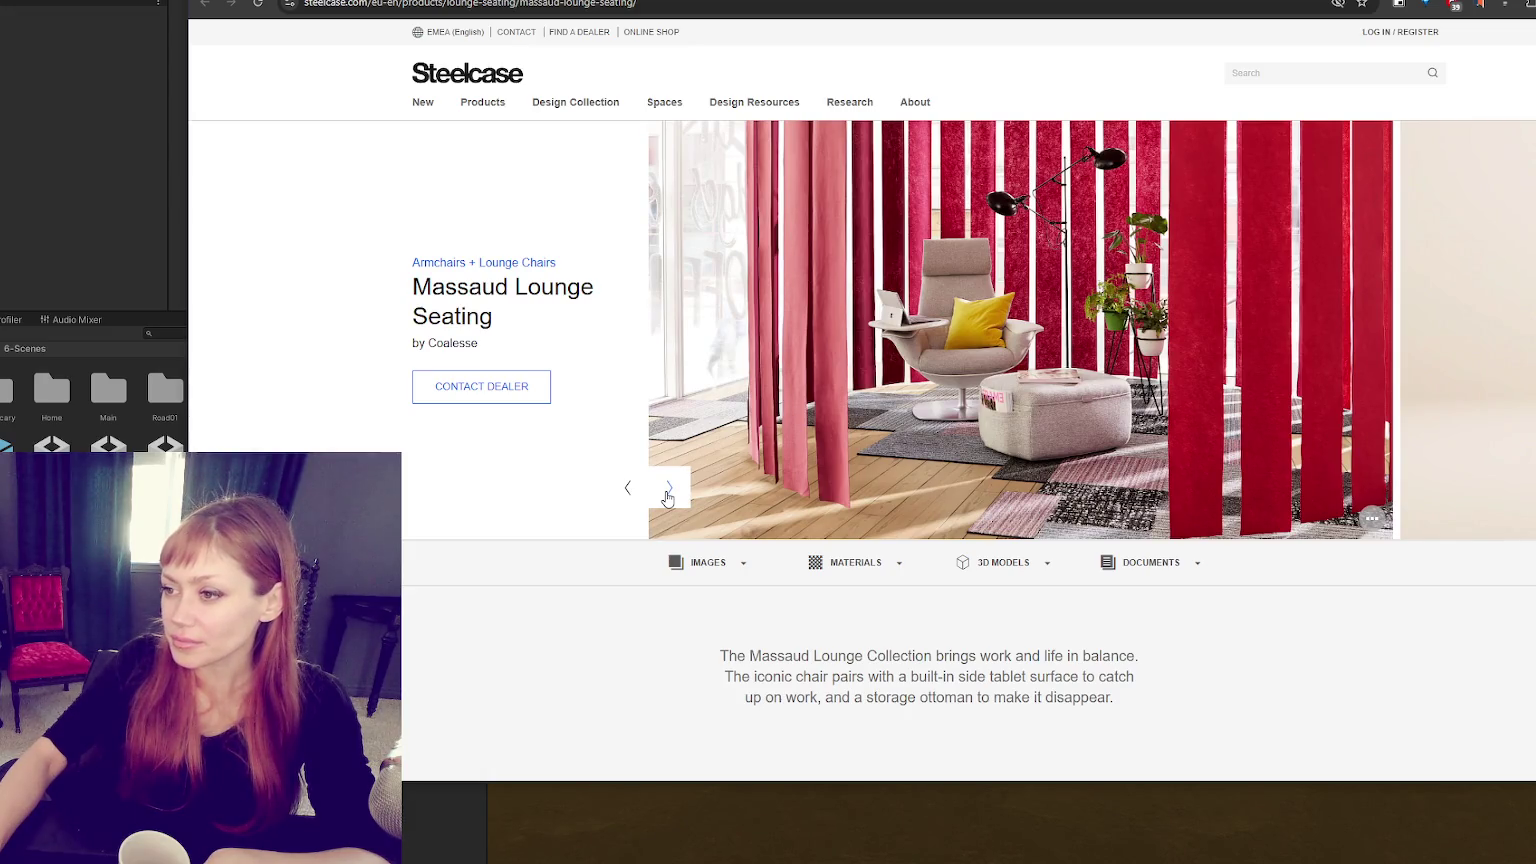
click(669, 492)
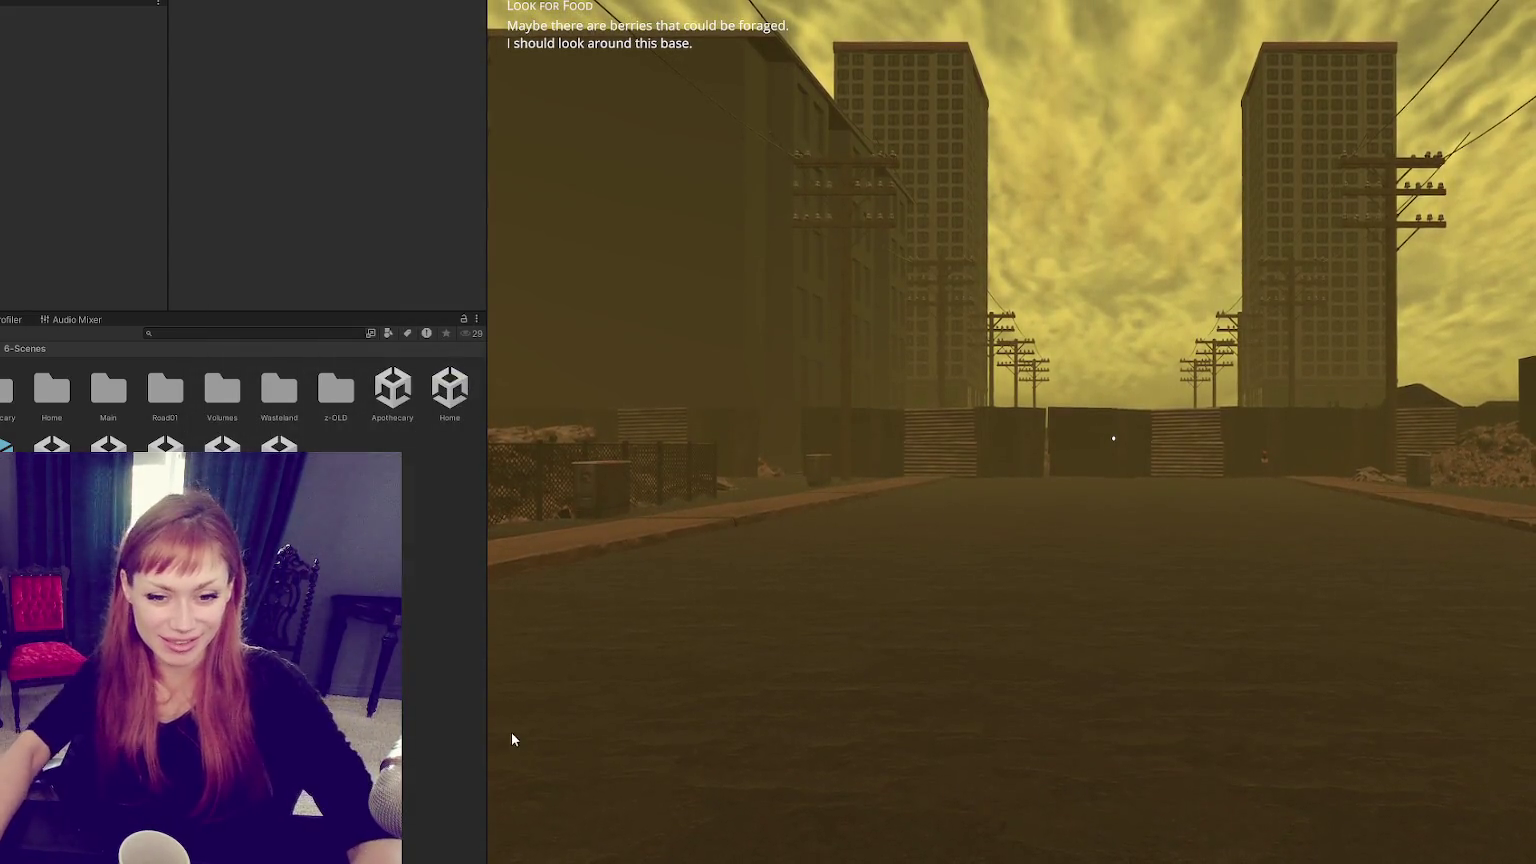
Return focus to Unity's running Game view.
click(931, 491)
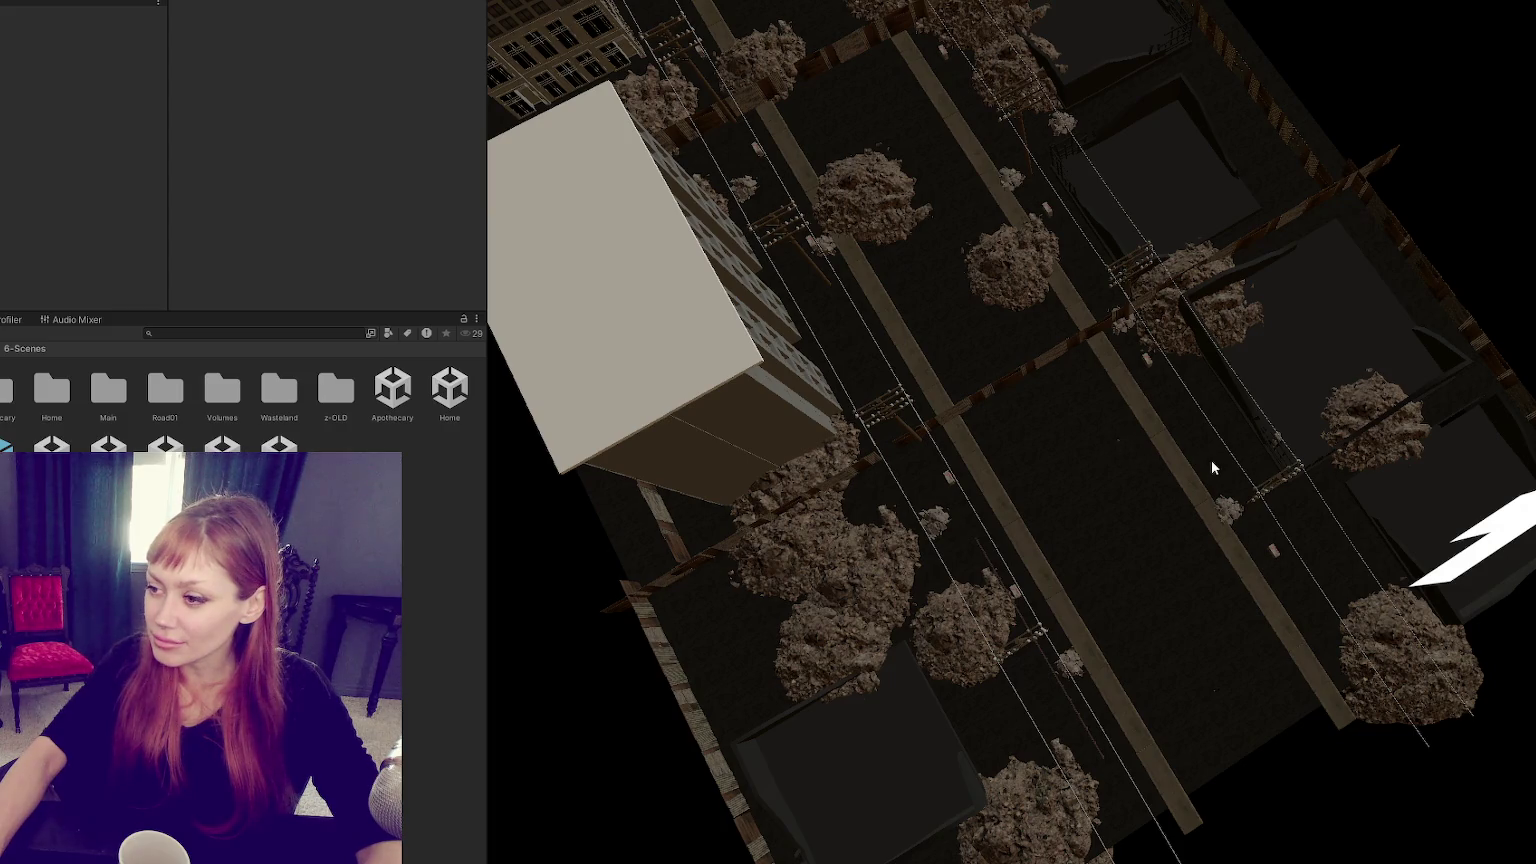
Select the street object to edit, after first trying the ground cube and the Lo mesh.
click(1102, 423)
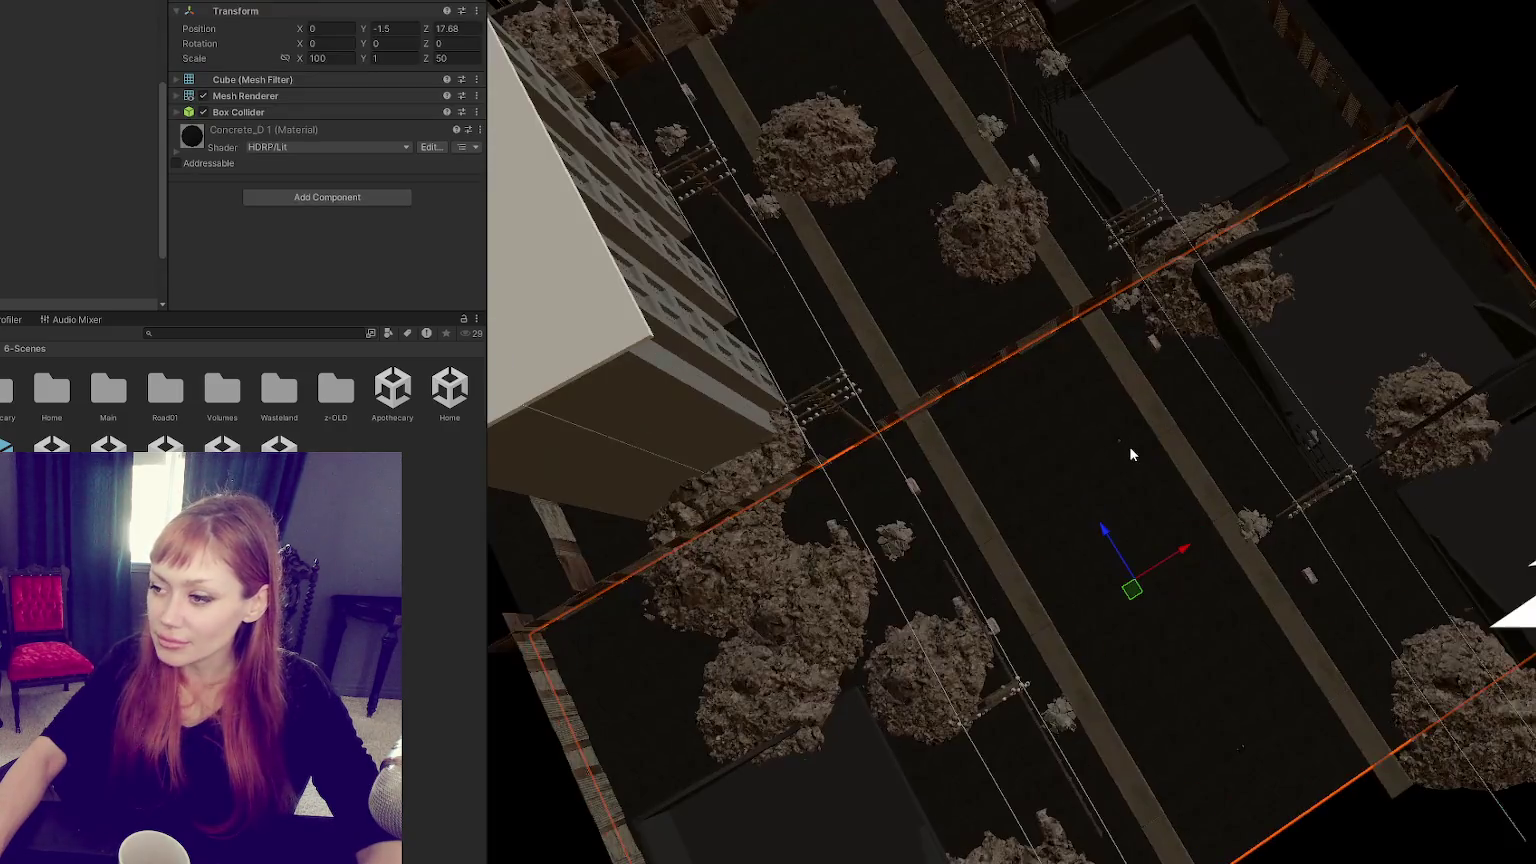
scroll(1129, 447, up, 2)
scroll(1130, 447, up, 2)
click(1120, 446)
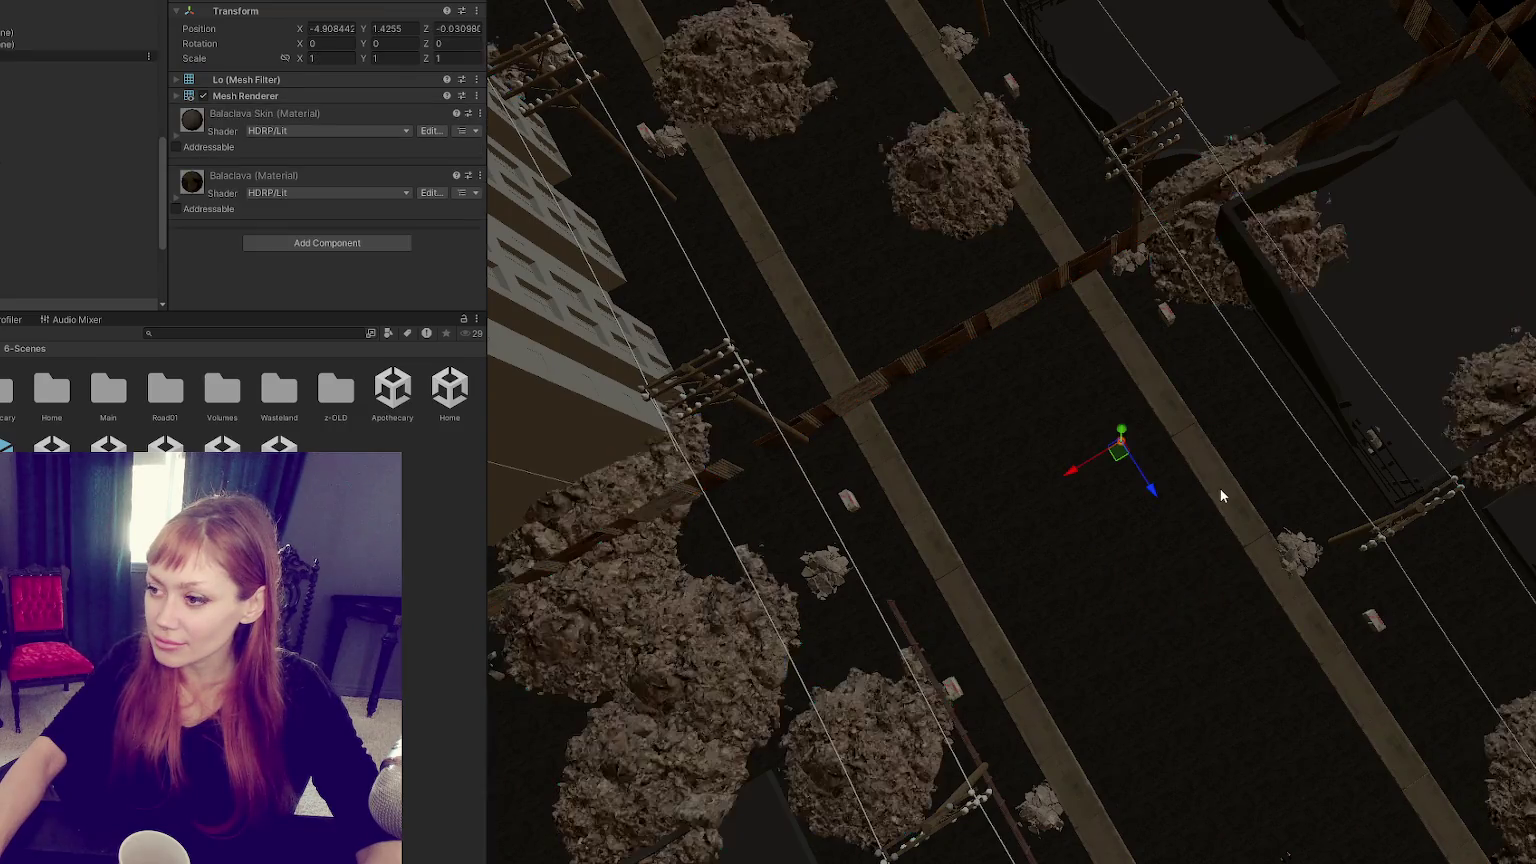
click(95, 237)
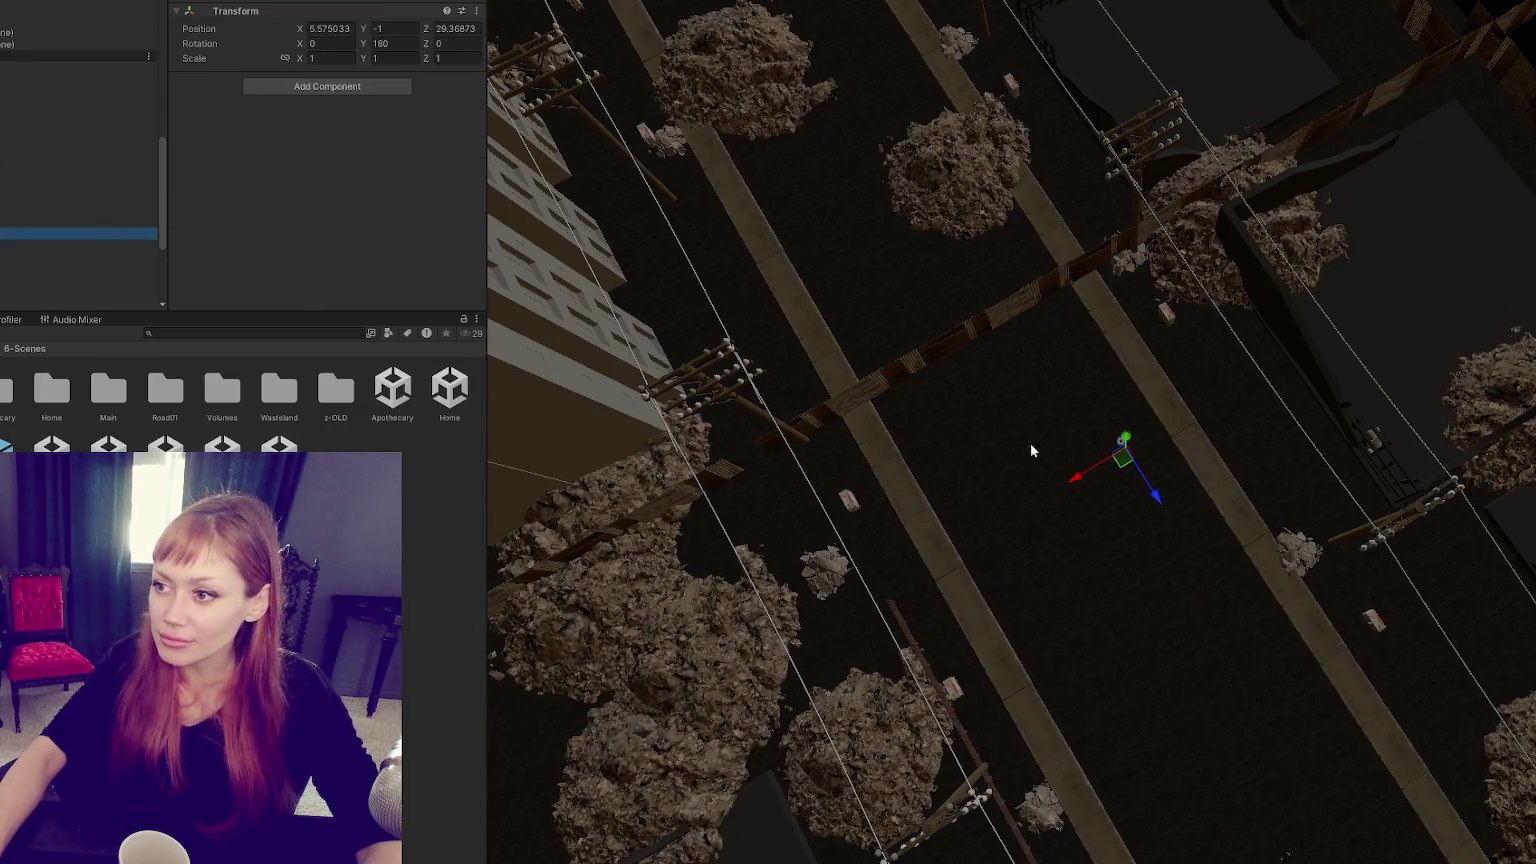
Frame the object, orbit low, rotate it to about -103° on Y, and enter Play mode.
key(f)
mouse_move(1001, 358)
alt+mouse_down()
mouse_move(1150, 478)
mouse_move(1052, 456)
alt+mouse_up()
key(e)
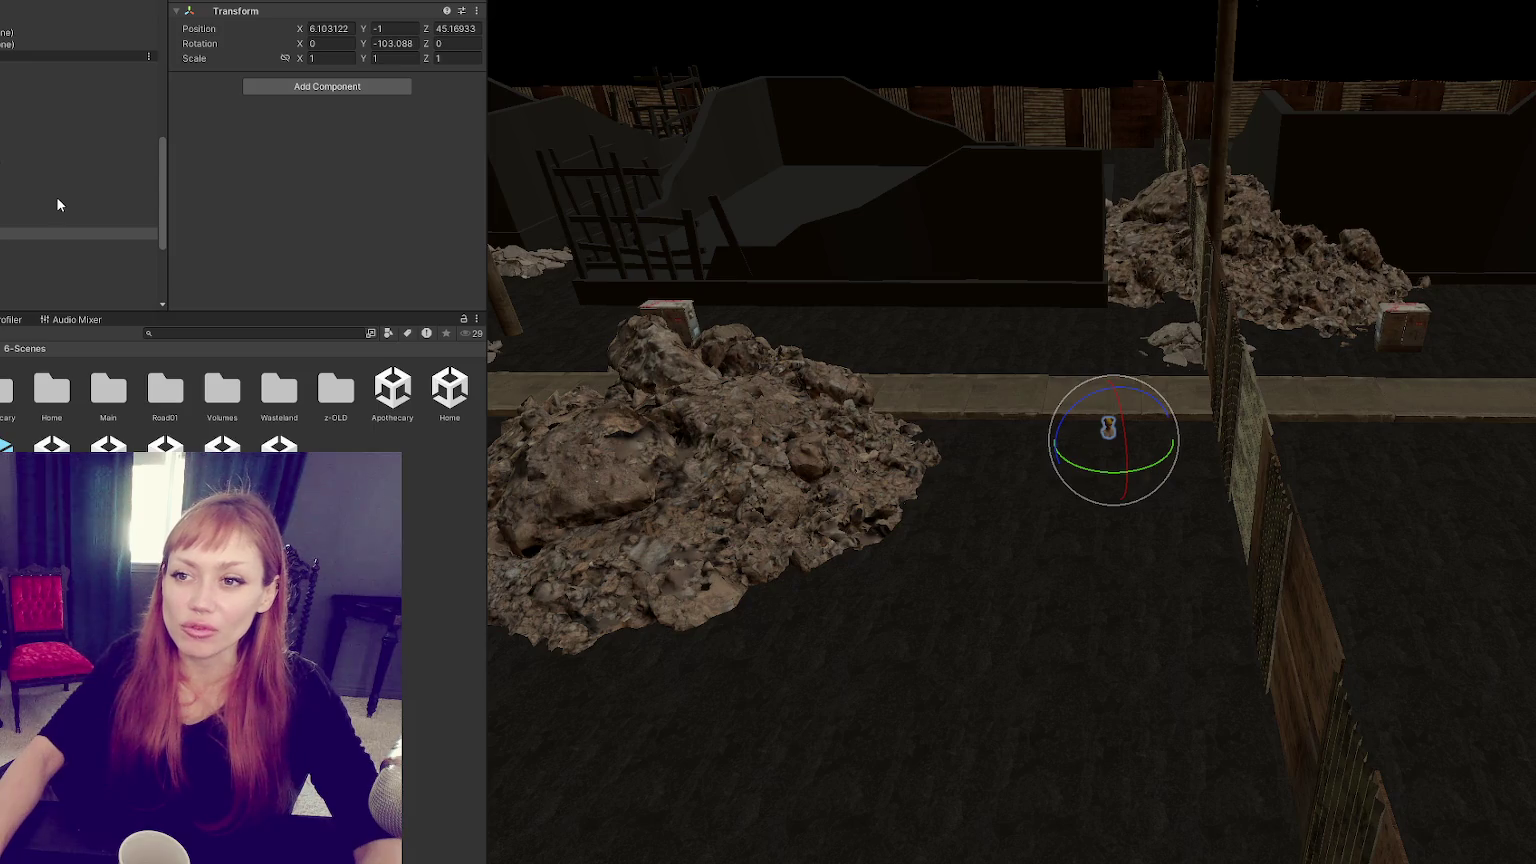
key(ctrl+p)
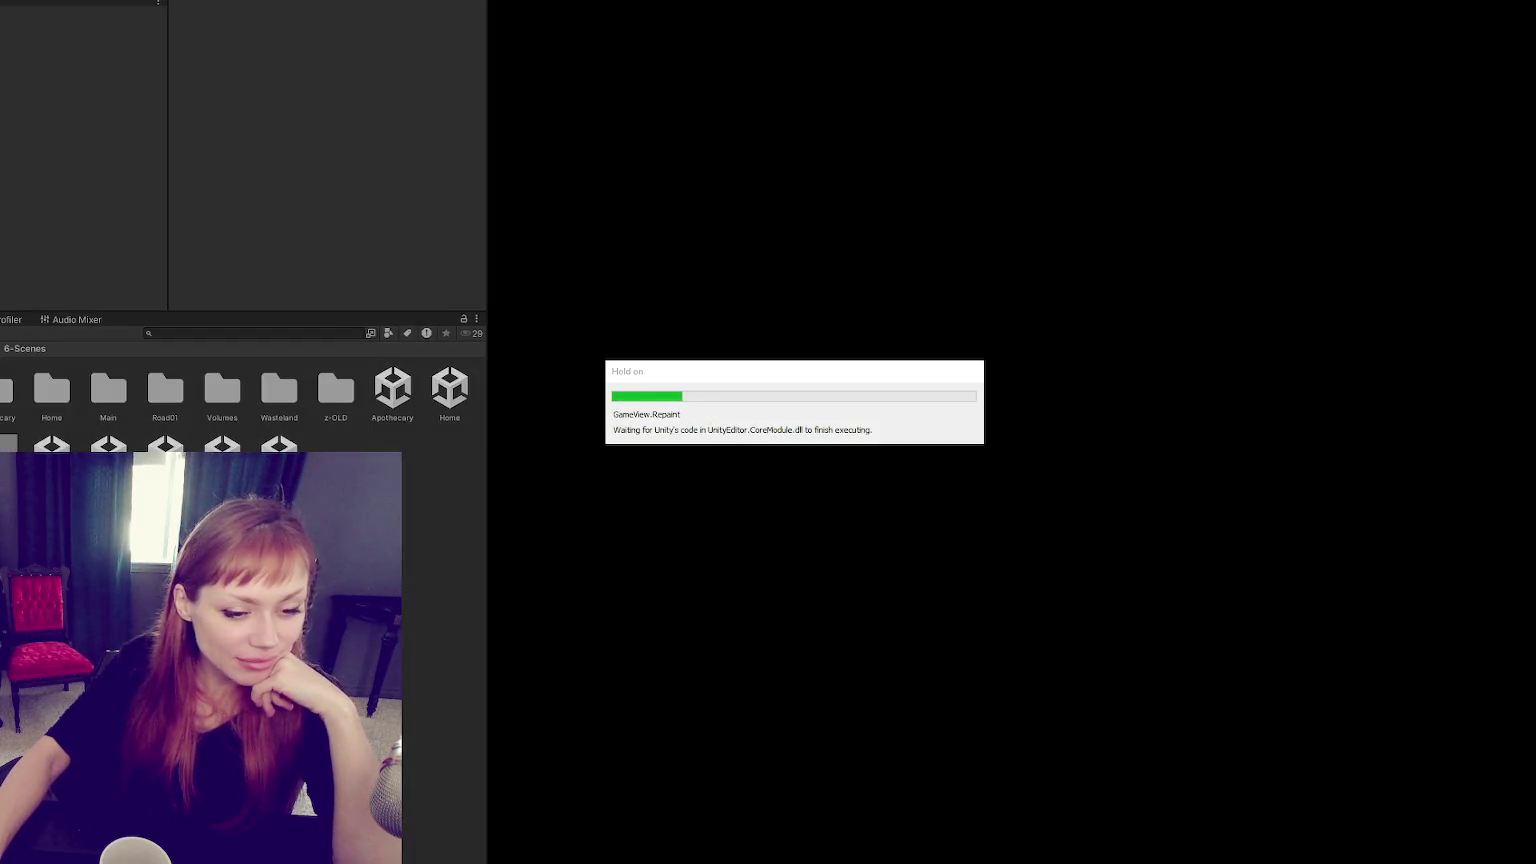
Choose DEV MODE on the STRAIN start menu and start the game.
key(Up)
key(Return)
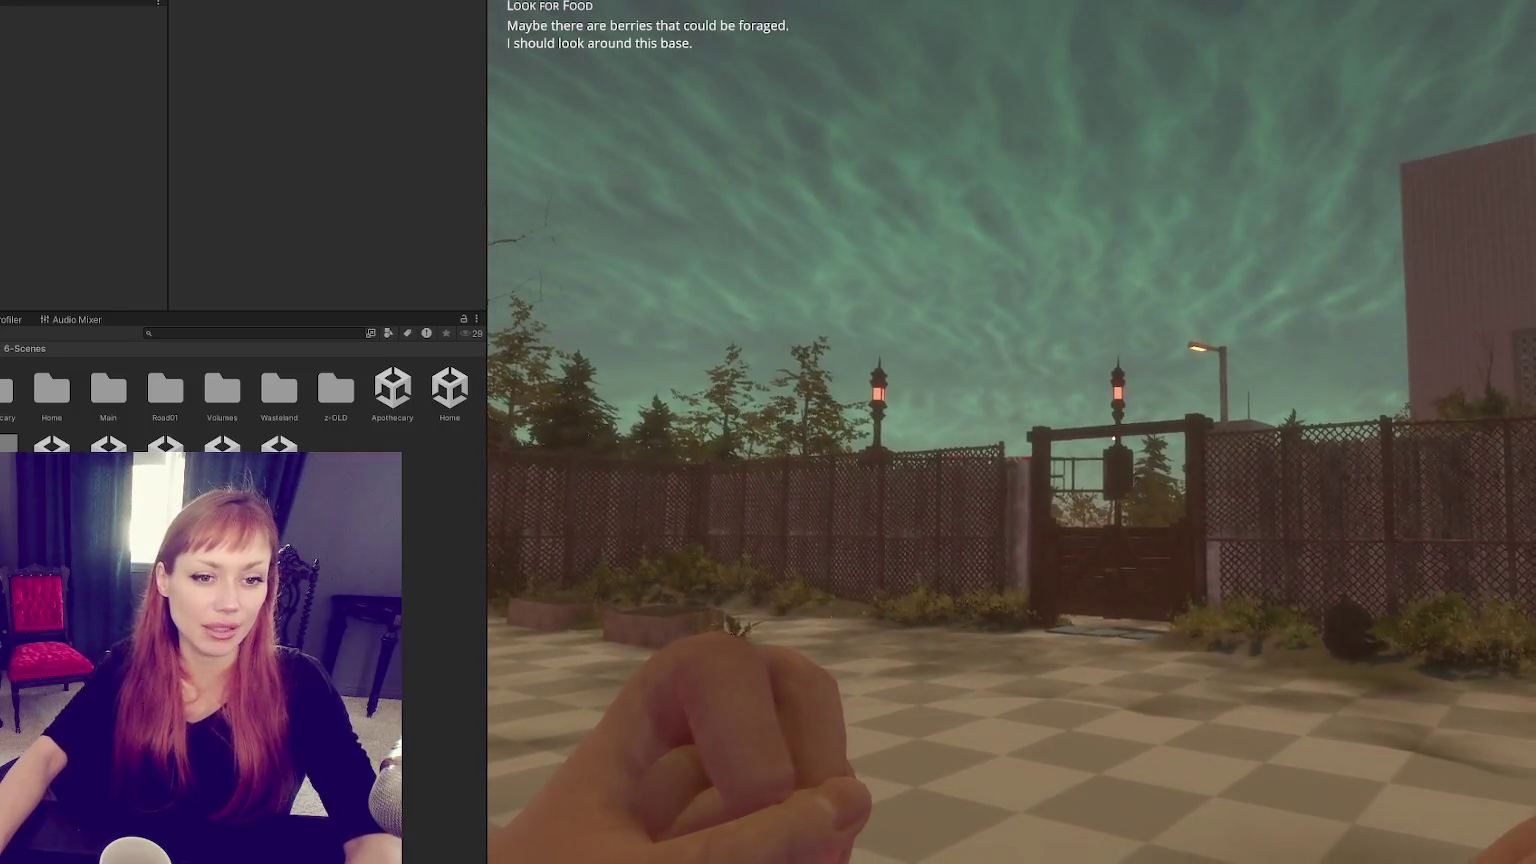
Pull the Game view's left border all the way to the editor's left edge.
drag(487, 160, 0, 195)
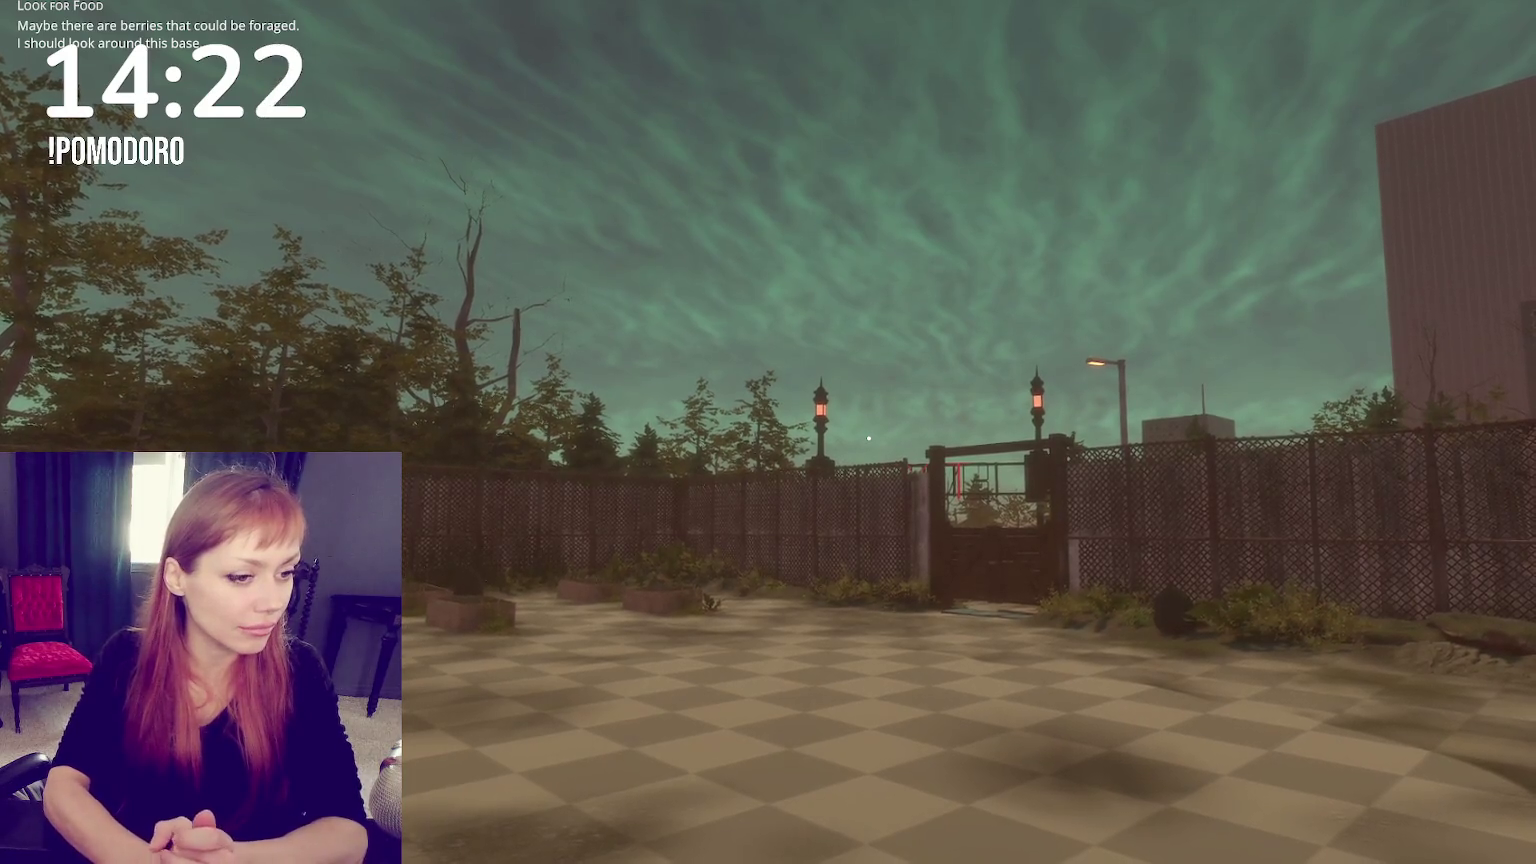
Walk toward the gate, throw a punch, and bring up the Tasks overlay showing Look for Food.
key(w)
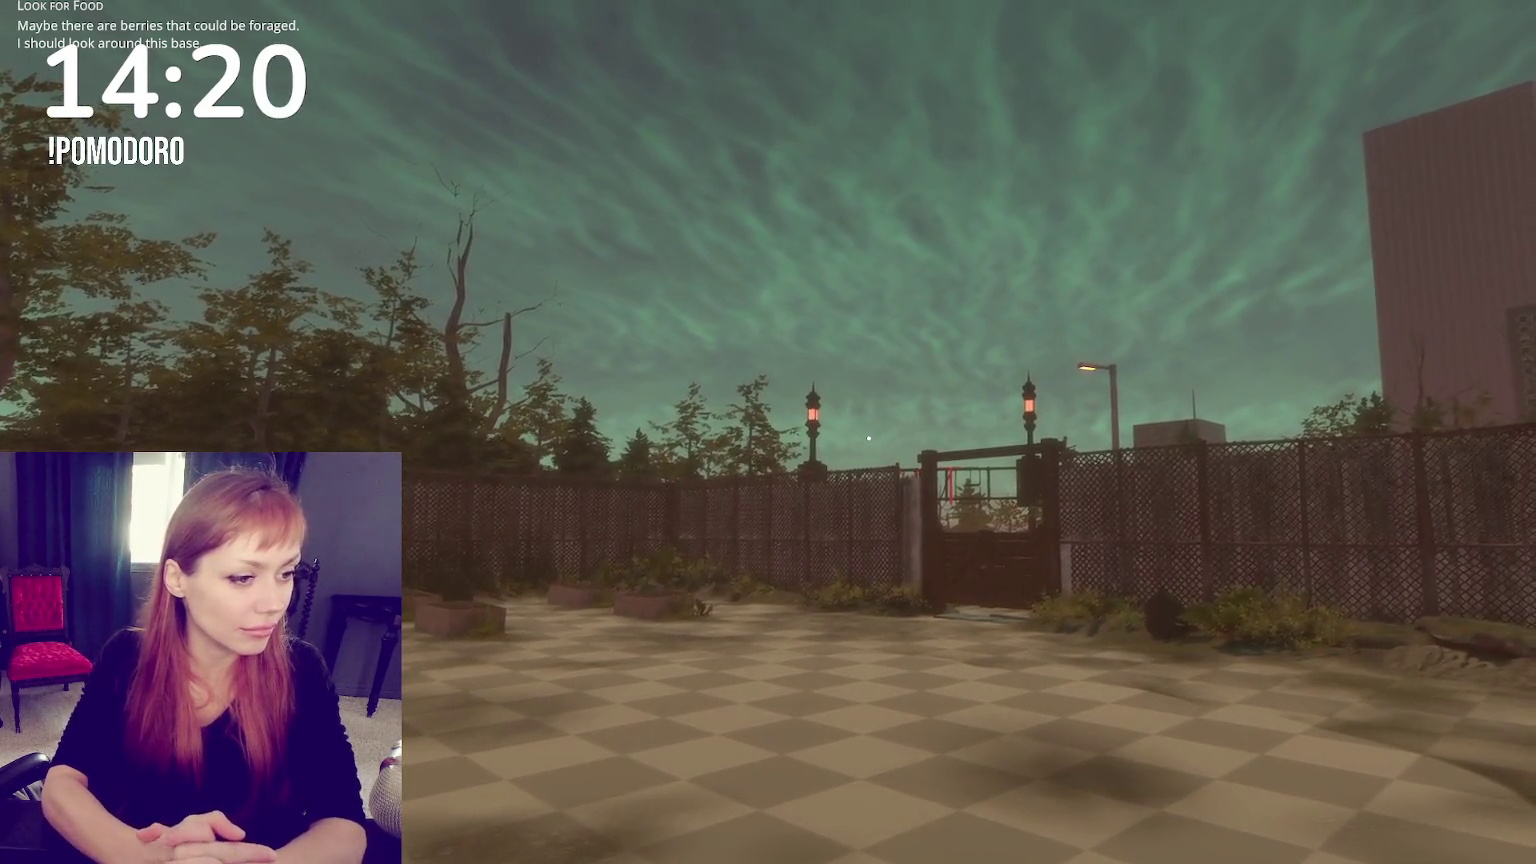
key(w)
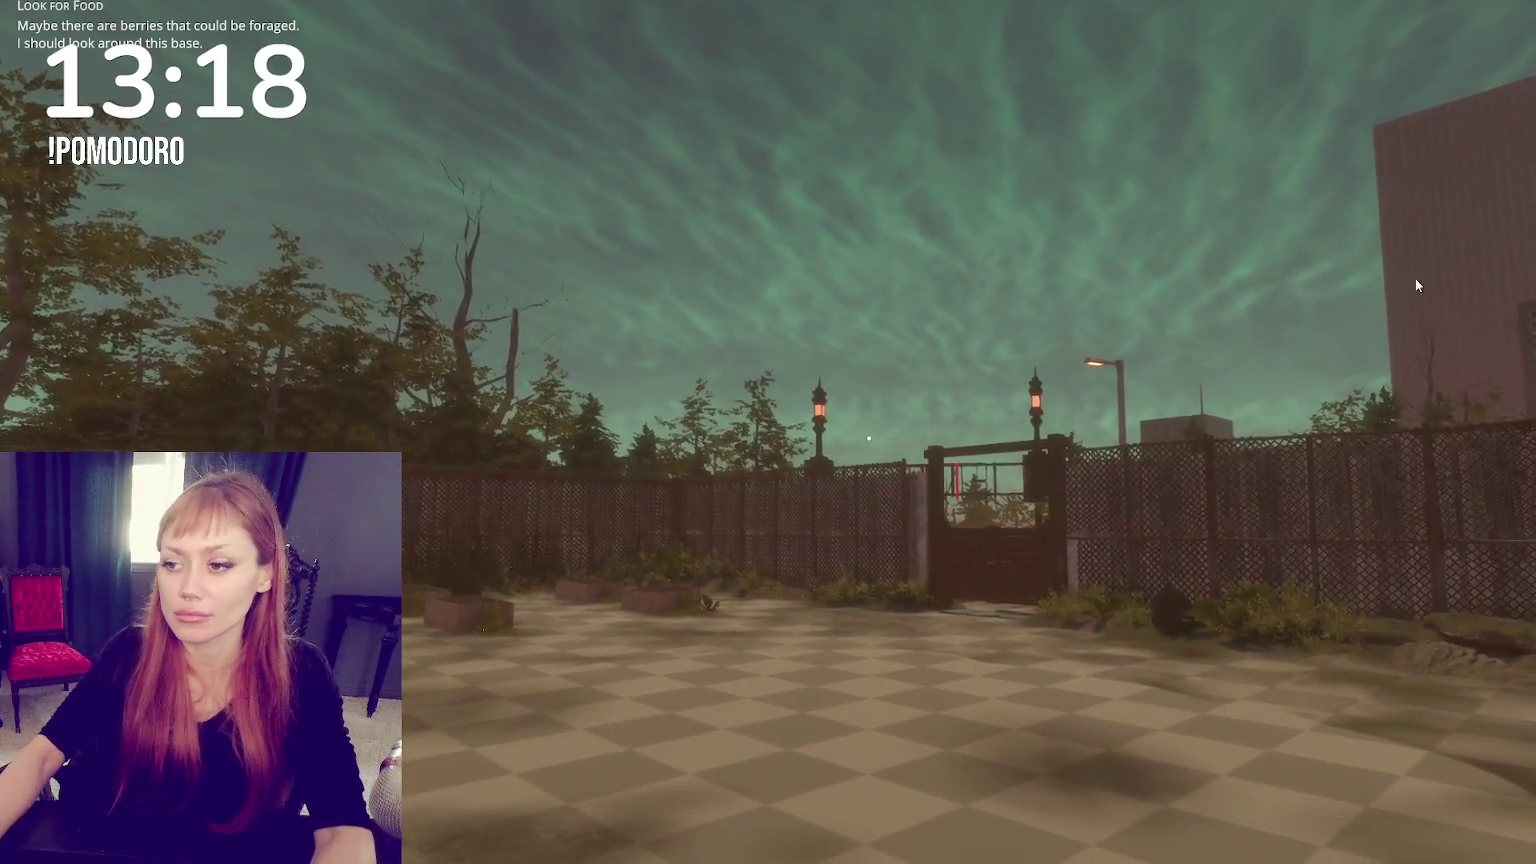
click(868, 438)
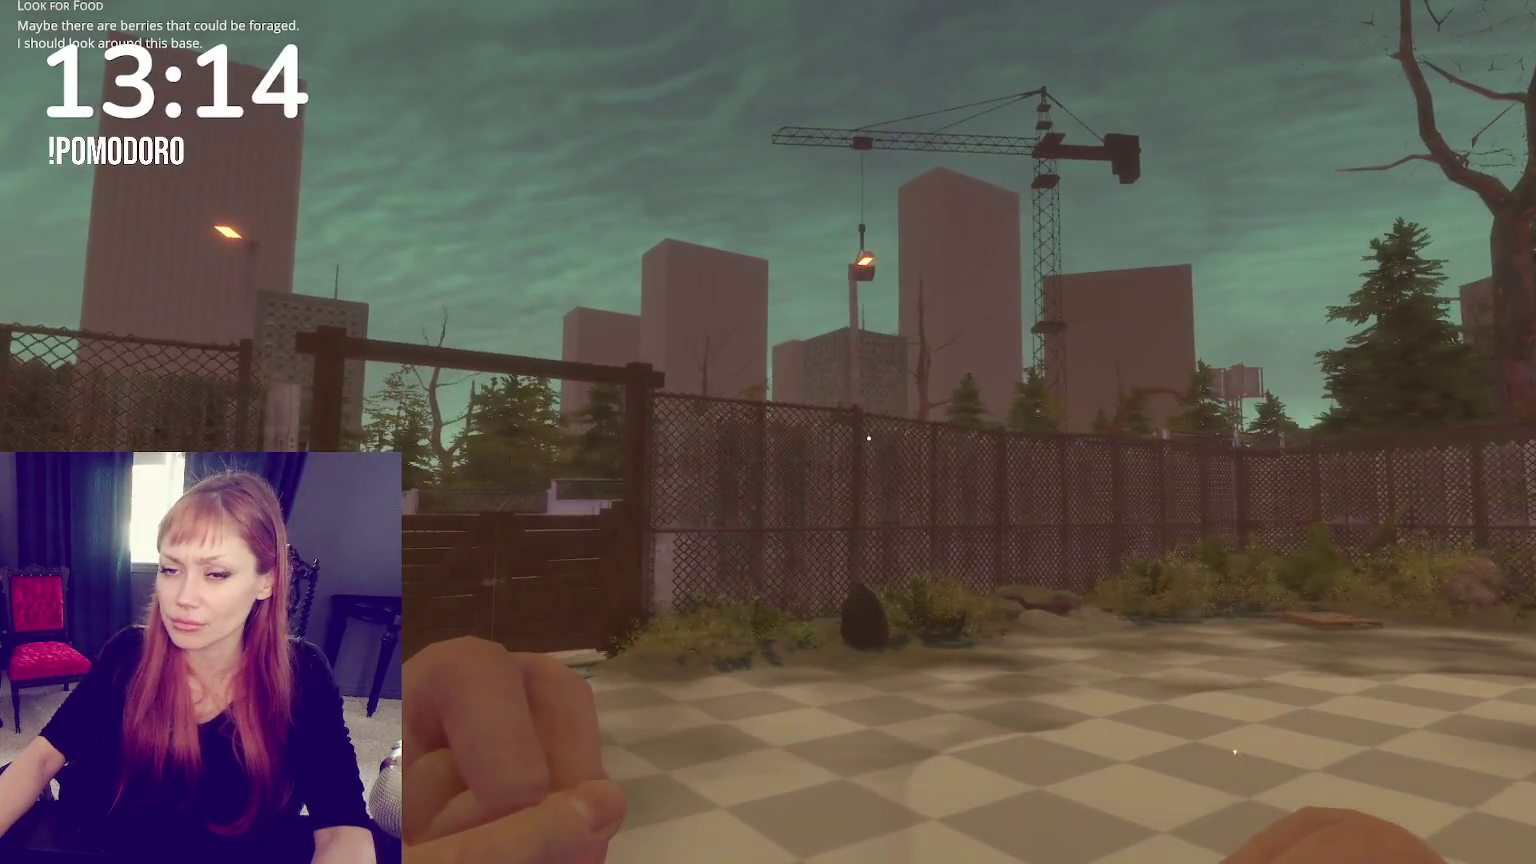
key(Tab)
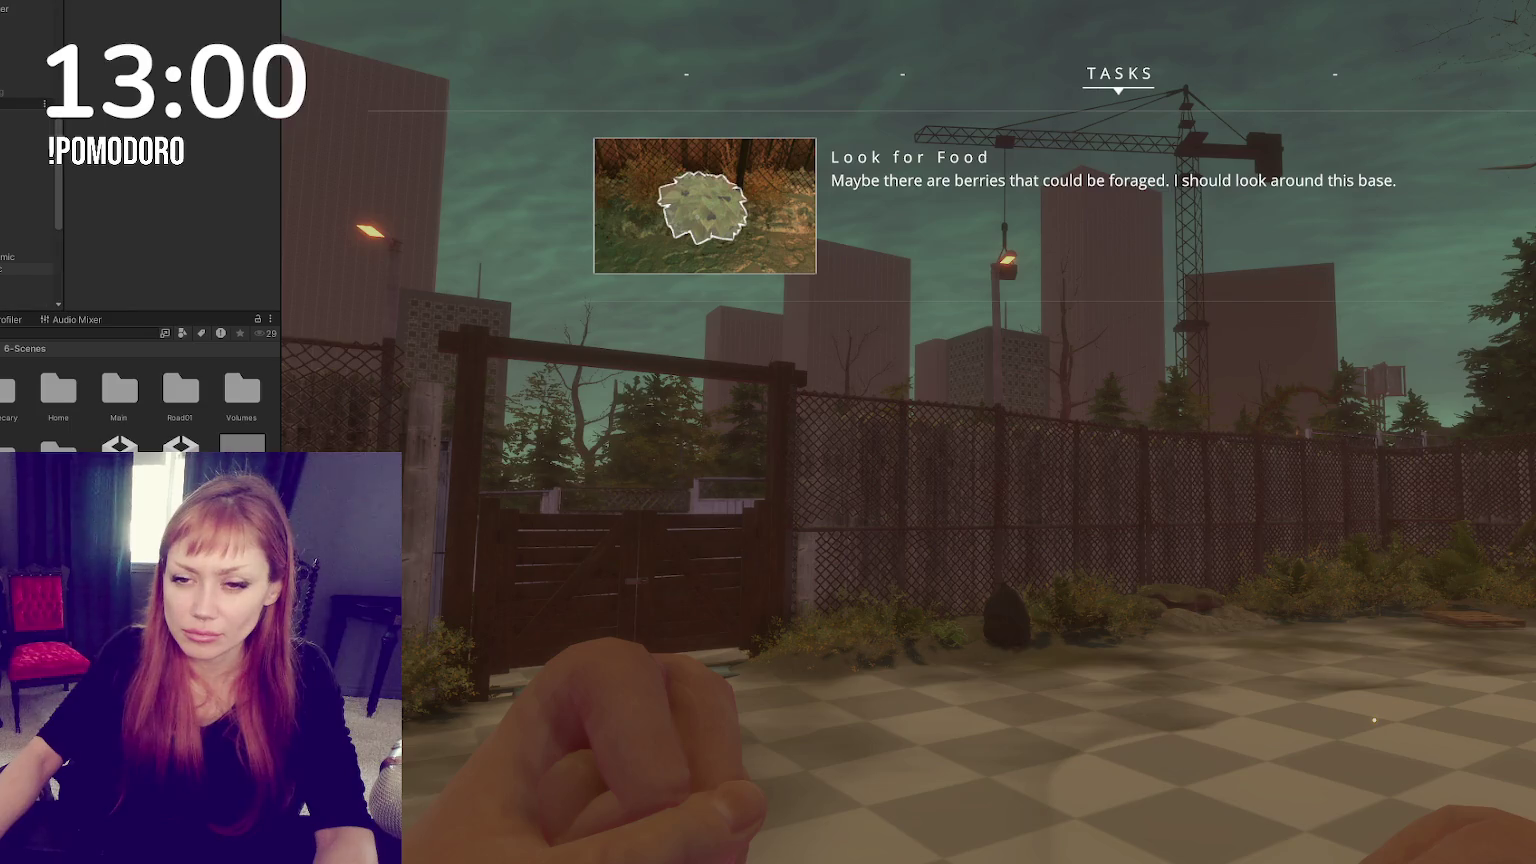
click(2, 72)
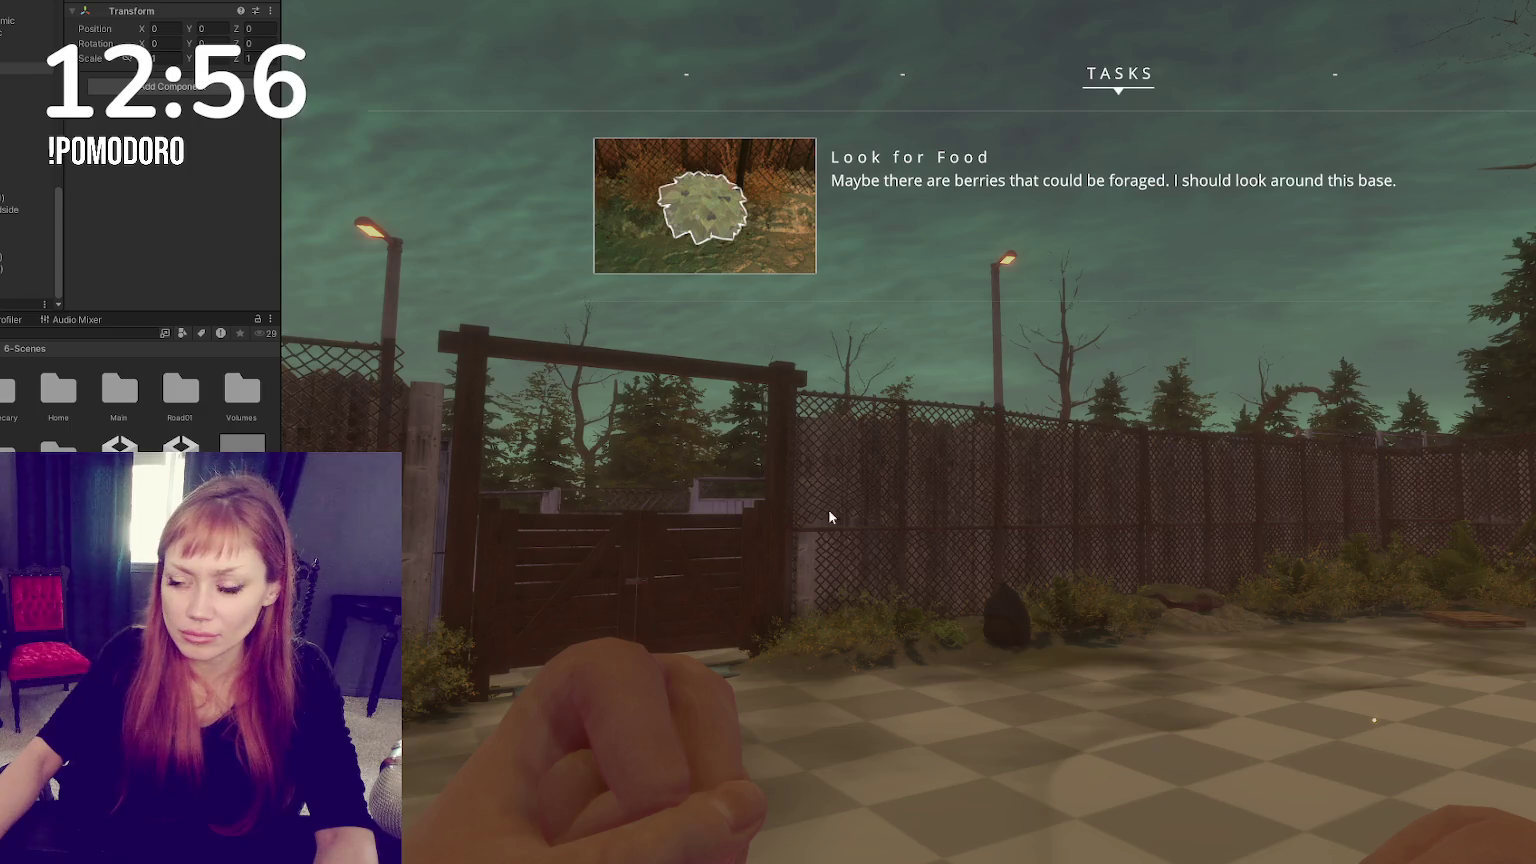
Close the Tasks overlay and walk the character backward away from the gate.
key(Tab)
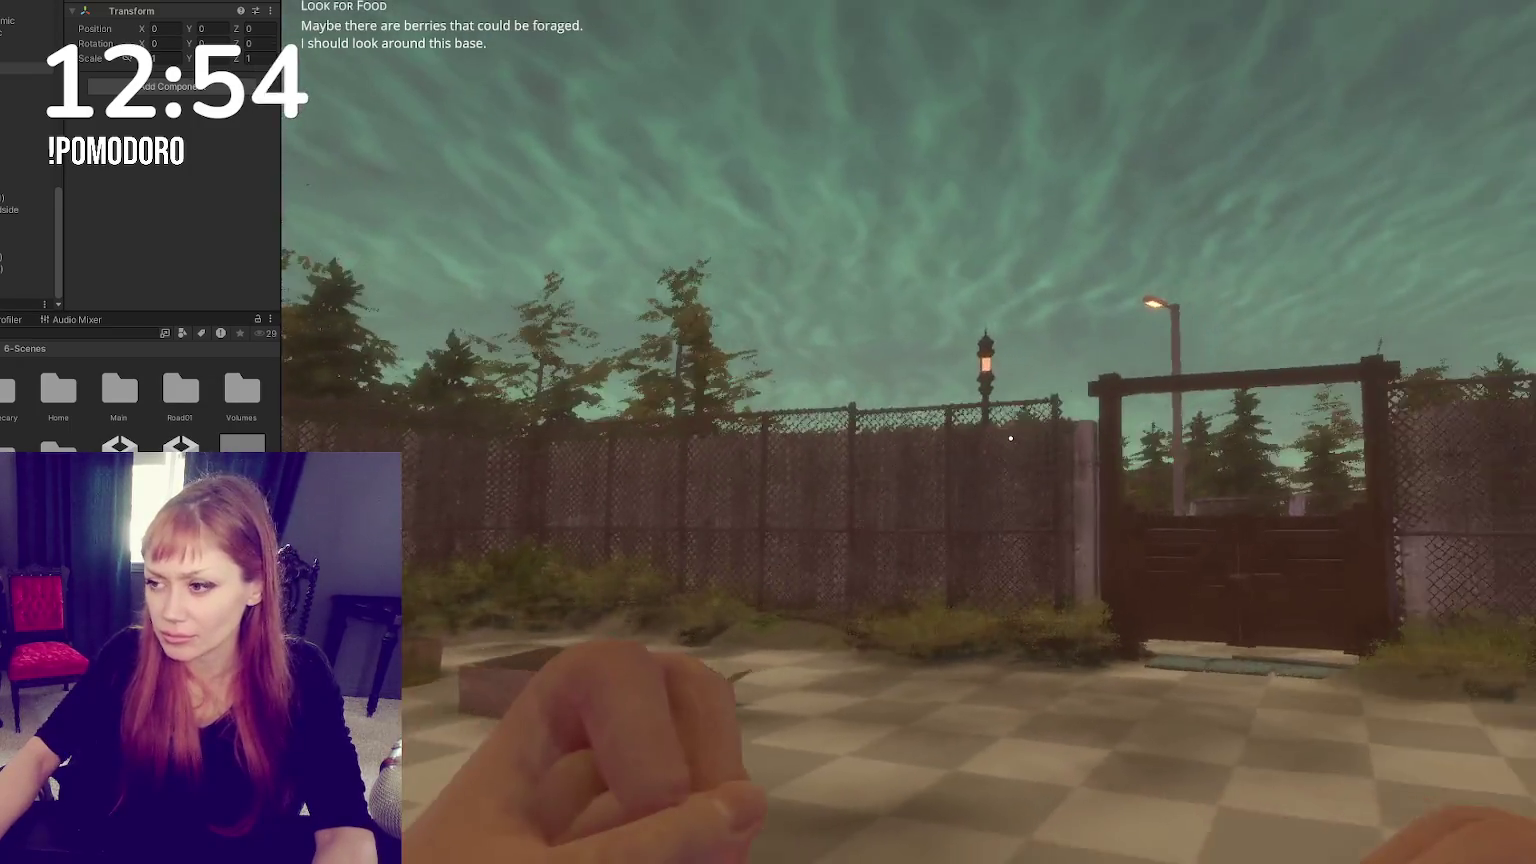
key(s)
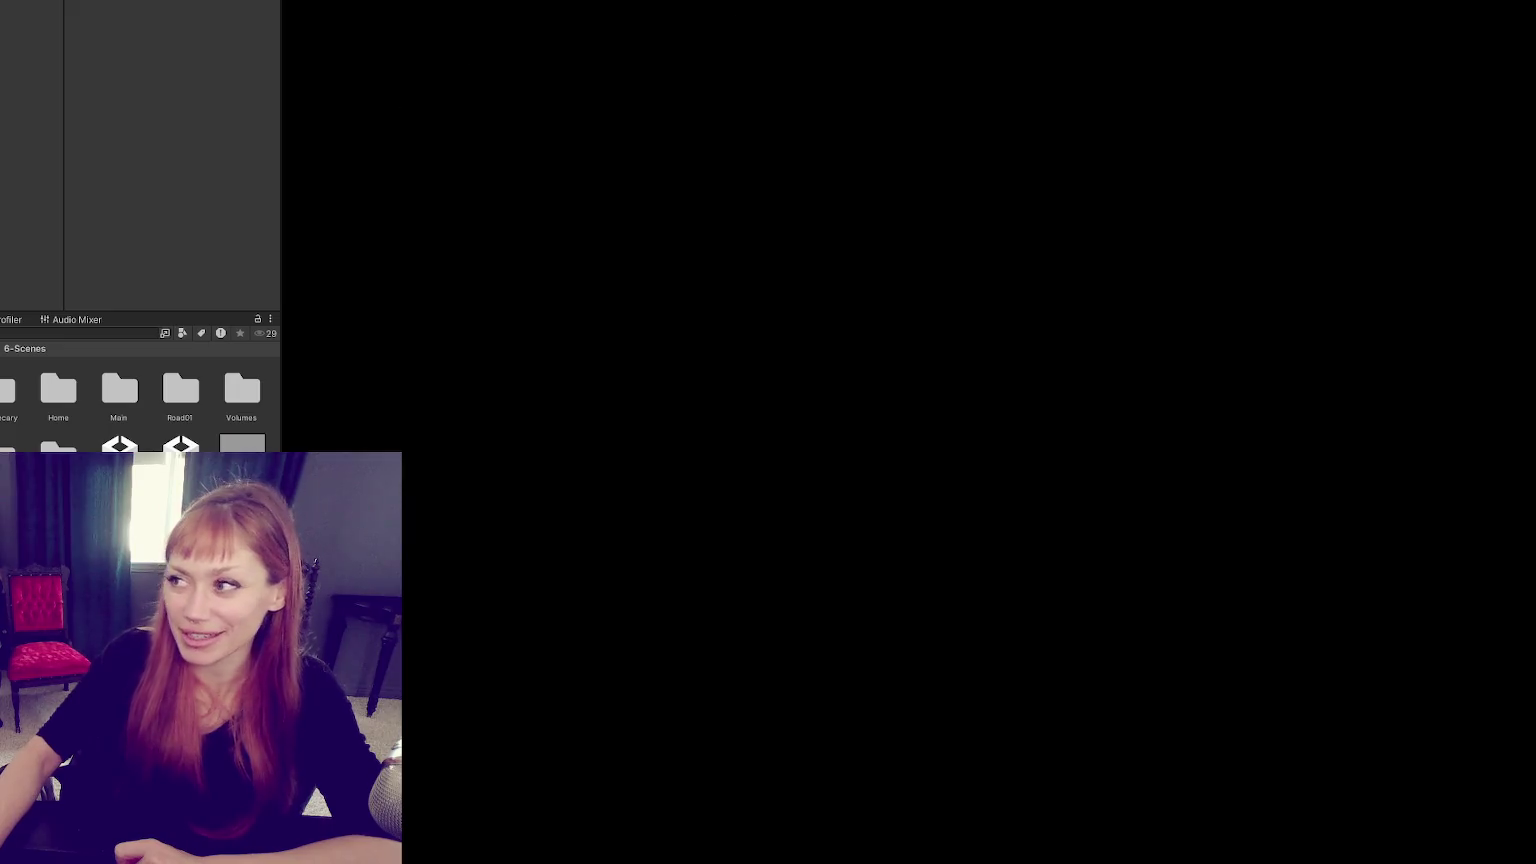
Close the Unity Hub window covering the editor.
click(927, 236)
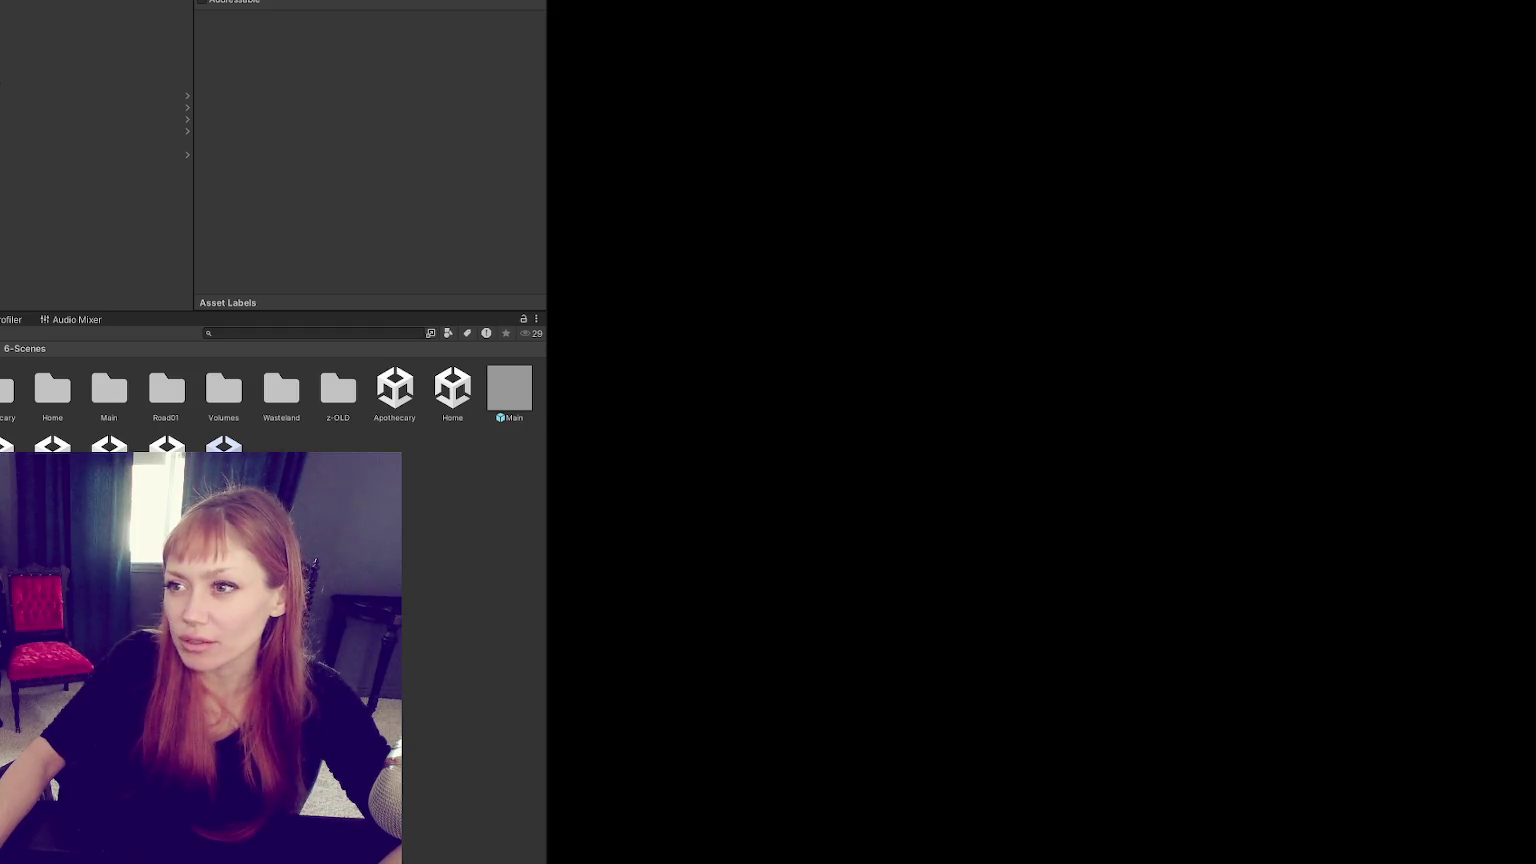
Select the WastelandChunk4 prefab in the scene to show its Wasteland Chunk script.
click(9, 131)
Zoom in along the WastelandChunk4 road, select the Low prefab, and show the 1-3D folder.
key(f)
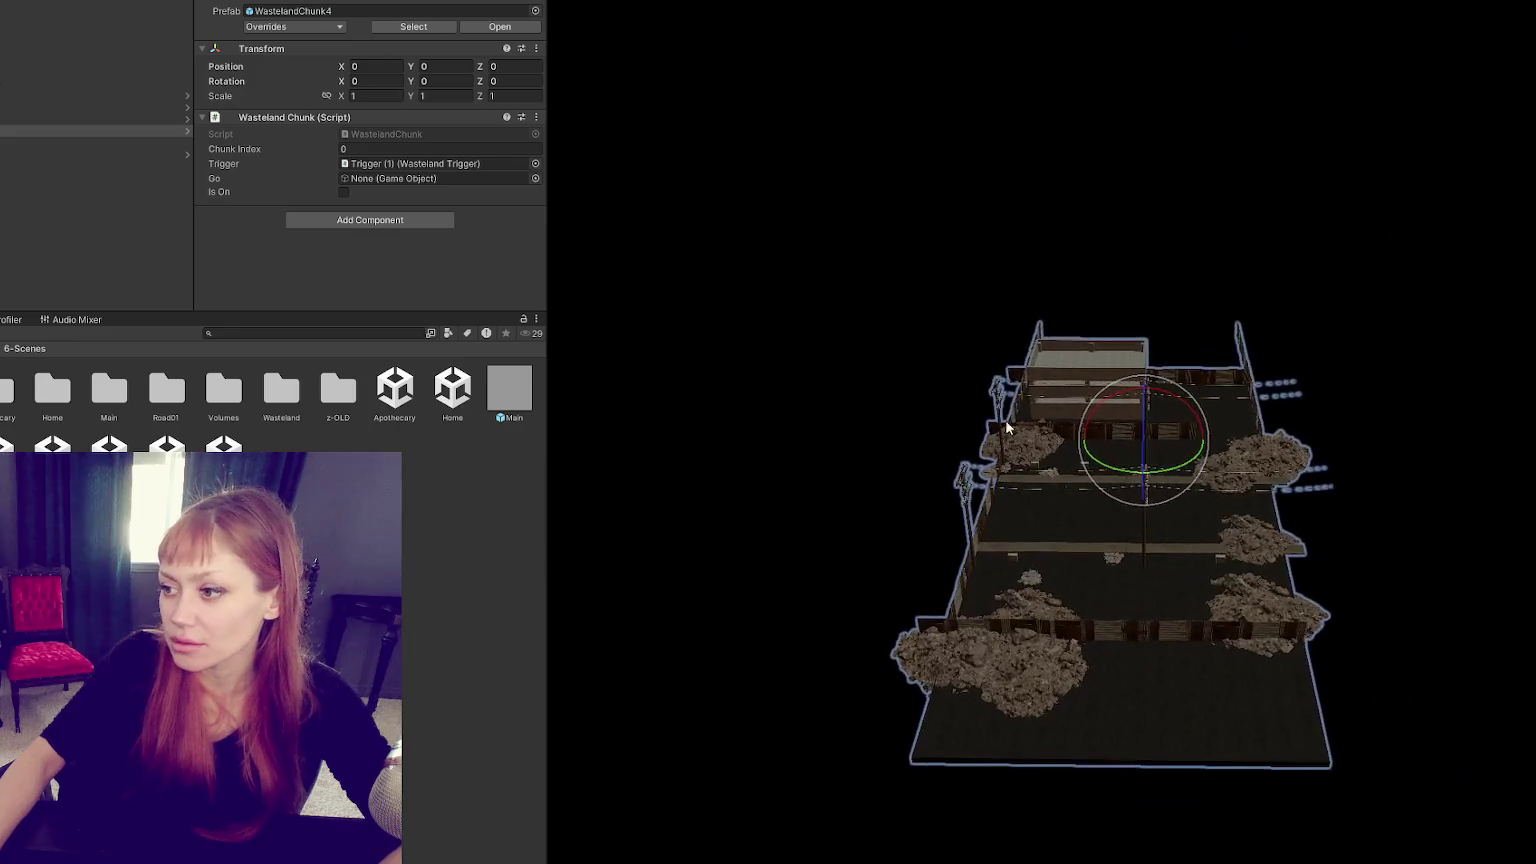
alt+drag(938, 336, 773, 538)
scroll(1032, 556, up, 2)
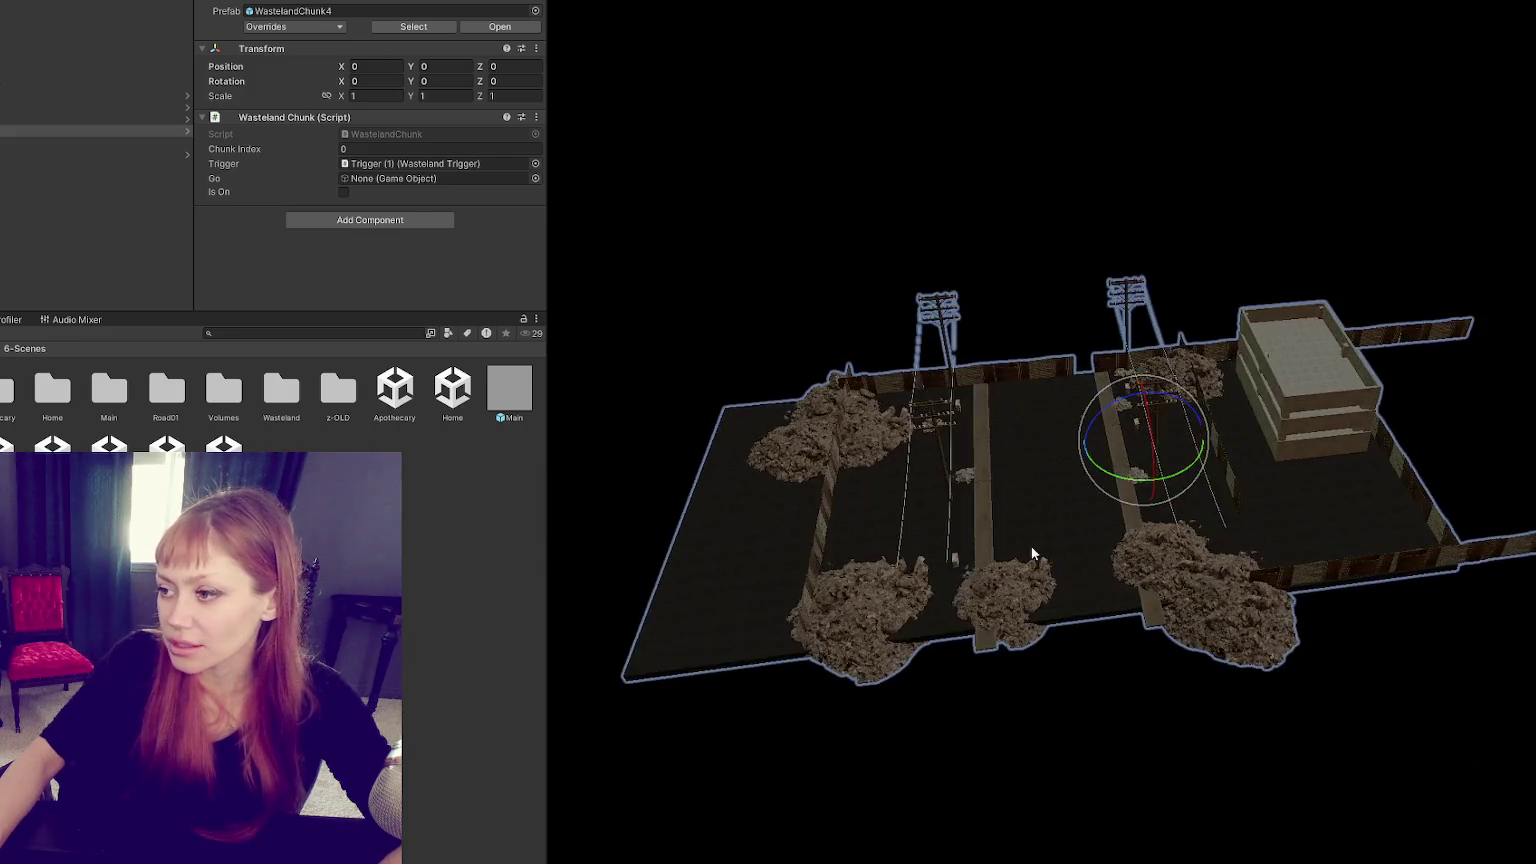
scroll(988, 531, up, 3)
scroll(971, 508, up, 3)
scroll(985, 466, up, 3)
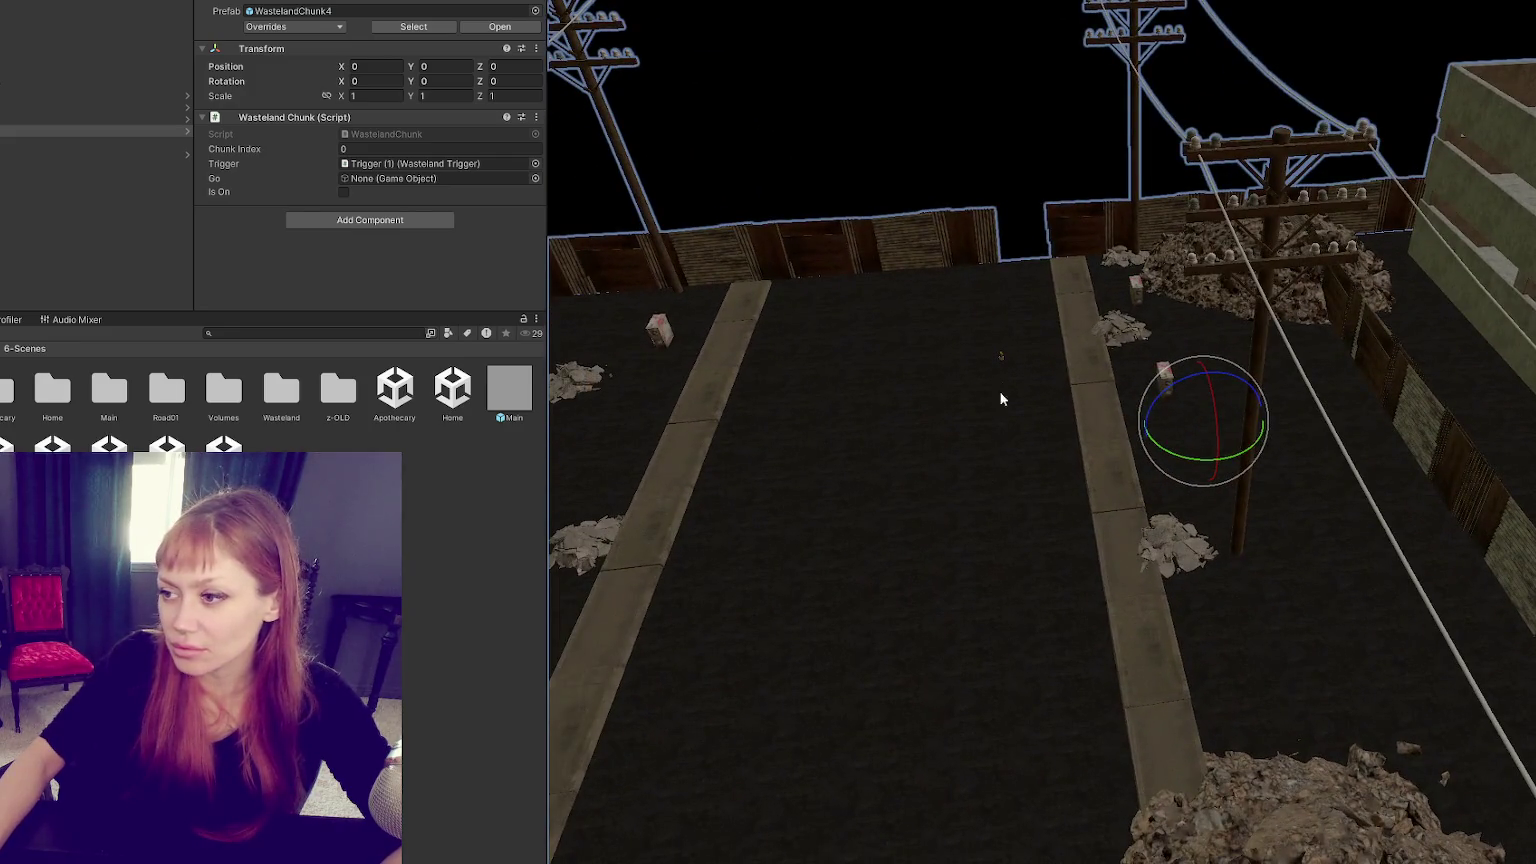
click(63, 159)
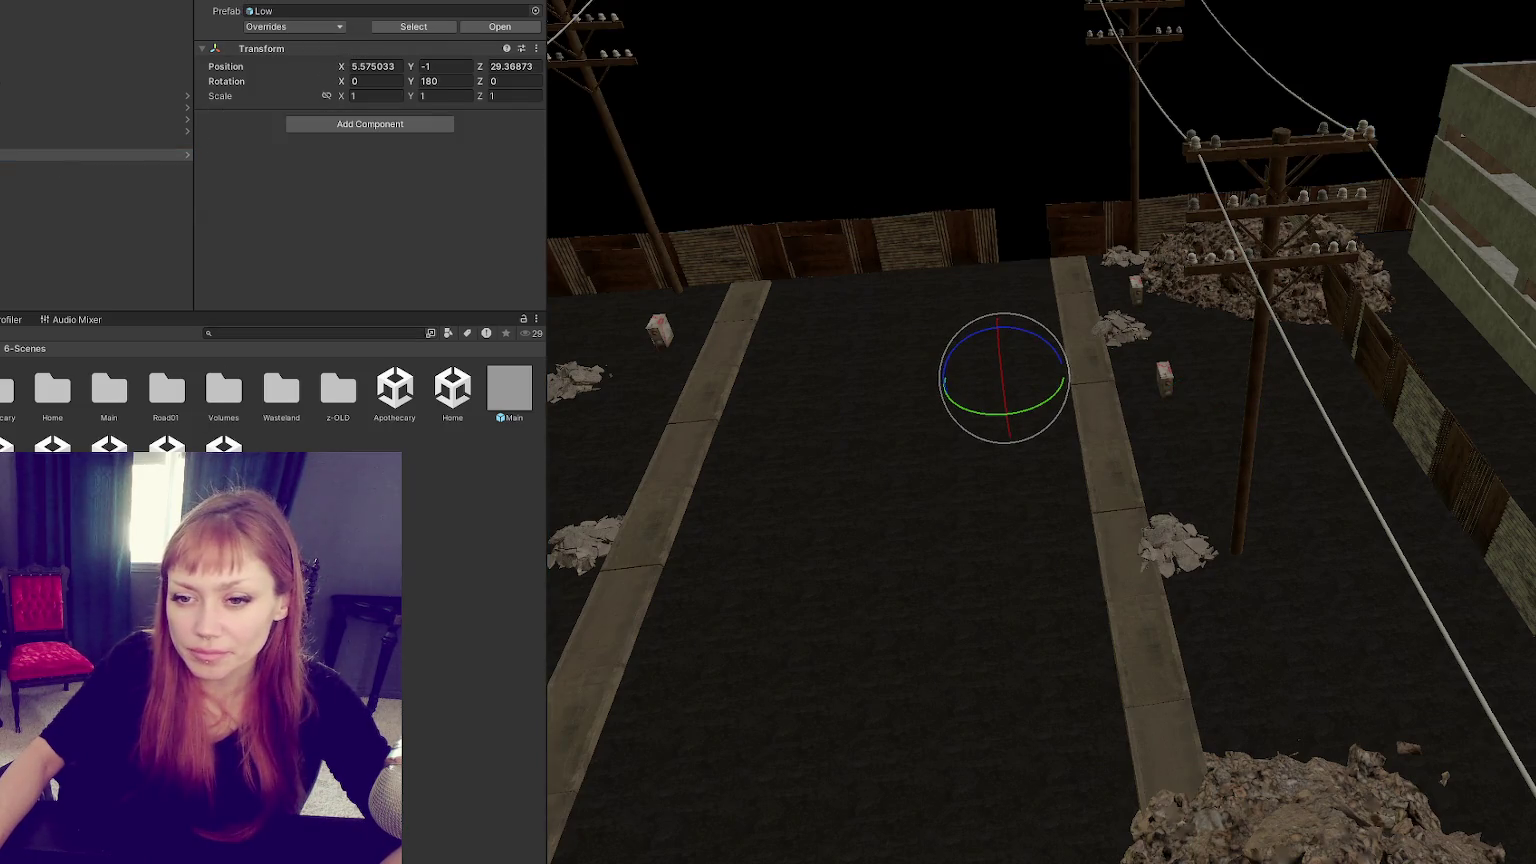
click(3, 400)
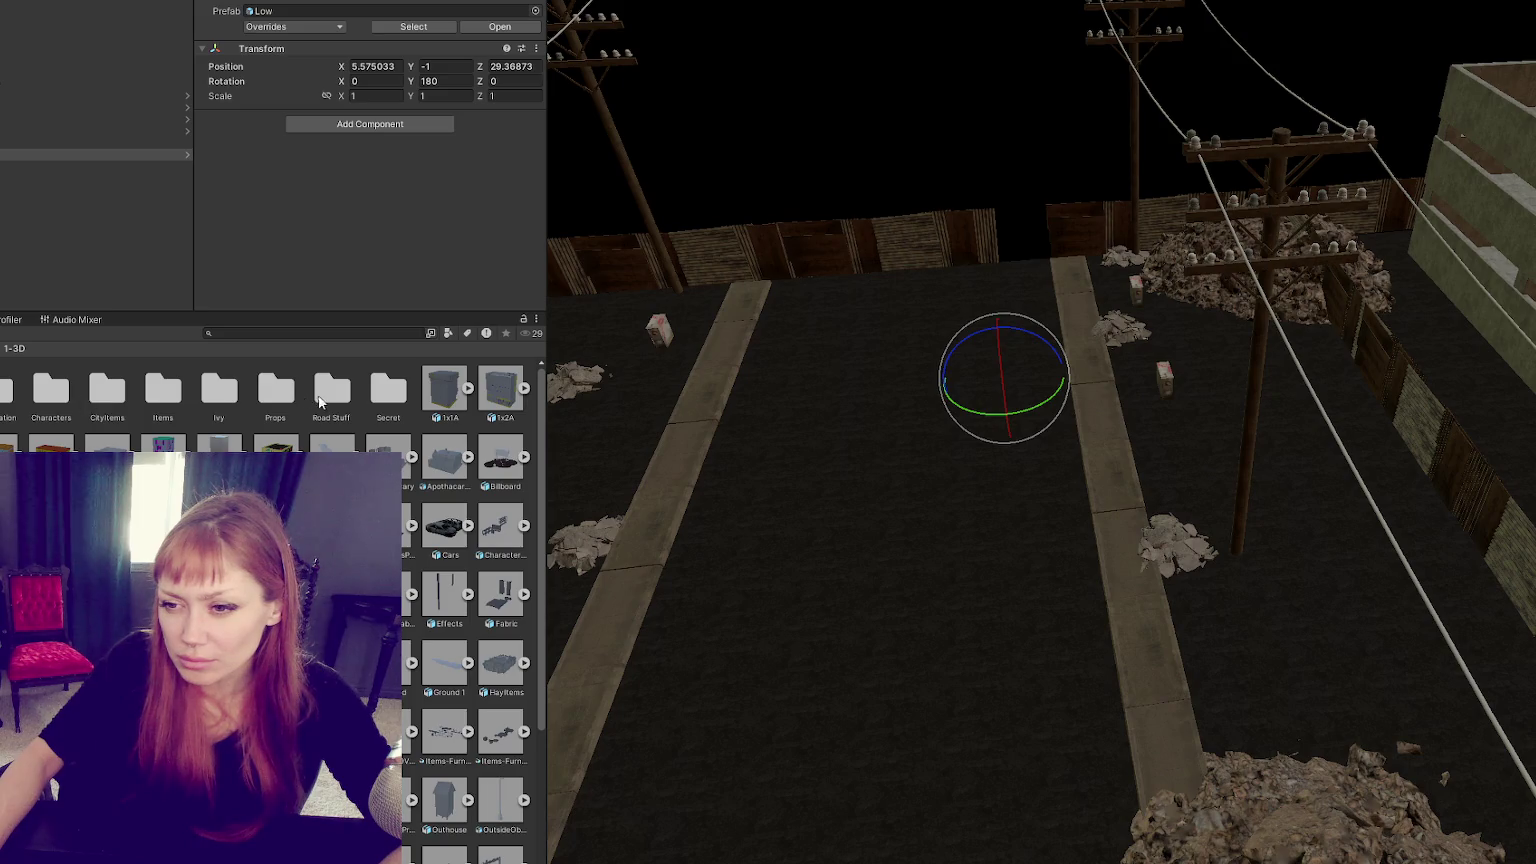
Browse the 1-3D subfolders such as 1-Animation, CityItems, Items and Props.
double_click(6, 390)
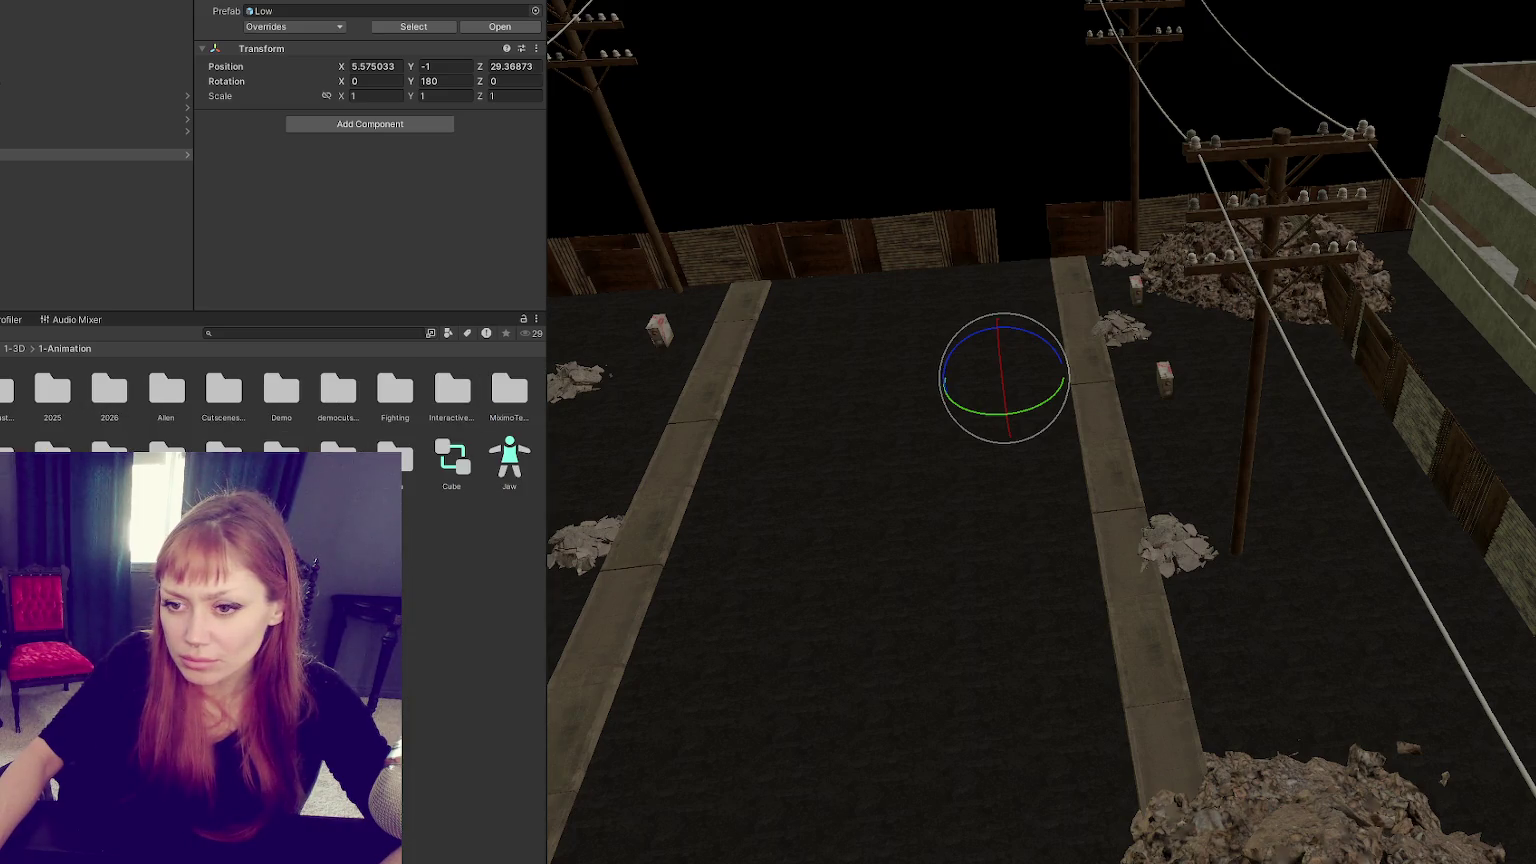
click(2, 391)
key(Down)
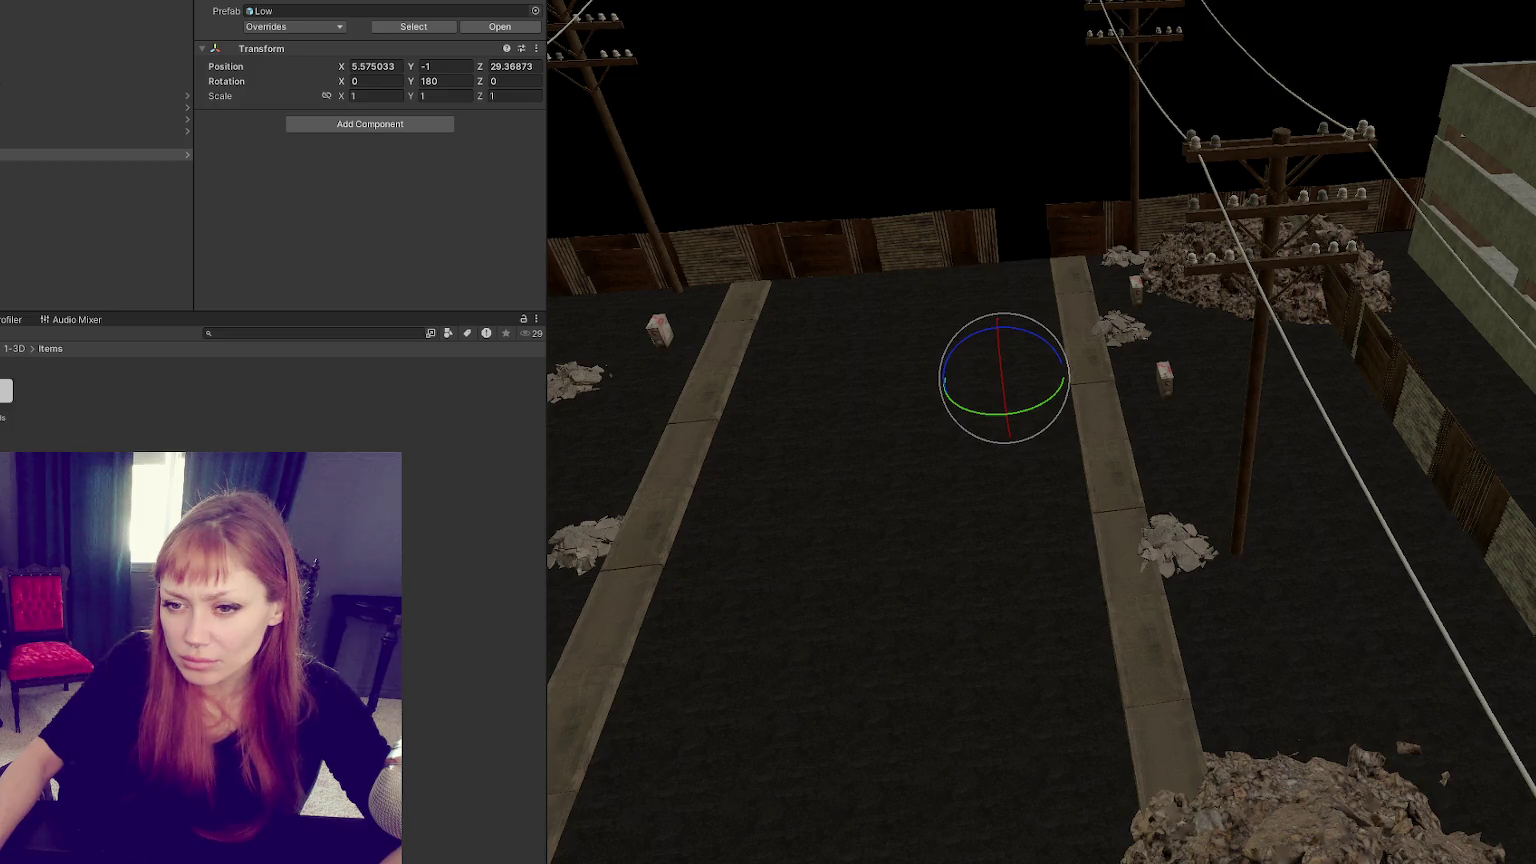
double_click(6, 390)
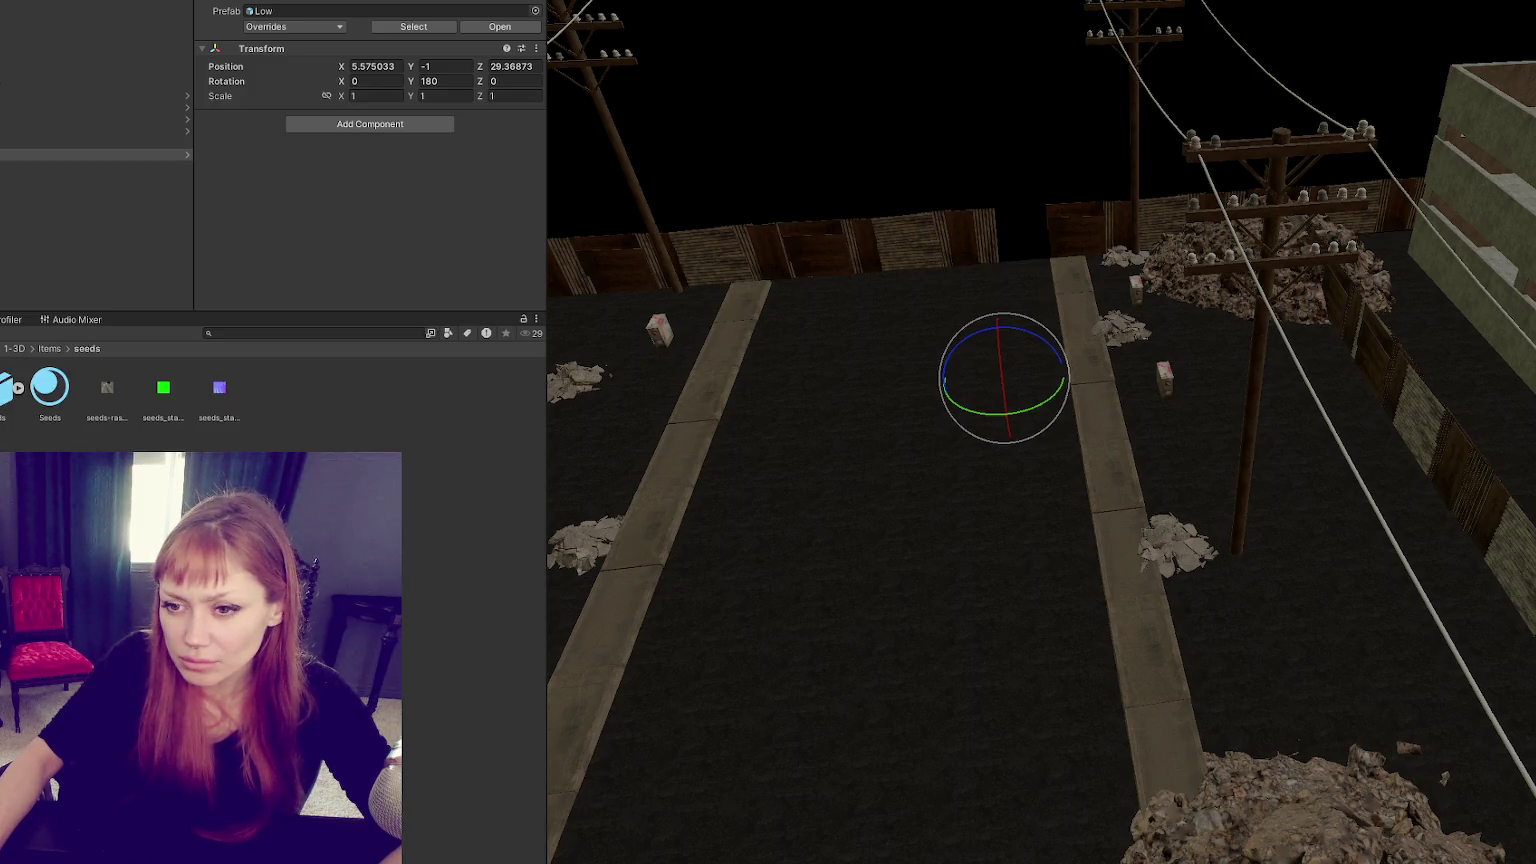
key(Down)
key(Down)
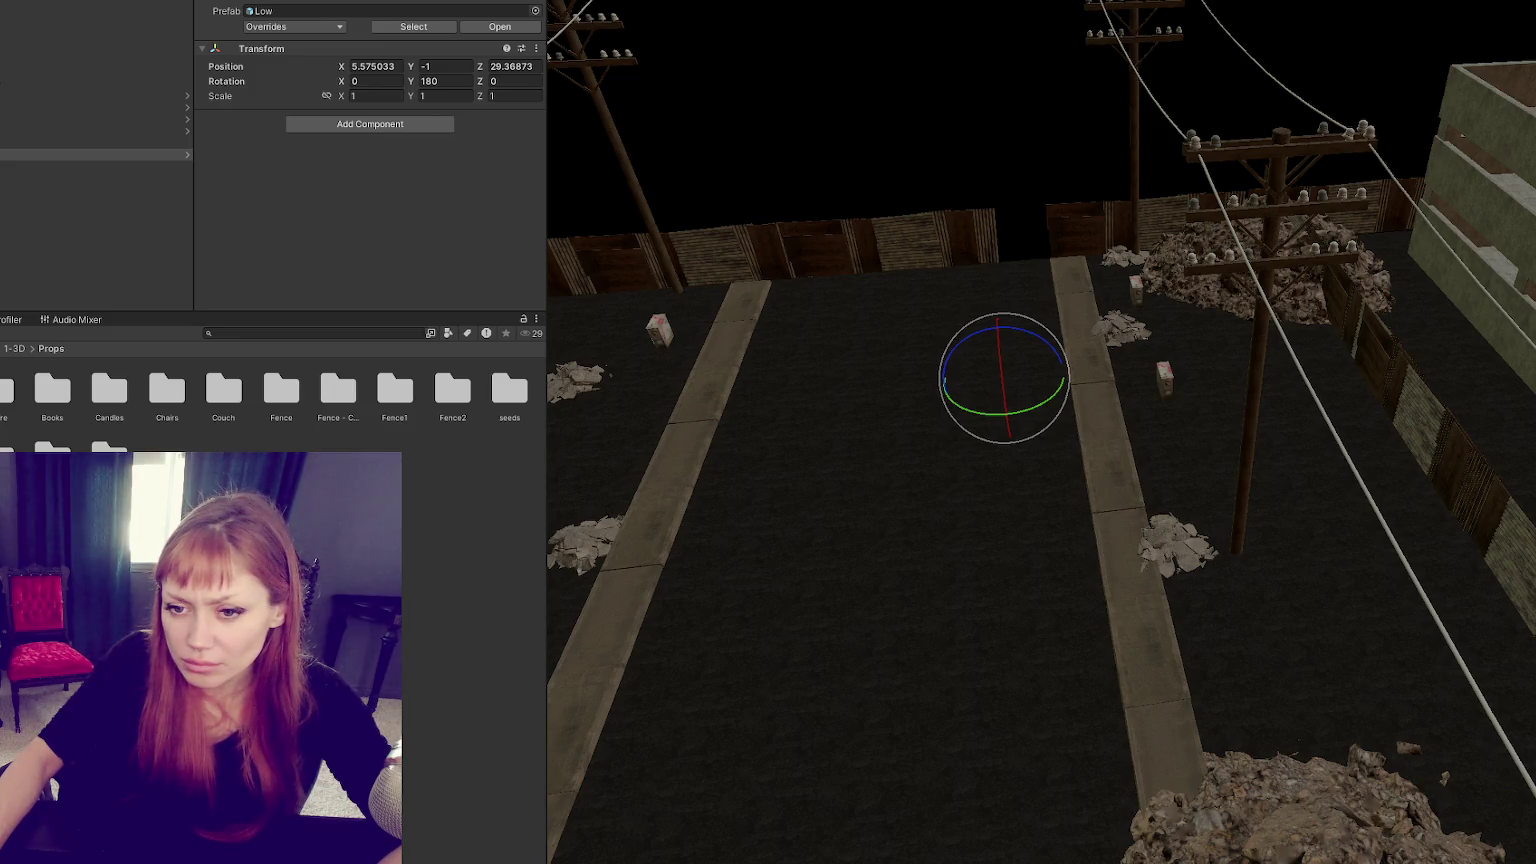
Delete the empty Items folder.
key(Up)
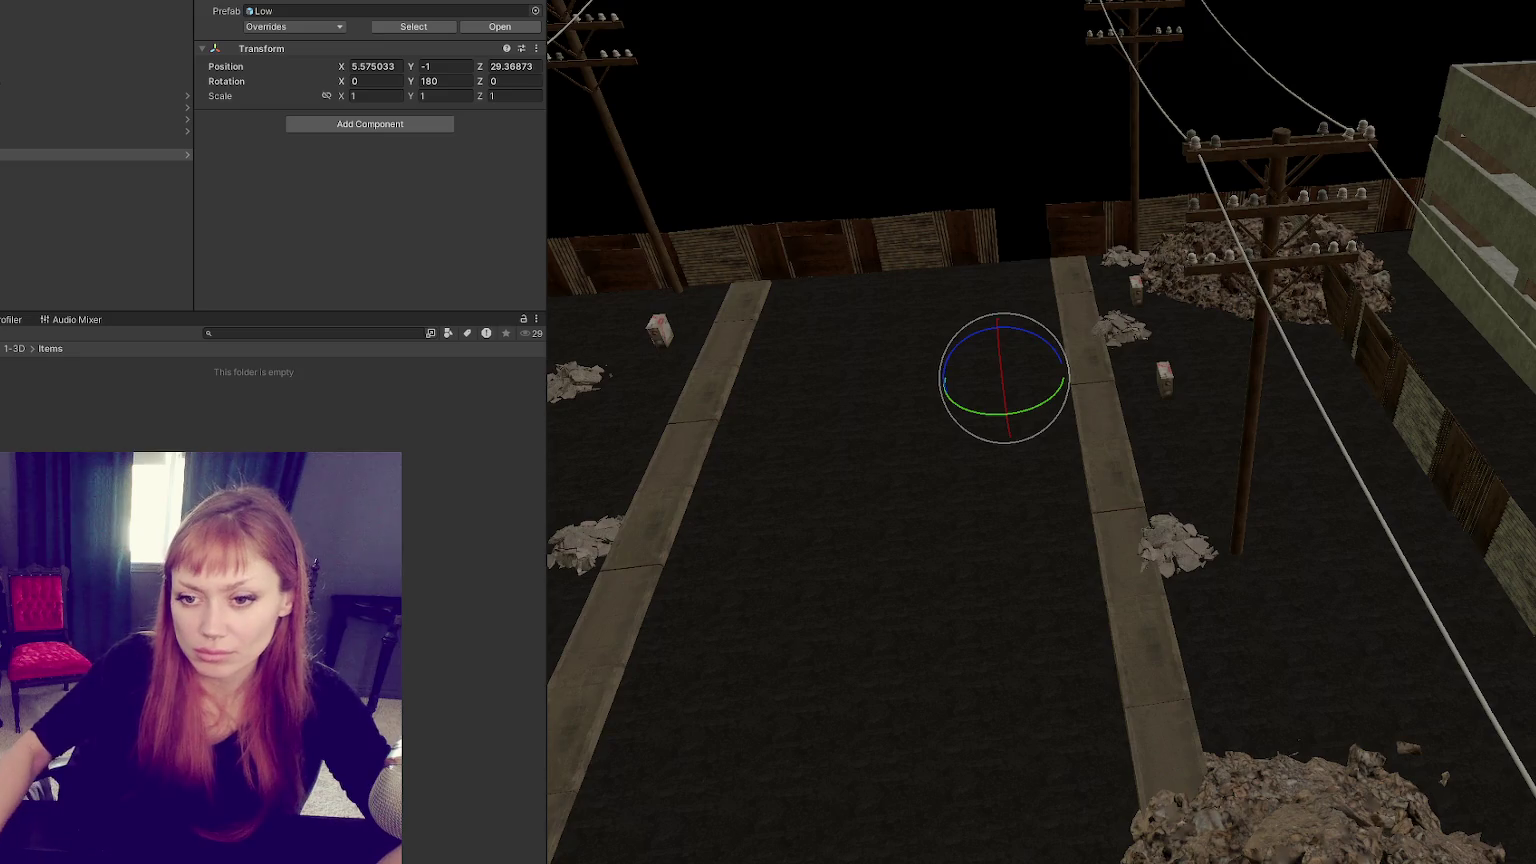
key(Delete)
key(Escape)
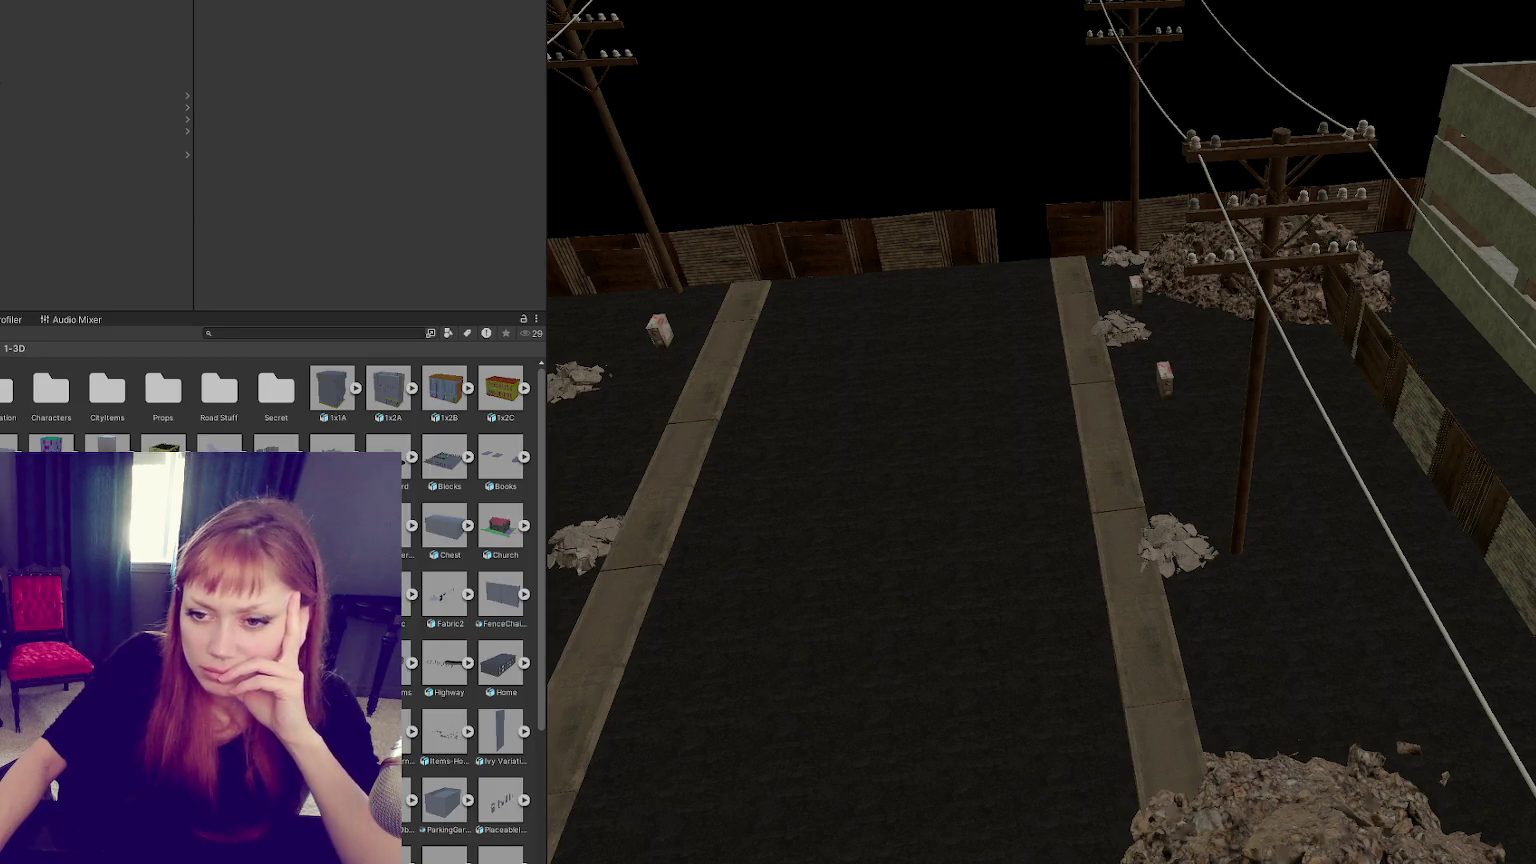
Scroll through the 1-3D building prefabs like Restaurant, Road 2025, TheRoom and Warehouse.
scroll(498, 790, down, 3)
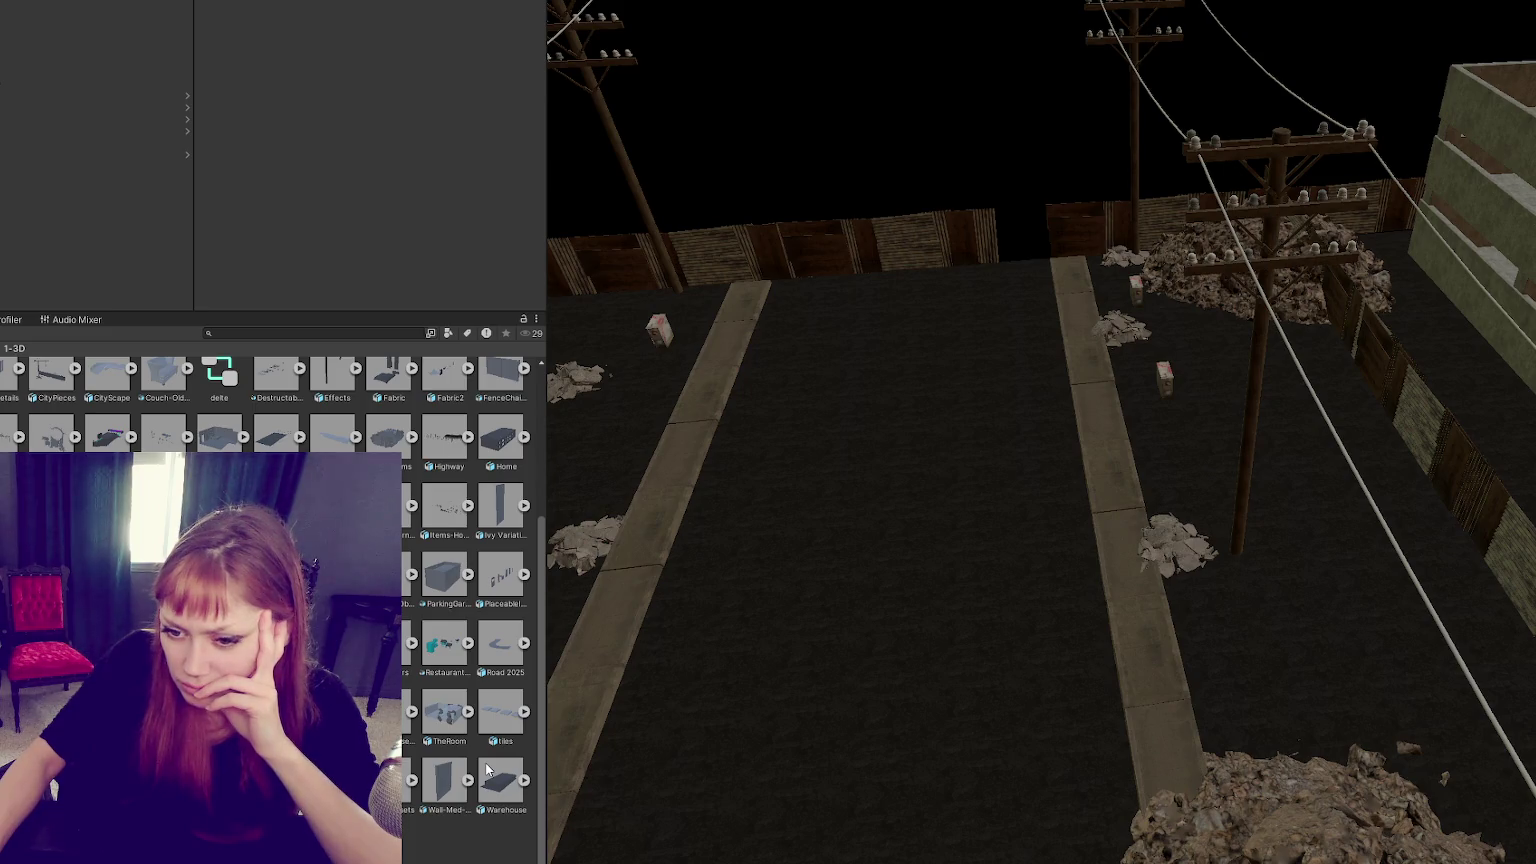
scroll(485, 762, up, 3)
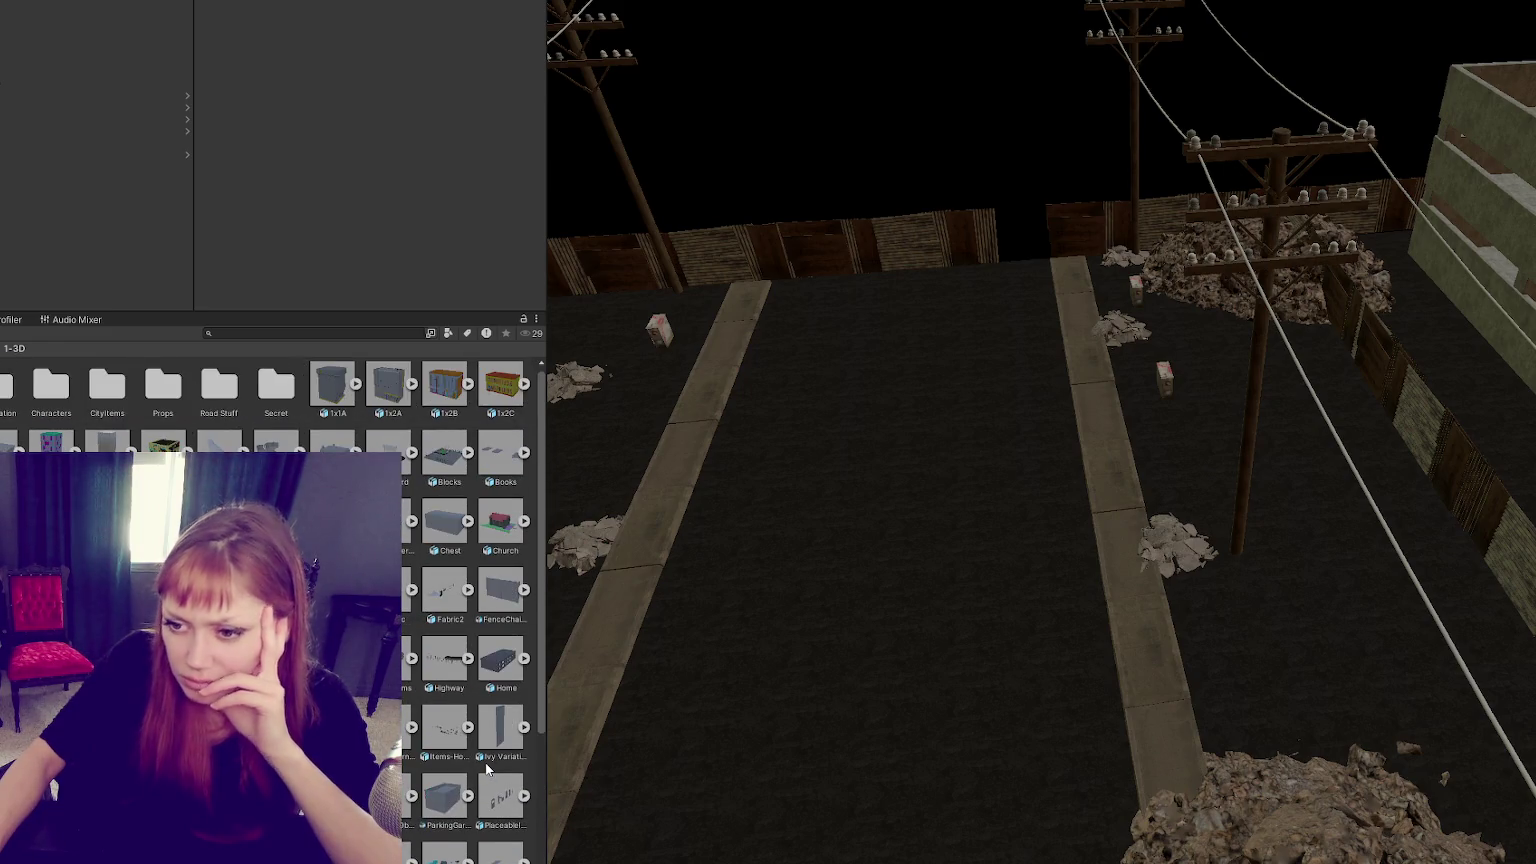
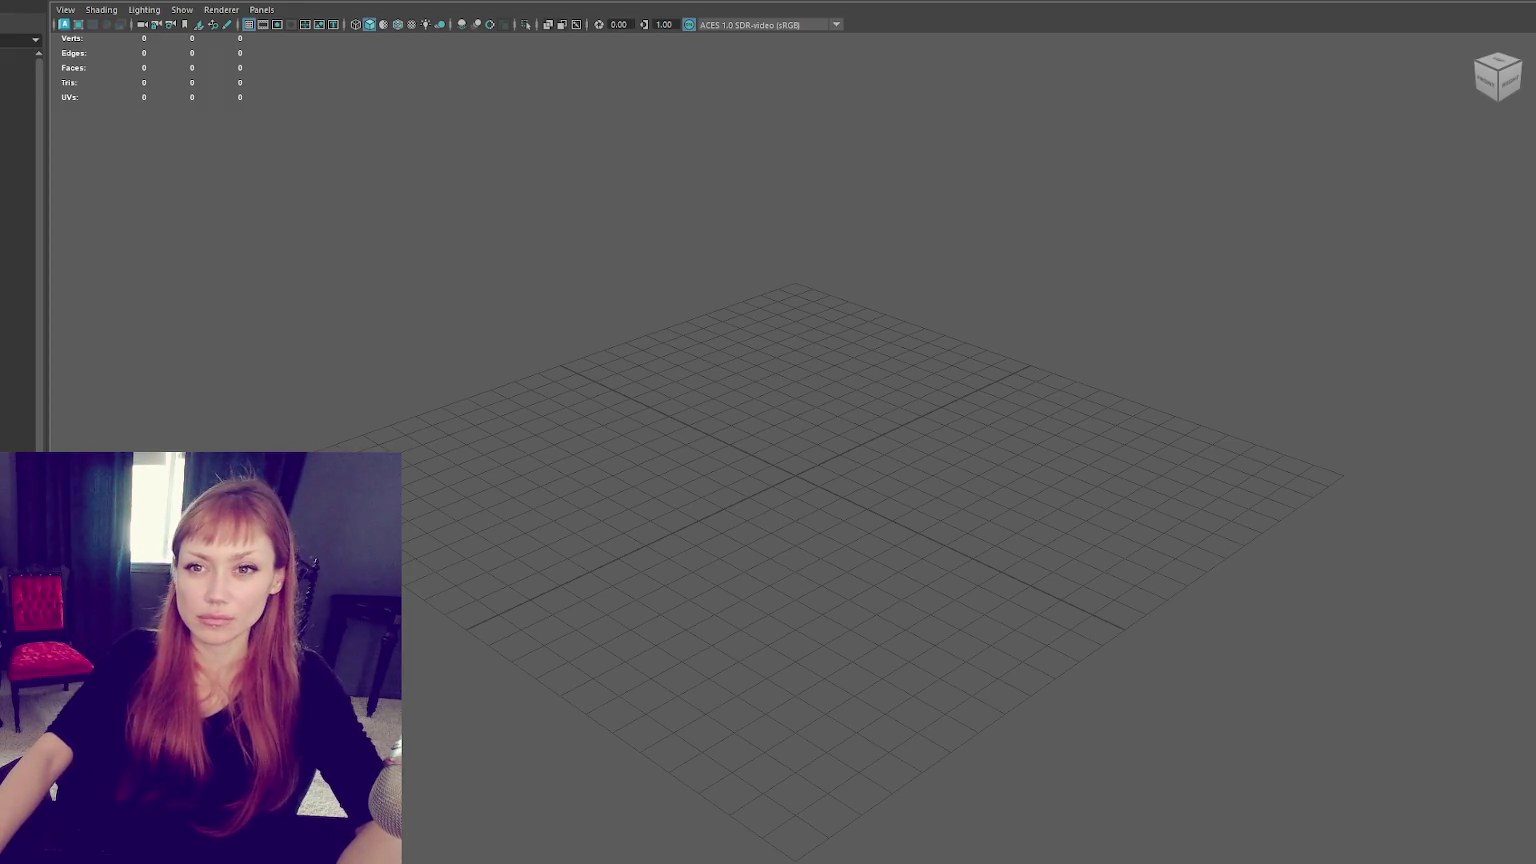
Create a polygon cube at the origin, frame it, and show wireframe on shaded.
shift+right_drag(554, 404, 600, 380)
key(f)
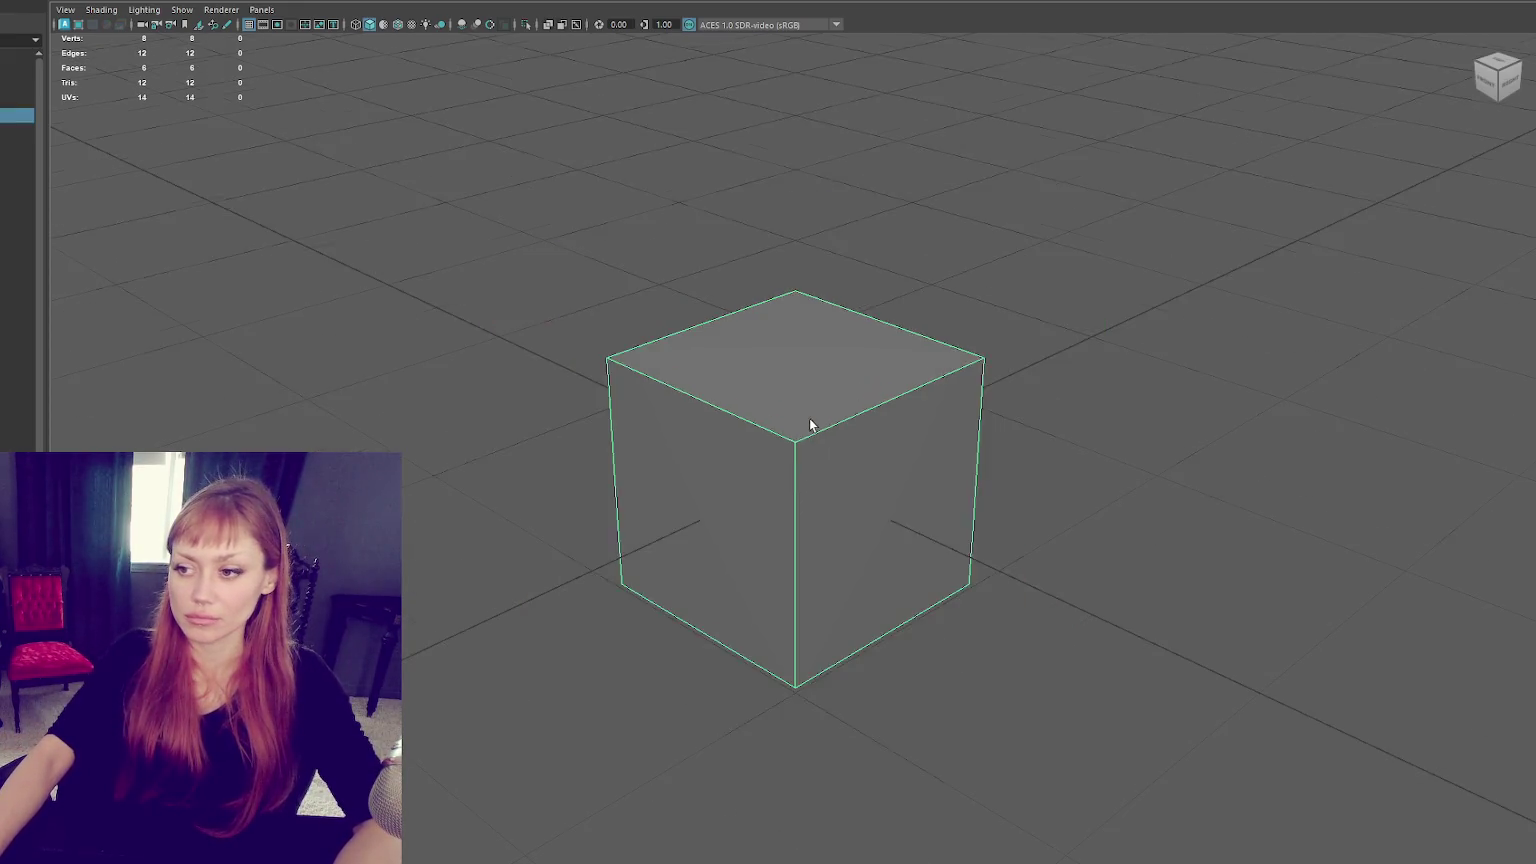
alt+drag(809, 418, 564, 100)
click(488, 26)
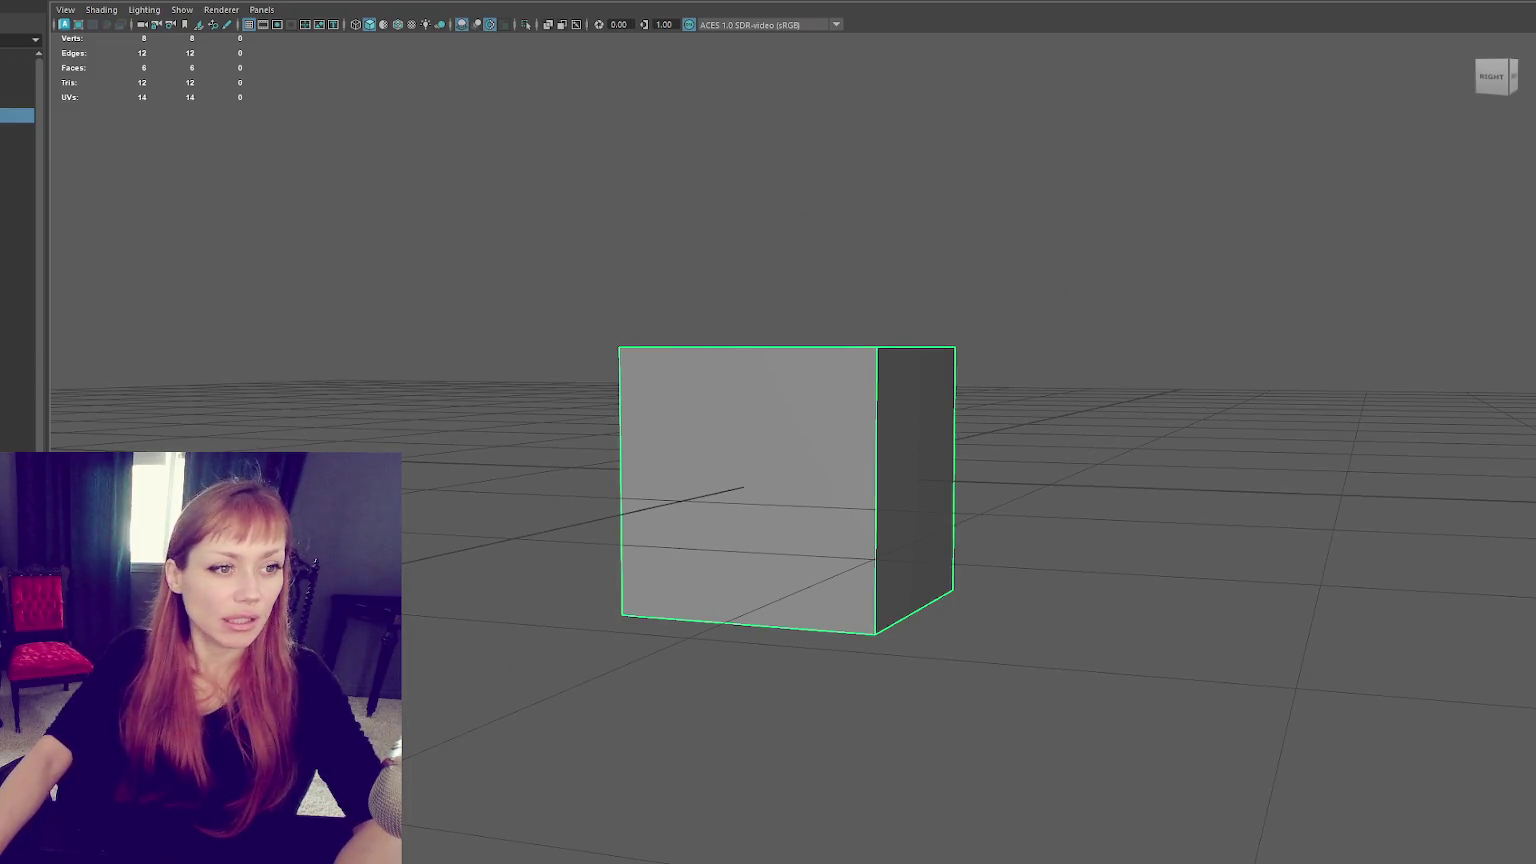
Add a polygon cylinder surrounding the cube.
scroll(680, 390, down, 3)
alt+drag(731, 389, 737, 372)
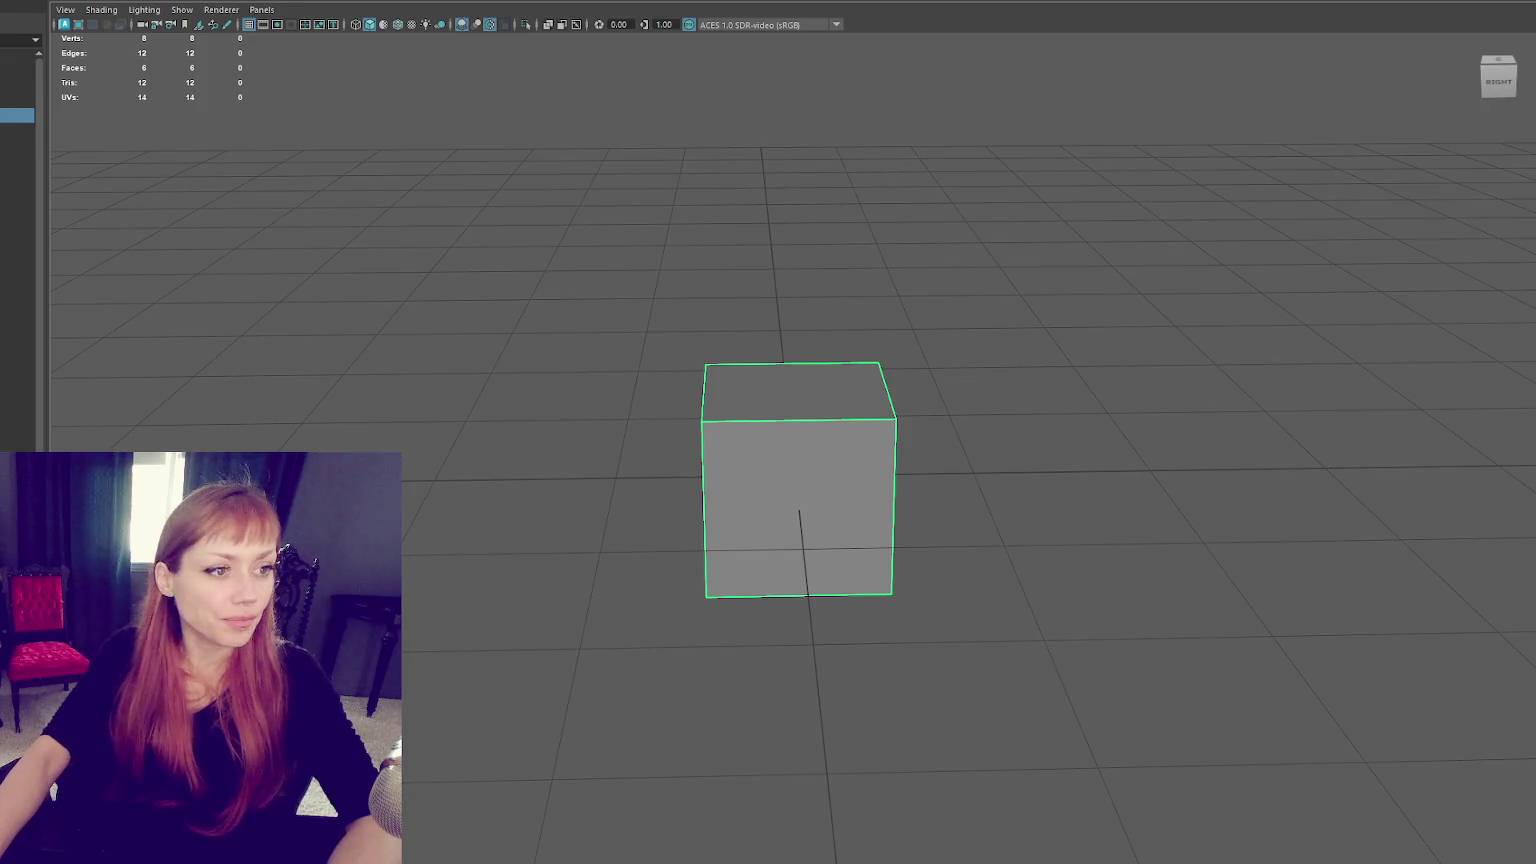
right_click(12, 2)
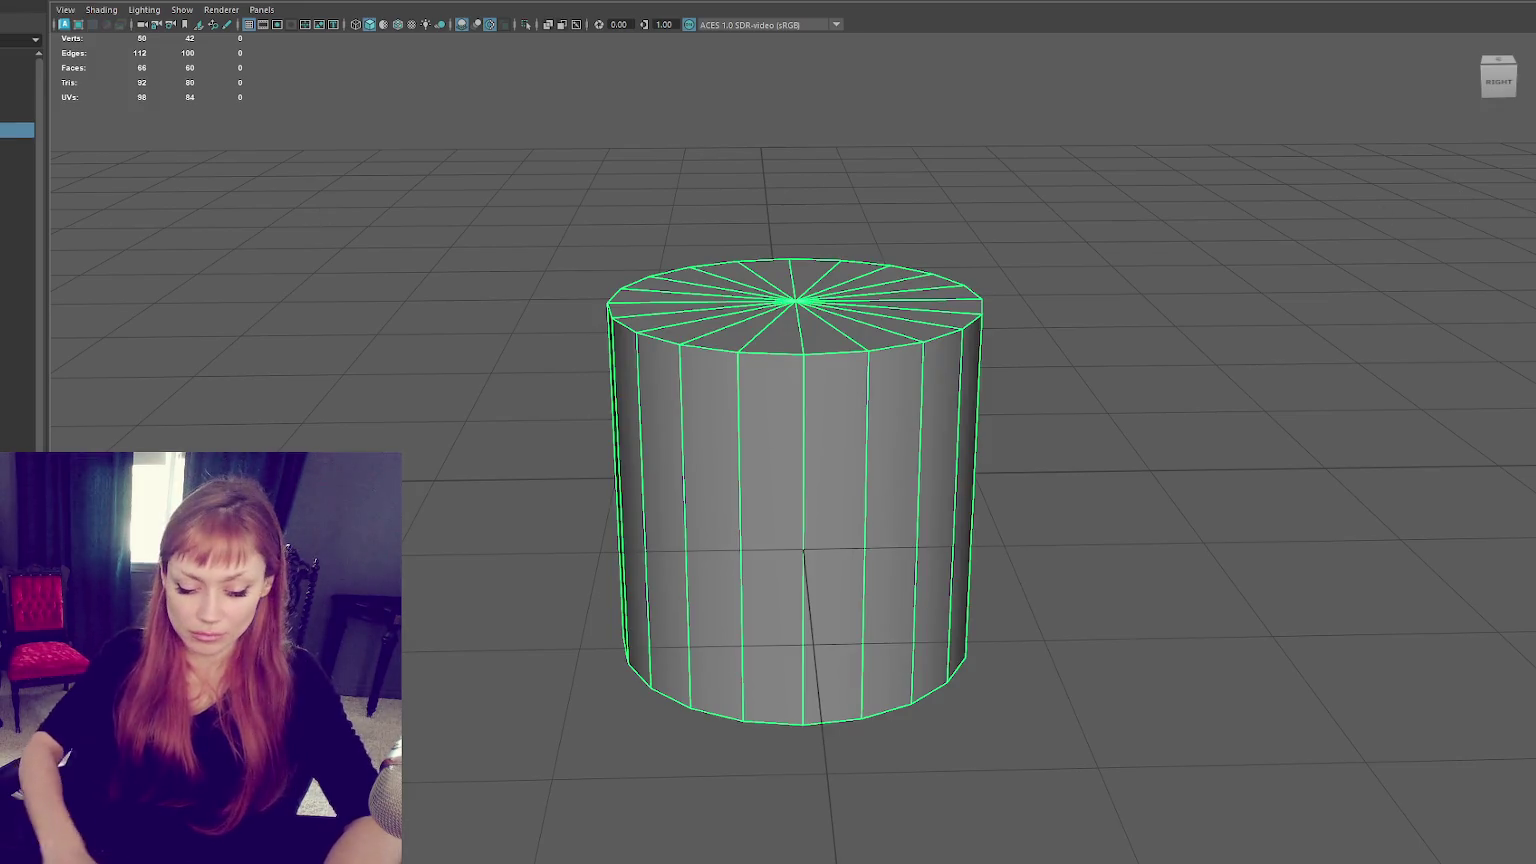
Rotate the cylinder 90° and delete its end-cap faces, leaving an open ring.
key(e)
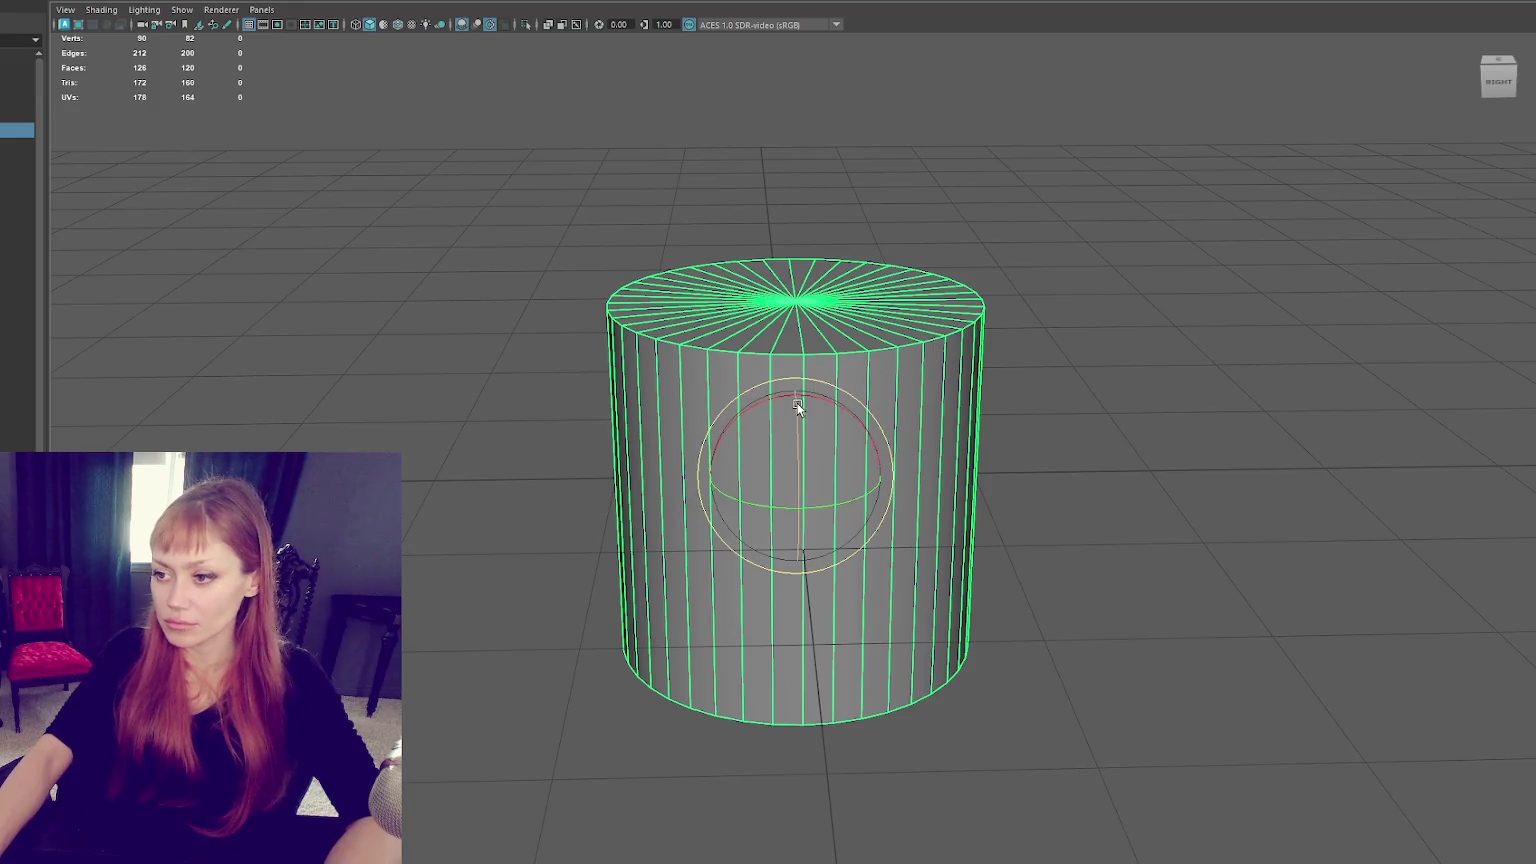
drag(788, 524, 840, 486)
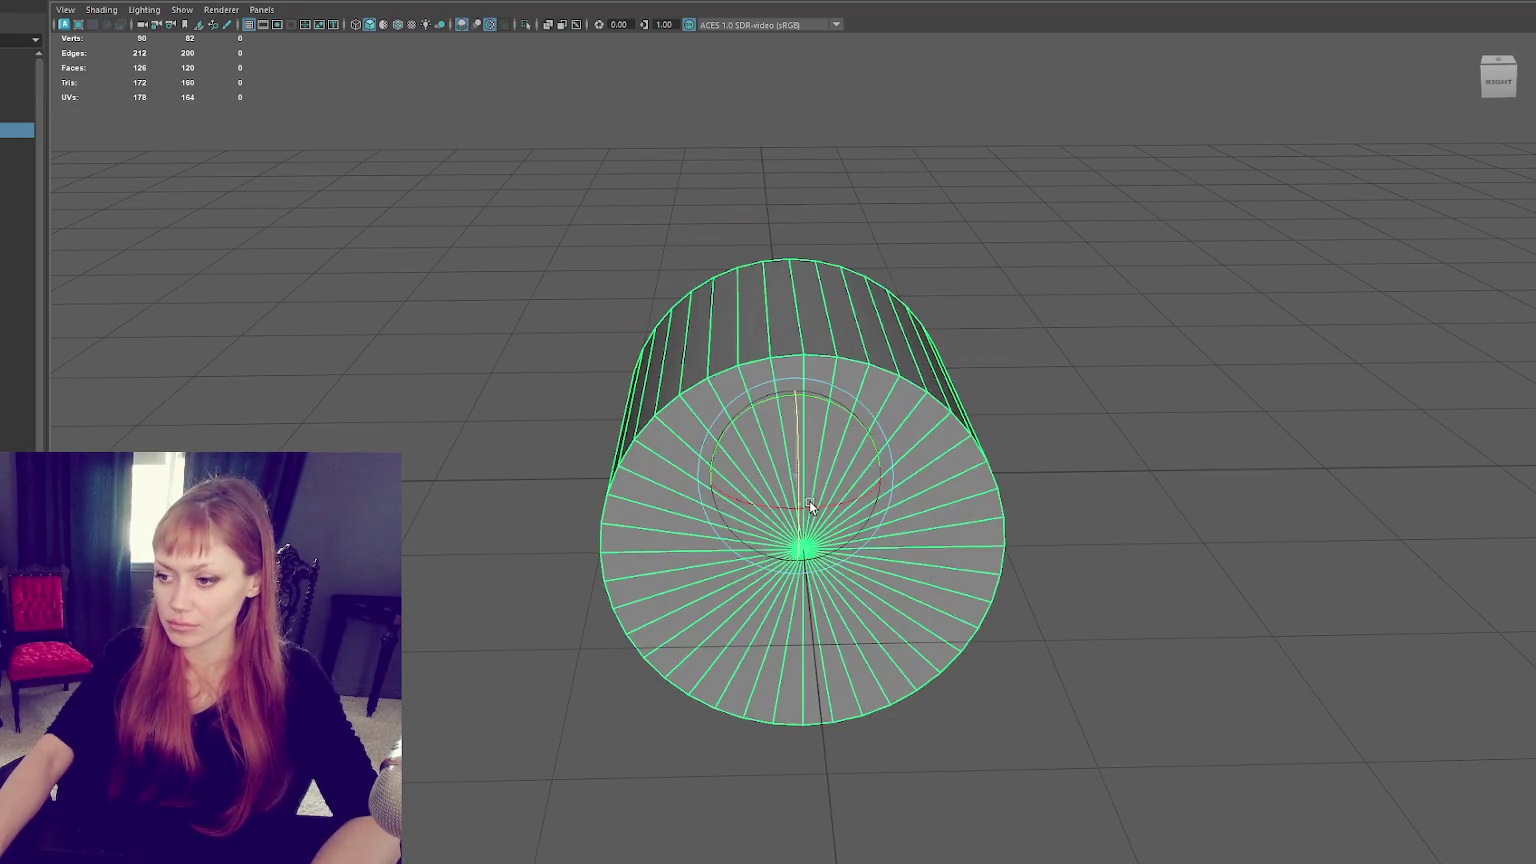
key(F11)
mouse_move(1030, 272)
alt+mouse_down()
mouse_move(794, 518)
mouse_move(770, 499)
alt+mouse_up()
key(Delete)
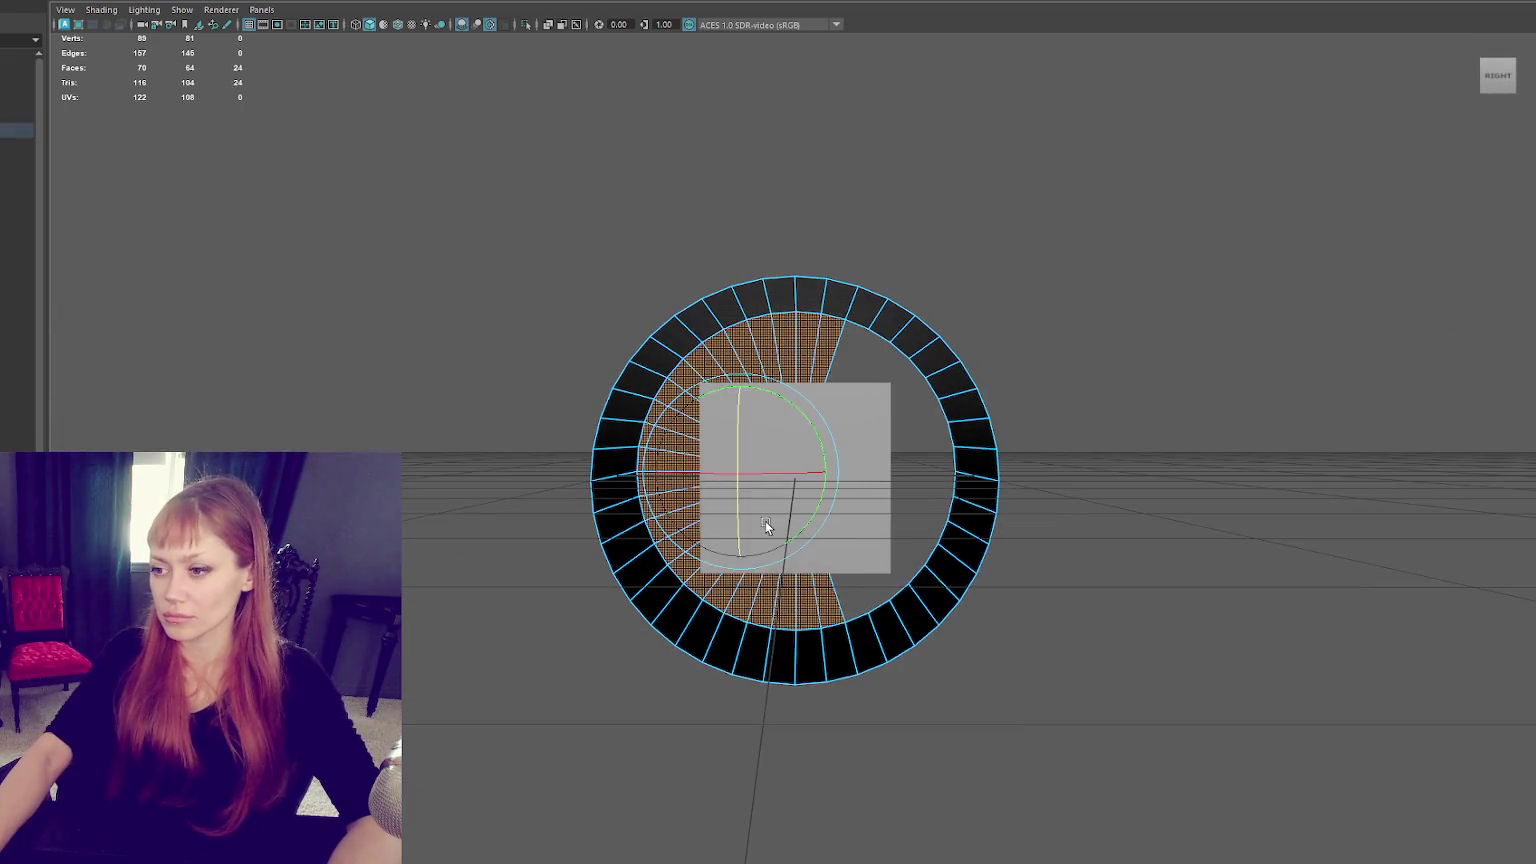
Delete the ring's lower half of faces and rotate the remaining half upright into an arch.
drag(1032, 495, 500, 697)
key(Delete)
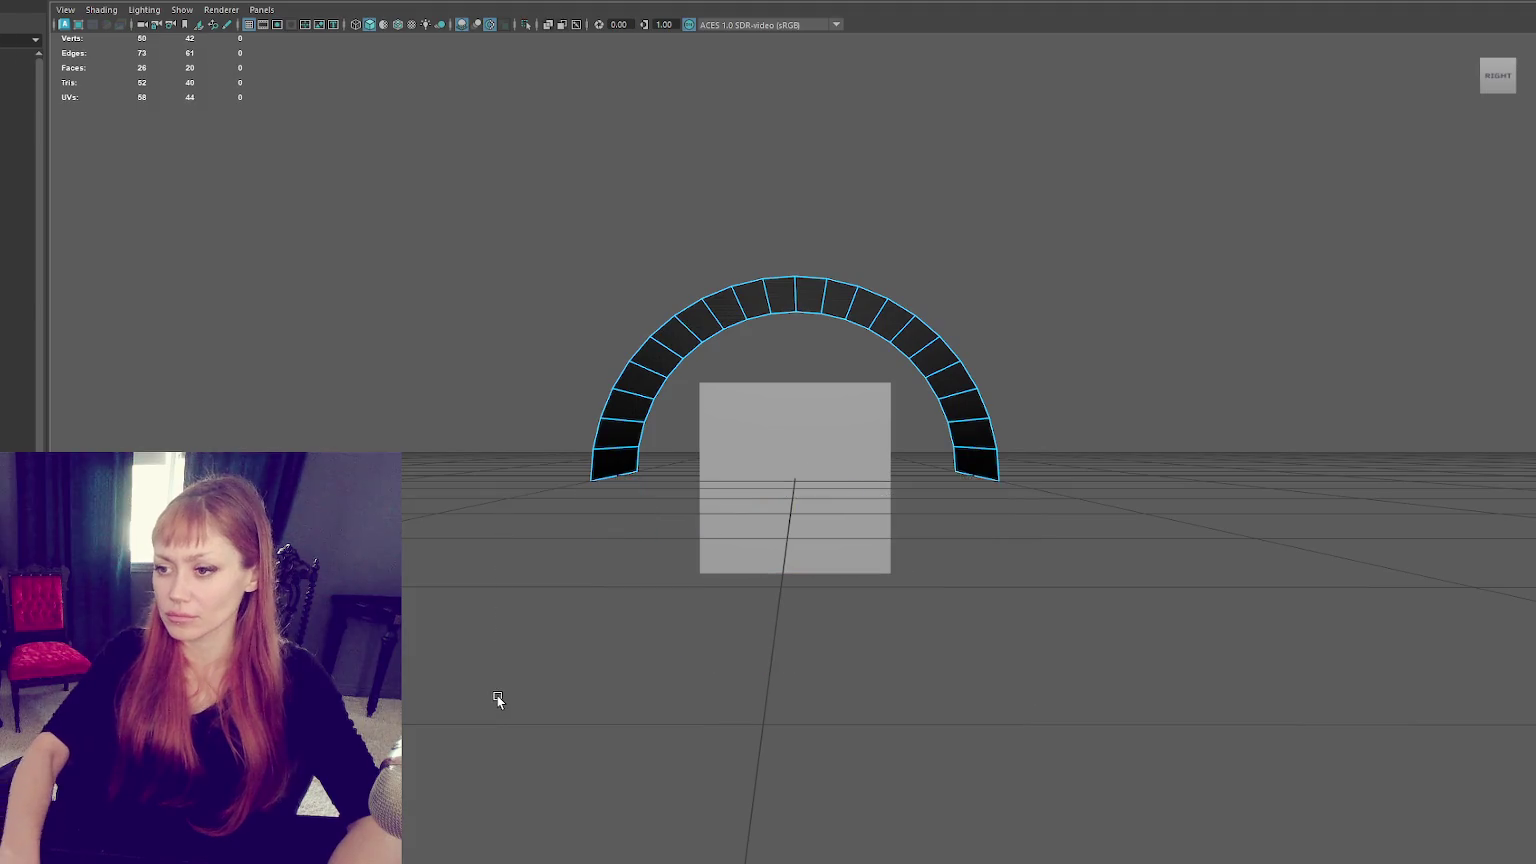
right_drag(446, 394, 530, 372)
alt+drag(530, 372, 382, 384)
click(348, 245)
click(732, 395)
drag(876, 450, 798, 467)
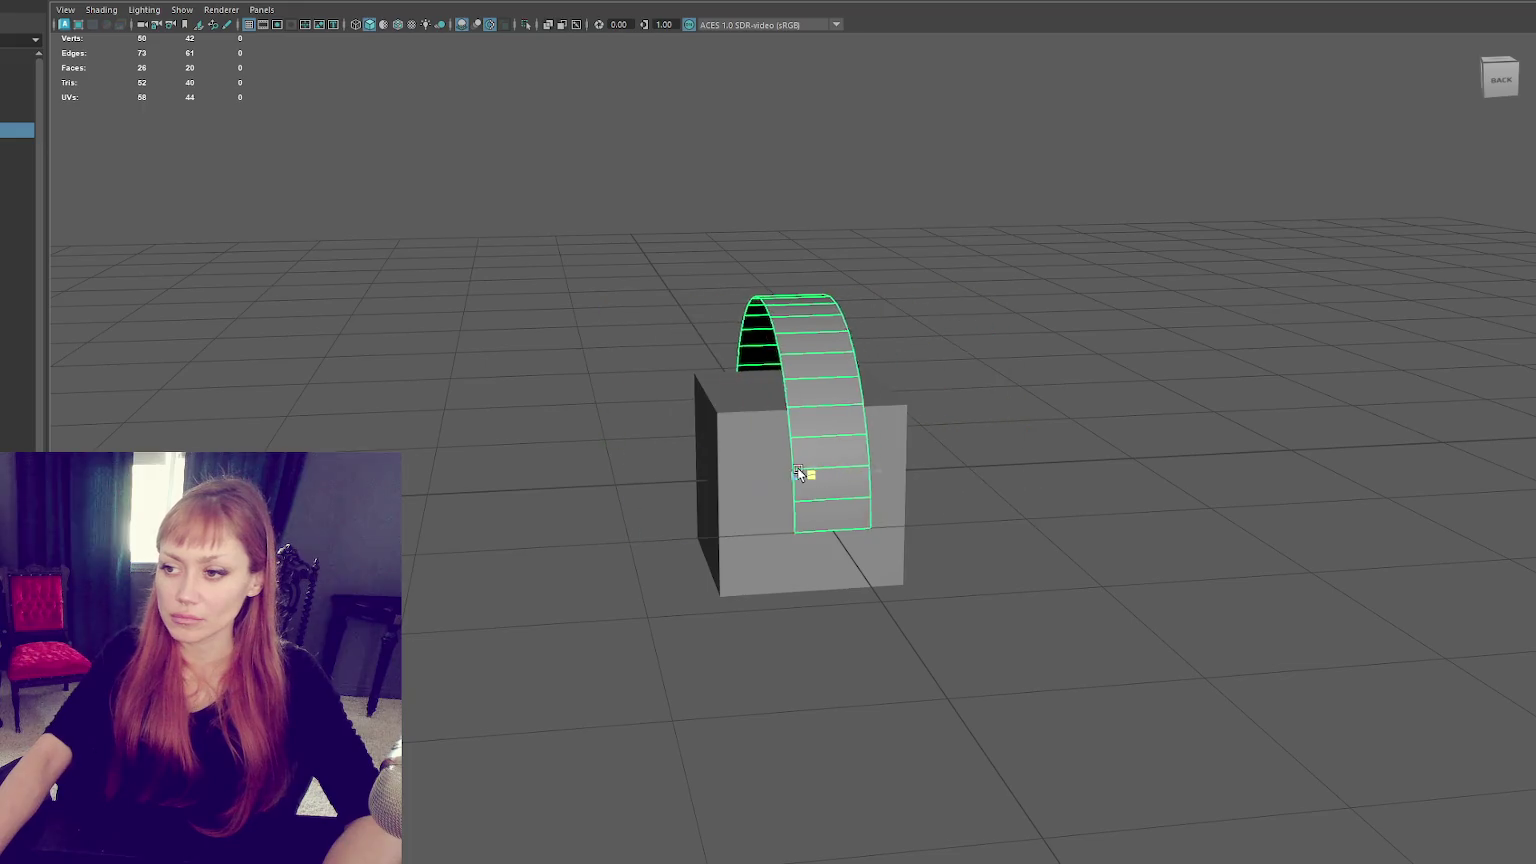
Move the arch's pivot down to its base.
key(w)
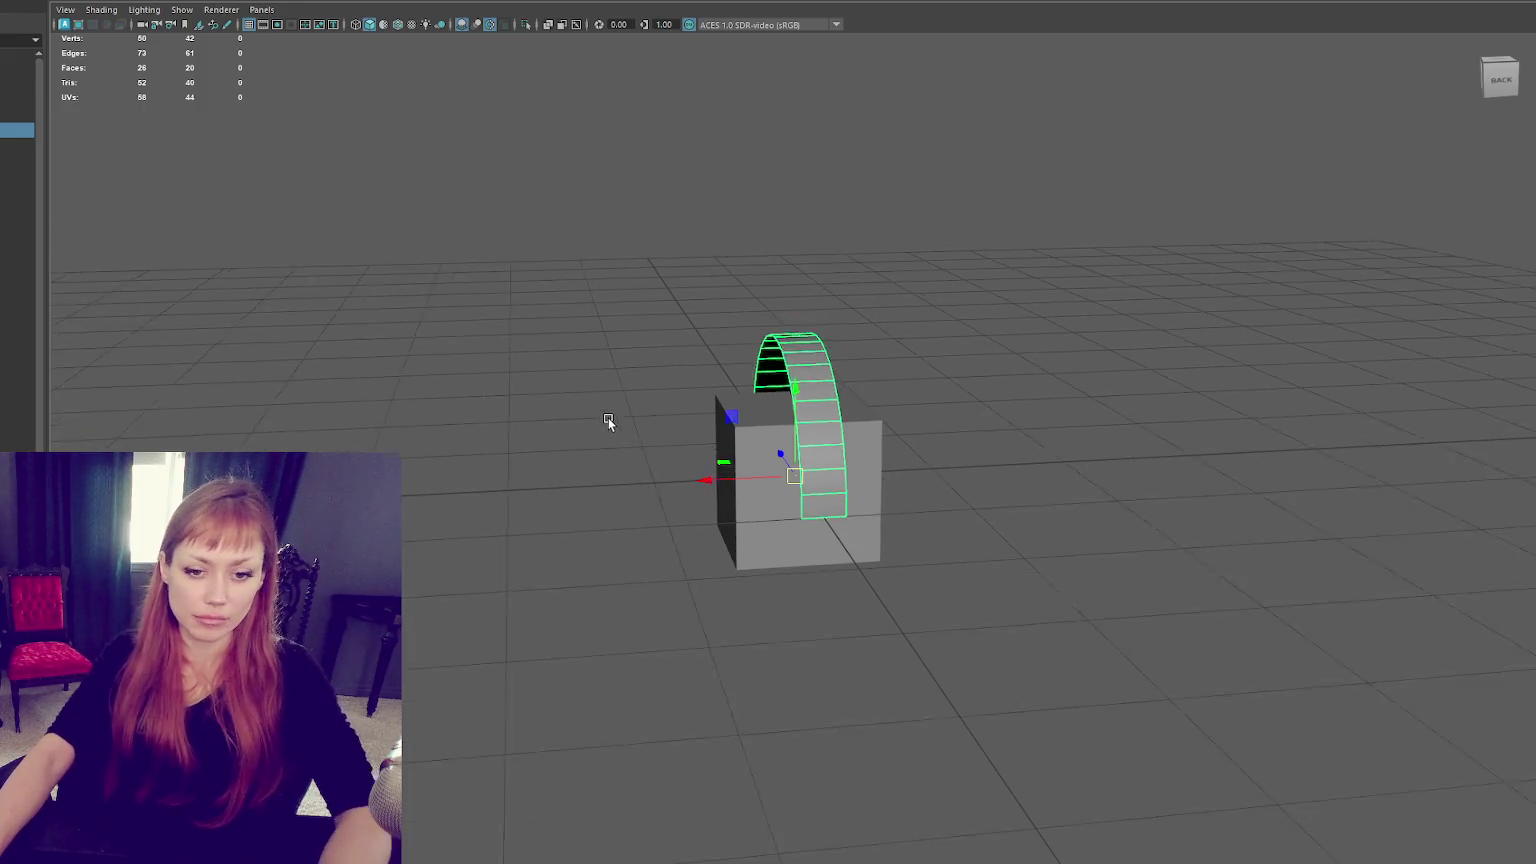
alt+drag(610, 425, 461, 328)
click(516, 274)
click(505, 410)
key(d)
drag(474, 417, 505, 485)
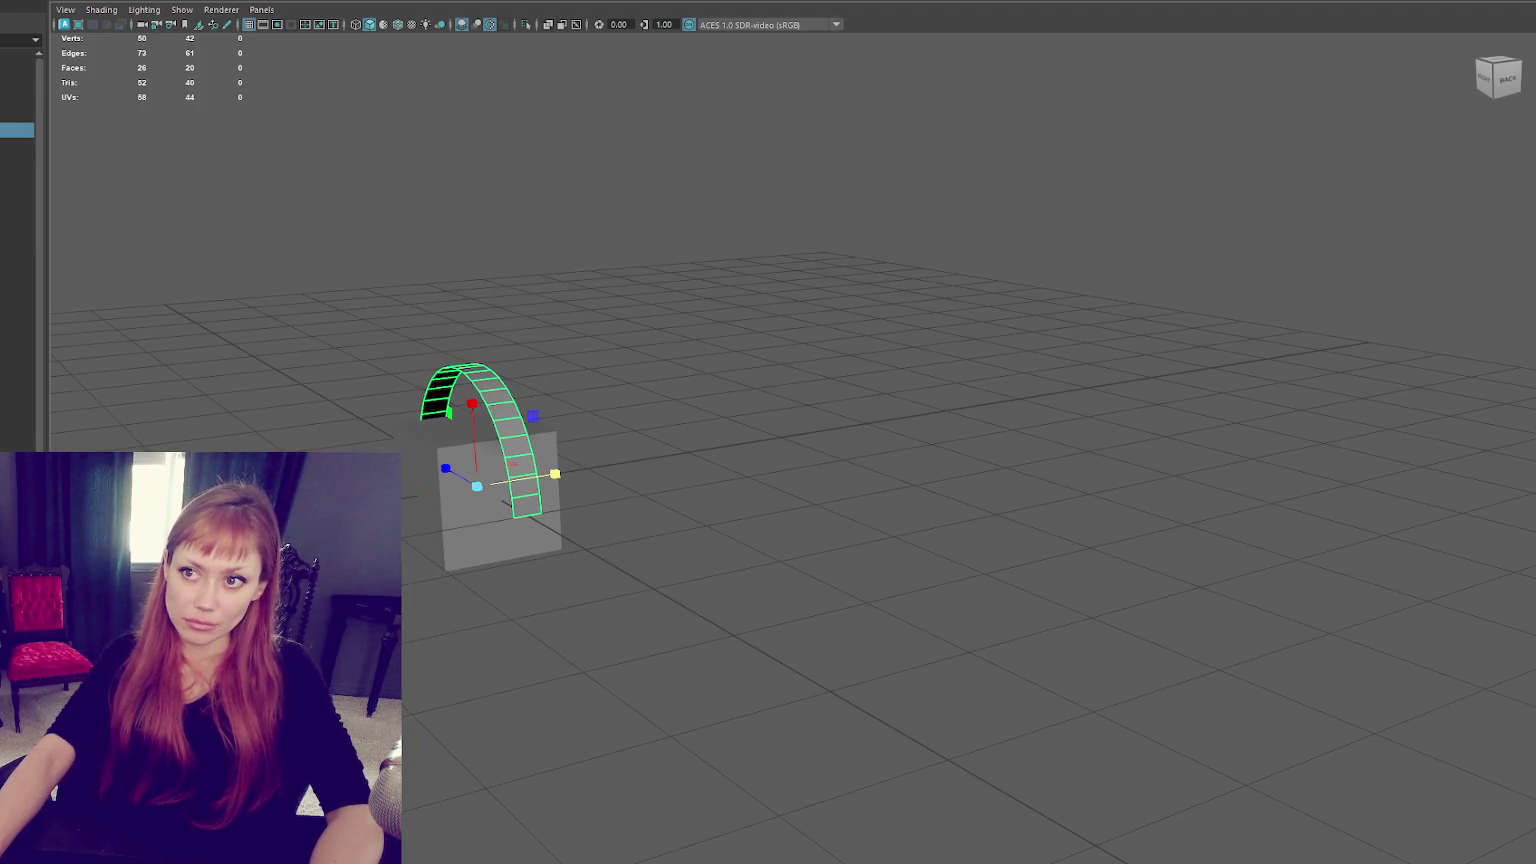
Try extruding the arch for thickness, then undo the extrusion.
alt+drag(464, 138, 634, 179)
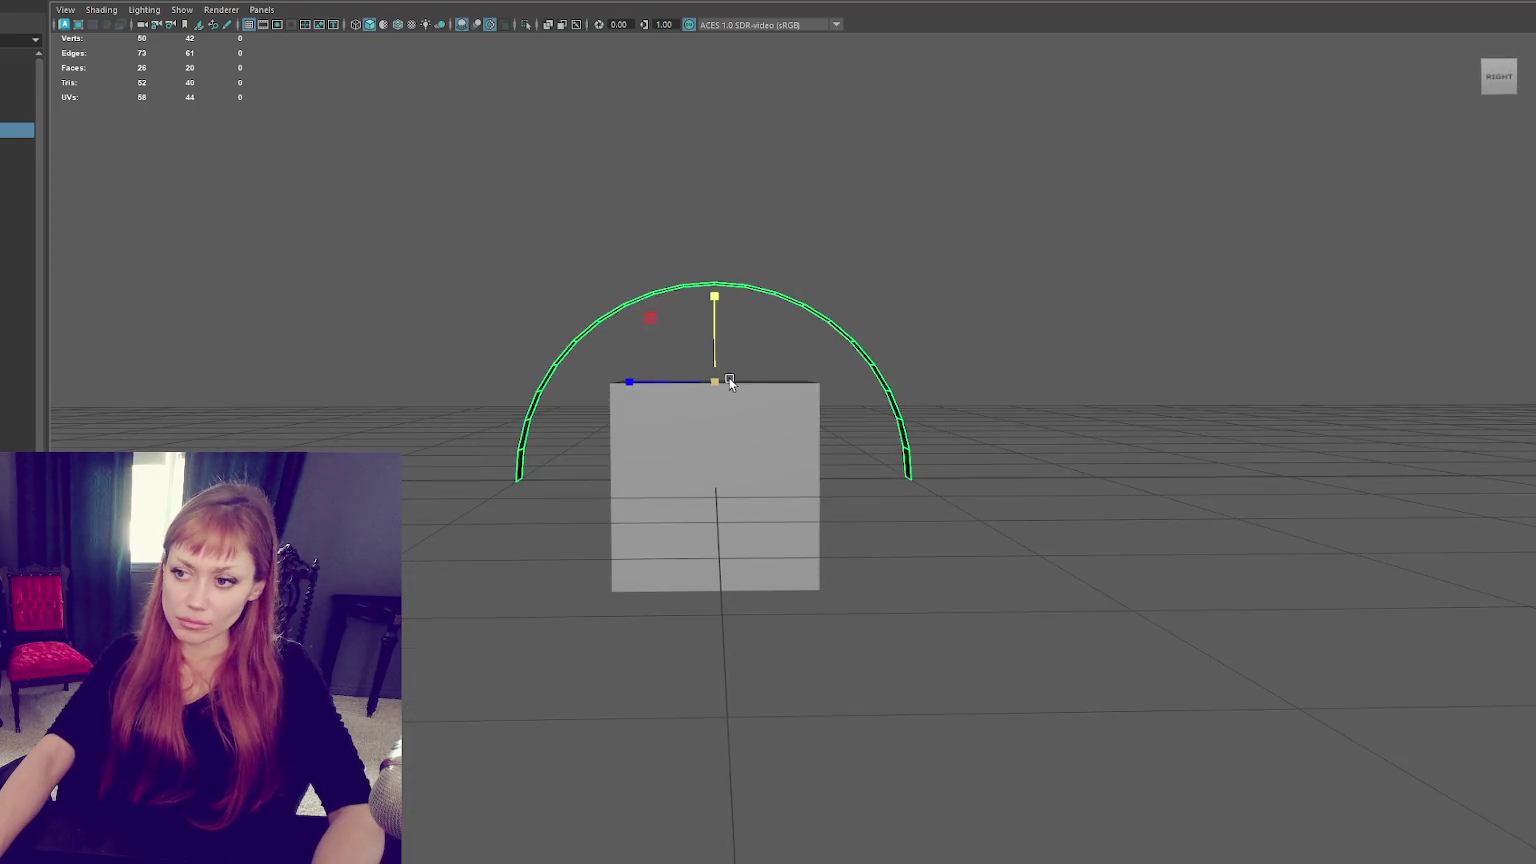
key(ctrl+e)
drag(718, 384, 726, 316)
key(ctrl+z)
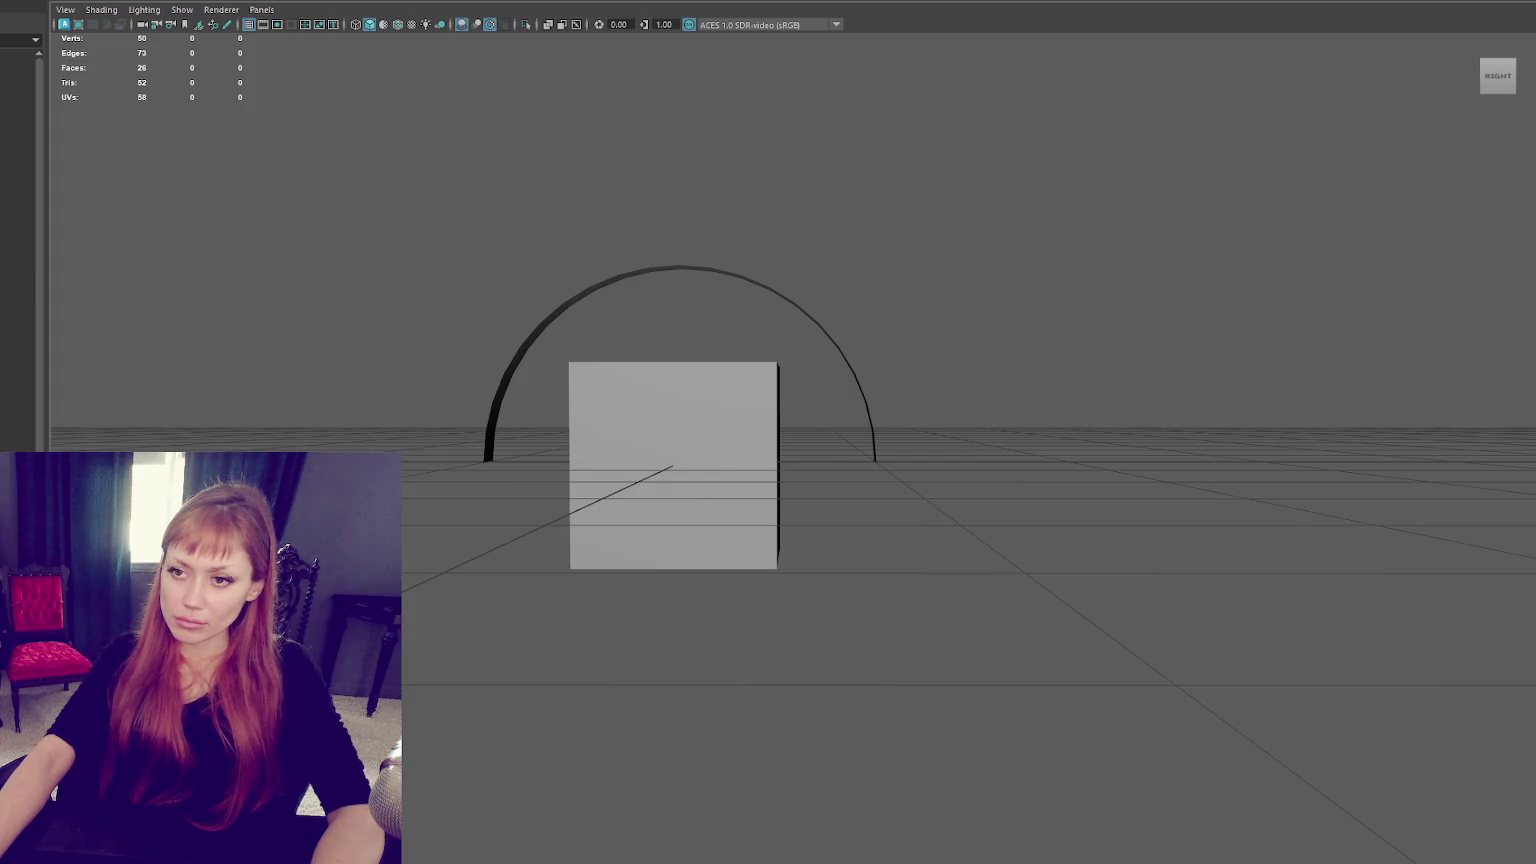
Add a pipe facing the camera with 40 axis subdivisions and a thinner wall.
mouse_move(110, 1)
right_down()
mouse_move(133, 131)
mouse_move(124, 19)
right_up()
key(e)
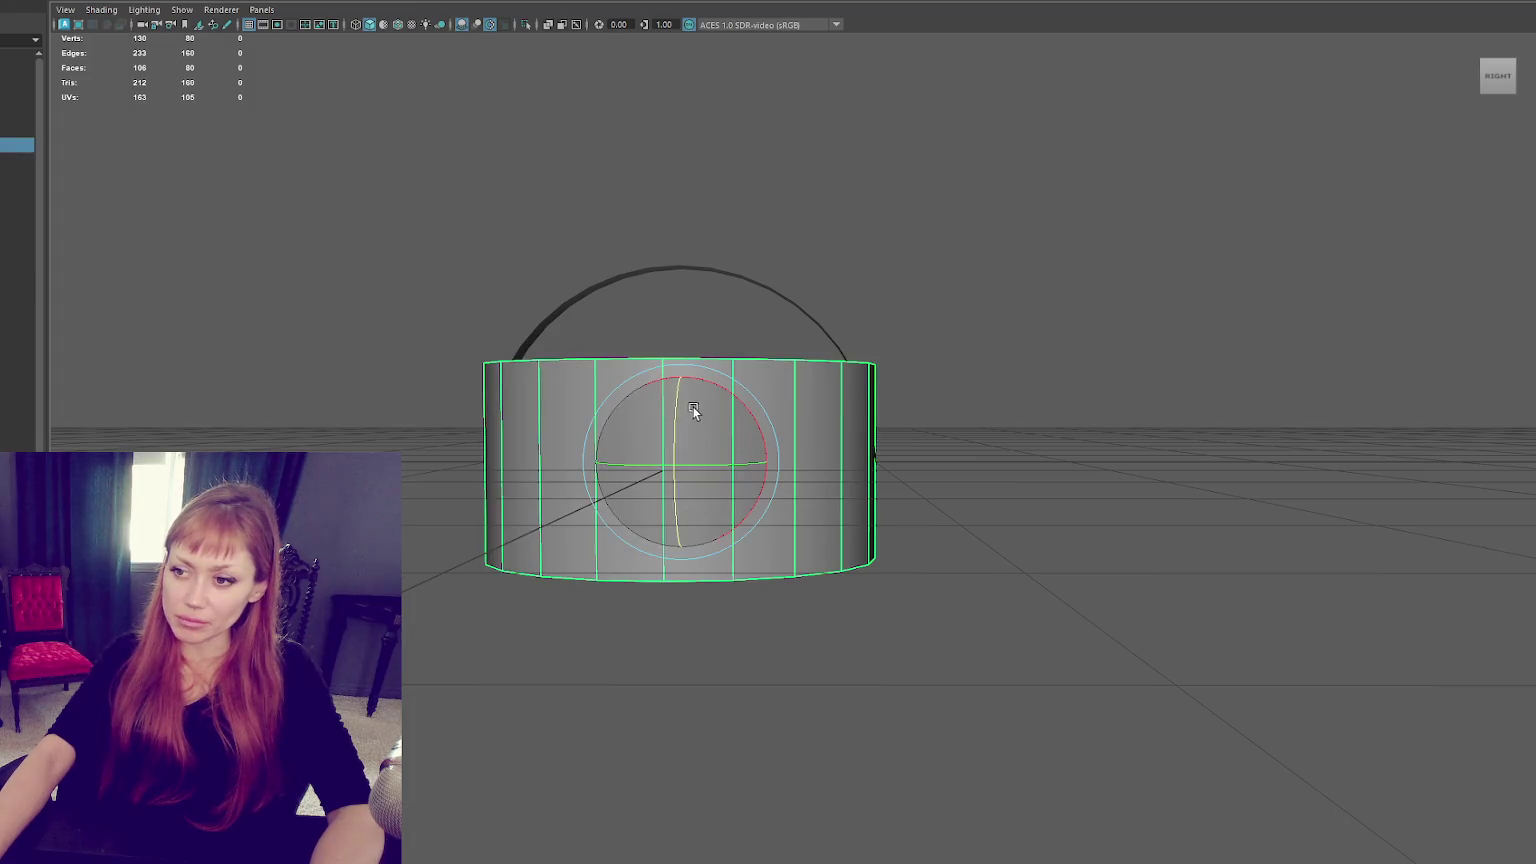
drag(676, 408, 740, 430)
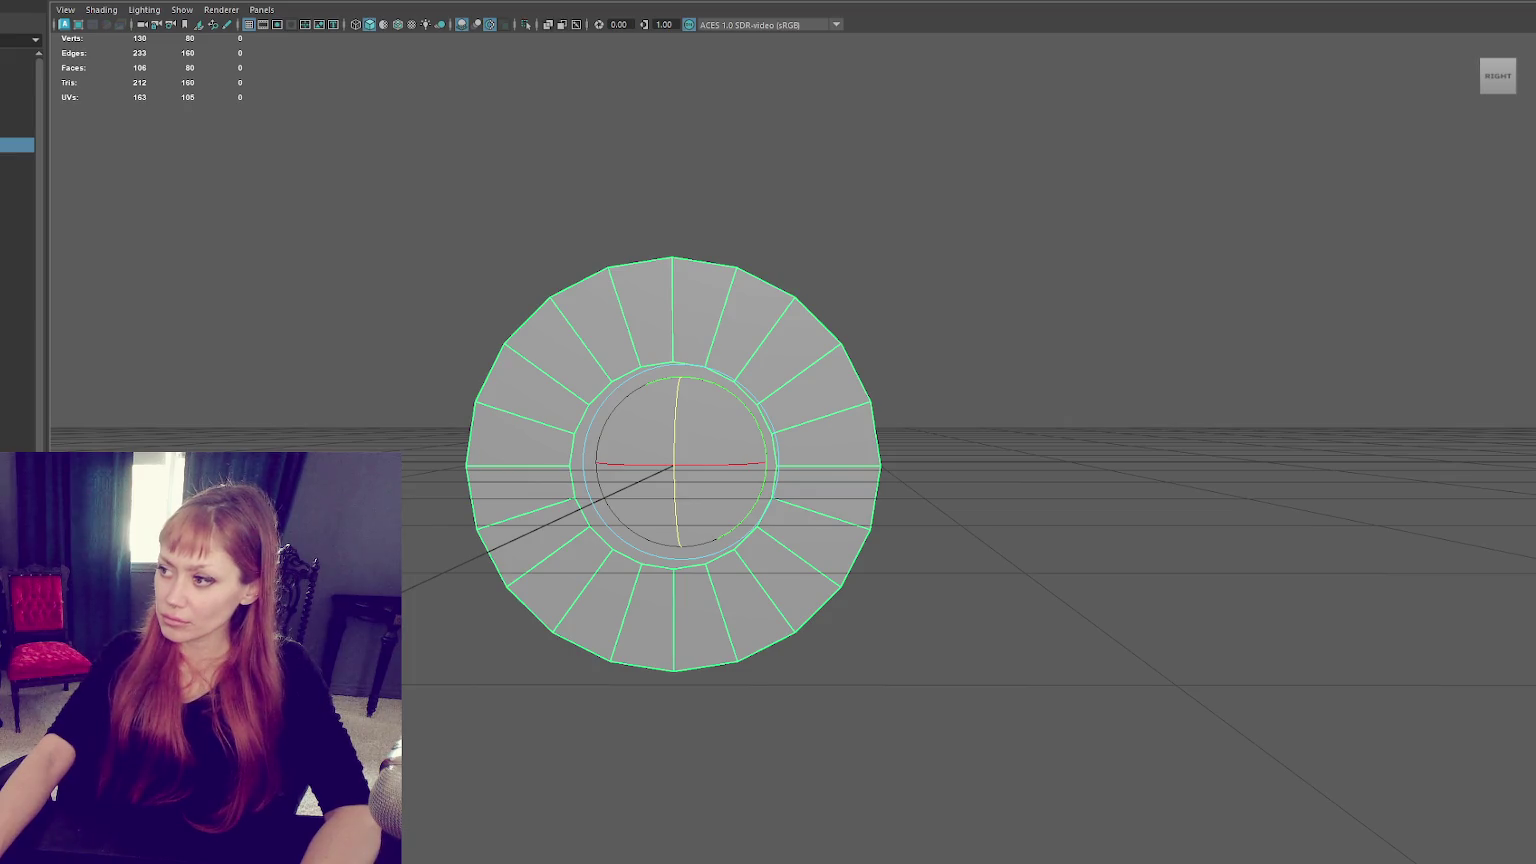
text(40)
key(Return)
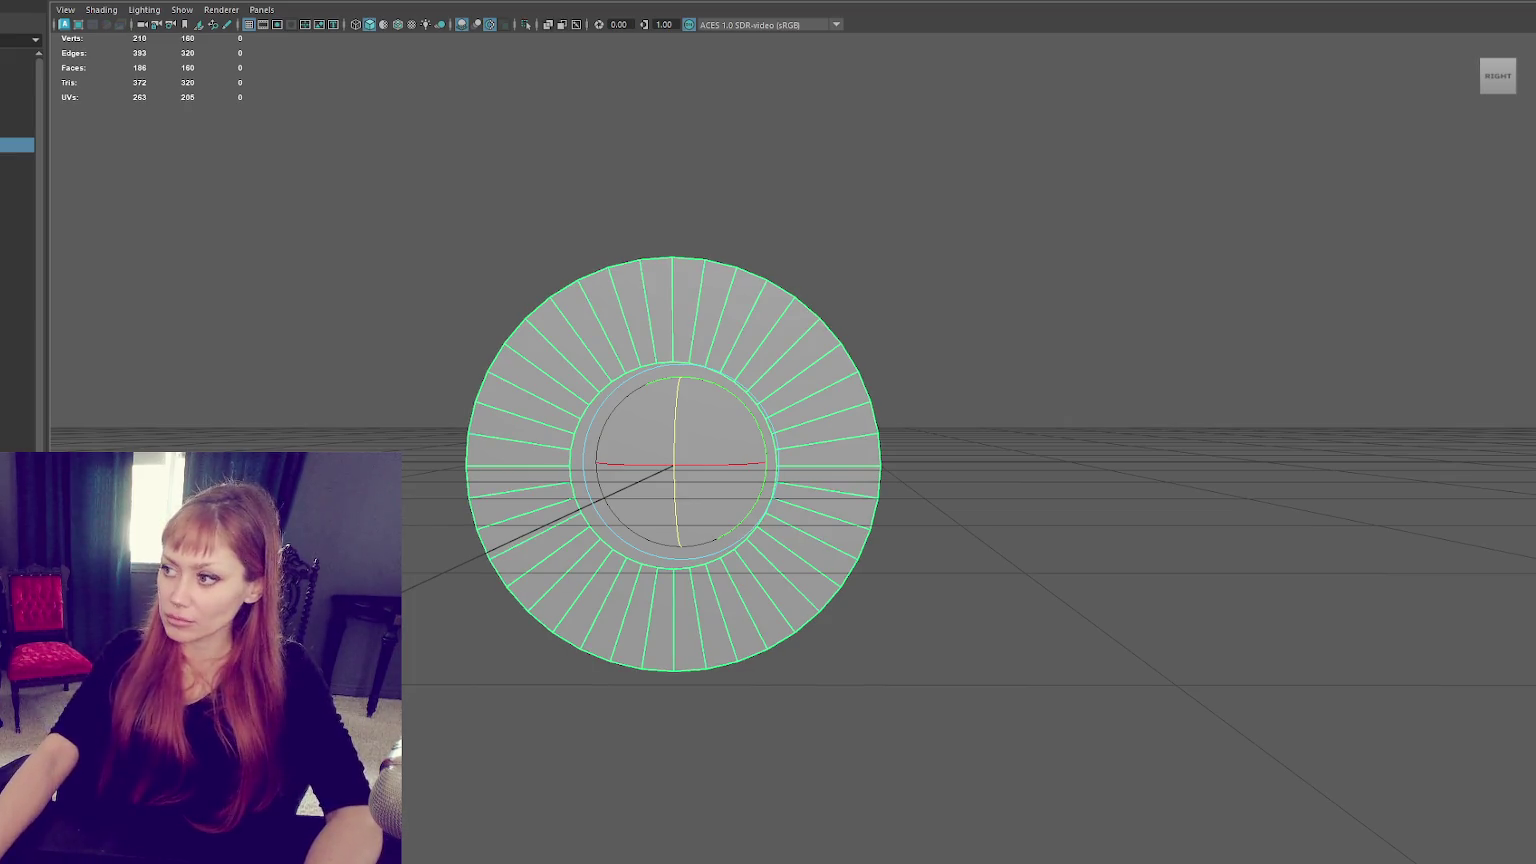
key(Return)
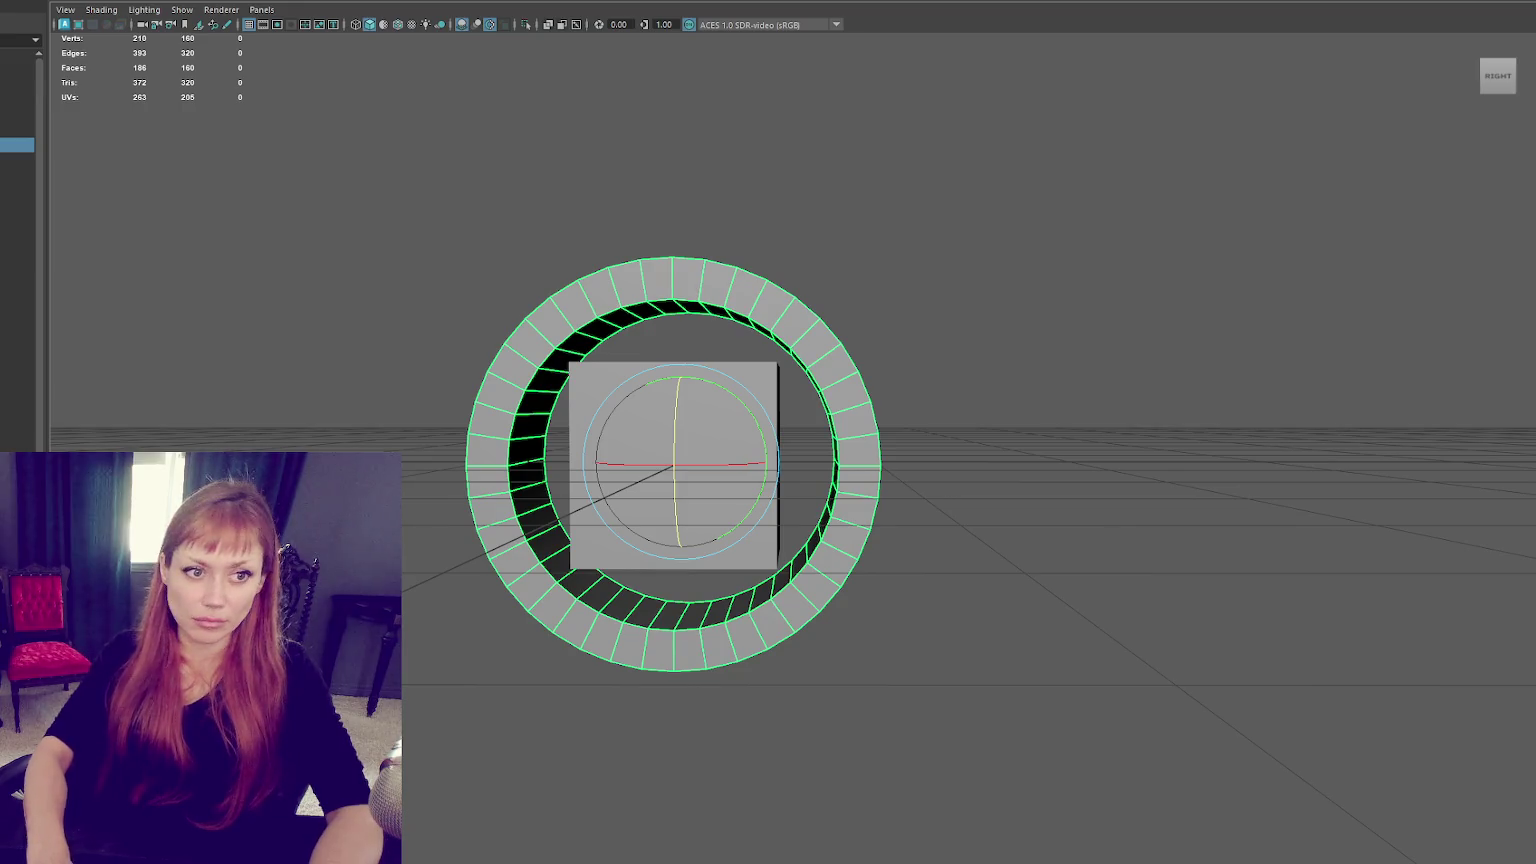
Delete the lower half of the pipe's faces.
scroll(899, 332, down, 2)
alt+drag(899, 332, 898, 329)
right_drag(946, 306, 946, 266)
drag(882, 443, 330, 697)
key(Delete)
Delete a slice of faces through the pipe arch.
mouse_move(672, 766)
alt+mouse_down()
mouse_move(805, 360)
mouse_move(712, 364)
mouse_move(727, 284)
alt+mouse_up()
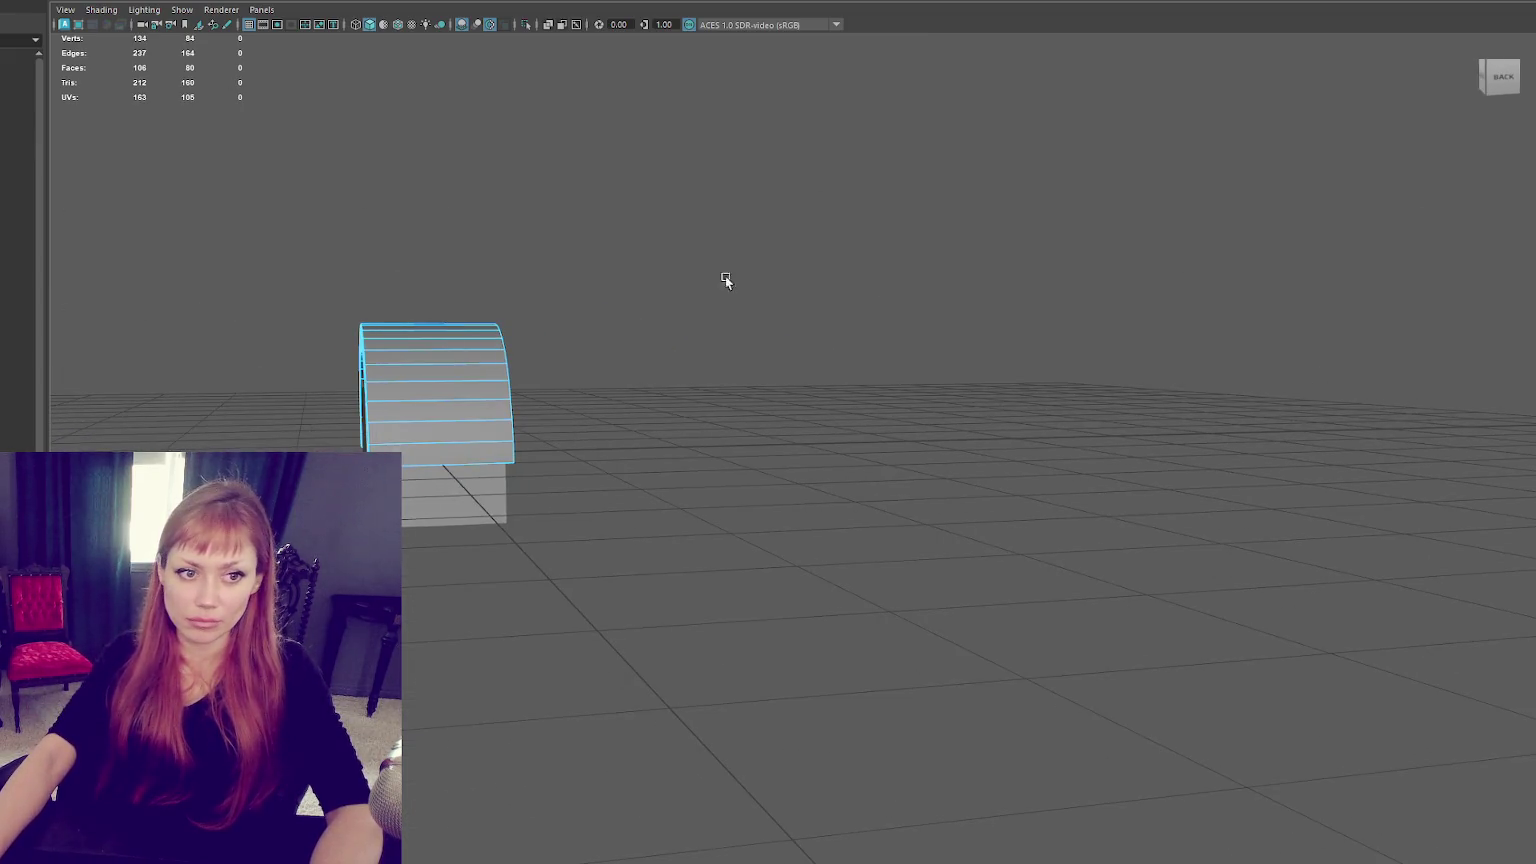
drag(720, 398, 449, 610)
key(e)
drag(421, 233, 450, 545)
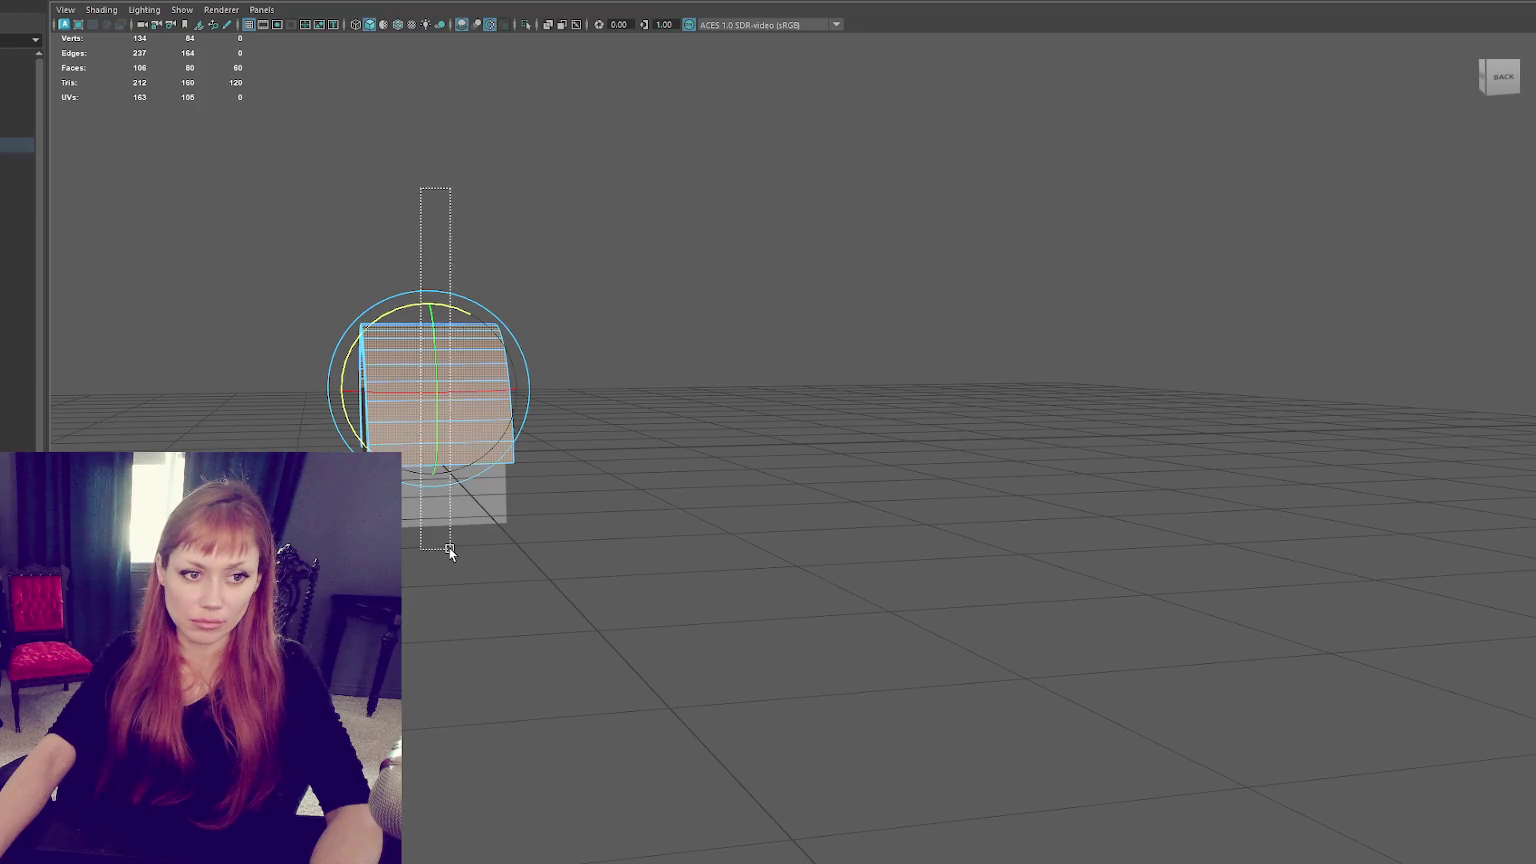
key(Delete)
Squash the pipe arch to a narrow depth and raise it above the first arch.
right_drag(463, 200, 535, 172)
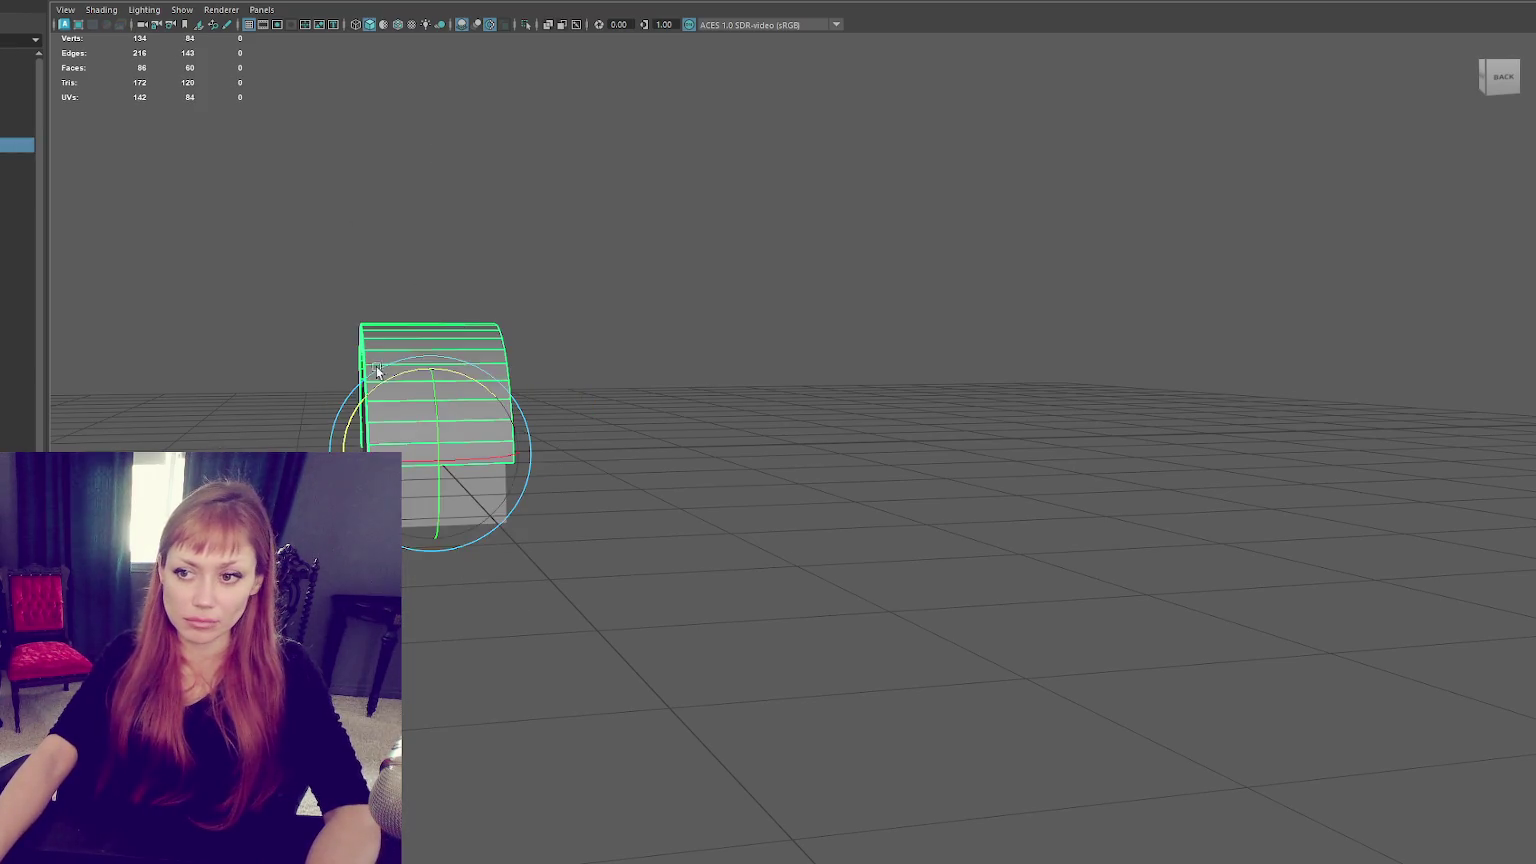
drag(362, 452, 416, 446)
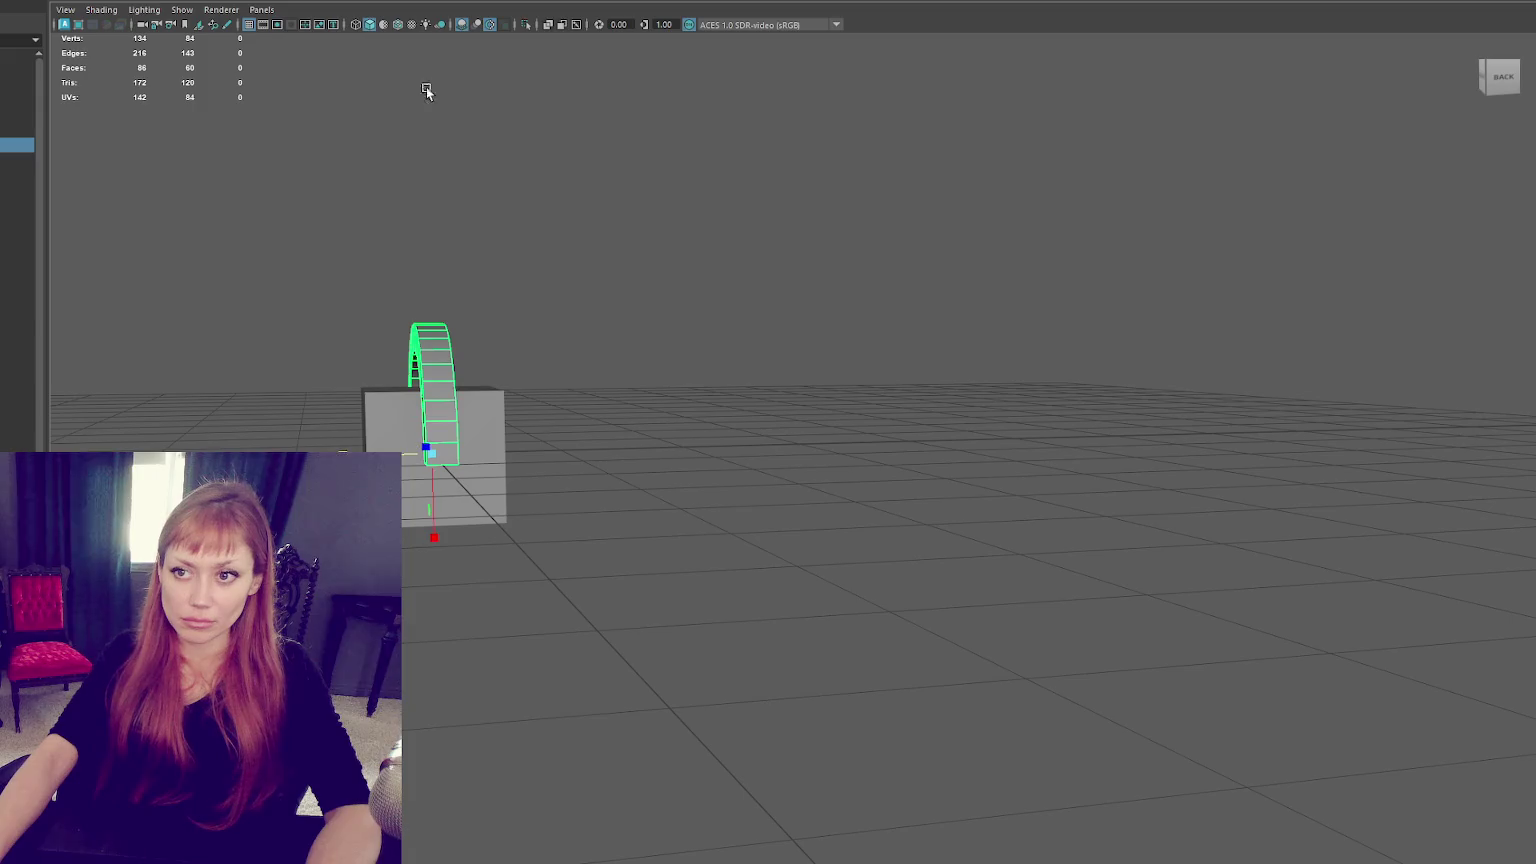
drag(428, 370, 450, 116)
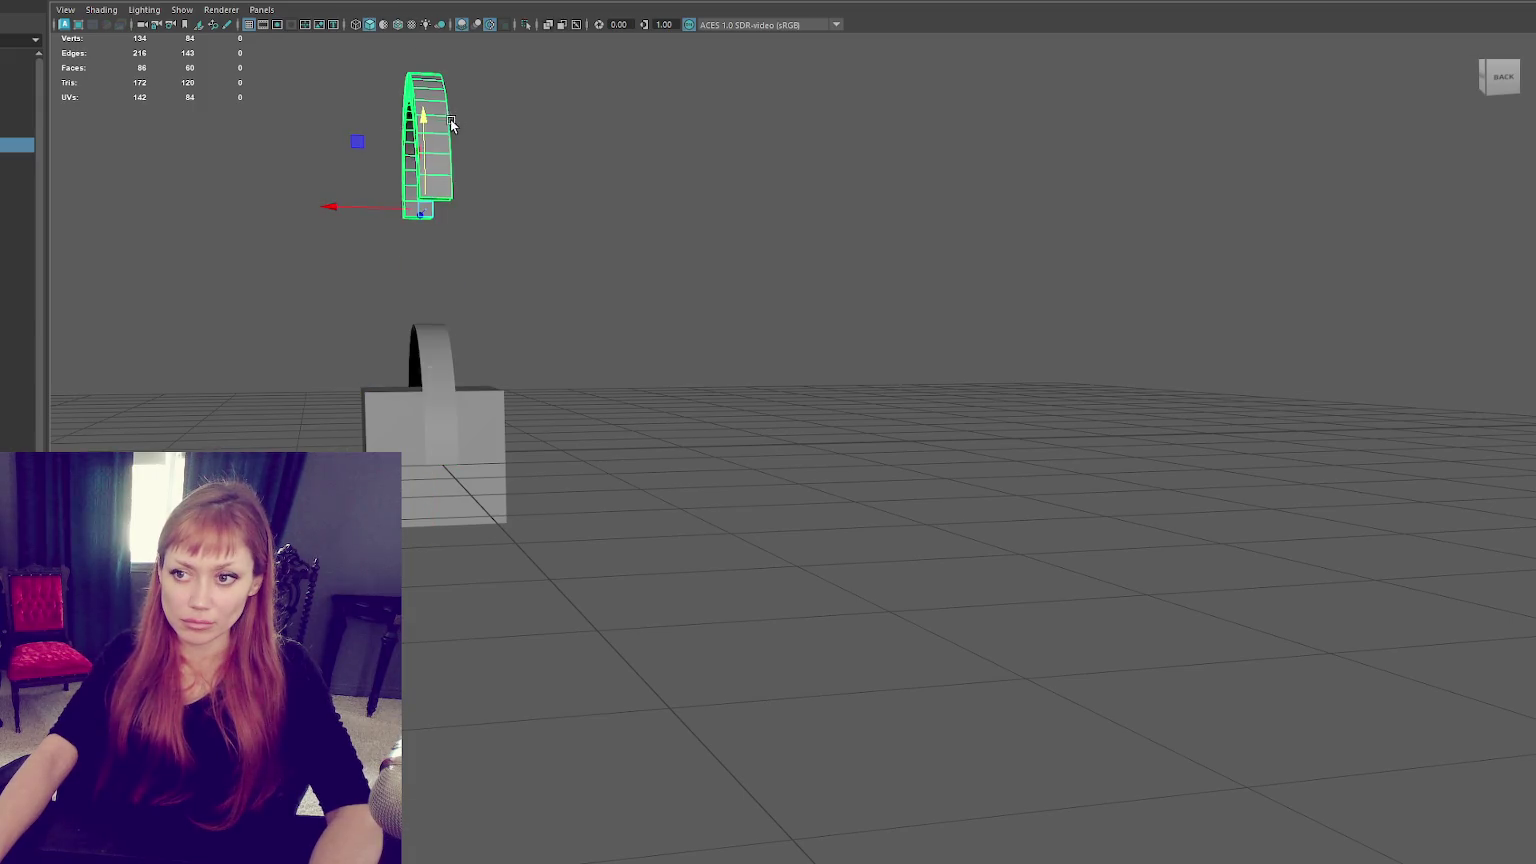
key(f)
alt+drag(521, 248, 733, 250)
right_drag(831, 148, 828, 92)
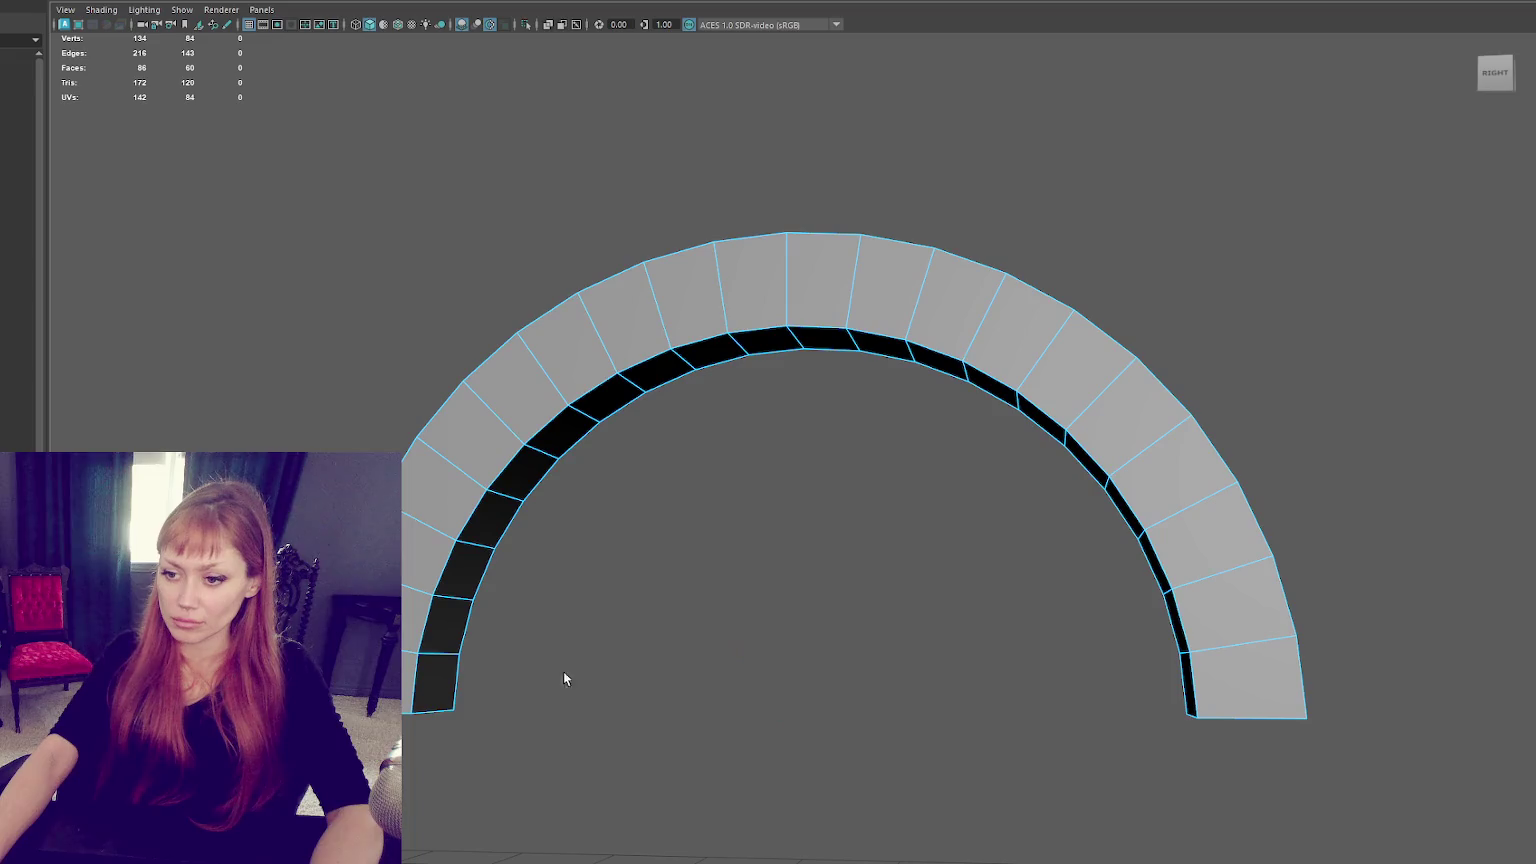
Extrude the arch's bottom edges straight down into legs.
shift+drag(1337, 667, 1184, 745)
key(4)
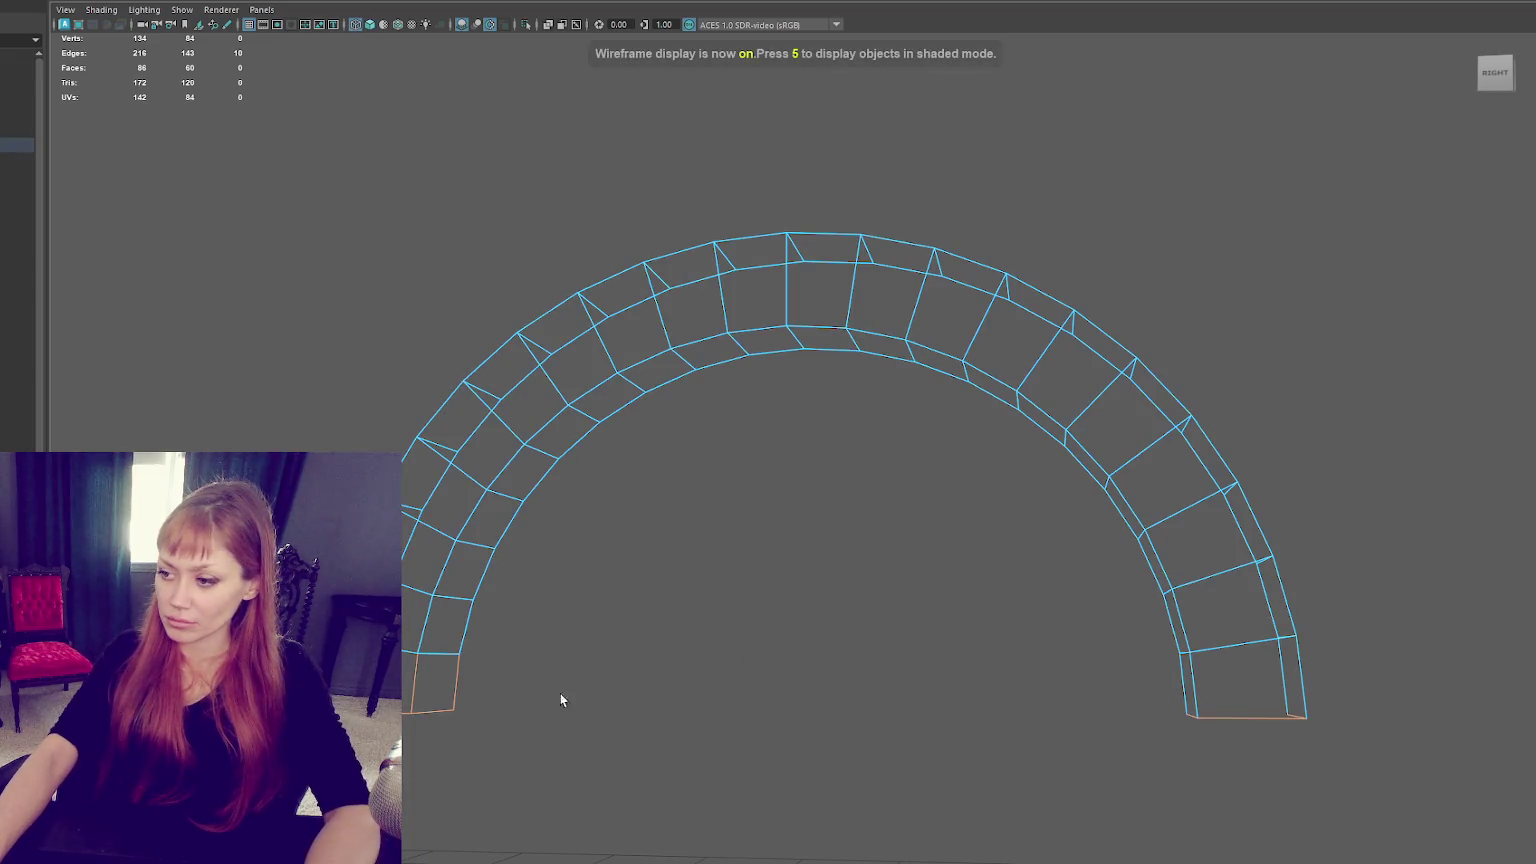
key(ctrl+e)
scroll(826, 486, down, 2)
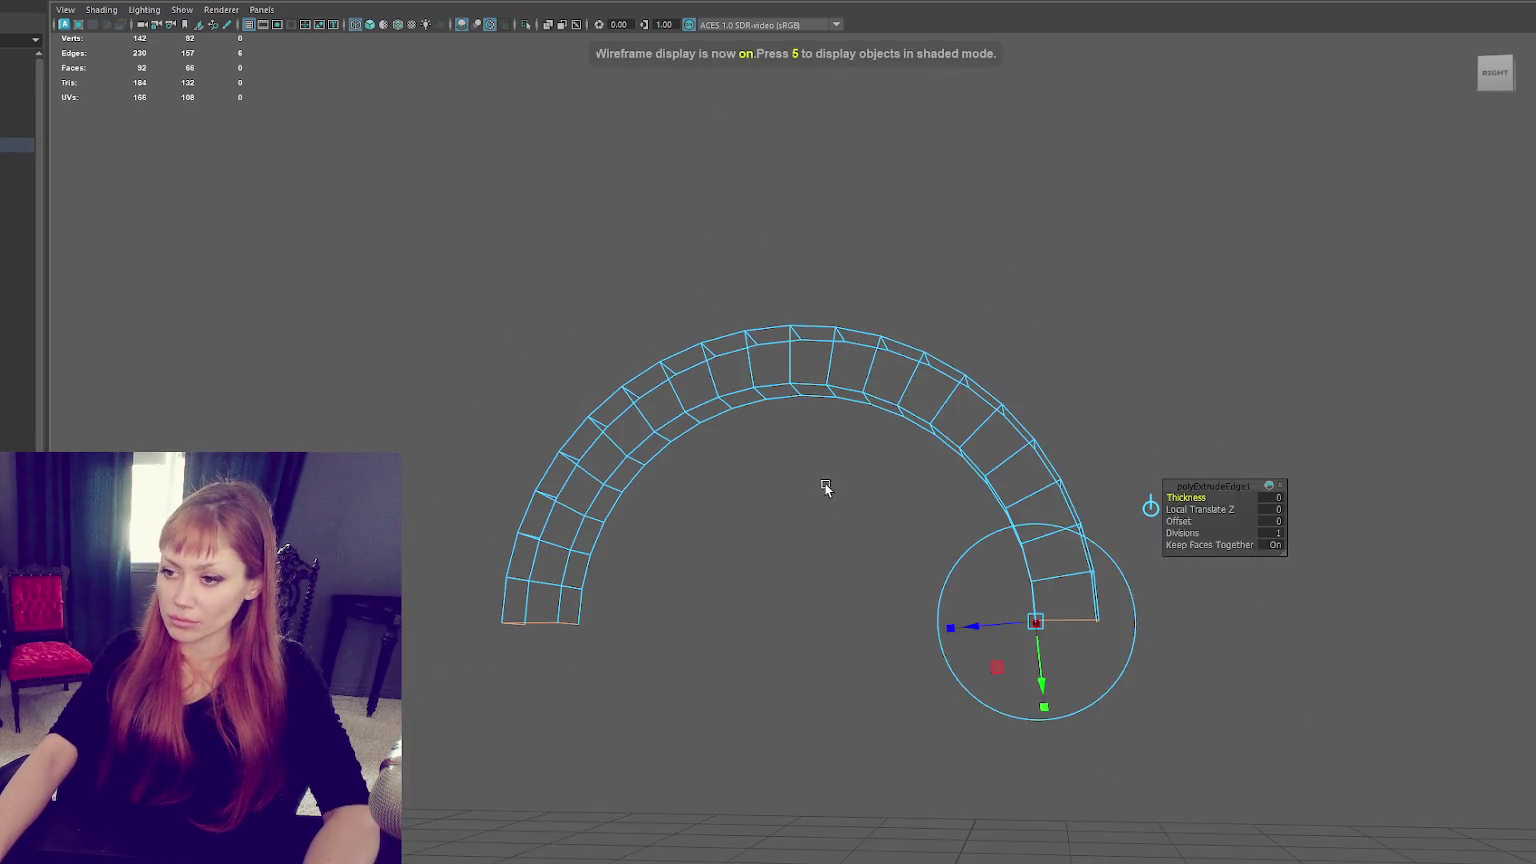
drag(797, 522, 788, 634)
key(5)
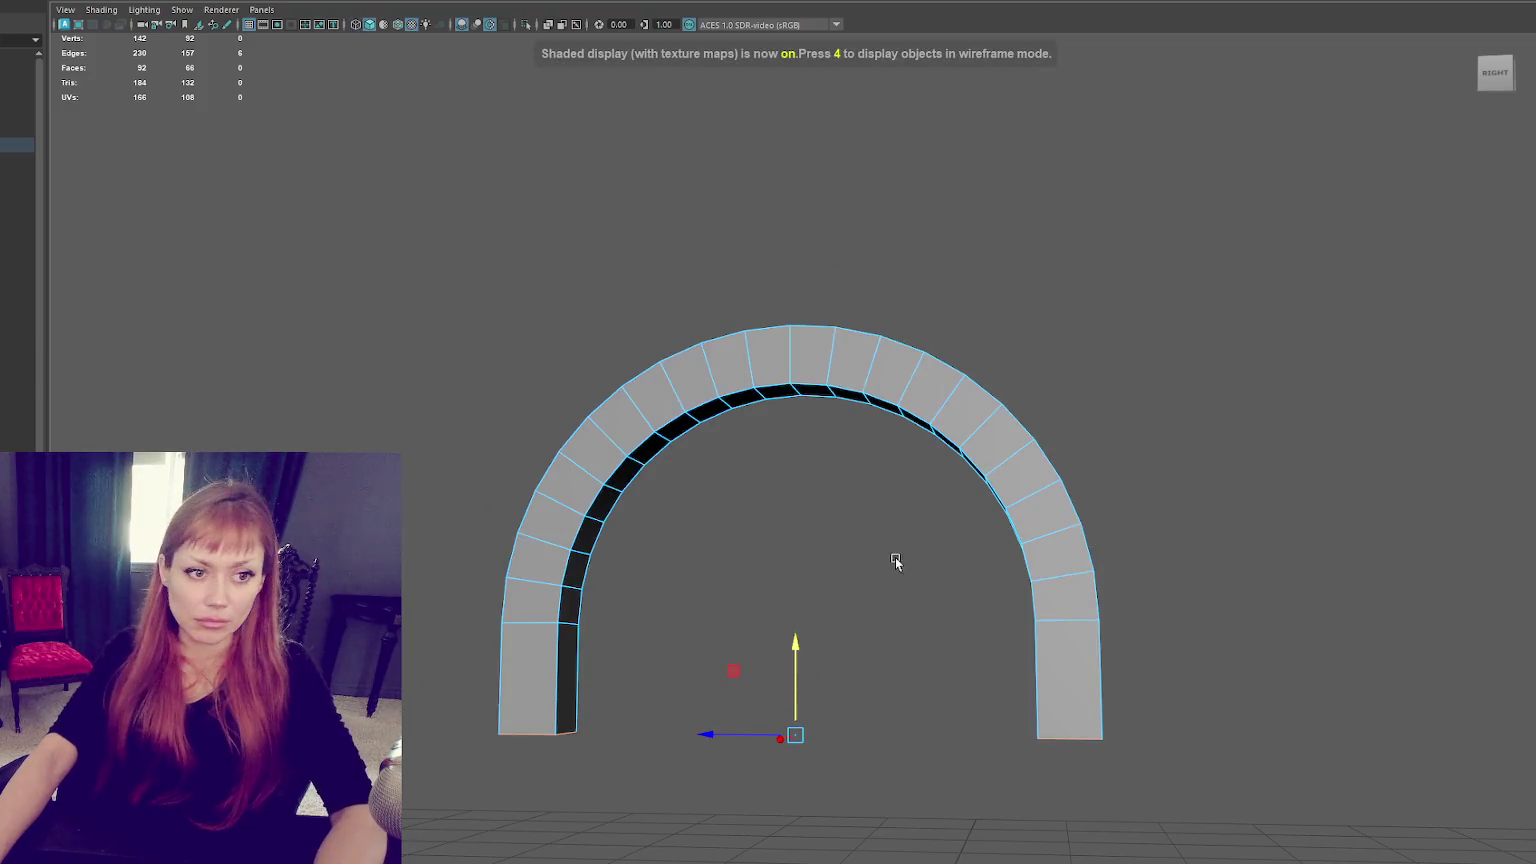
alt+middle_drag(892, 566, 806, 456)
Move the cube up and left beside the arch's left leg.
right_drag(727, 357, 799, 320)
scroll(799, 320, down, 2)
click(281, 188)
click(17, 159)
scroll(703, 504, down, 1)
scroll(703, 504, down, 2)
drag(772, 706, 789, 516)
drag(738, 572, 605, 566)
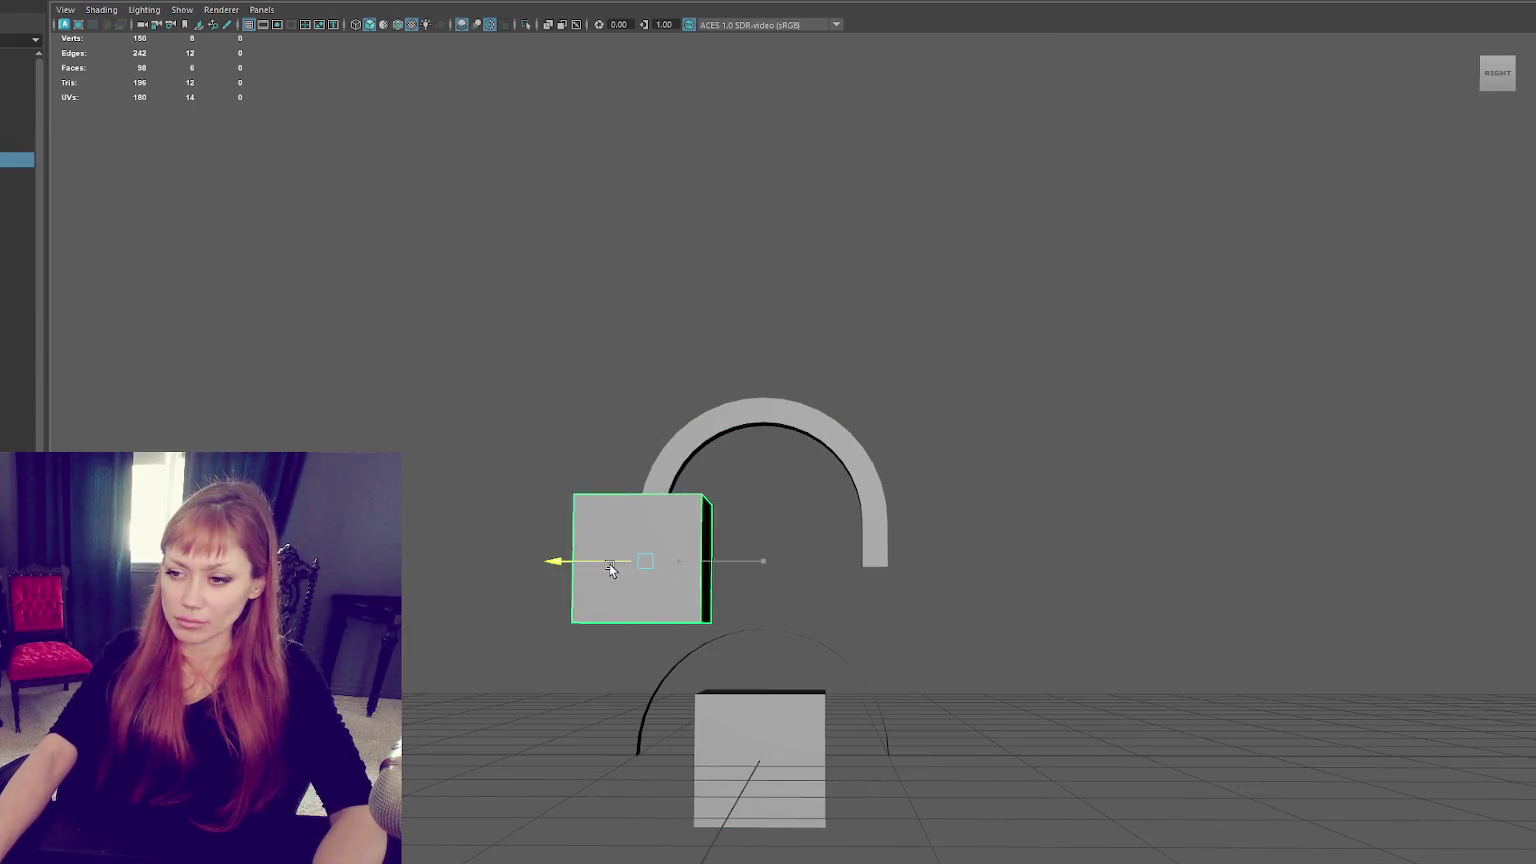
Scale the cube down into a small block by the left pillar.
click(642, 622)
click(662, 576)
key(r)
drag(645, 561, 566, 570)
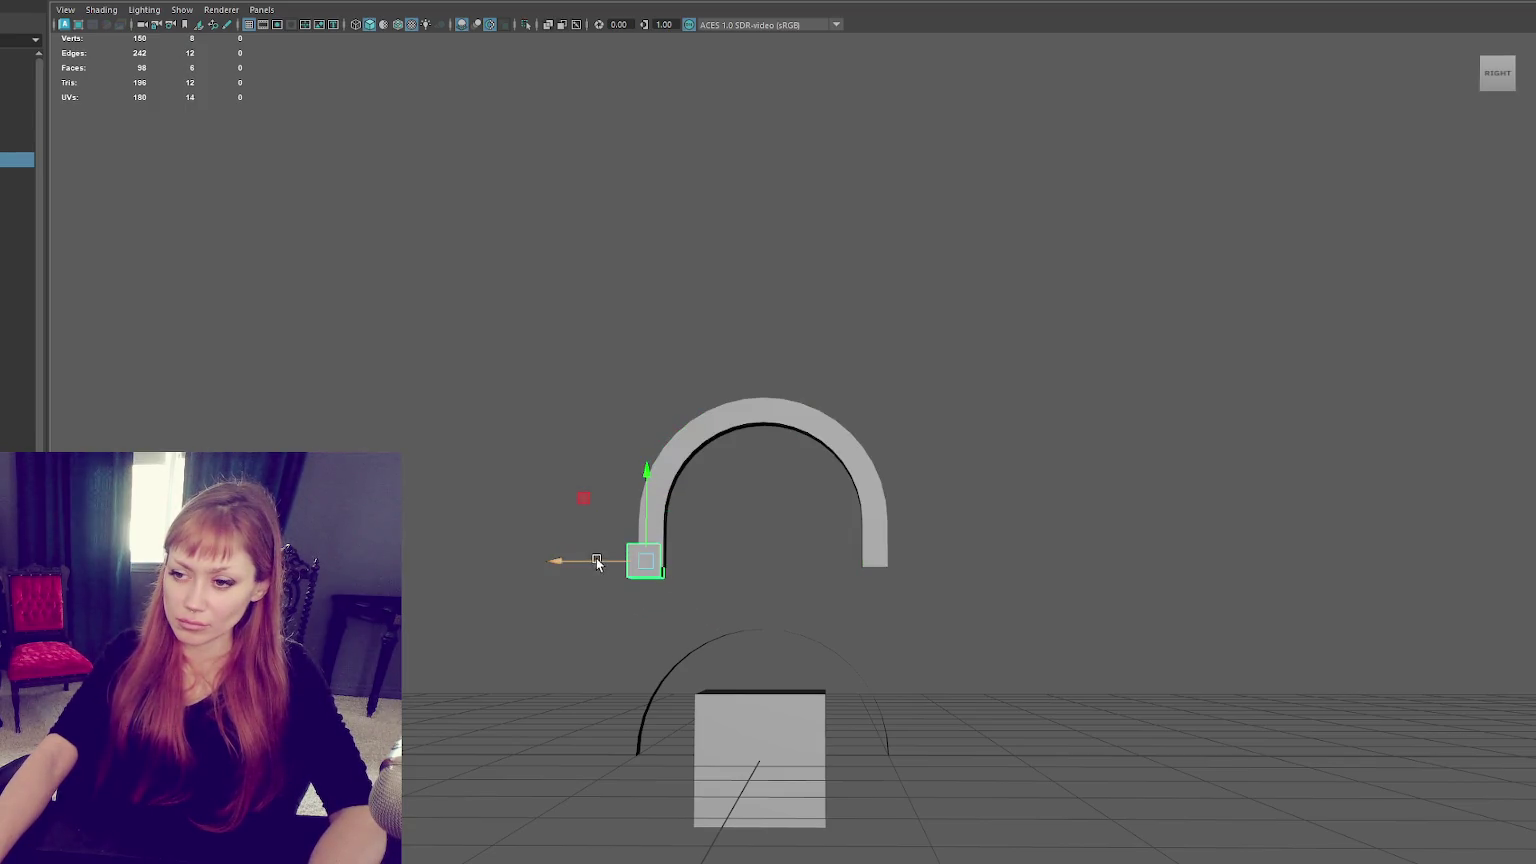
key(f)
mouse_move(744, 566)
alt+mouse_down()
mouse_move(864, 590)
mouse_move(798, 528)
mouse_move(717, 511)
mouse_move(1073, 473)
mouse_move(806, 473)
mouse_move(807, 505)
mouse_move(785, 480)
mouse_move(783, 555)
alt+mouse_up()
key(w)
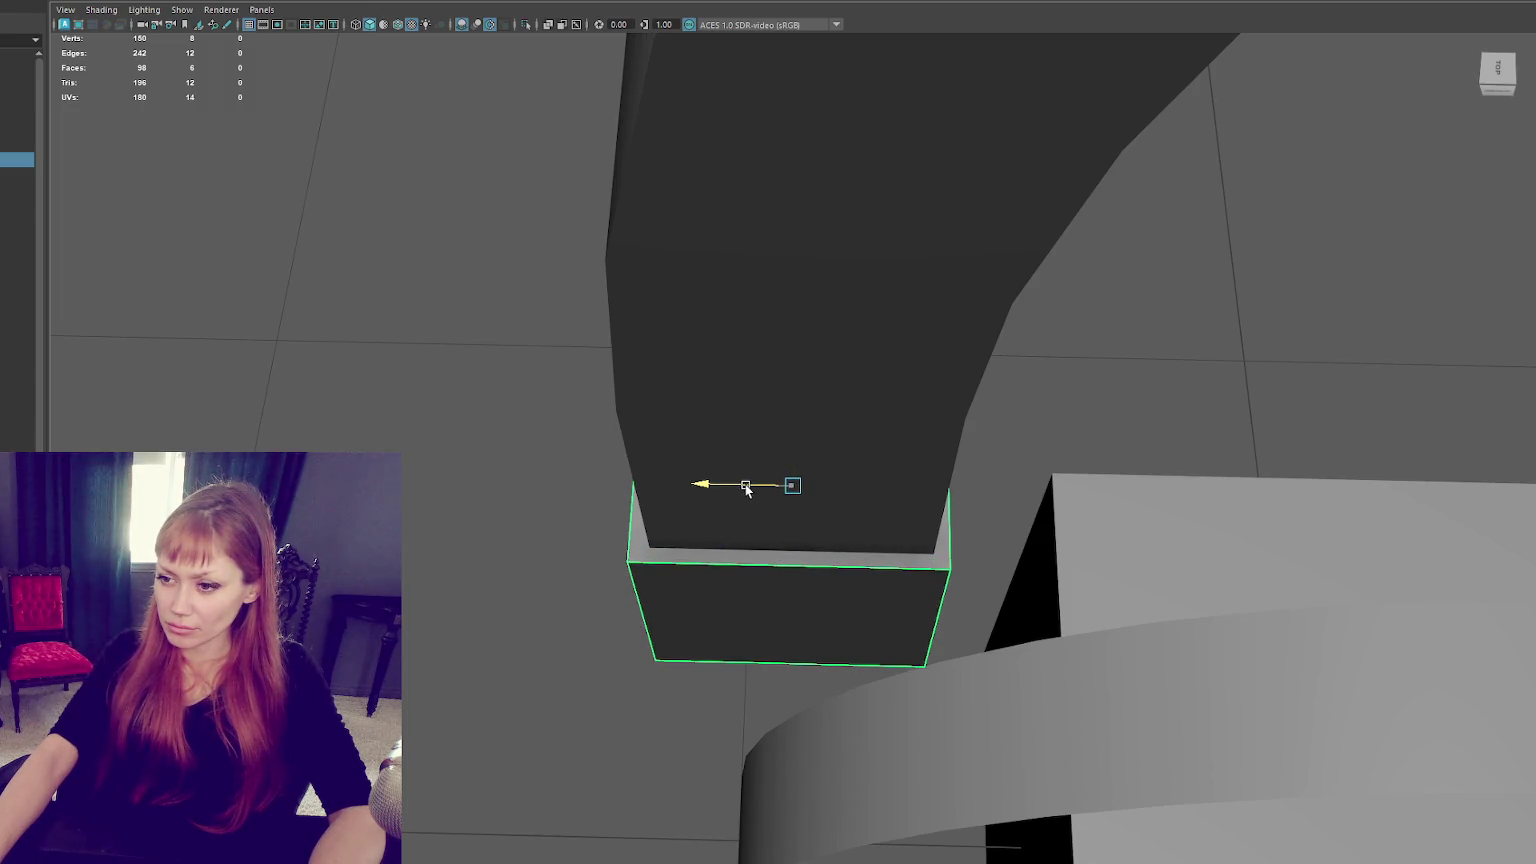
mouse_move(741, 494)
alt+mouse_down()
mouse_move(915, 497)
mouse_move(826, 446)
alt+mouse_up()
mouse_move(669, 472)
alt+mouse_down()
mouse_move(617, 394)
mouse_move(562, 415)
mouse_move(645, 508)
mouse_move(755, 454)
alt+mouse_up()
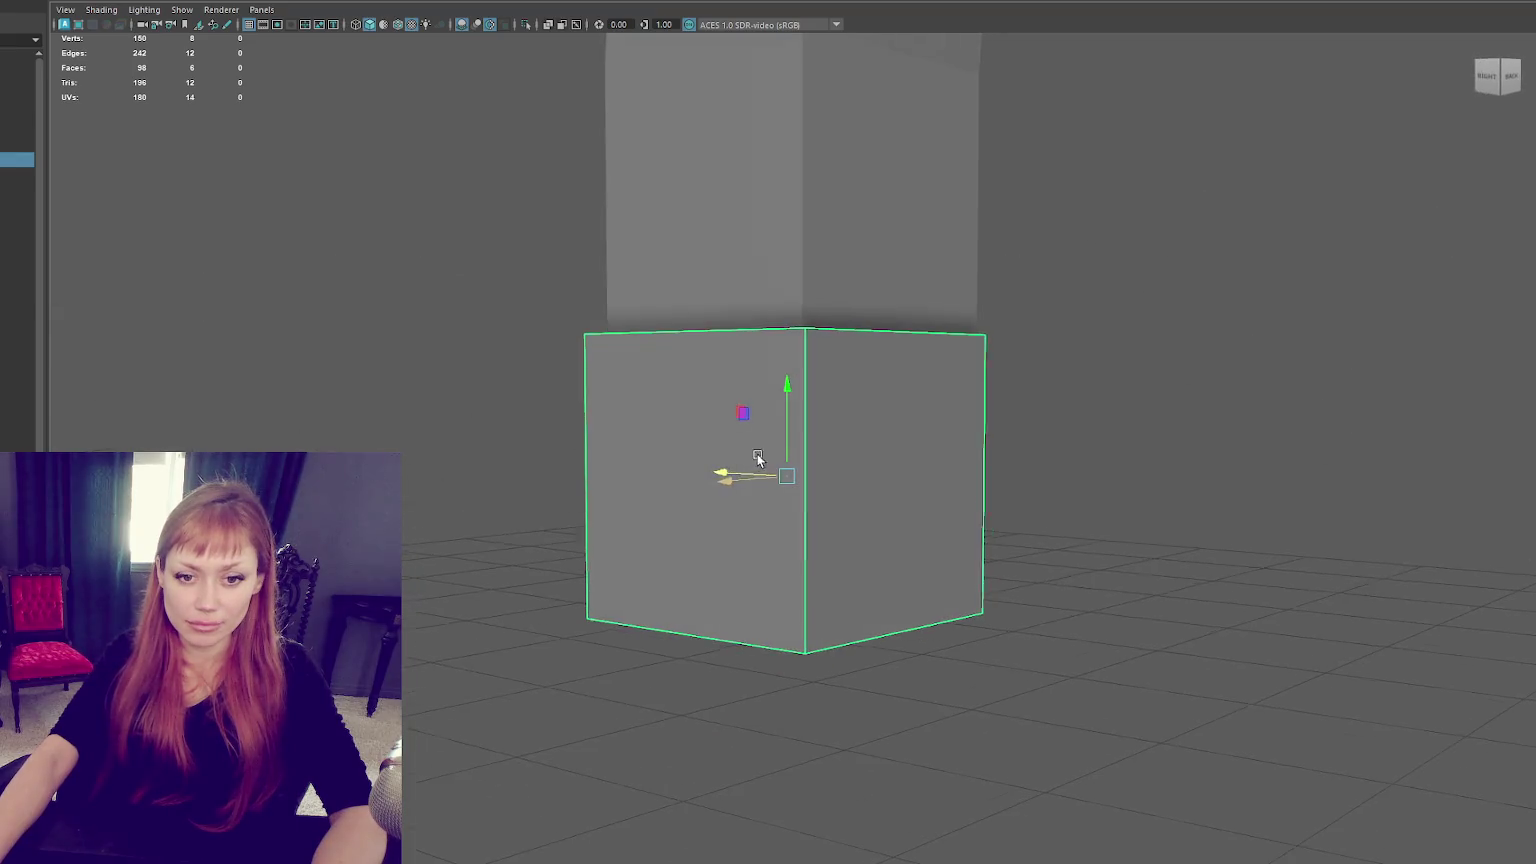
Flatten the block into a slab, raise it as a capital, and duplicate it for the base.
click(226, 291)
click(708, 496)
key(r)
drag(787, 396, 782, 449)
key(w)
scroll(782, 449, down, 3)
scroll(800, 415, down, 3)
mouse_move(793, 385)
mouse_down()
mouse_move(819, 267)
mouse_move(782, 414)
mouse_up()
key(ctrl+d)
click(938, 430)
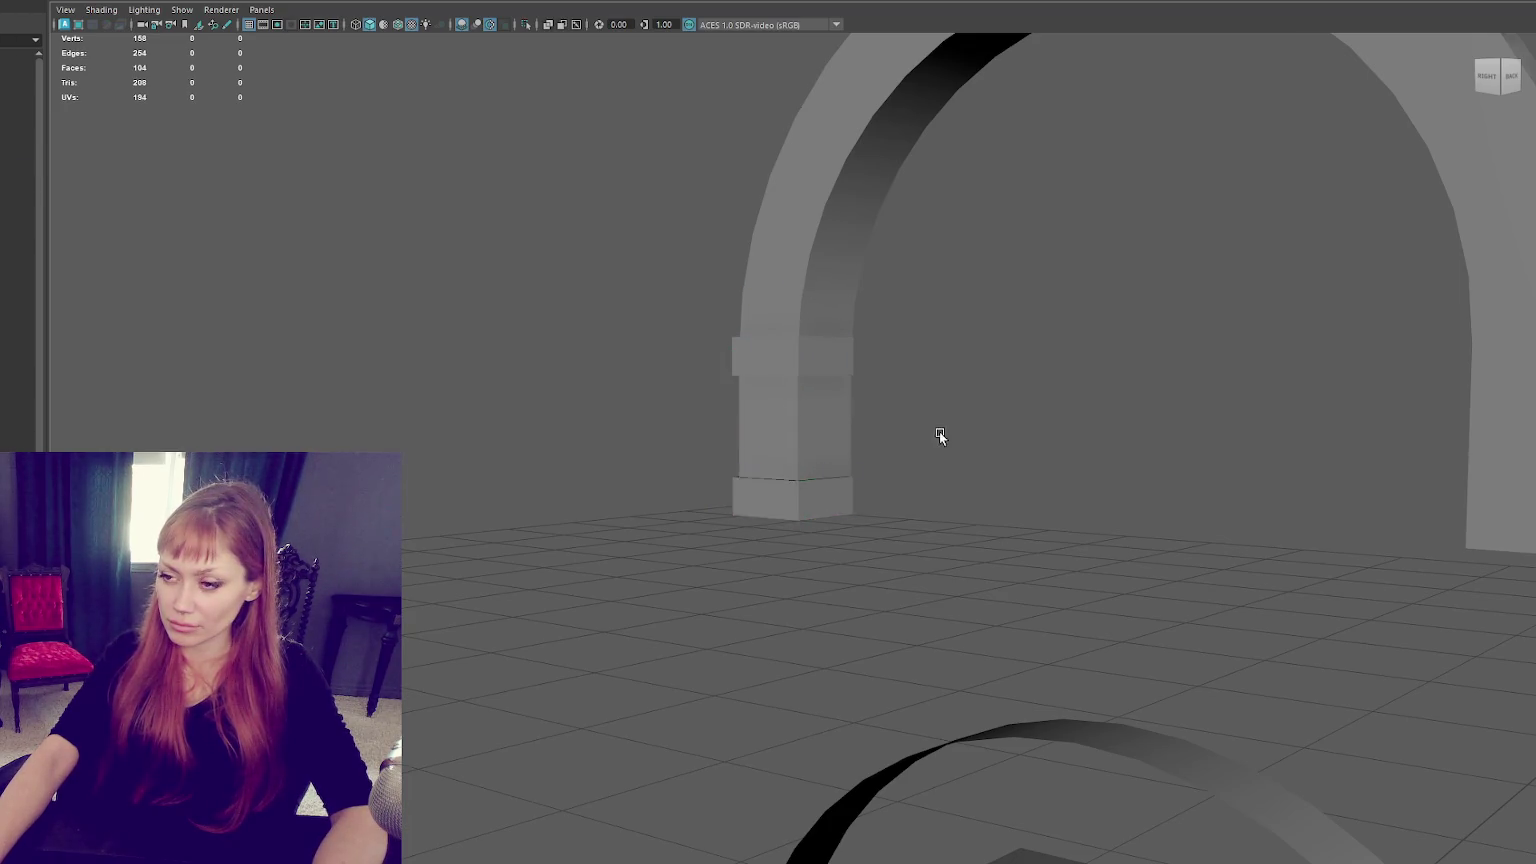
Stretch the arch's left leg downward by moving its bottom vertices.
alt+drag(938, 430, 1002, 466)
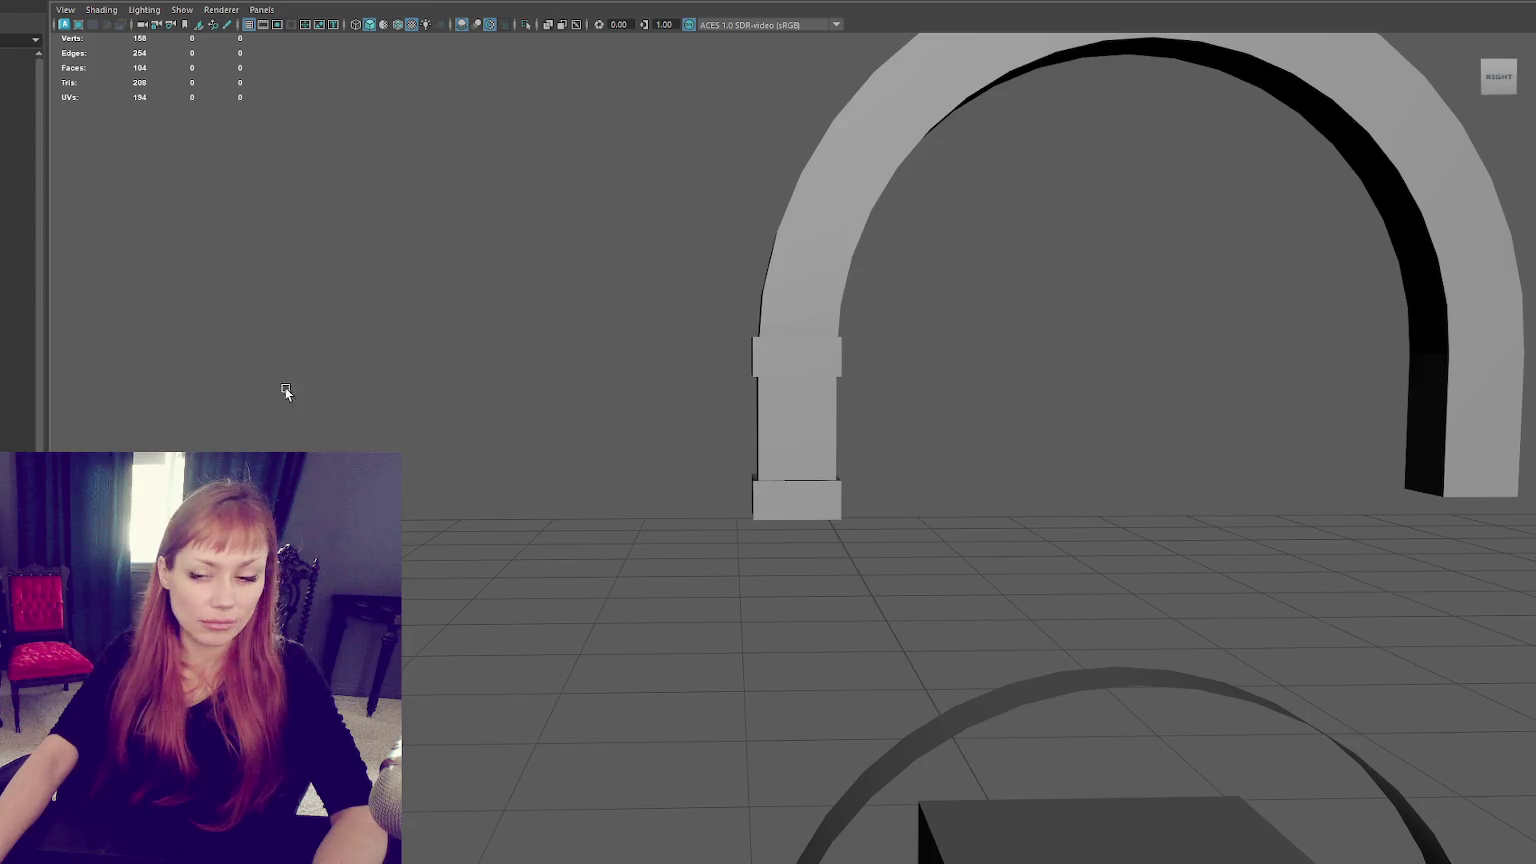
click(812, 257)
alt+middle_drag(812, 257, 513, 285)
scroll(610, 281, up, 3)
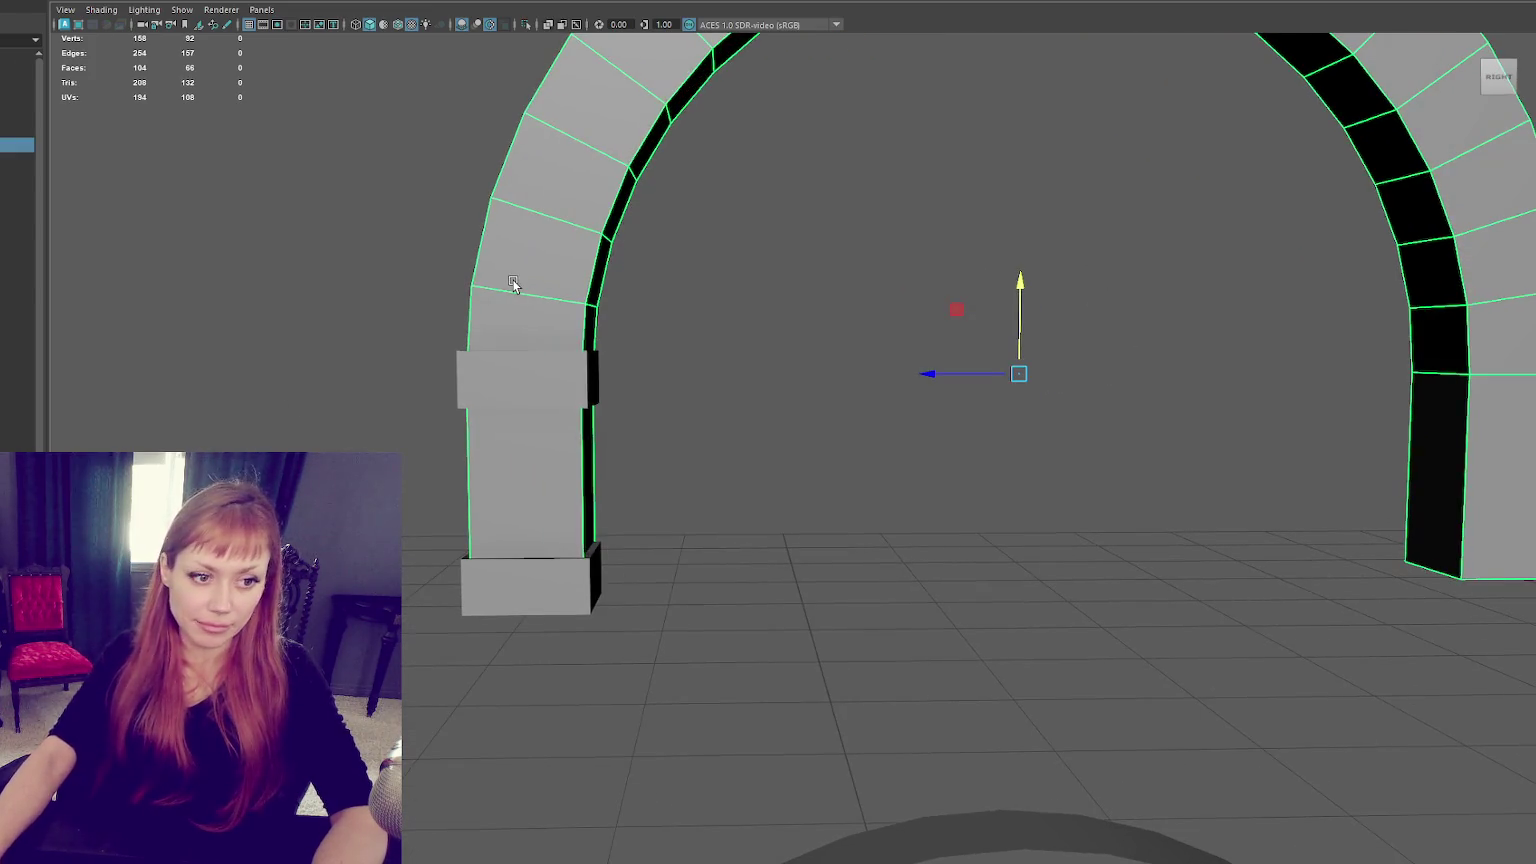
scroll(771, 455, down, 4)
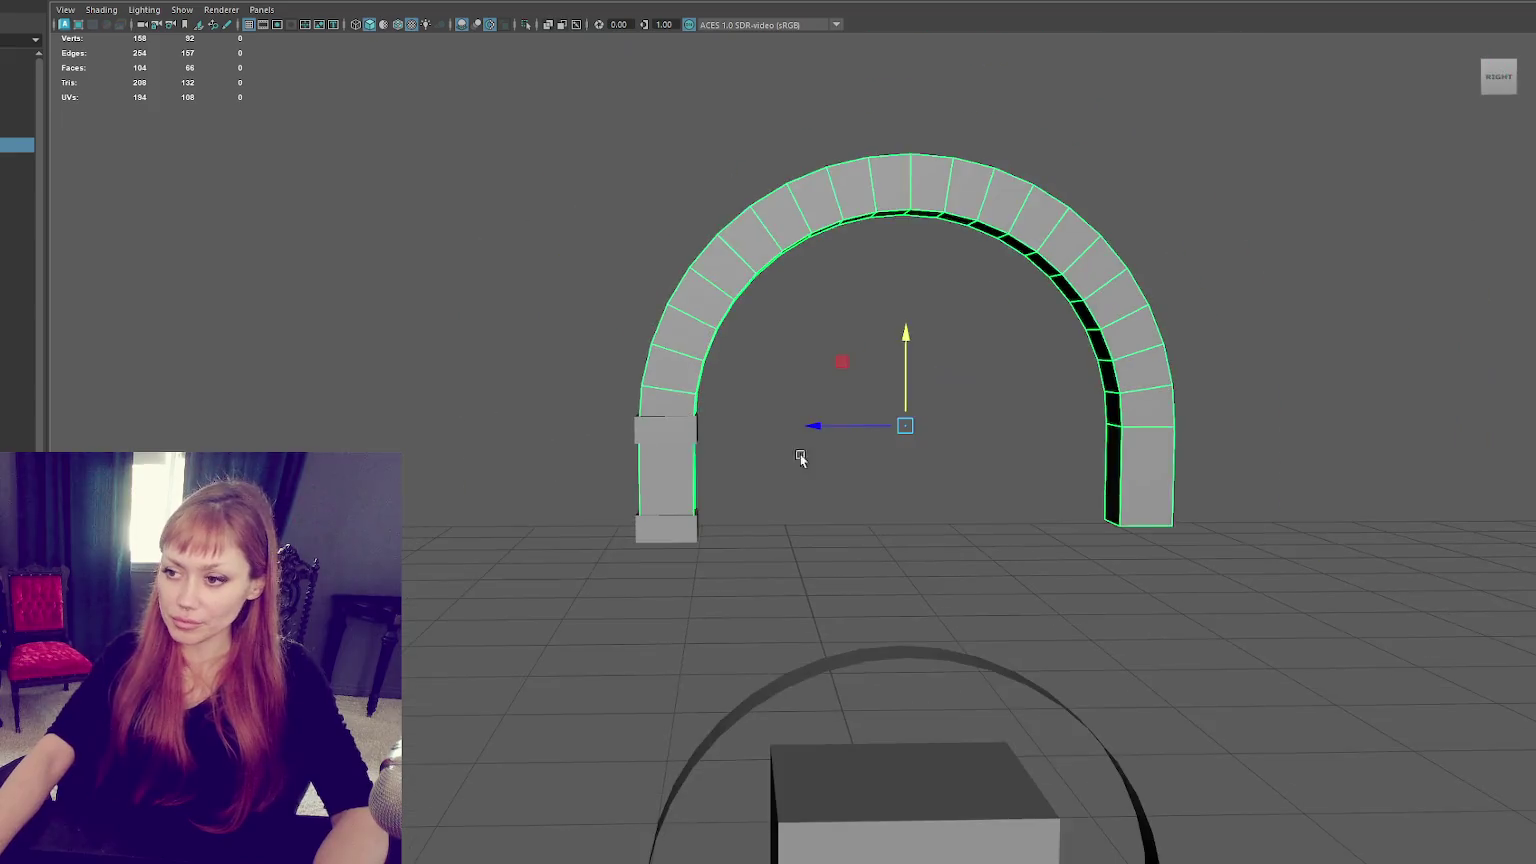
alt+middle_drag(771, 455, 789, 336)
right_drag(789, 336, 647, 352)
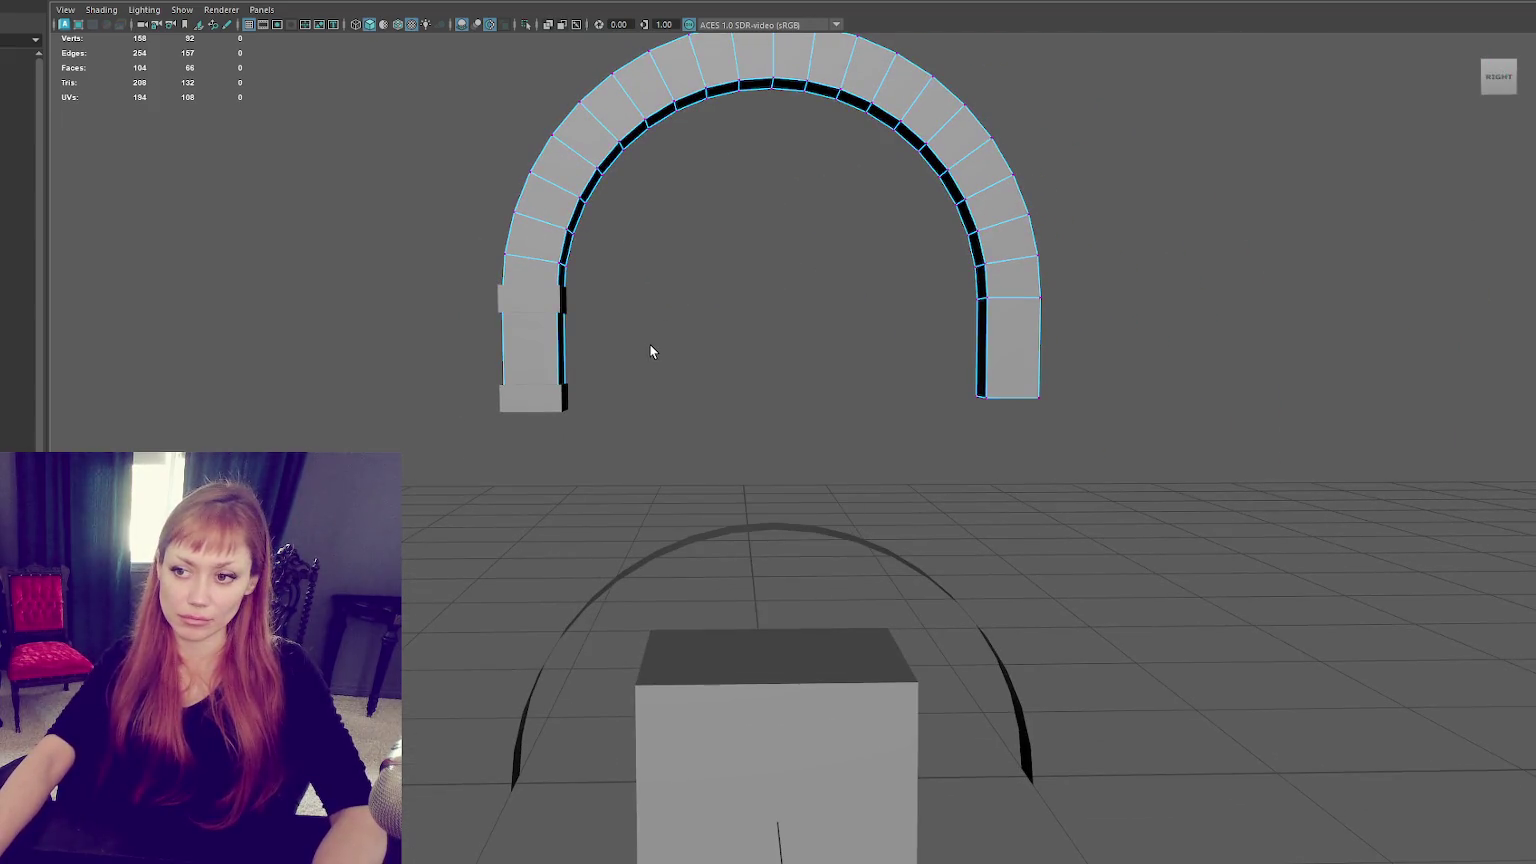
drag(641, 326, 230, 566)
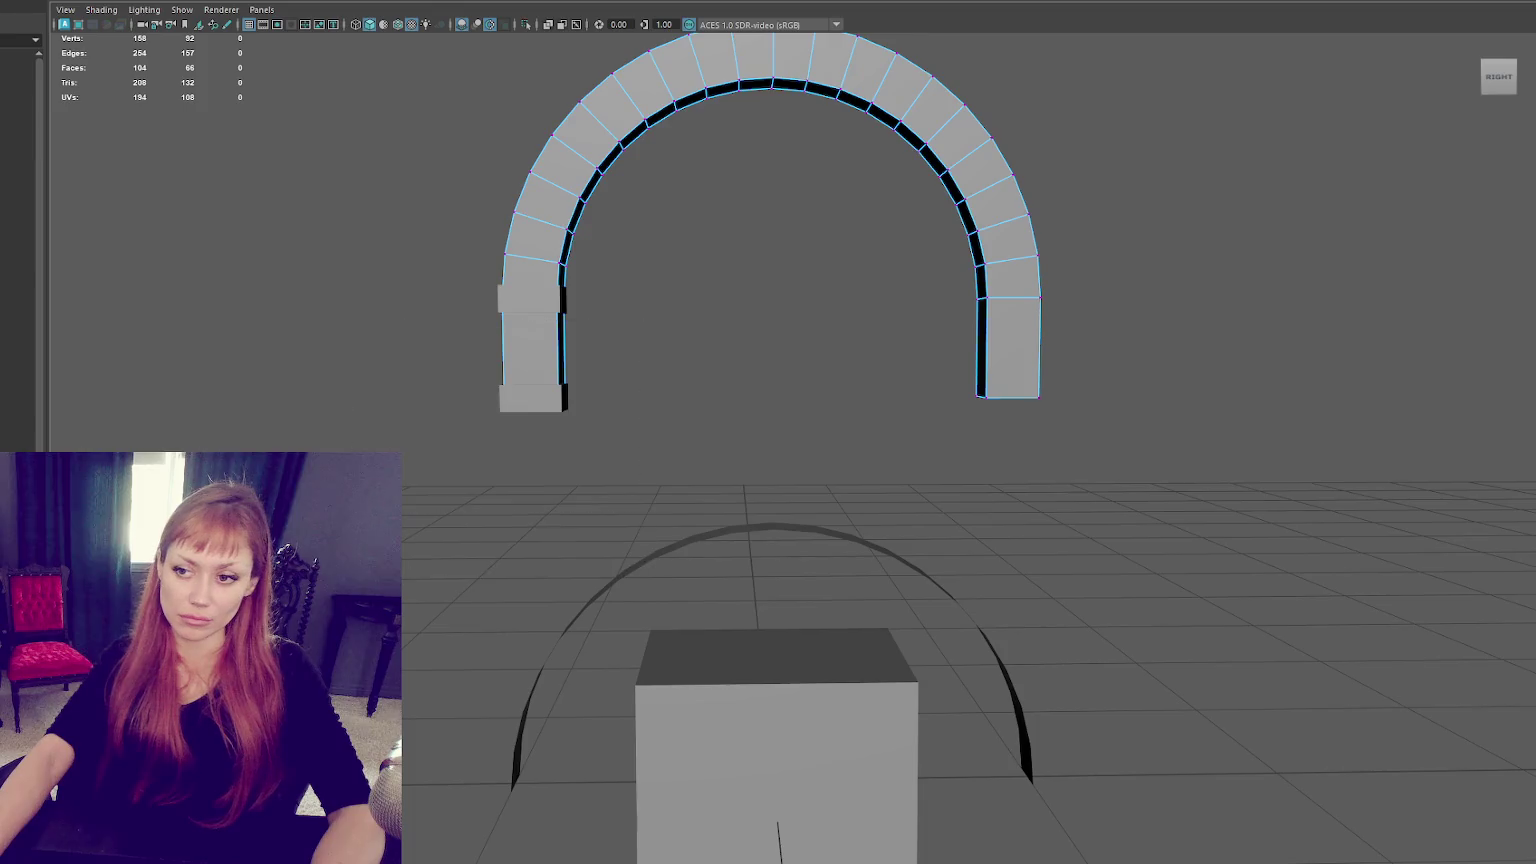
mouse_move(646, 370)
mouse_down()
mouse_move(621, 632)
mouse_move(657, 589)
mouse_up()
right_drag(720, 378, 790, 360)
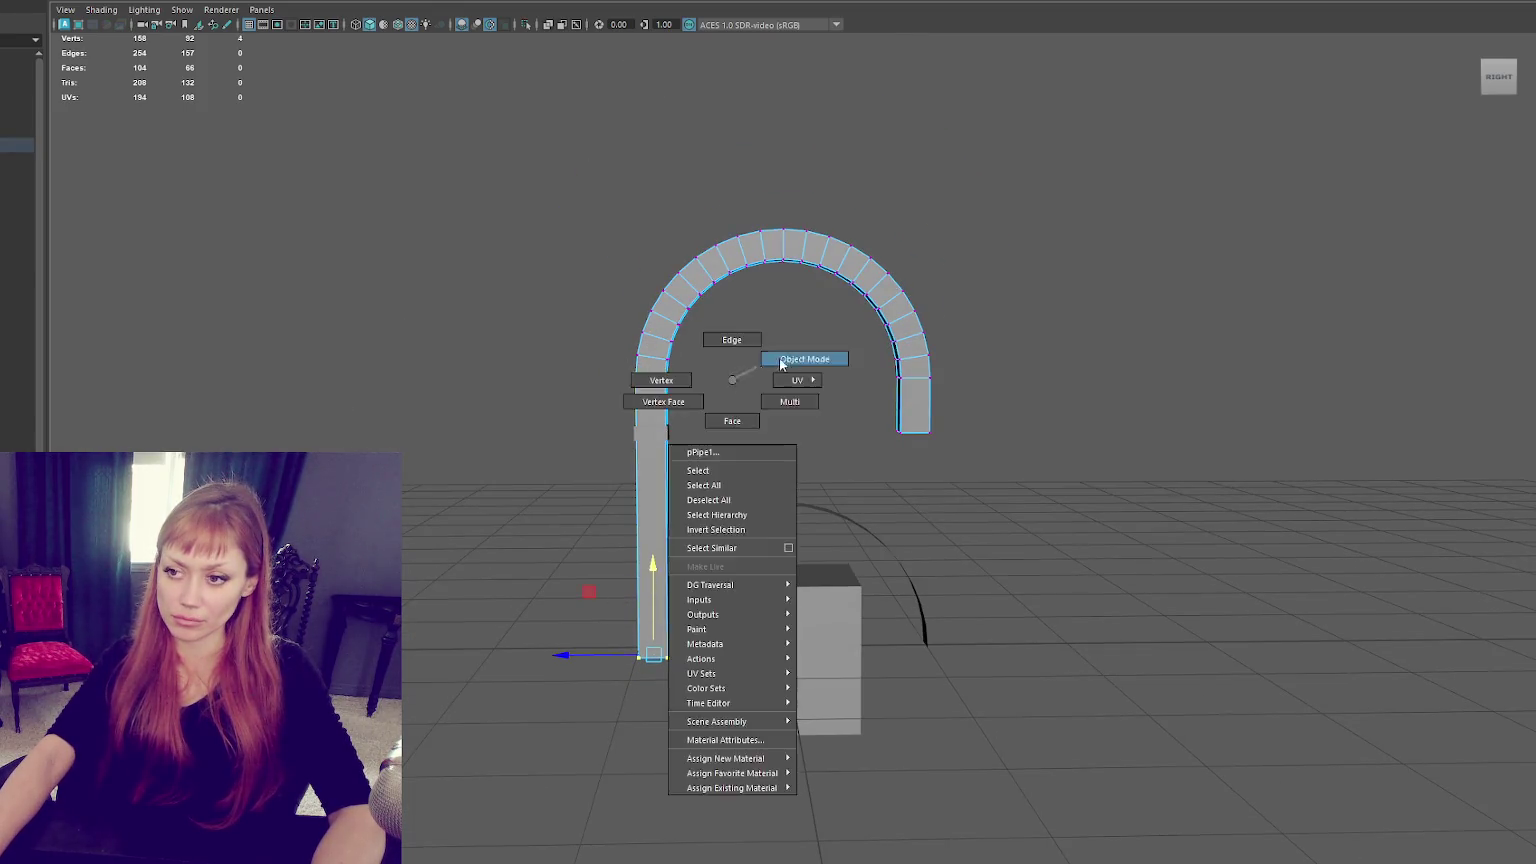
Level the bottom vertices of both legs and lower them to the floor.
key(F9)
mouse_move(1012, 401)
shift+mouse_down()
mouse_move(821, 497)
mouse_move(777, 757)
shift+mouse_up()
key(r)
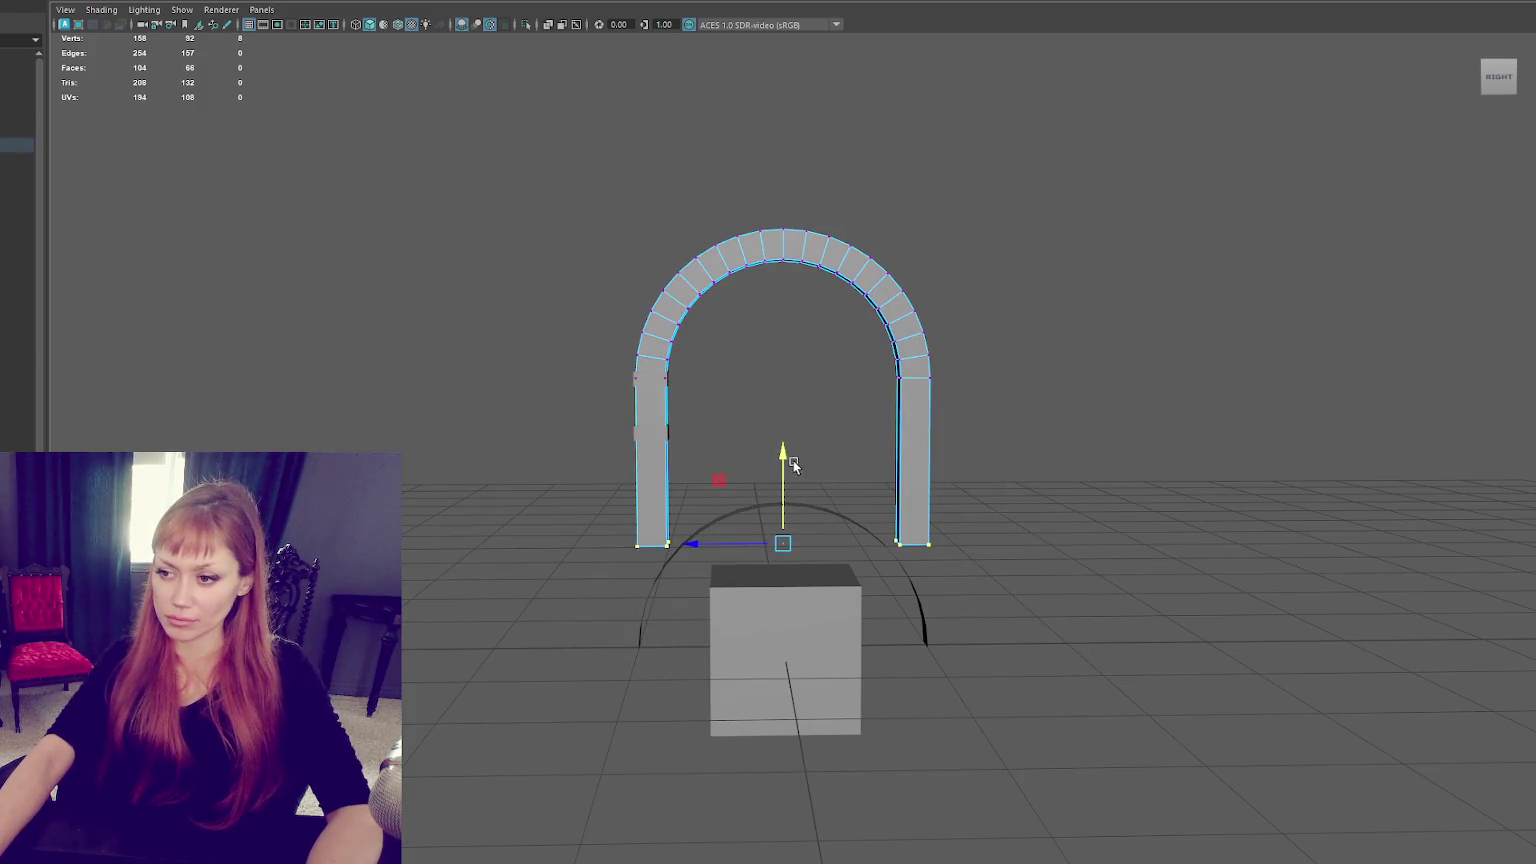
drag(796, 462, 631, 680)
click(479, 313)
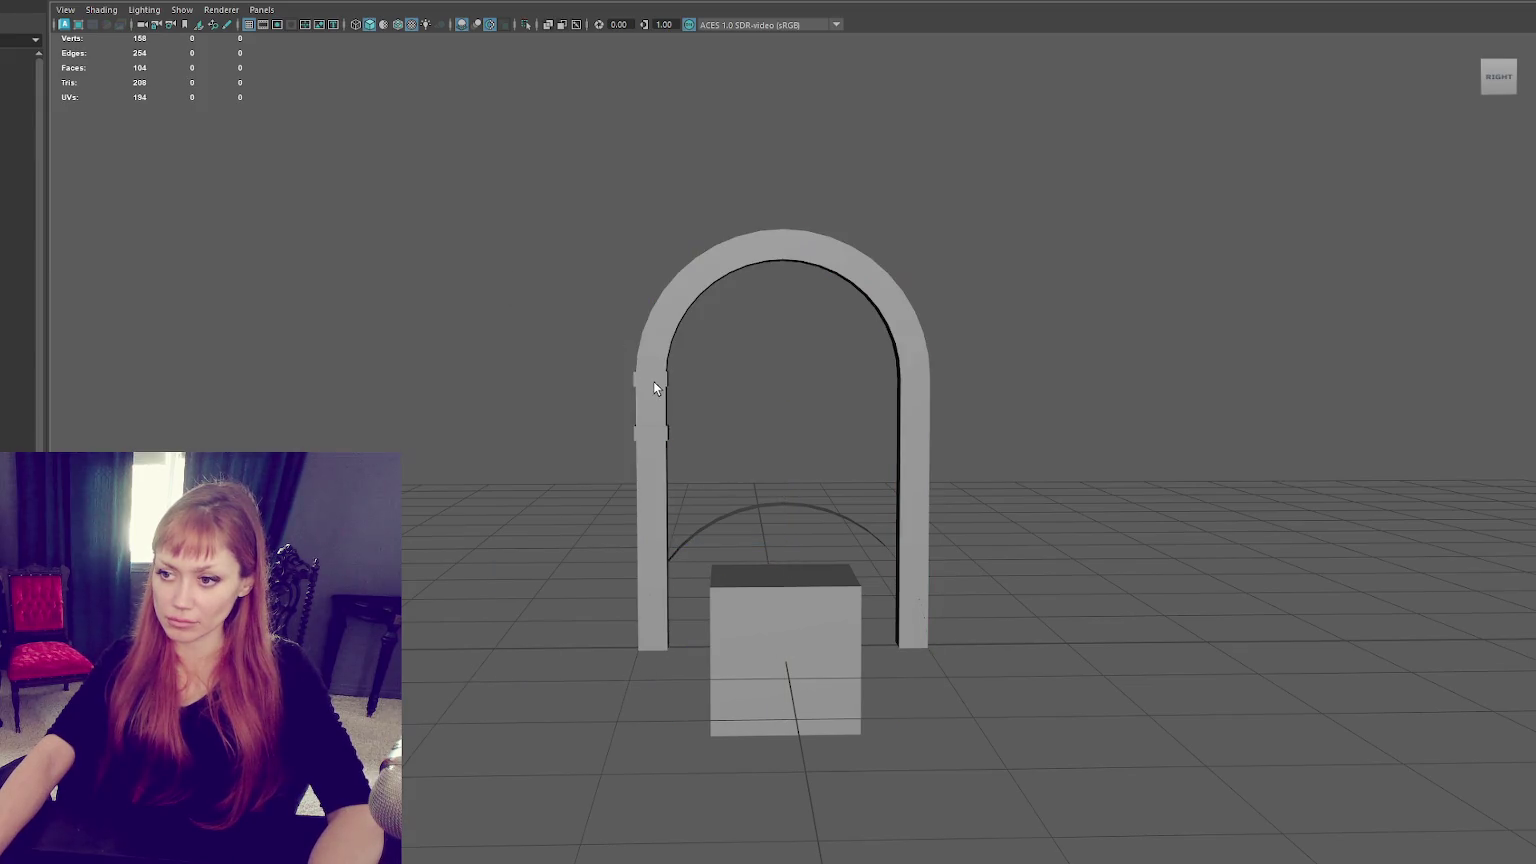
key(f)
right_click(542, 343)
Orbit around the arch and select vertices along its side in wireframe view.
alt+drag(542, 343, 743, 326)
key(Up)
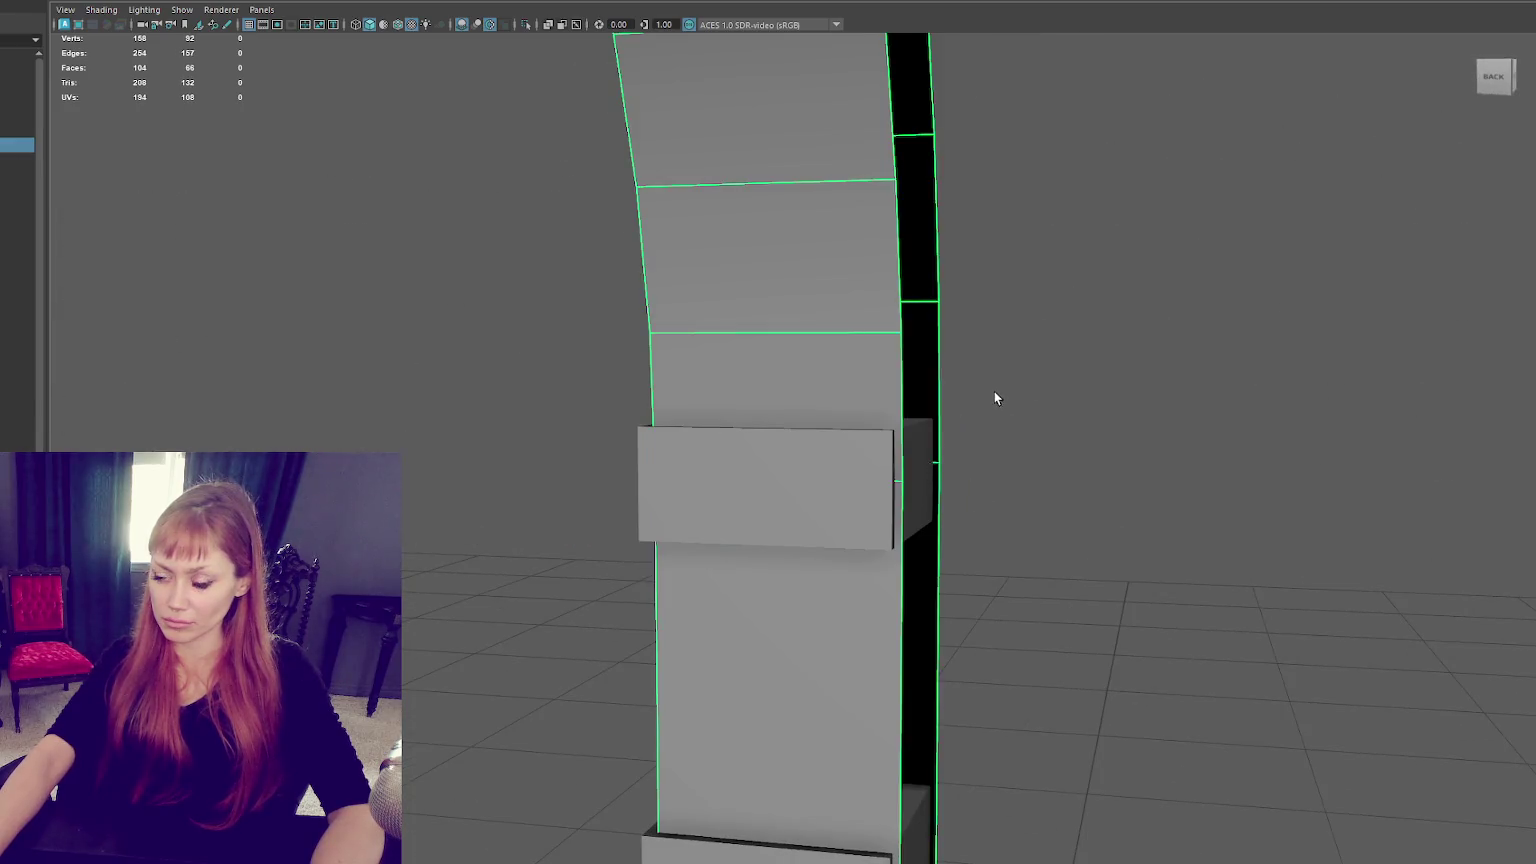
key(Down)
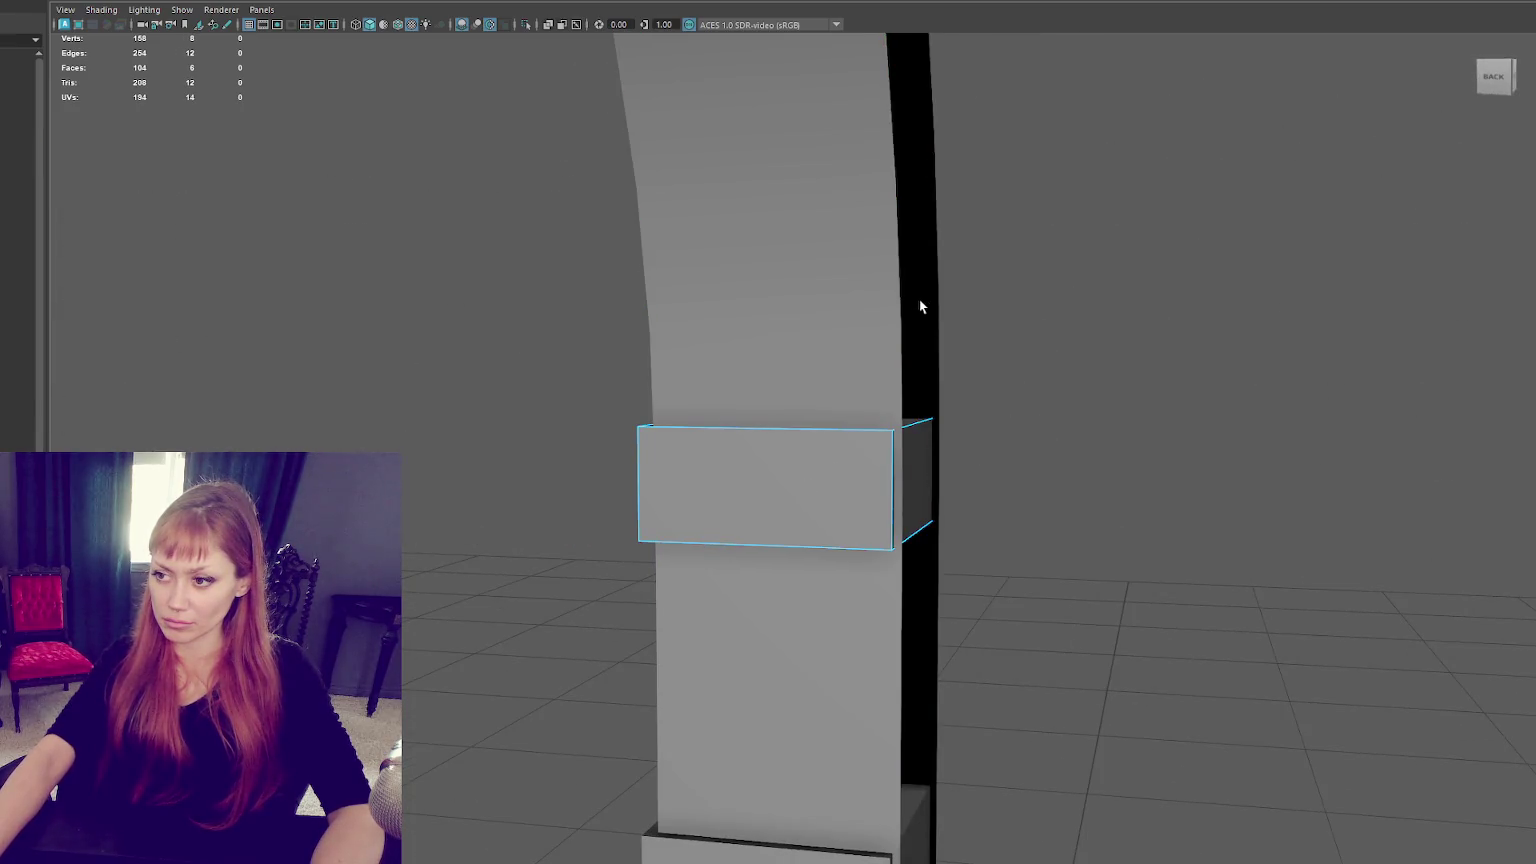
key(Up)
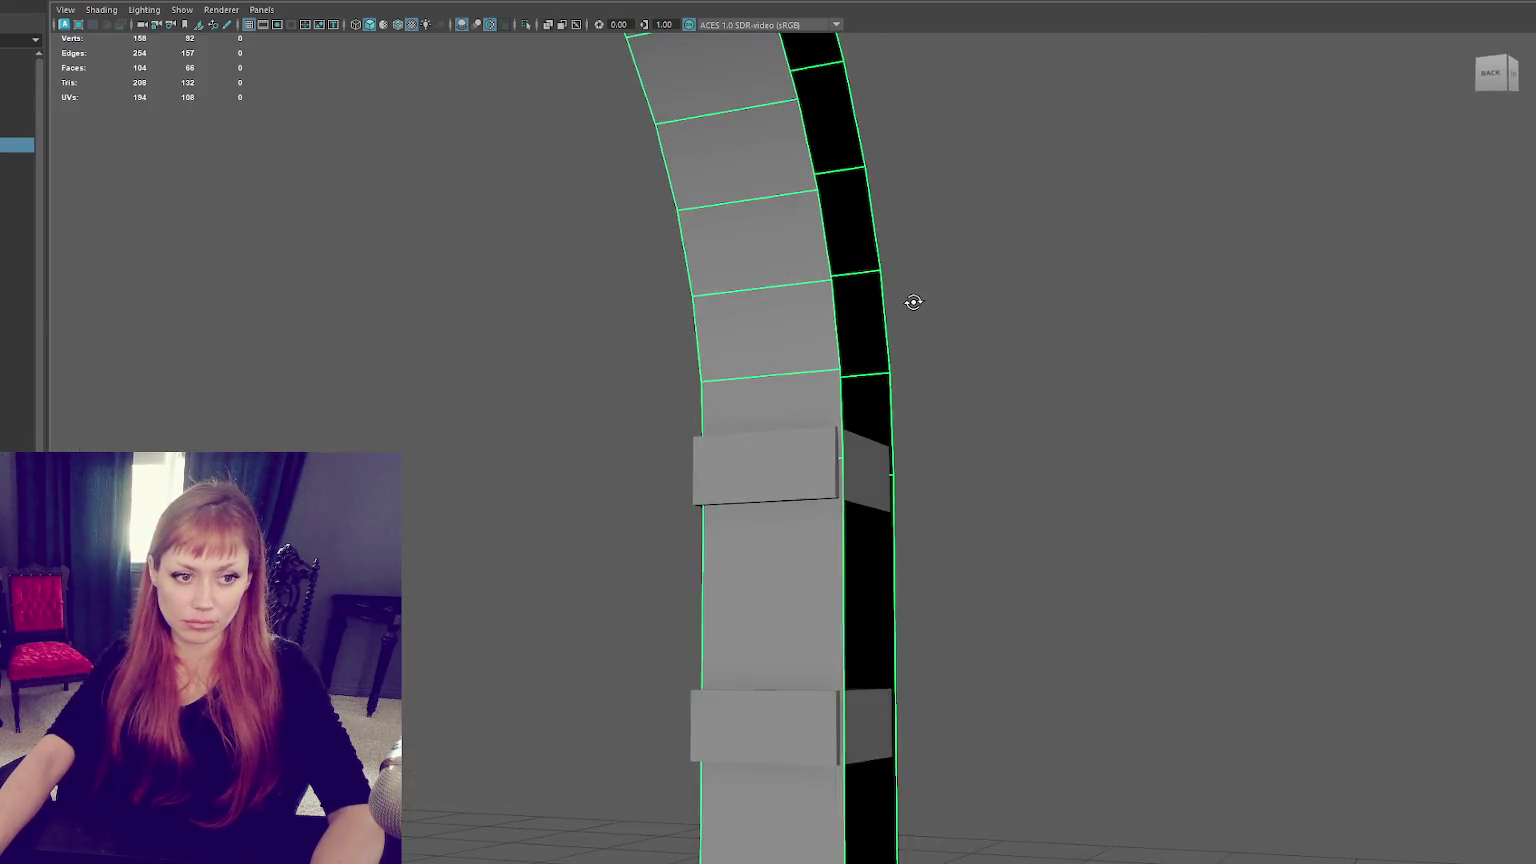
alt+drag(912, 302, 930, 289)
click(930, 289)
scroll(815, 399, down, 5)
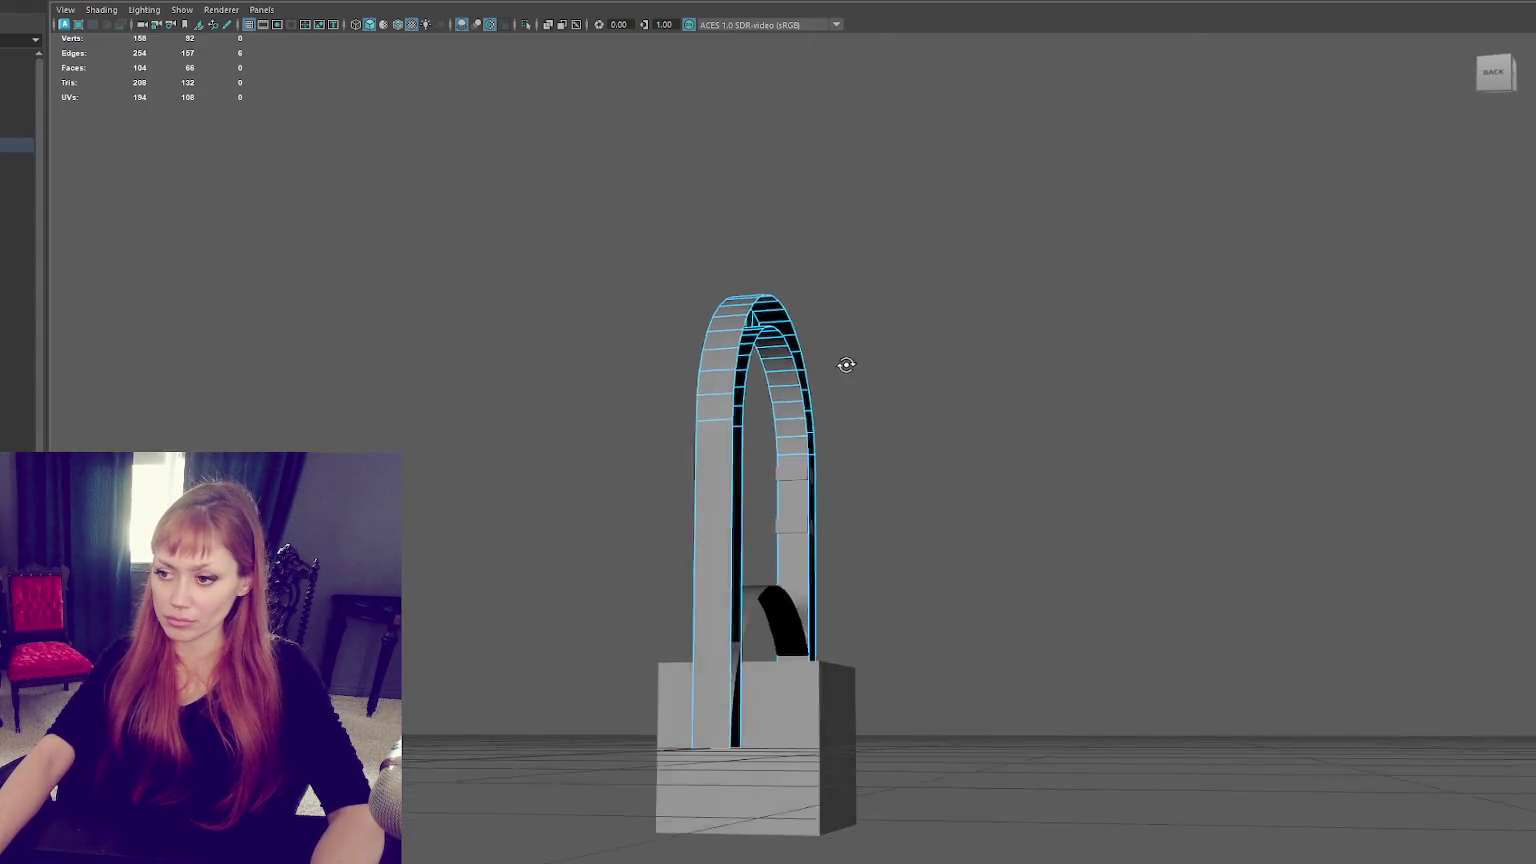
alt+drag(840, 363, 898, 380)
key(4)
drag(970, 318, 826, 850)
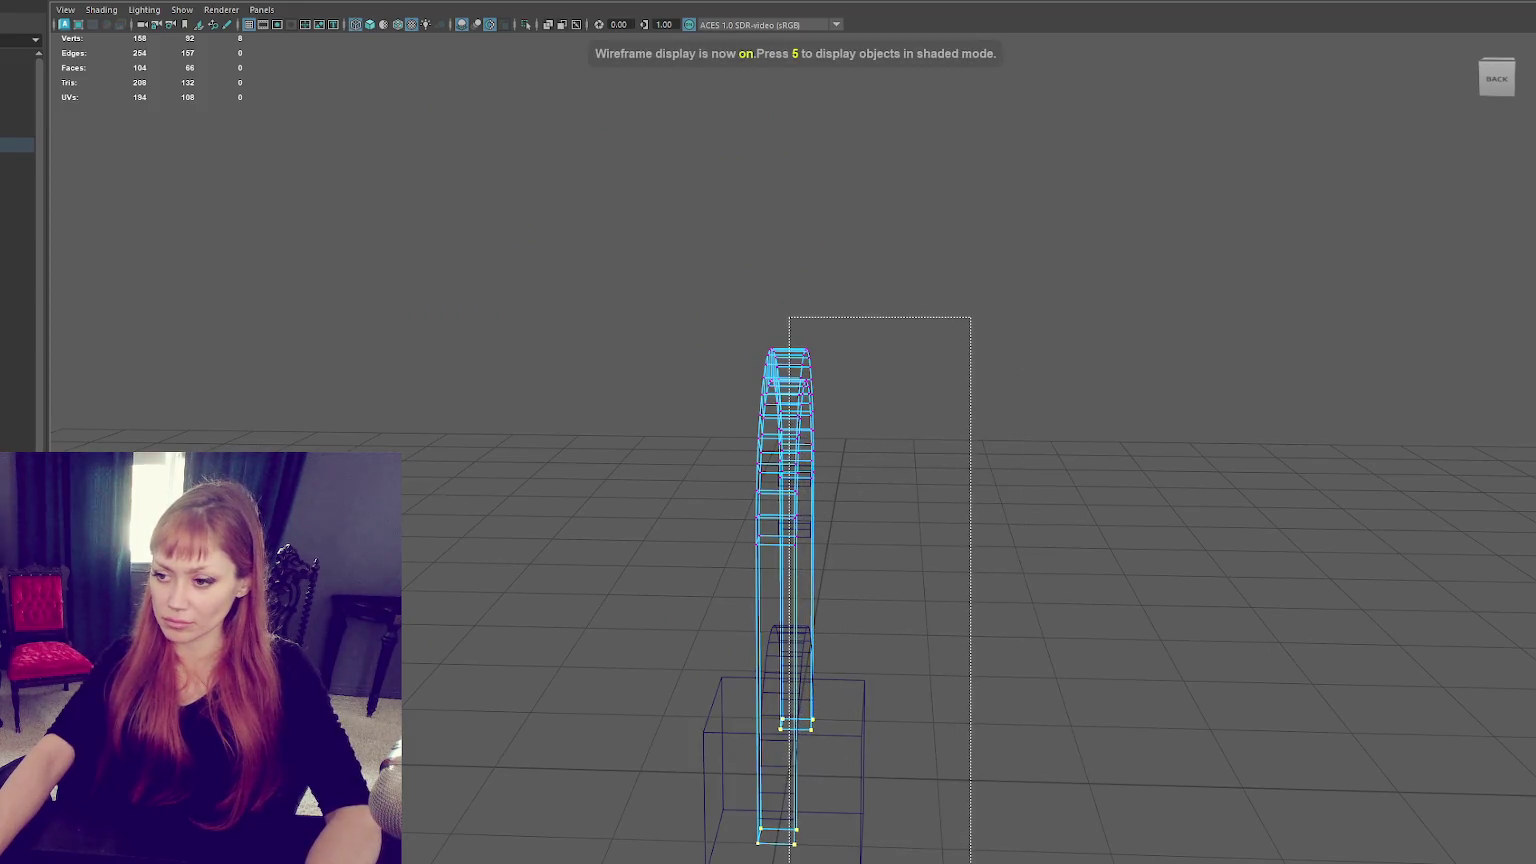
key(6)
scroll(810, 680, up, 3)
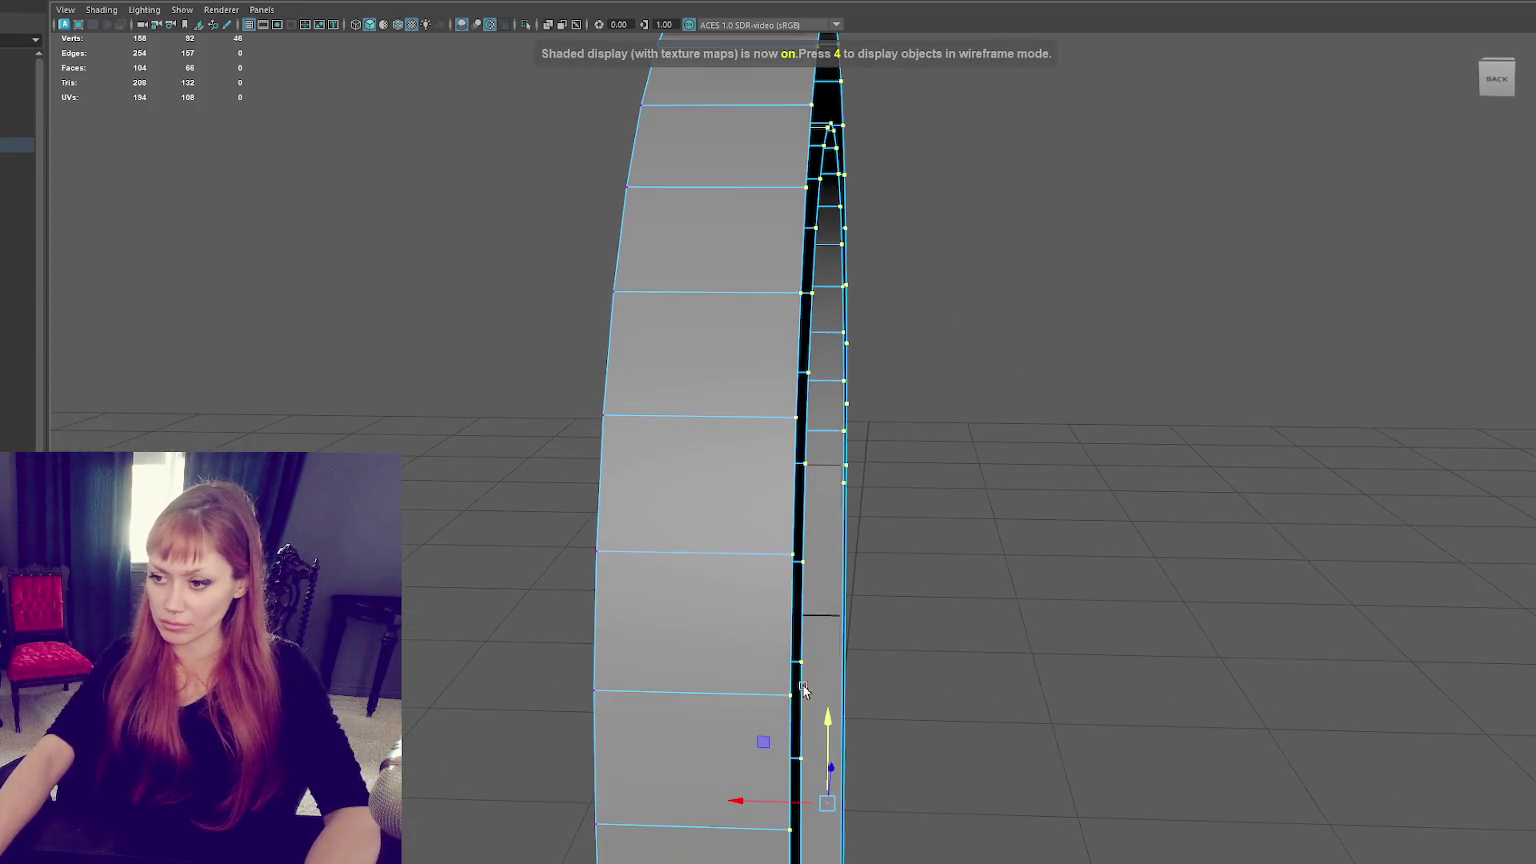
alt+drag(746, 791, 712, 803)
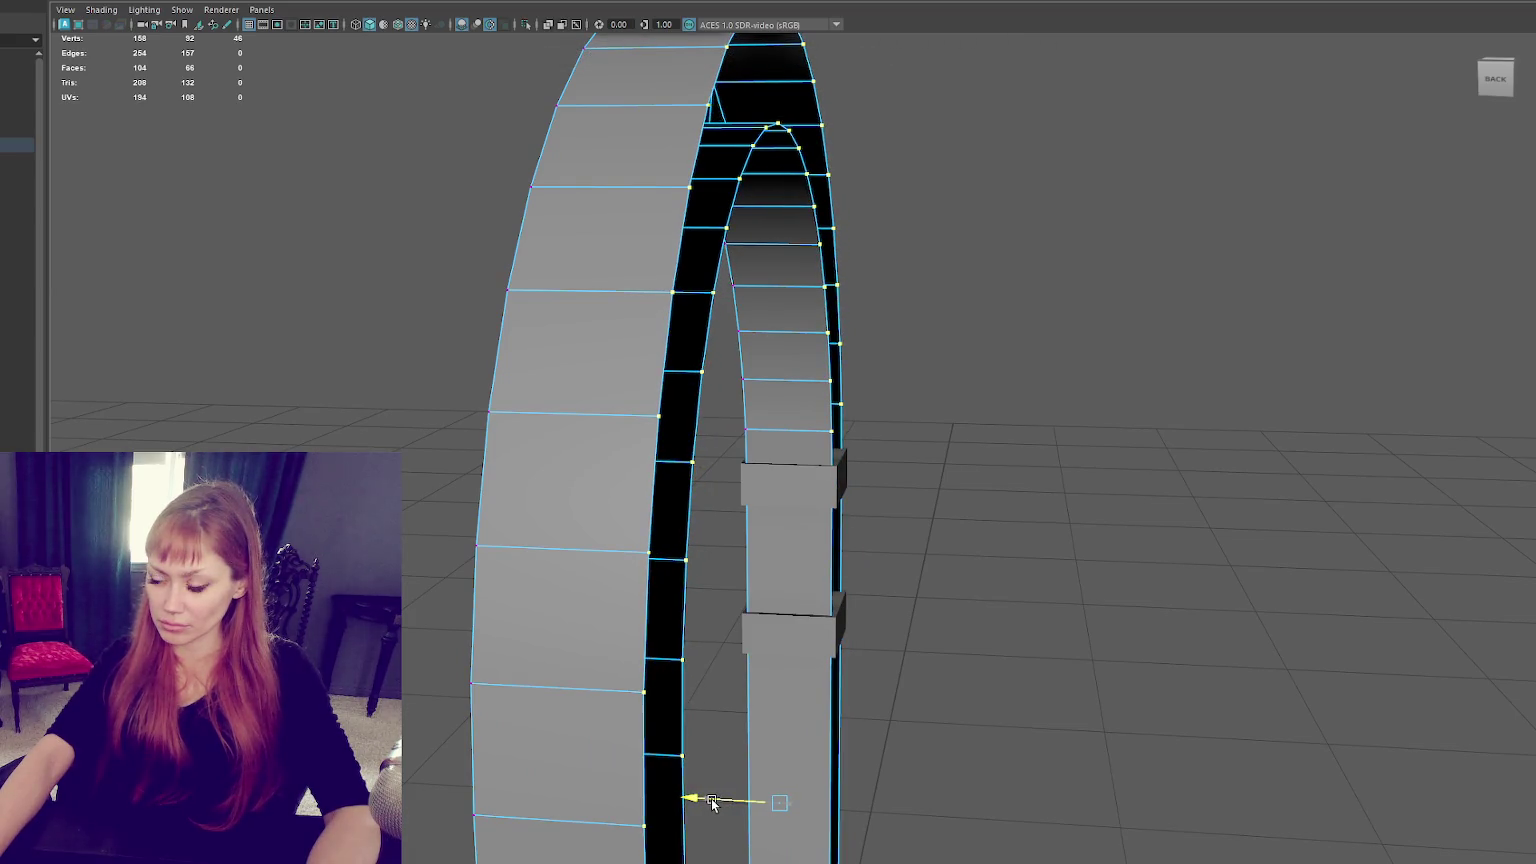
Return the arch to object mode and clear the block selection.
right_drag(943, 405, 943, 358)
alt+drag(974, 408, 916, 405)
click(795, 480)
key(w)
key(q)
right_drag(1045, 305, 1045, 305)
alt+drag(1045, 305, 1342, 320)
Bevel the pillar's capital block edges with a narrow 0.1 fraction.
click(795, 480)
key(f)
scroll(795, 480, down, 3)
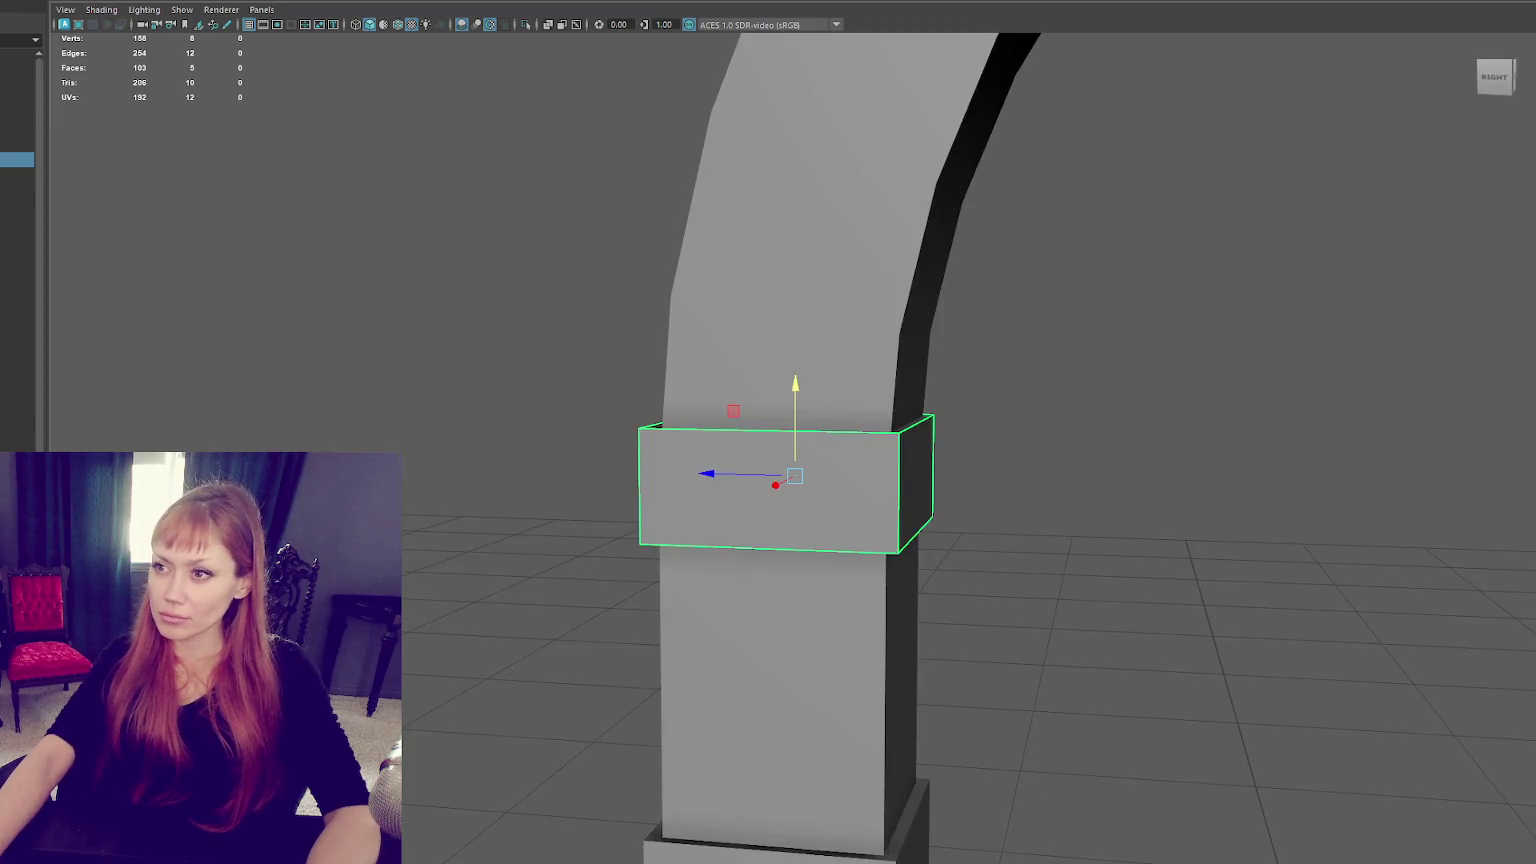
key(ctrl+b)
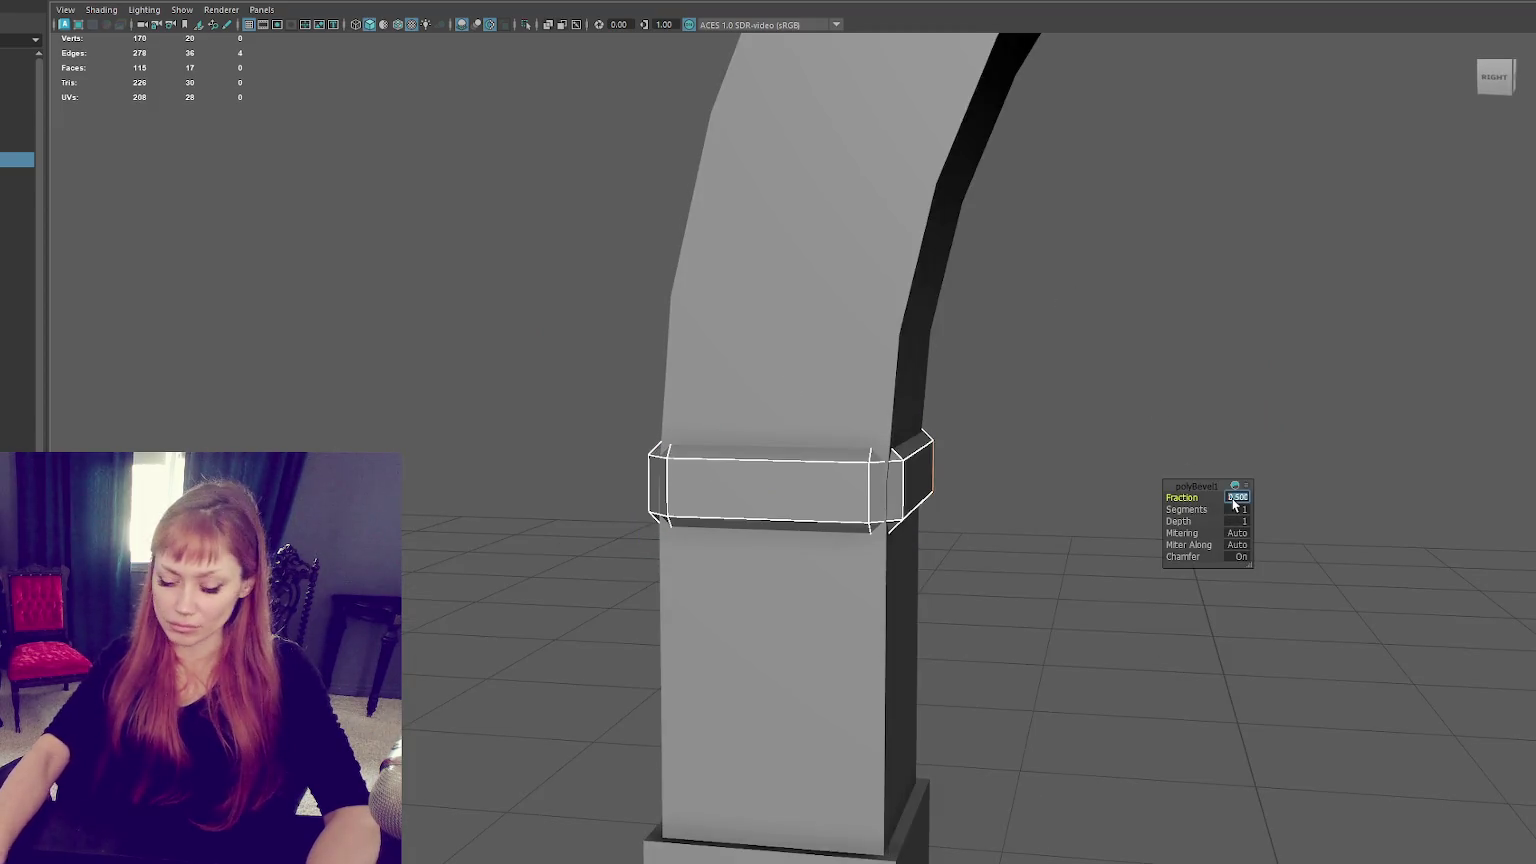
drag(1226, 507, 1131, 411)
scroll(1120, 380, down, 3)
alt+drag(1109, 337, 1039, 360)
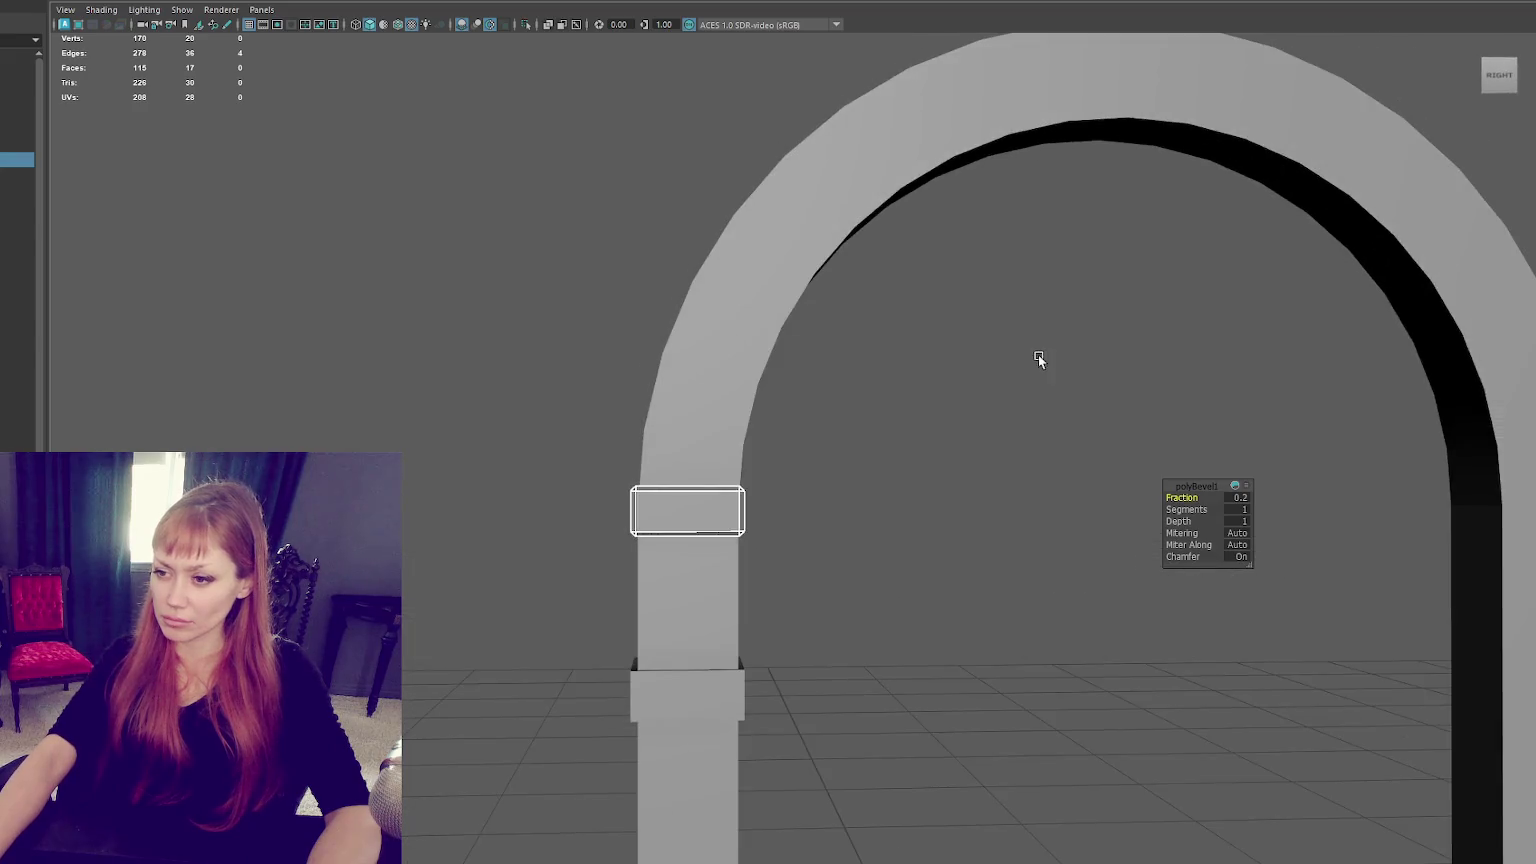
text(0.)
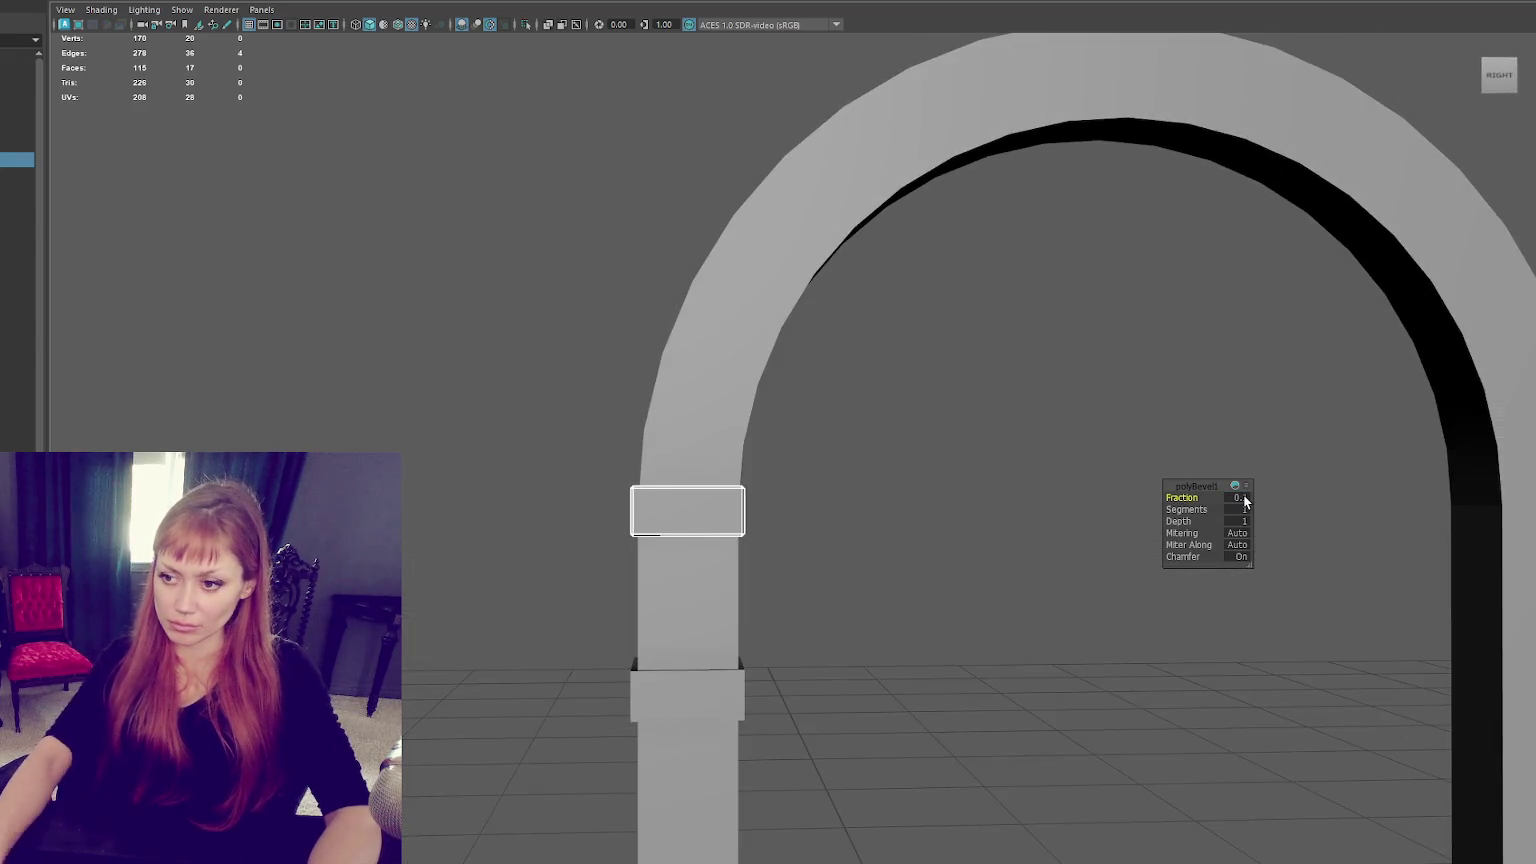
text(15)
key(Return)
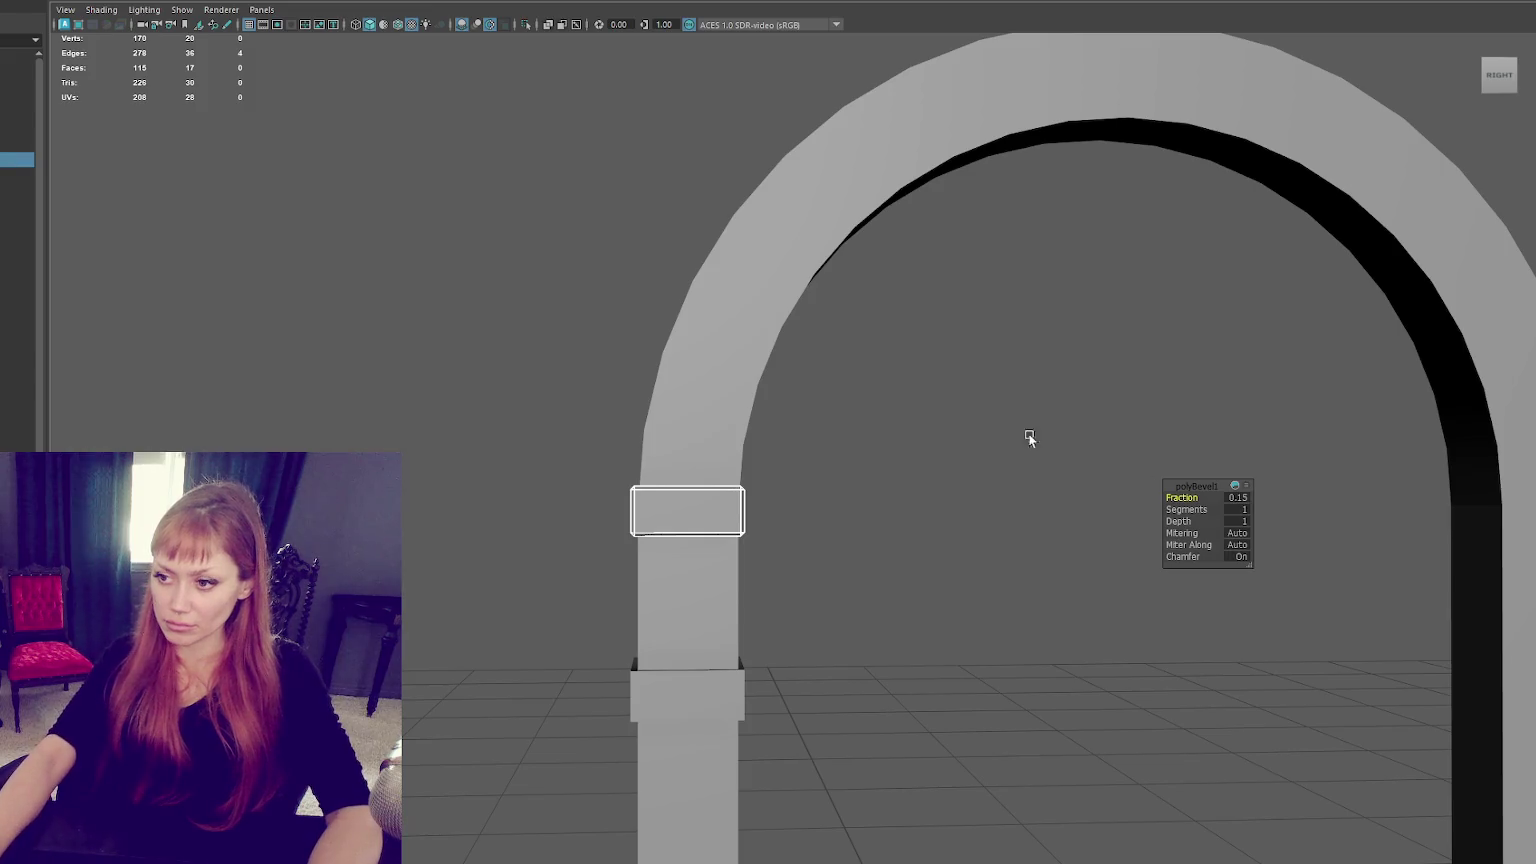
Check the capital block's bottom edge in wireframe, then select the pillar block's components.
drag(802, 634, 802, 634)
key(4)
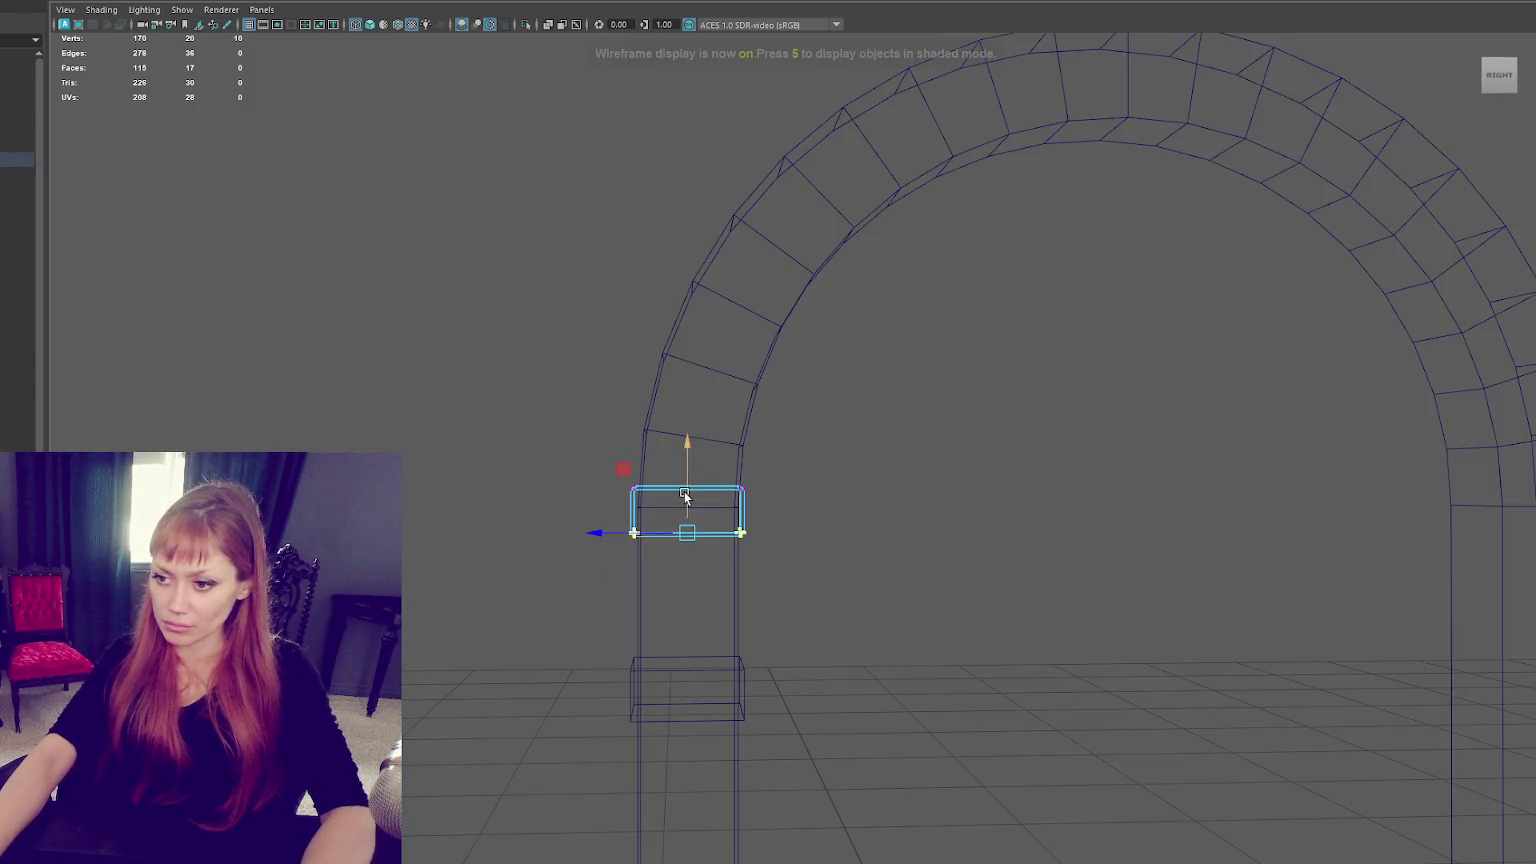
key(5)
click(850, 462)
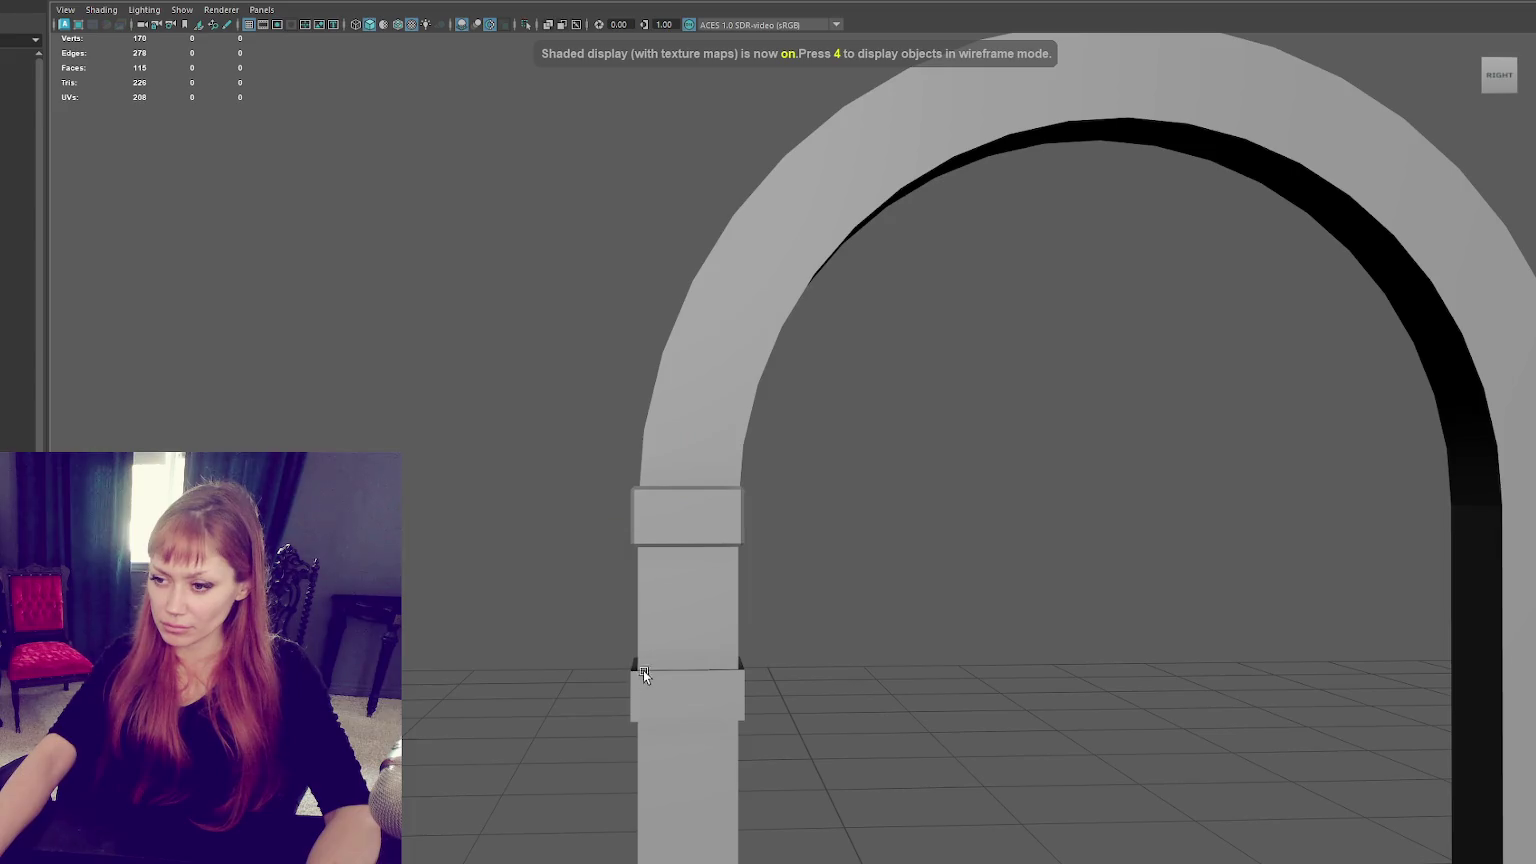
click(690, 515)
right_drag(919, 288, 1261, 314)
mouse_move(1261, 314)
alt+mouse_down()
mouse_move(485, 242)
mouse_move(415, 392)
alt+mouse_up()
Try extruding extra rings on the pillar block, then undo them.
key(ctrl+e)
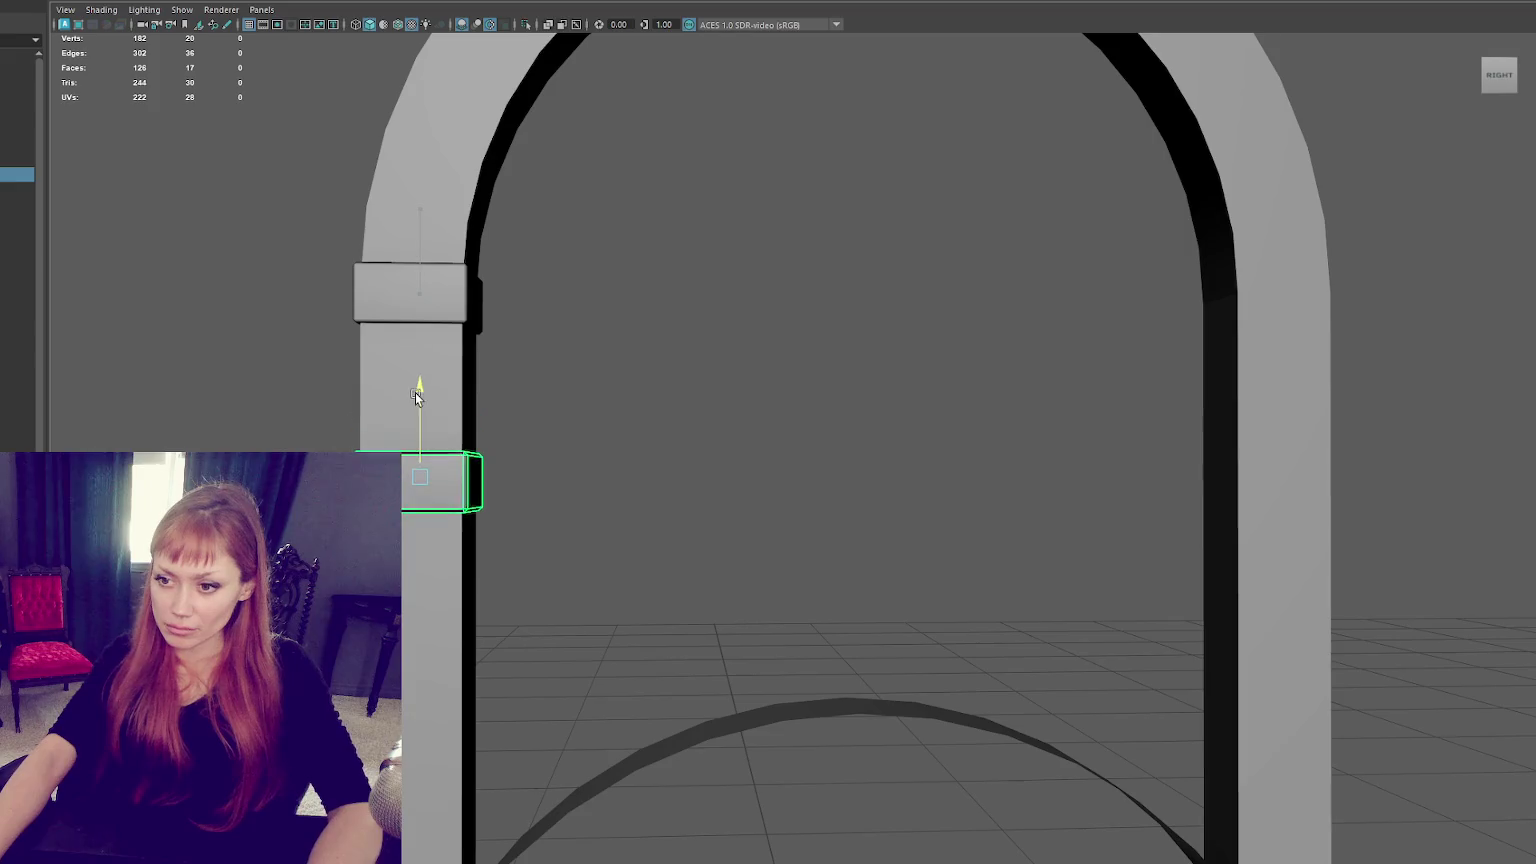
scroll(598, 452, down, 3)
scroll(652, 425, down, 2)
key(ctrl+e)
drag(614, 400, 625, 730)
key(ctrl+e)
alt+drag(850, 541, 809, 500)
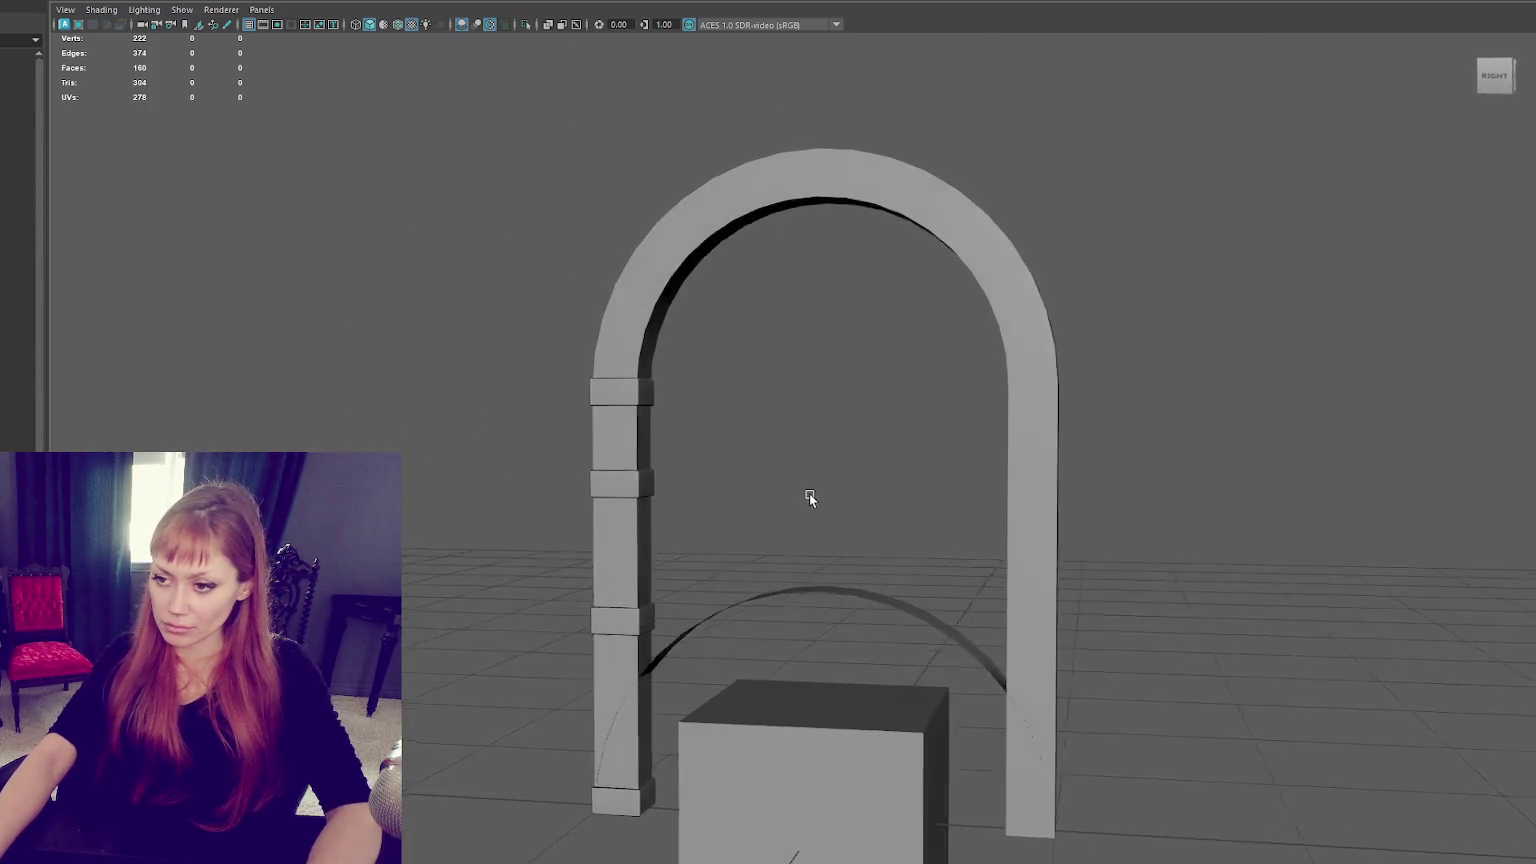
click(626, 625)
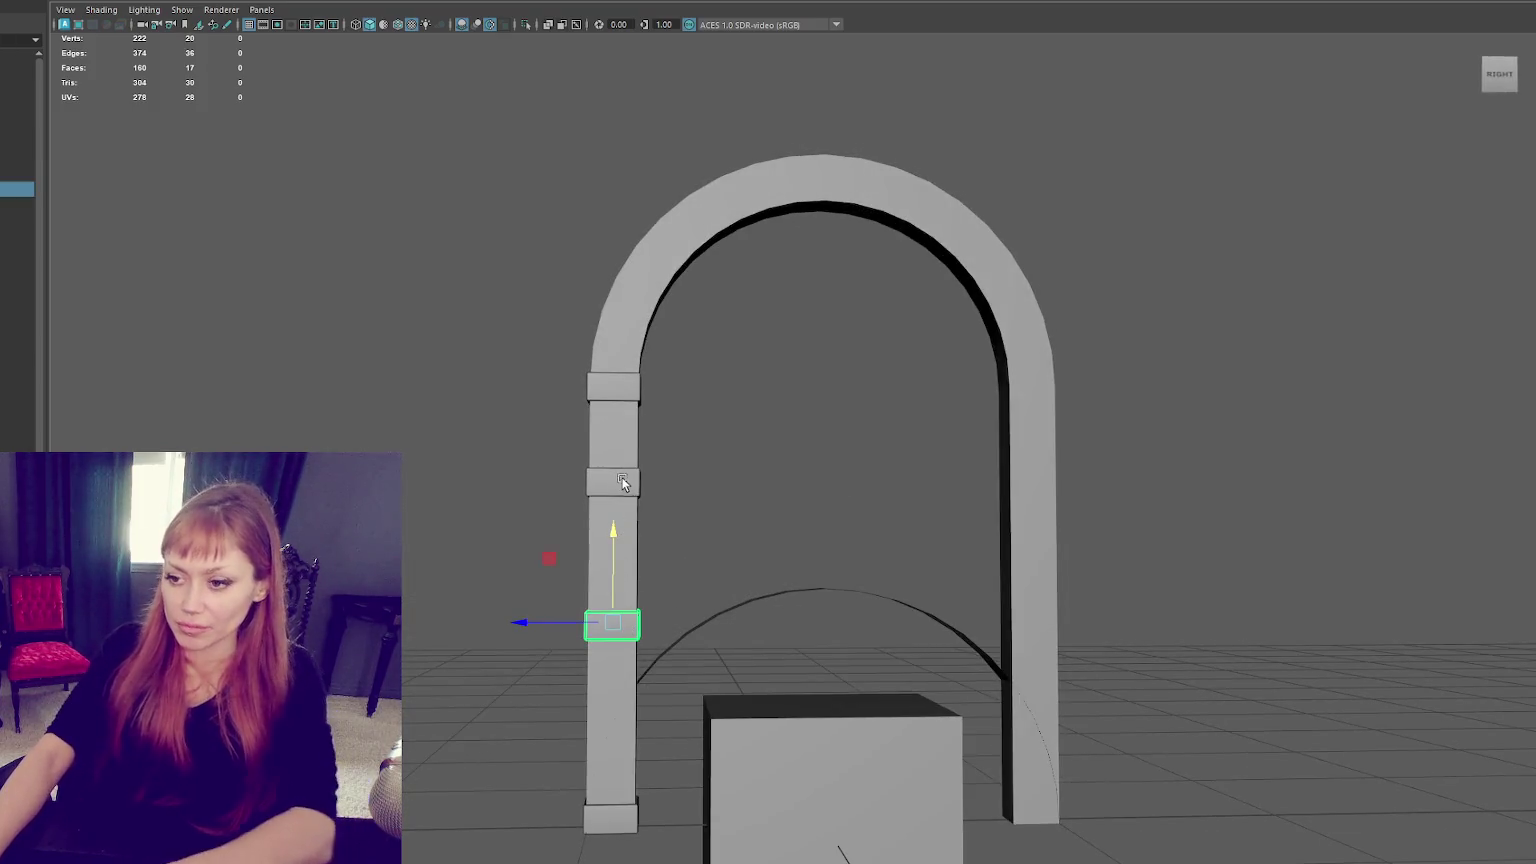
key(ctrl+z)
key(ctrl+z)
key(ctrl+z)
key(ctrl+z)
key(ctrl+z)
Select the left pillar's base block and open the UV Editor.
click(606, 396)
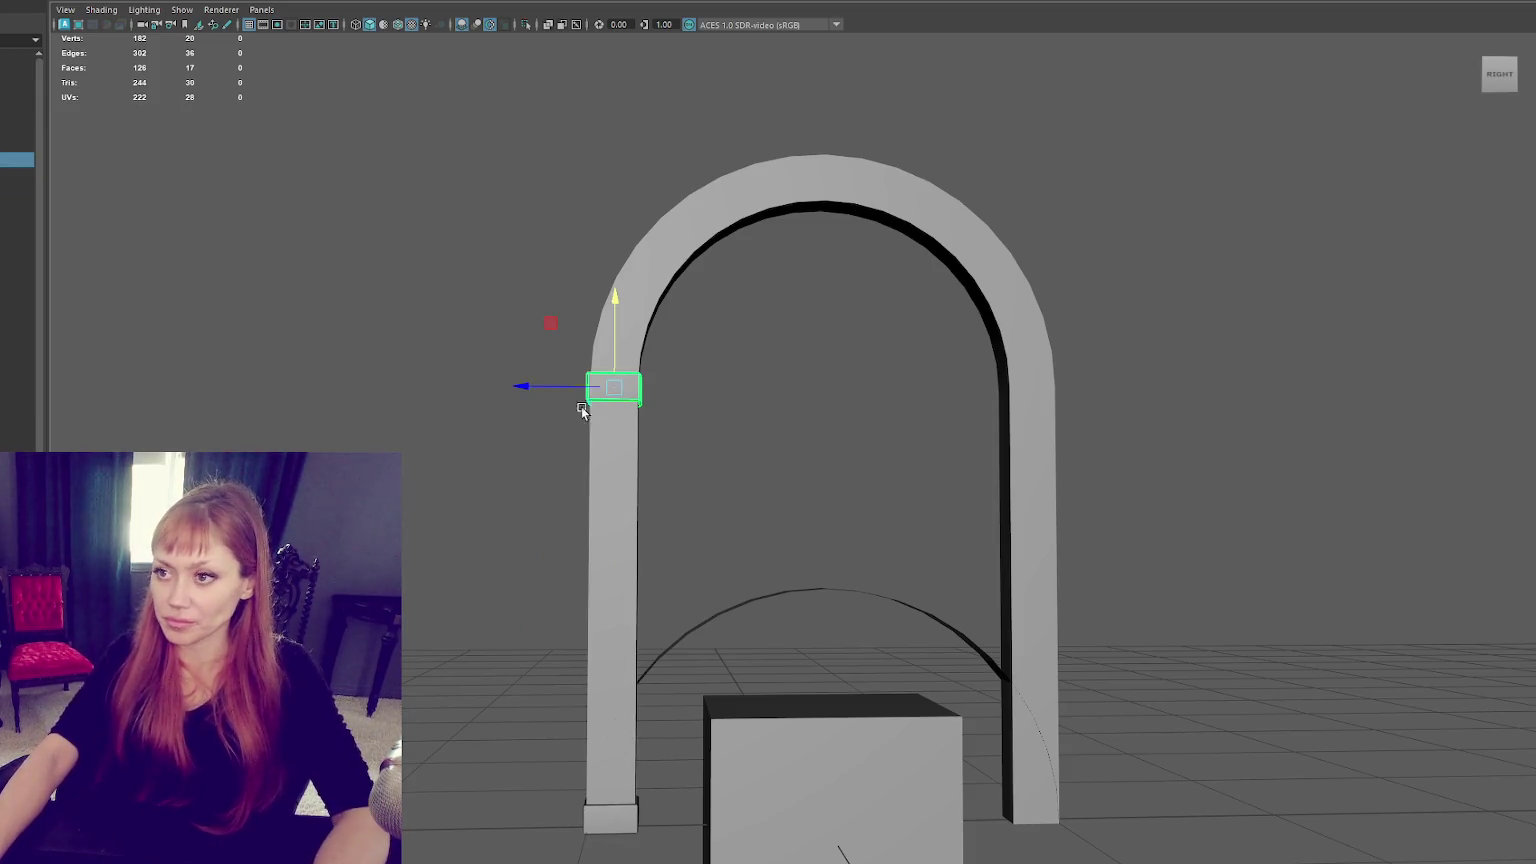
click(614, 833)
click(440, 3)
click(470, 12)
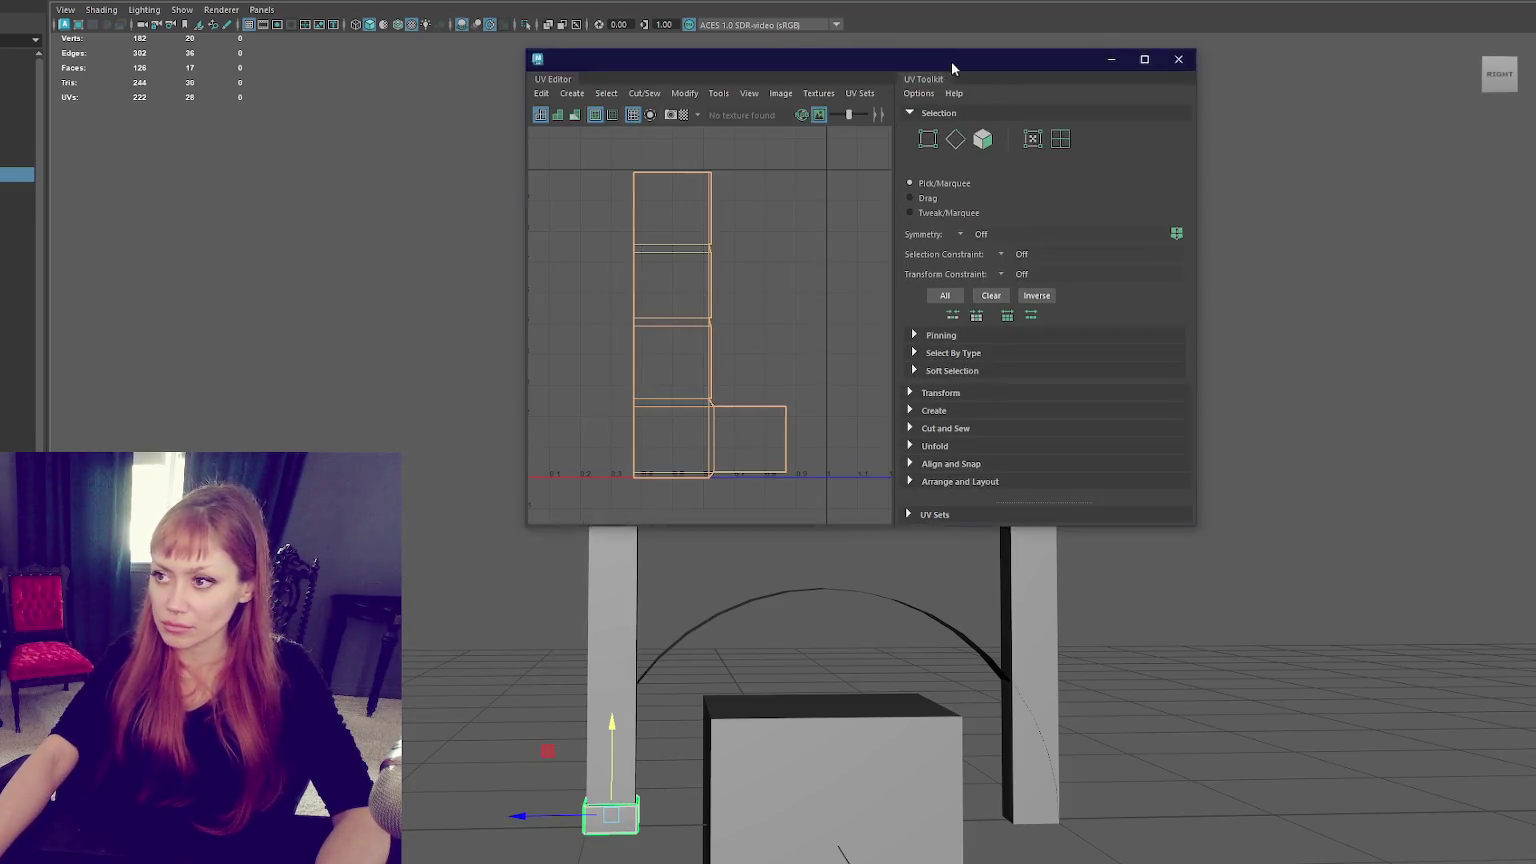
Select all the base block's UV faces and set their texel density to 1024.
drag(950, 60, 1317, 134)
key(F11)
drag(1165, 224, 930, 590)
shift+right_drag(1144, 340, 991, 343)
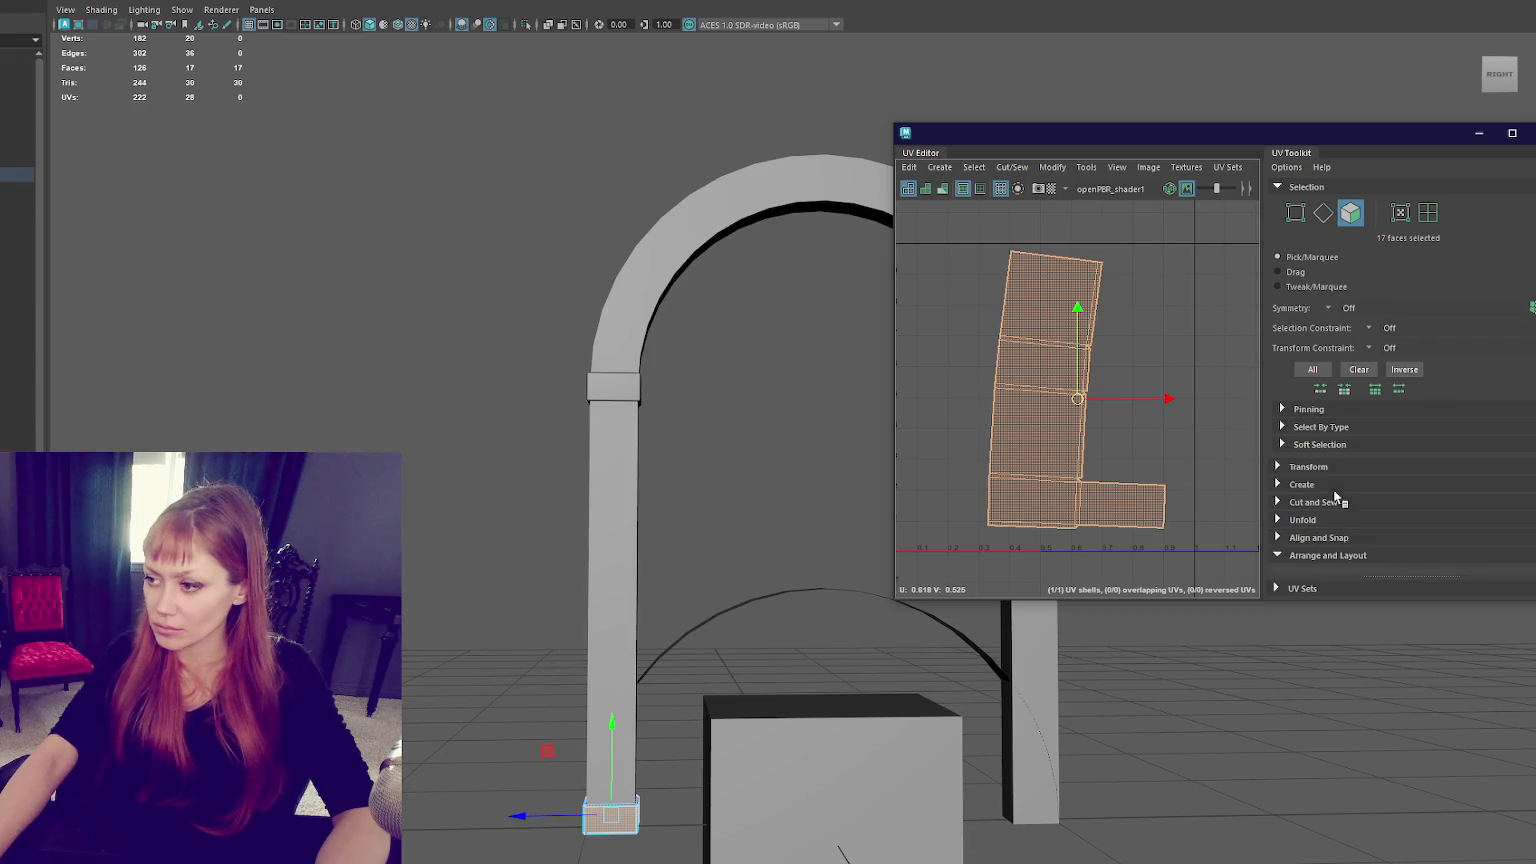
scroll(1320, 450, up, 1)
click(1295, 342)
scroll(1422, 415, down, 2)
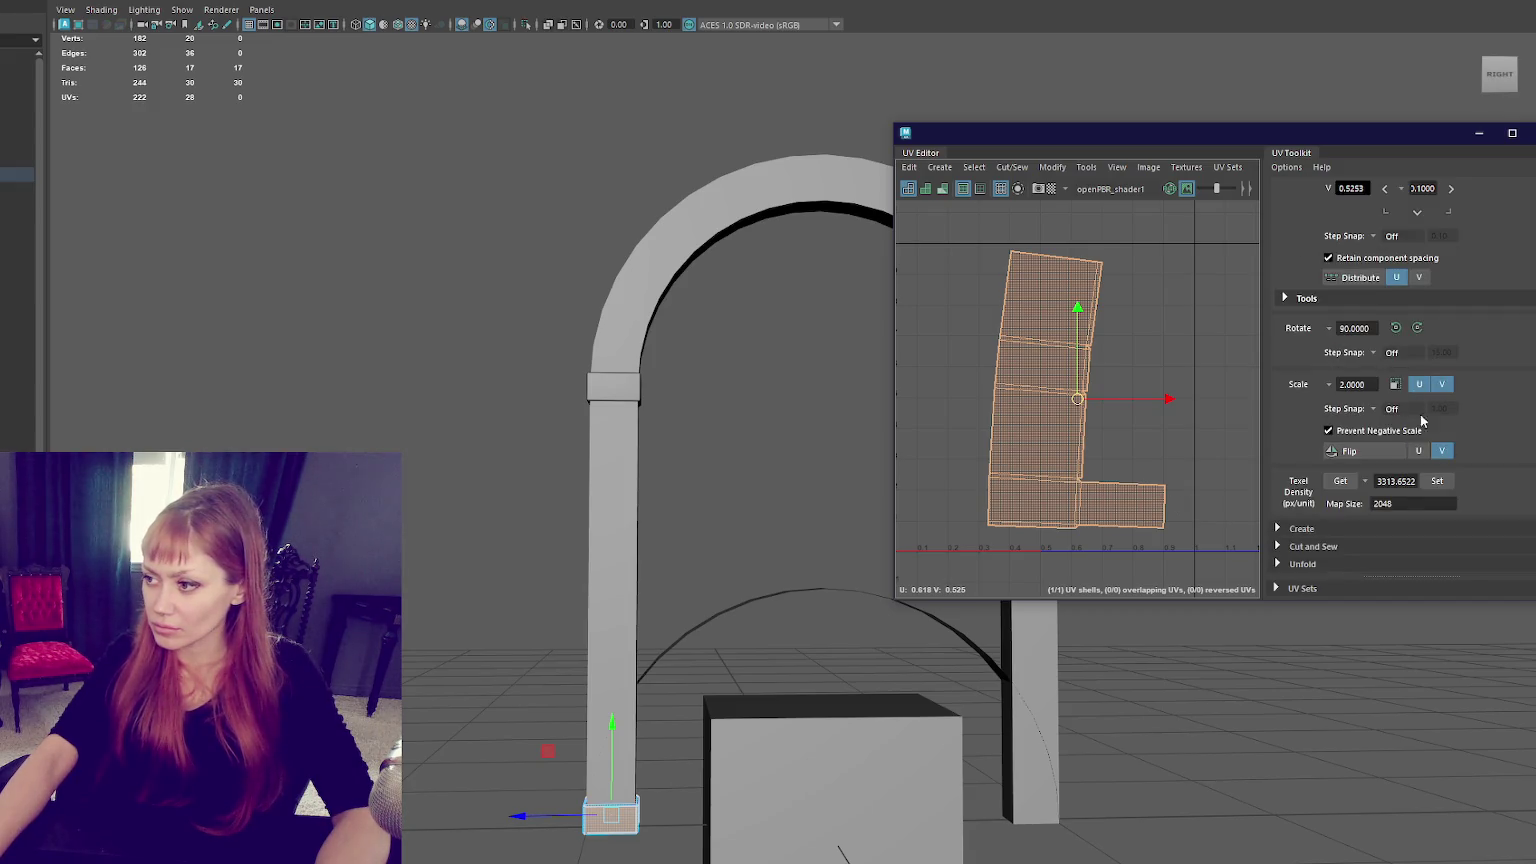
double_click(1402, 483)
text(1024)
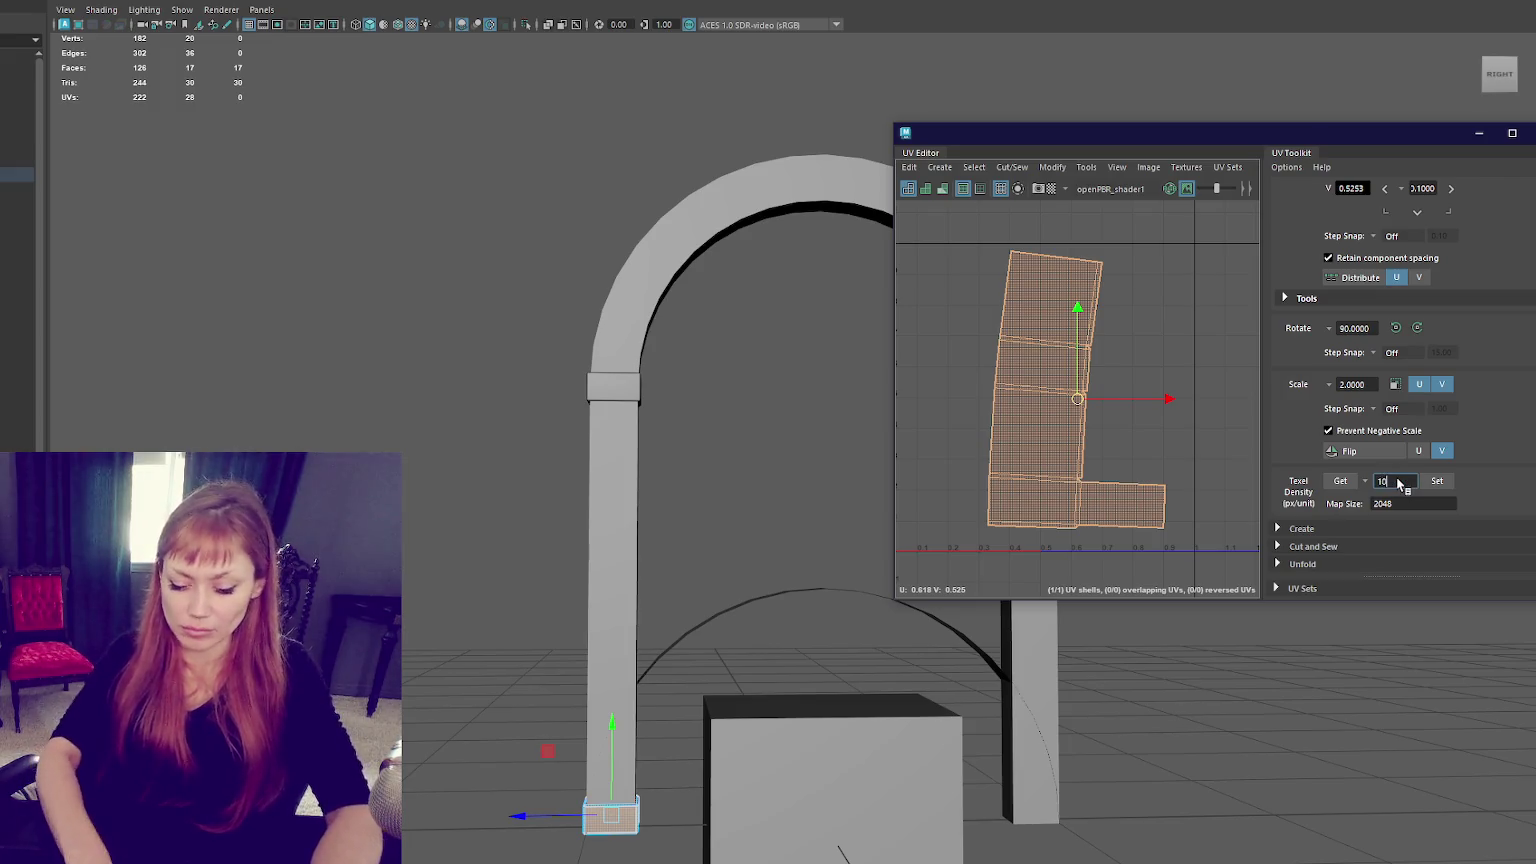
click(1437, 481)
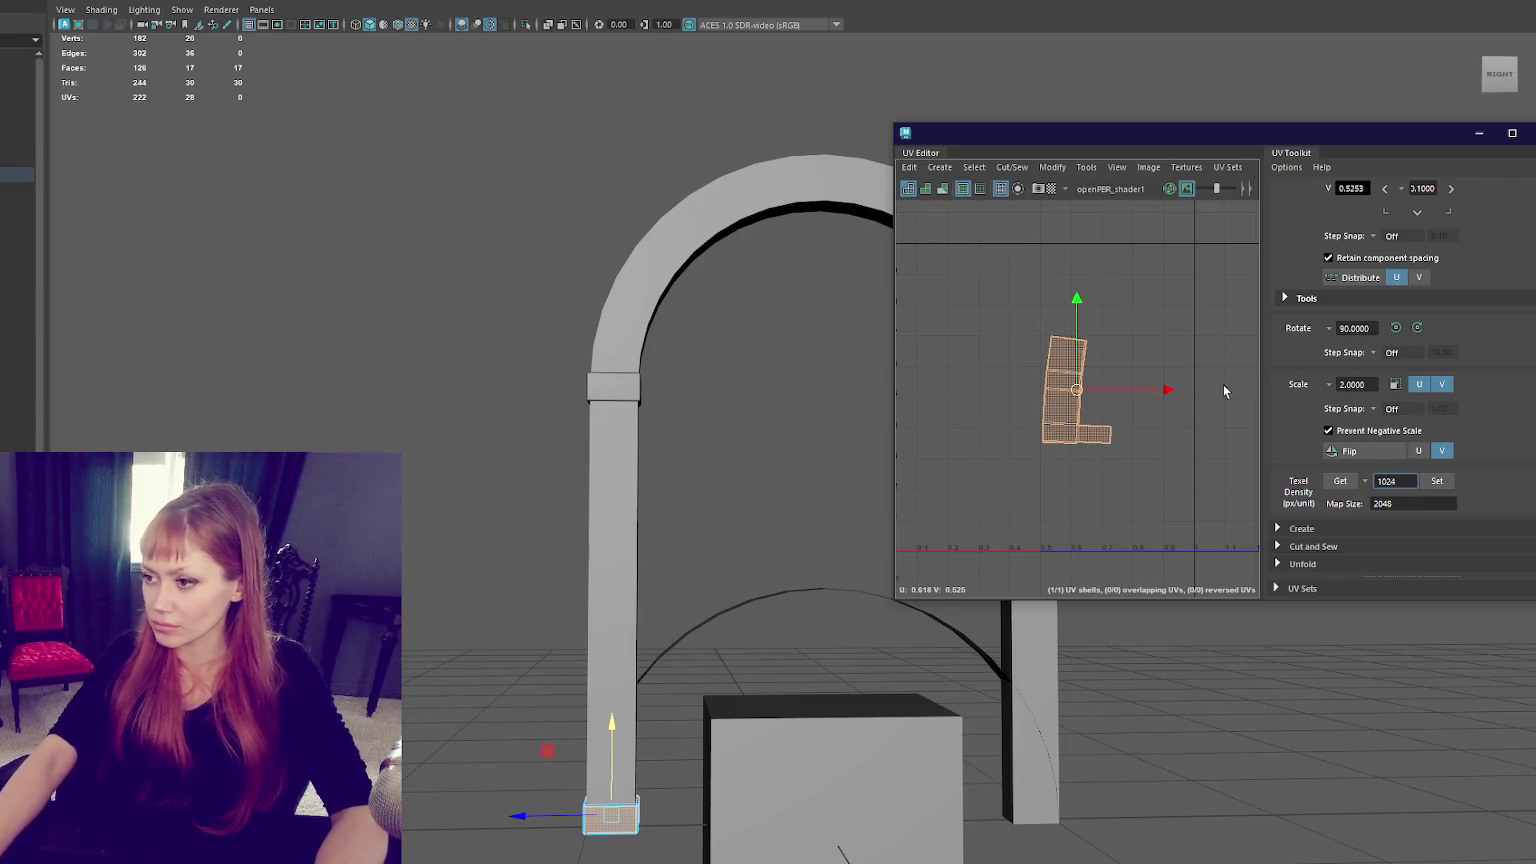
Cut the UV shell along two selected edges.
mouse_move(1088, 394)
alt+middle_down()
mouse_move(1135, 370)
mouse_move(1085, 475)
alt+middle_up()
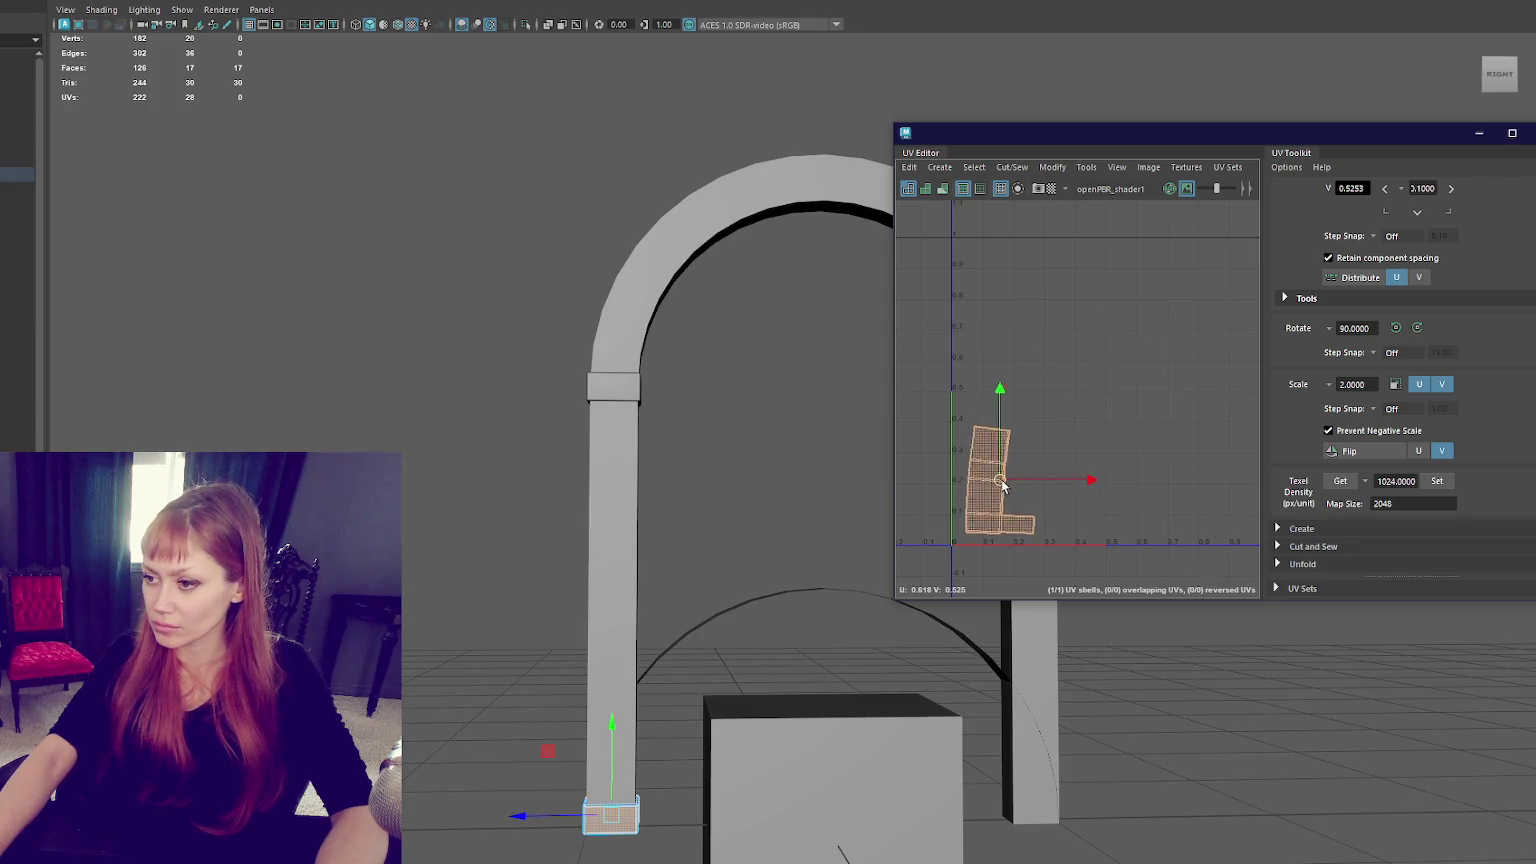
scroll(1025, 466, up, 3)
scroll(1108, 415, up, 3)
click(1108, 415)
scroll(1013, 400, up, 3)
click(1012, 400)
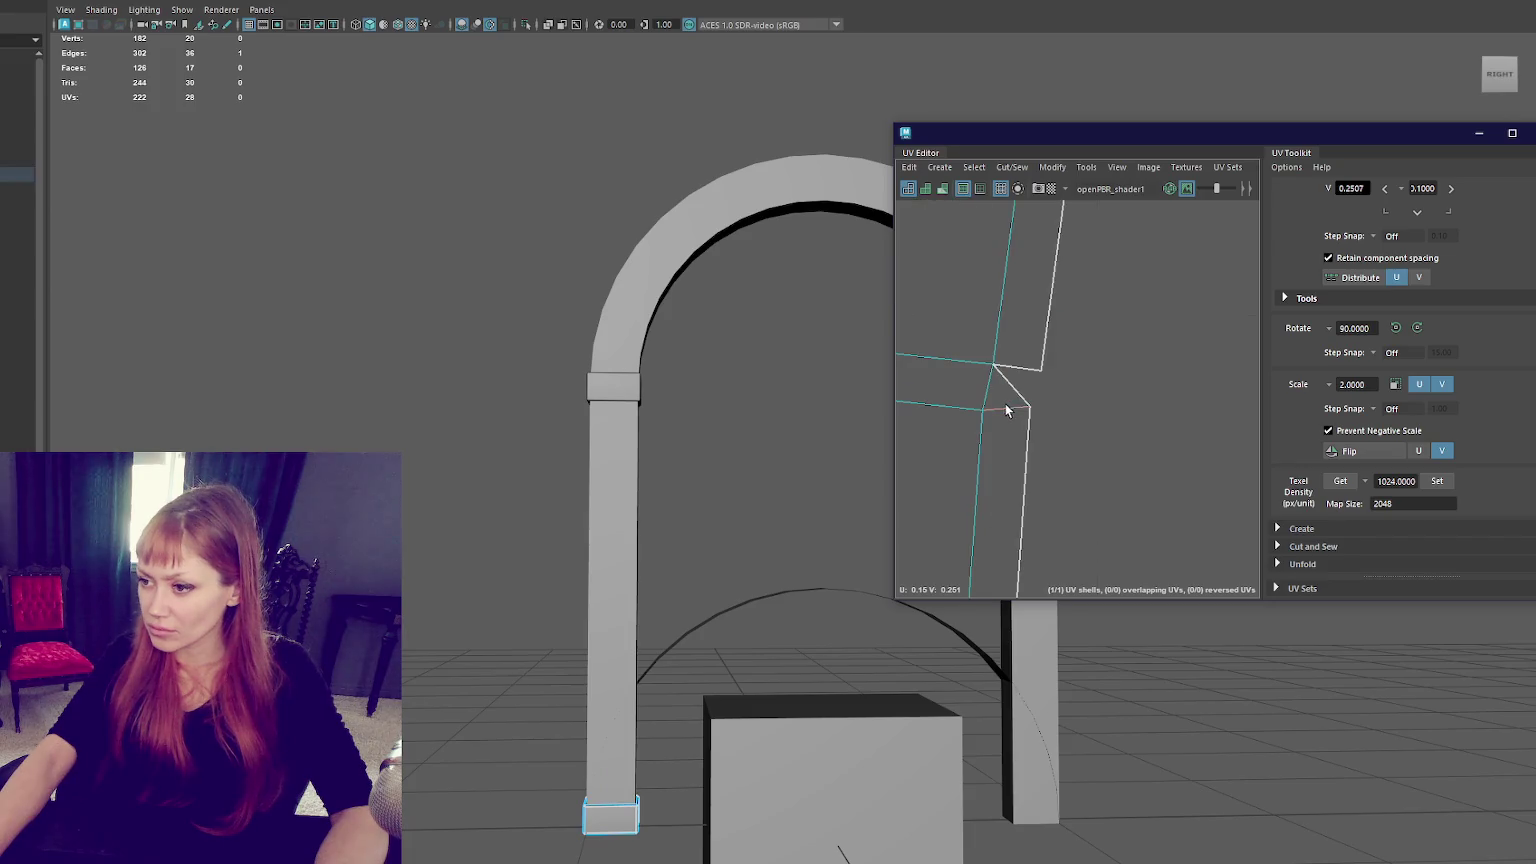
alt+middle_drag(1006, 403, 1013, 478)
shift+click(1051, 490)
scroll(1120, 400, down, 2)
scroll(1171, 380, up, 2)
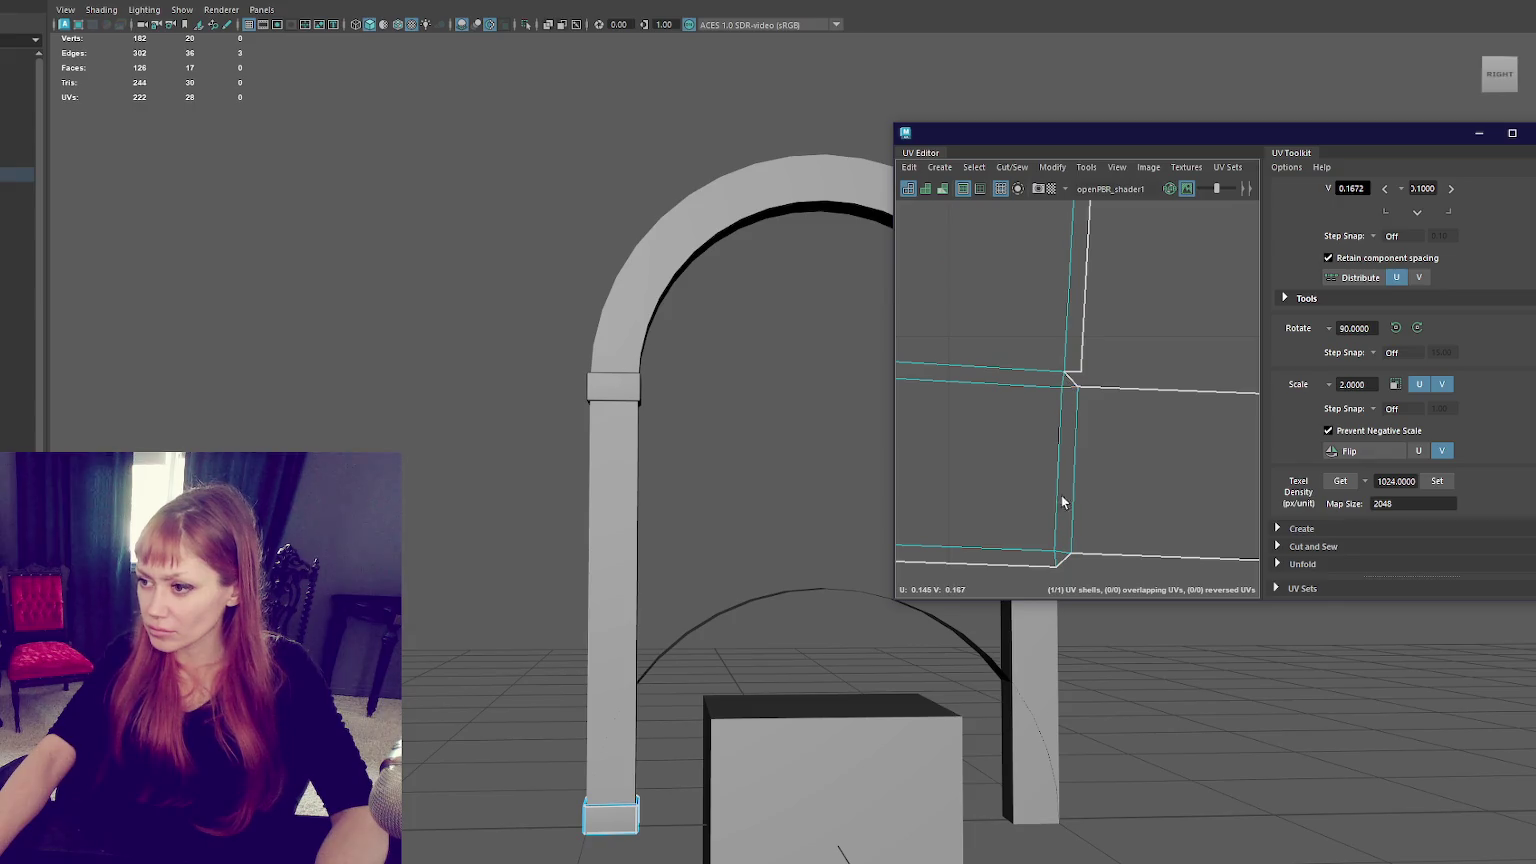
mouse_move(1113, 340)
shift+right_down()
mouse_move(1113, 316)
mouse_move(980, 288)
shift+right_up()
Orient the shell square to the grid, centre it, and move the UV Editor aside.
key(f)
key(e)
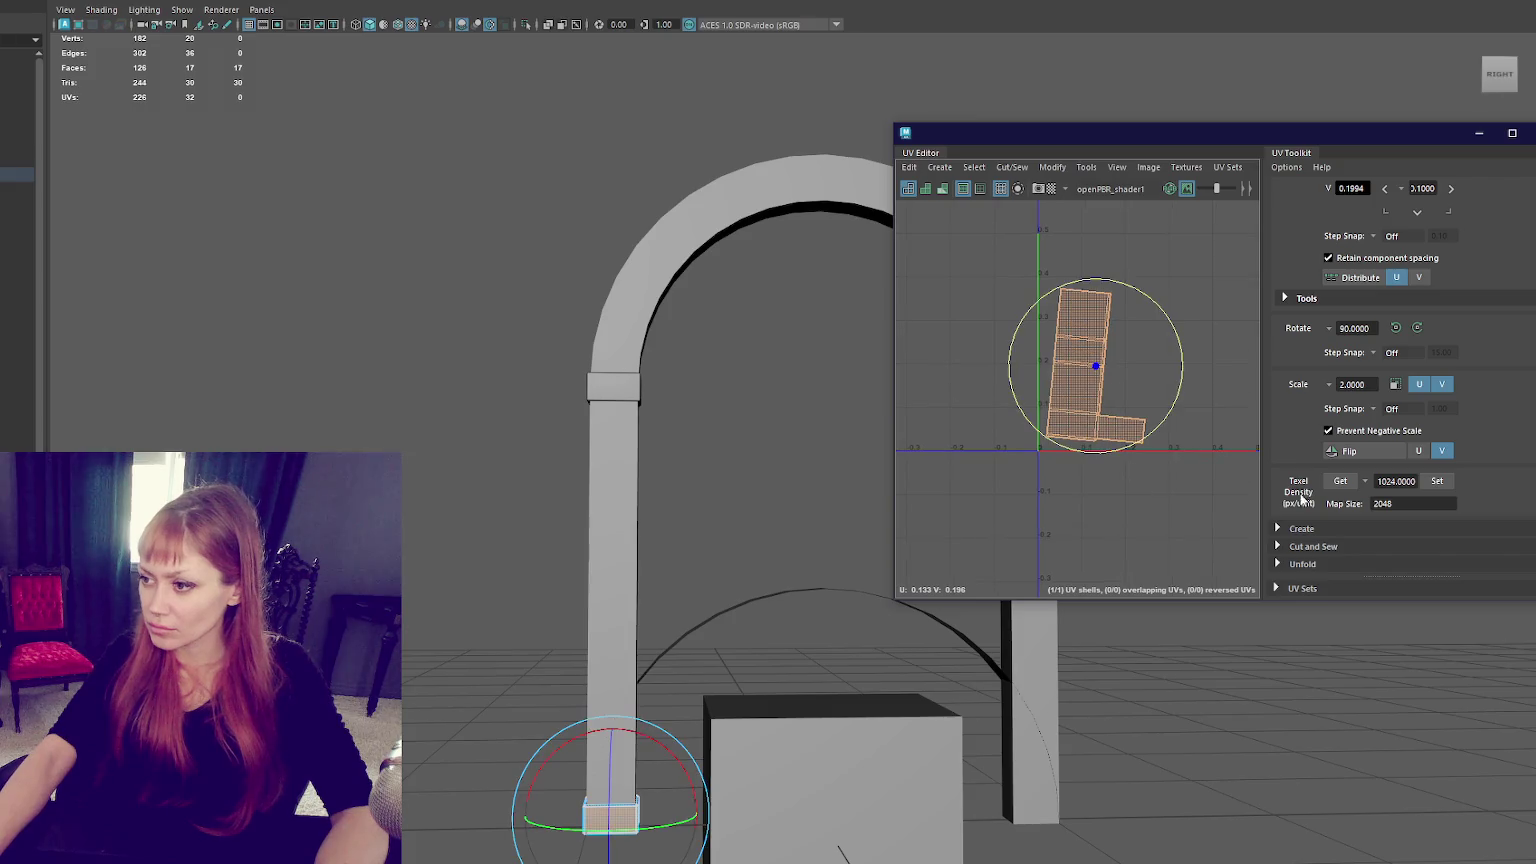
scroll(1440, 480, down, 4)
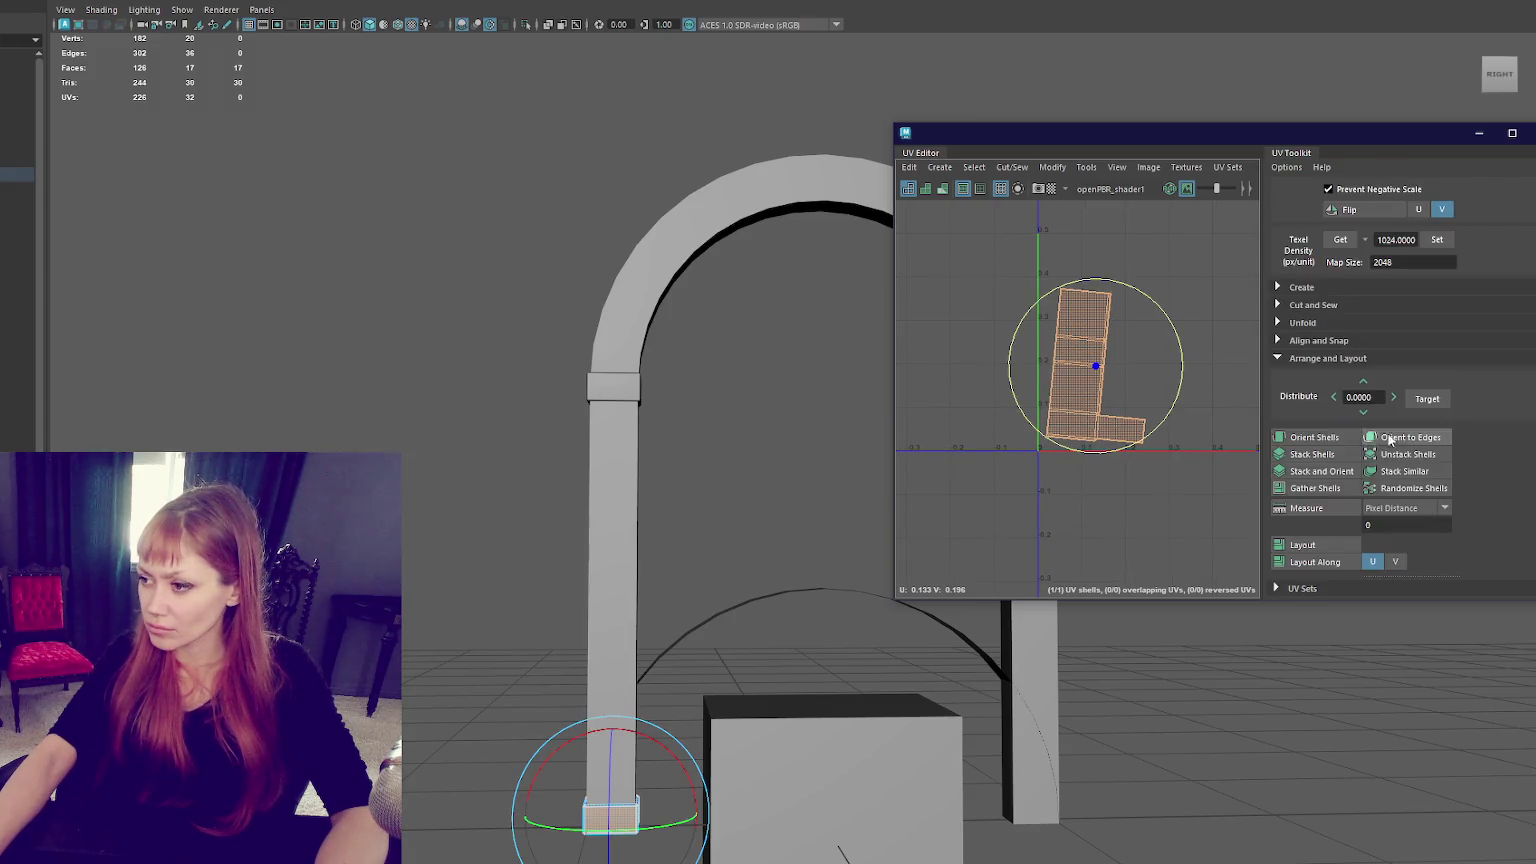
click(1312, 437)
key(w)
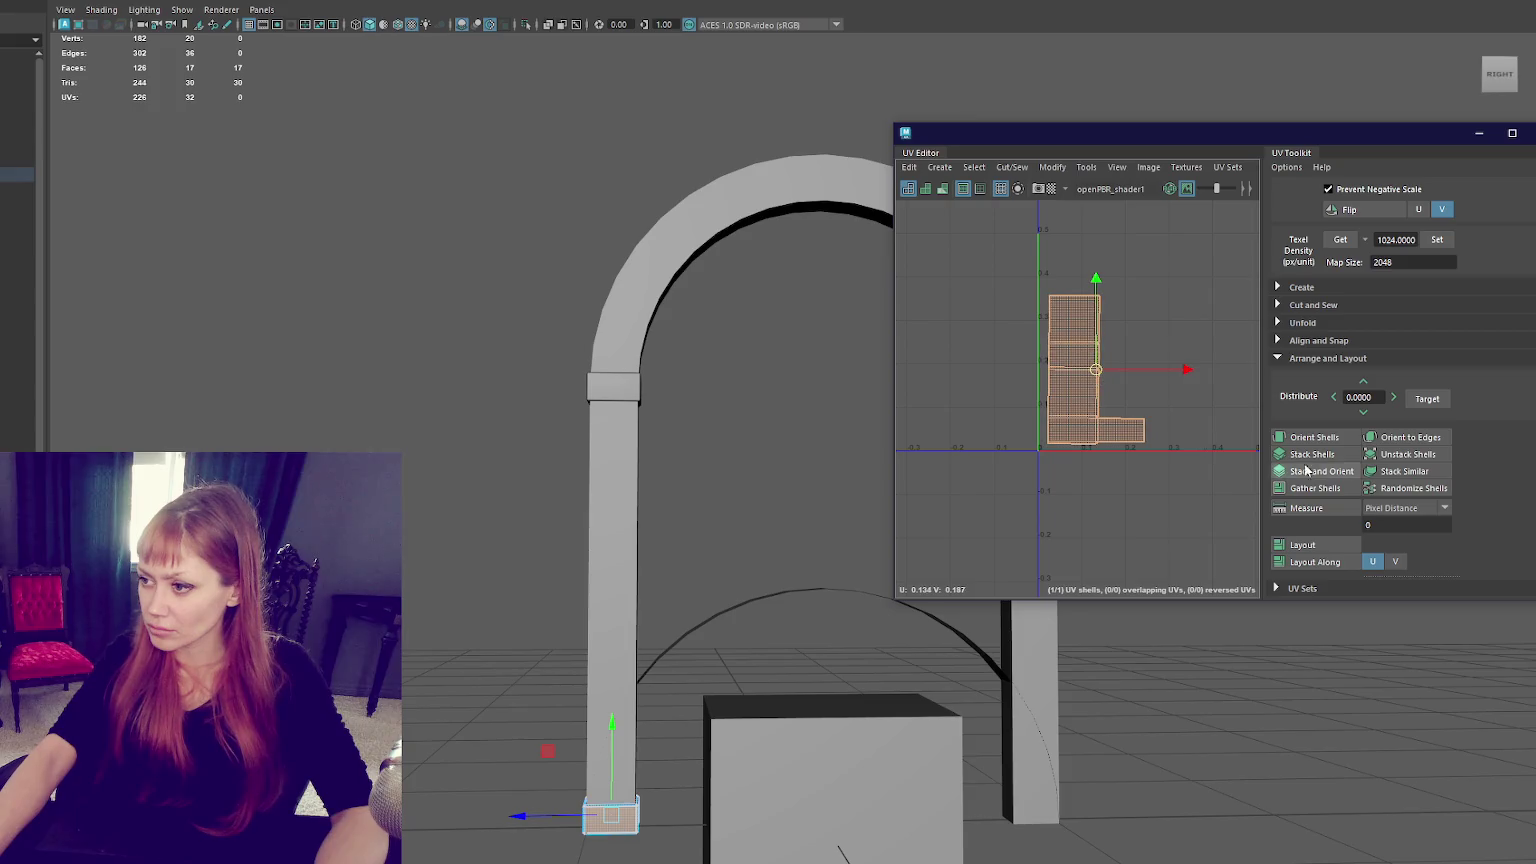
alt+middle_drag(984, 406, 949, 421)
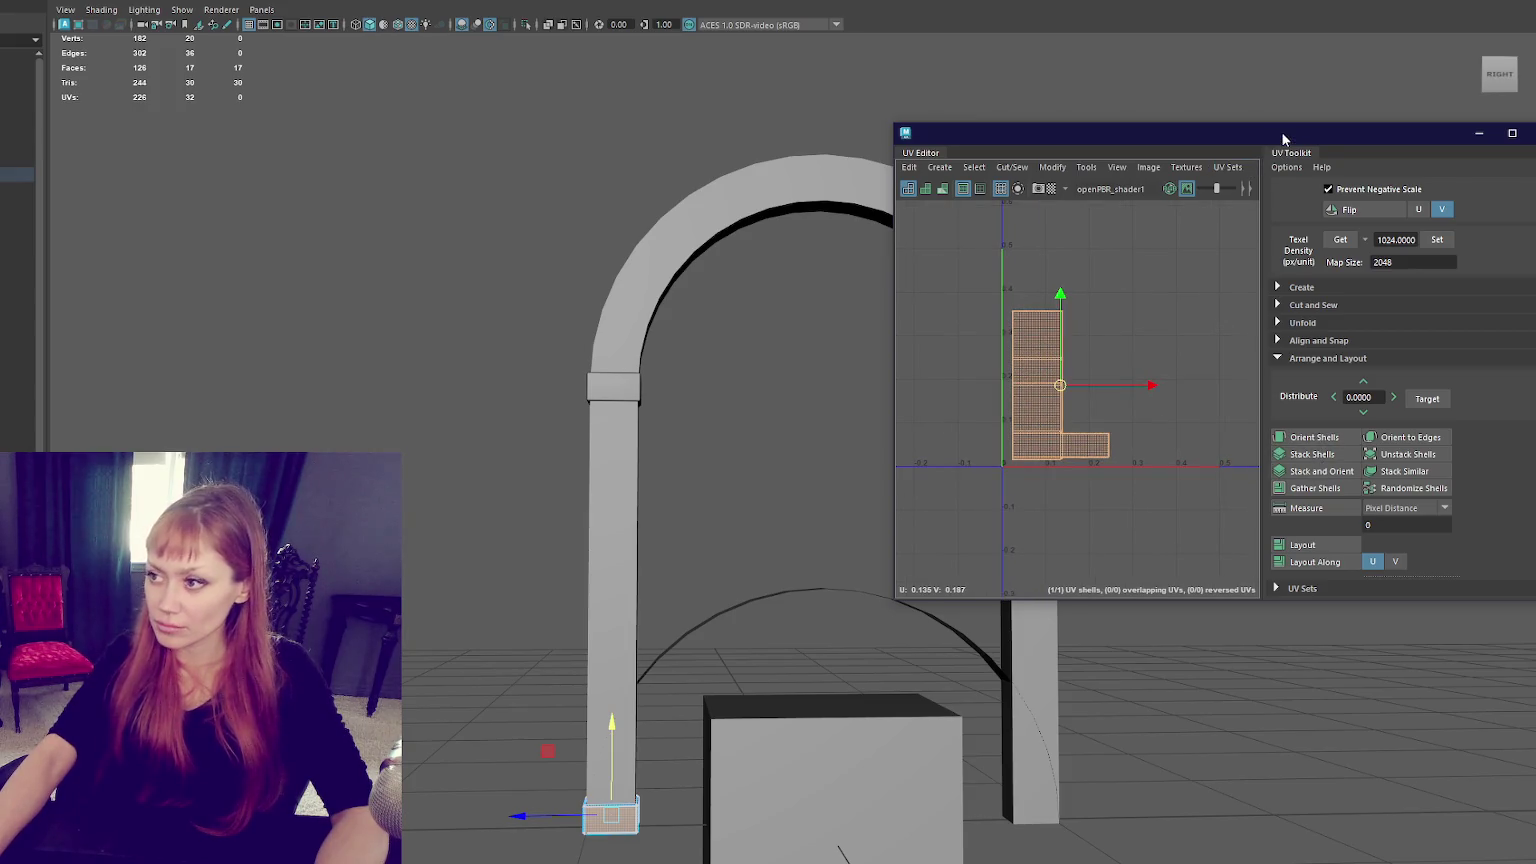
drag(1284, 137, 1535, 319)
click(610, 178)
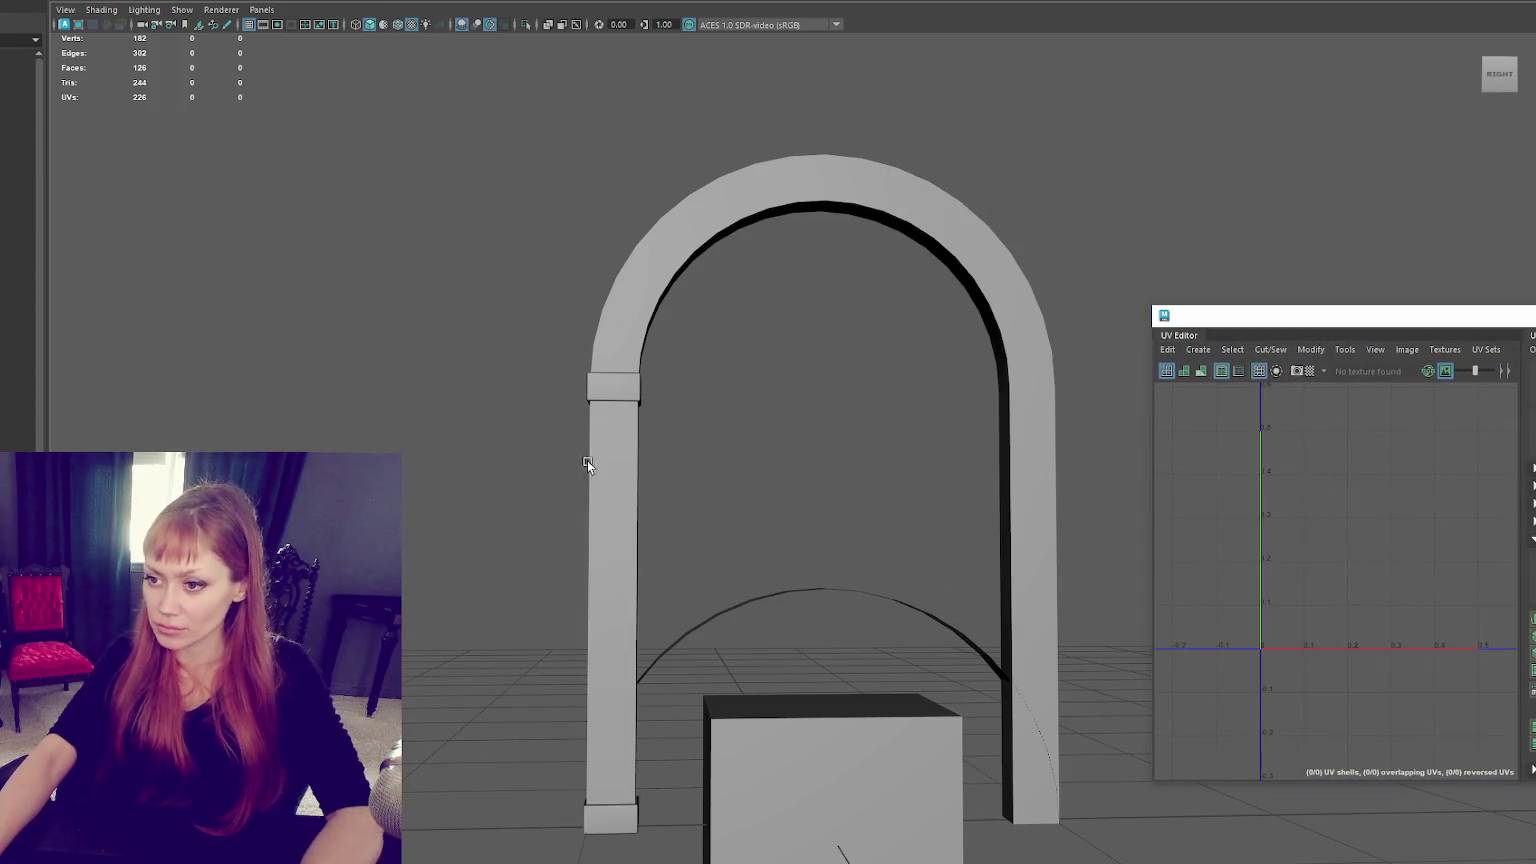
click(622, 822)
key(f)
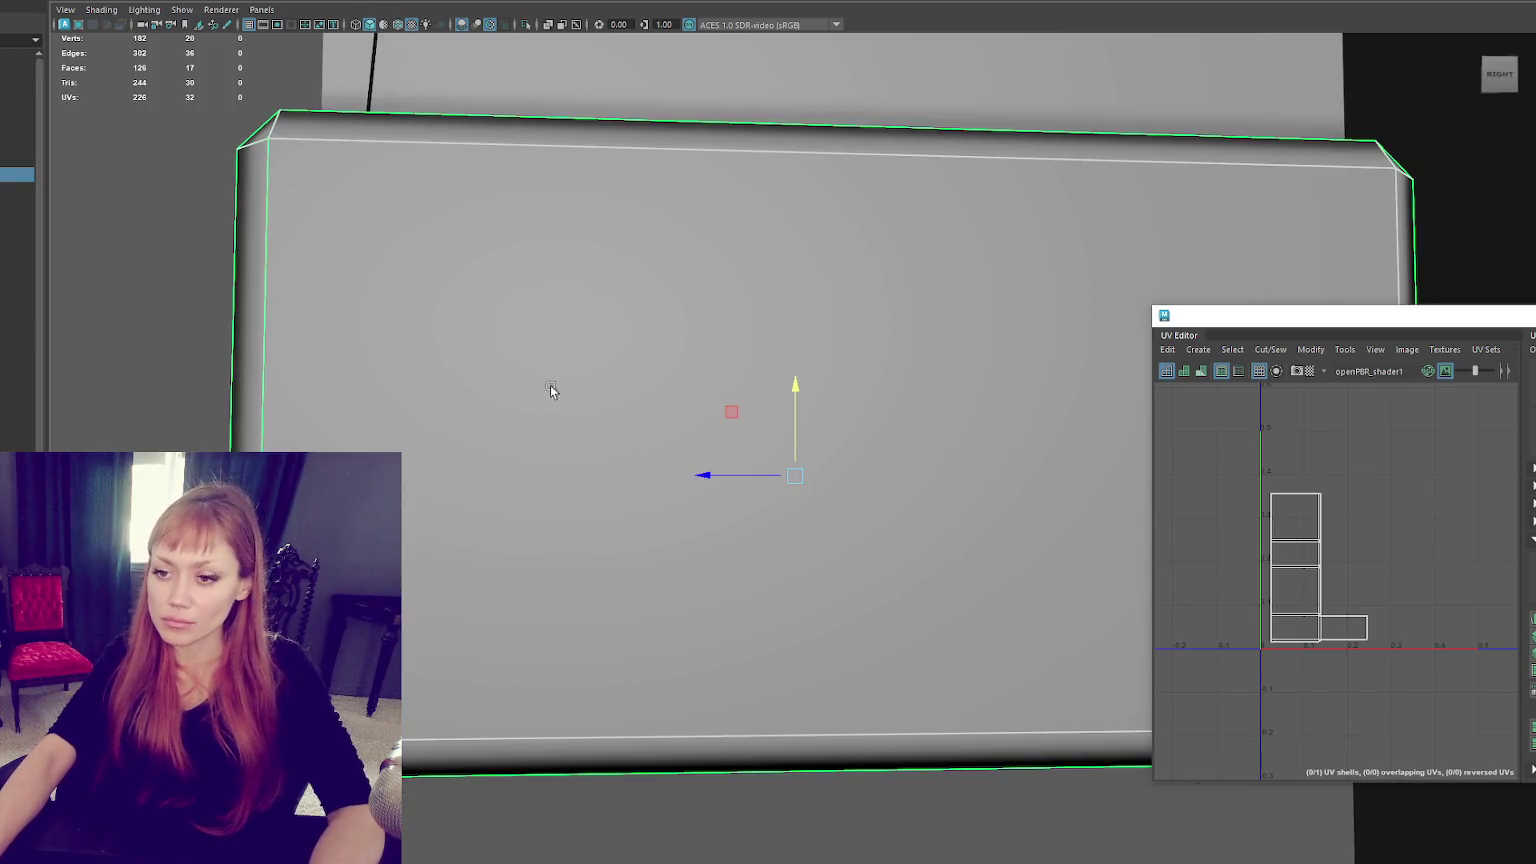
scroll(634, 315, down, 5)
mouse_move(634, 315)
alt+mouse_down()
mouse_move(687, 227)
mouse_move(626, 248)
mouse_move(655, 257)
mouse_move(616, 333)
alt+mouse_up()
click(626, 248)
click(748, 567)
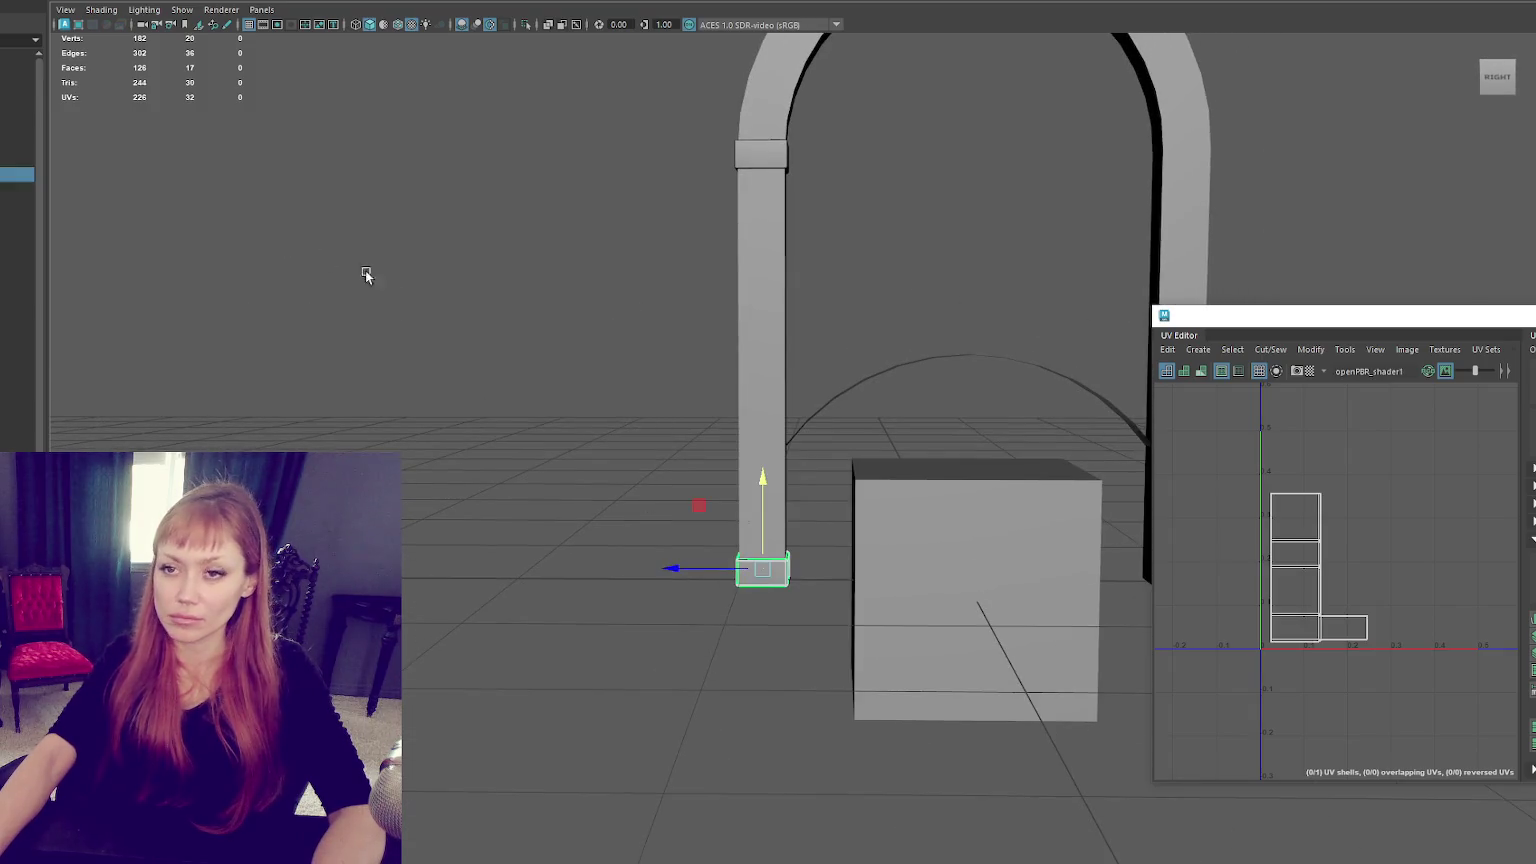
key(f)
scroll(521, 291, down, 5)
mouse_move(521, 291)
alt+mouse_down()
mouse_move(850, 333)
mouse_move(678, 332)
alt+mouse_up()
scroll(678, 332, down, 5)
mouse_move(761, 274)
alt+mouse_down()
mouse_move(751, 336)
mouse_move(968, 532)
mouse_move(915, 305)
mouse_move(809, 333)
alt+mouse_up()
click(690, 275)
click(685, 712)
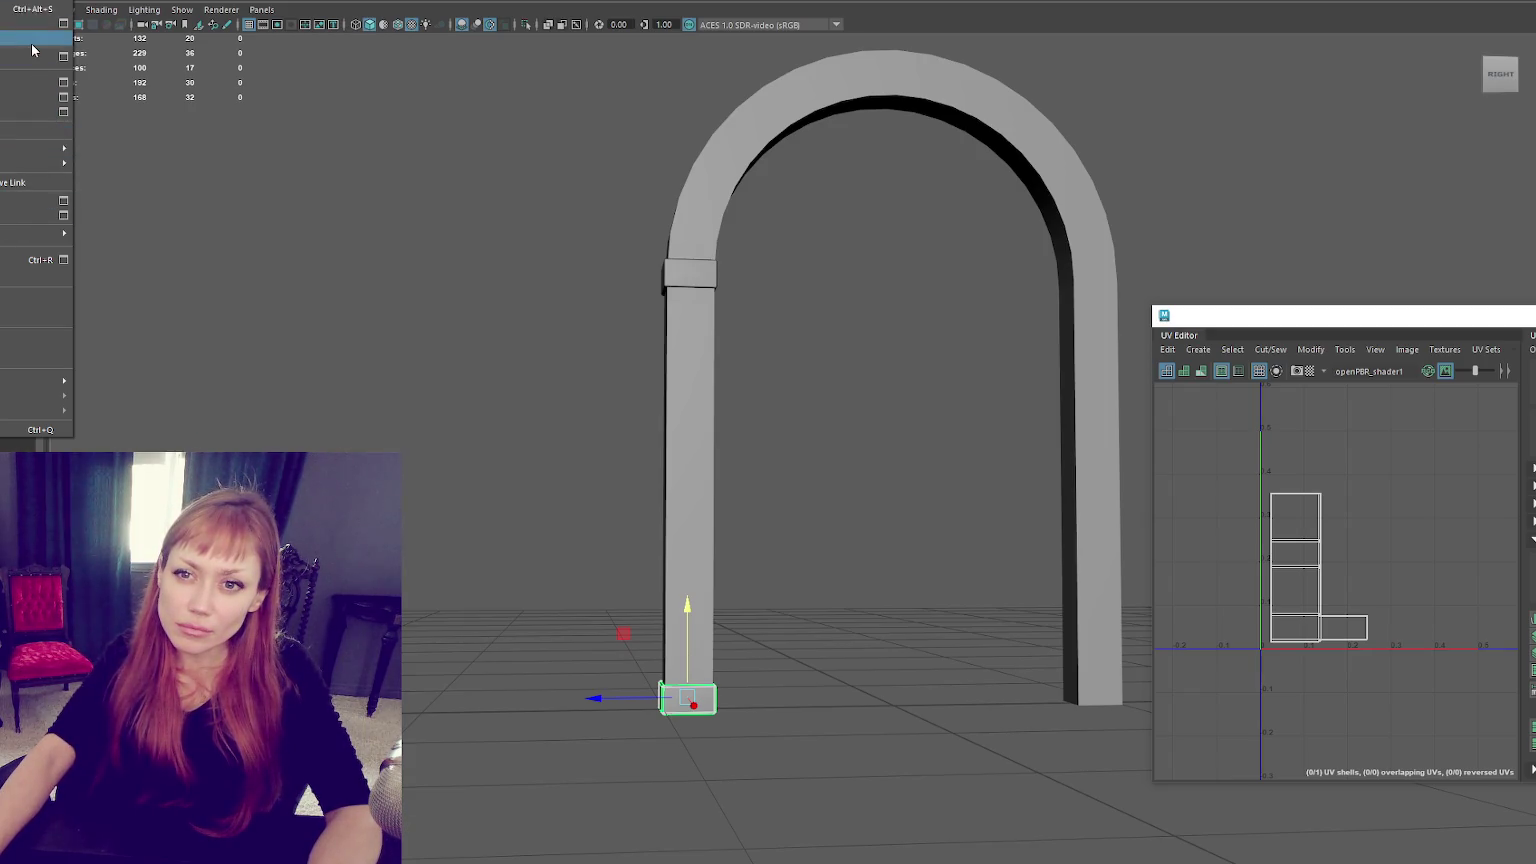
click(50, 2)
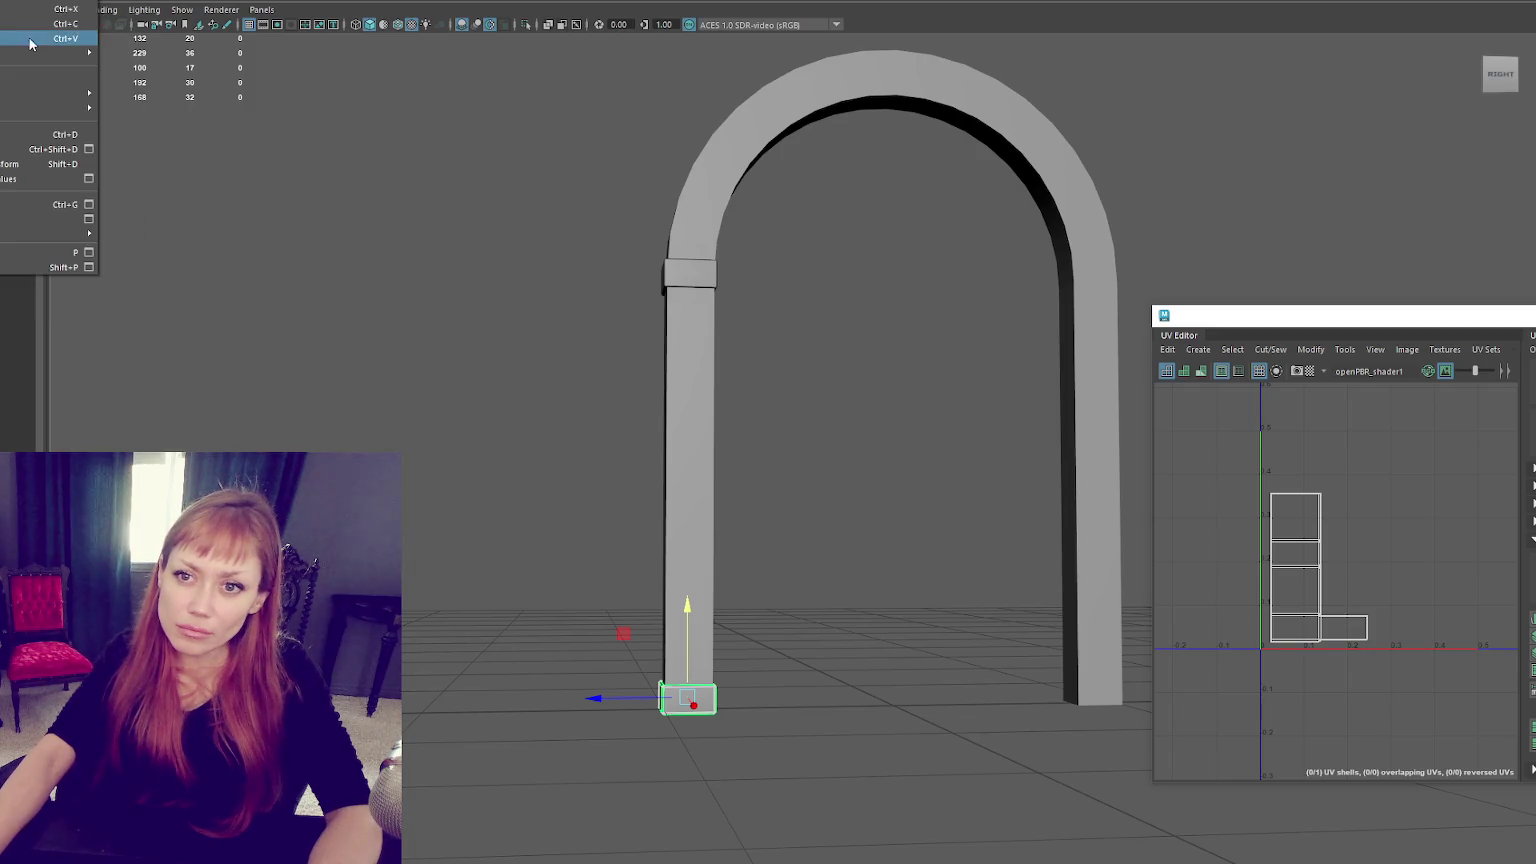
click(84, 166)
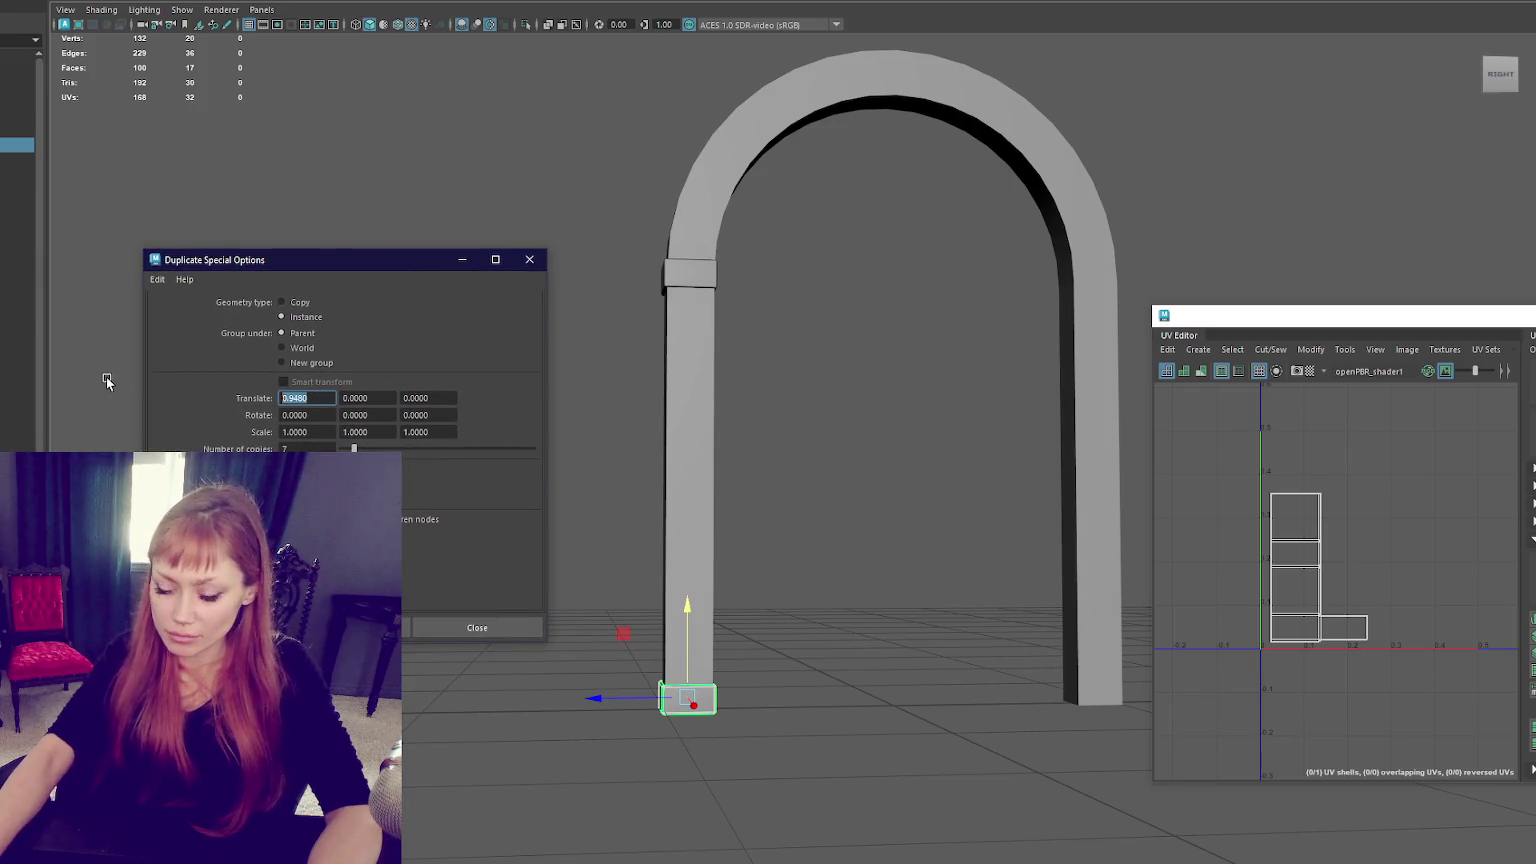
Create trial instanced copies with offsets 0 and 0.3 in Duplicate Special.
text(0)
key(Tab)
text(0.3)
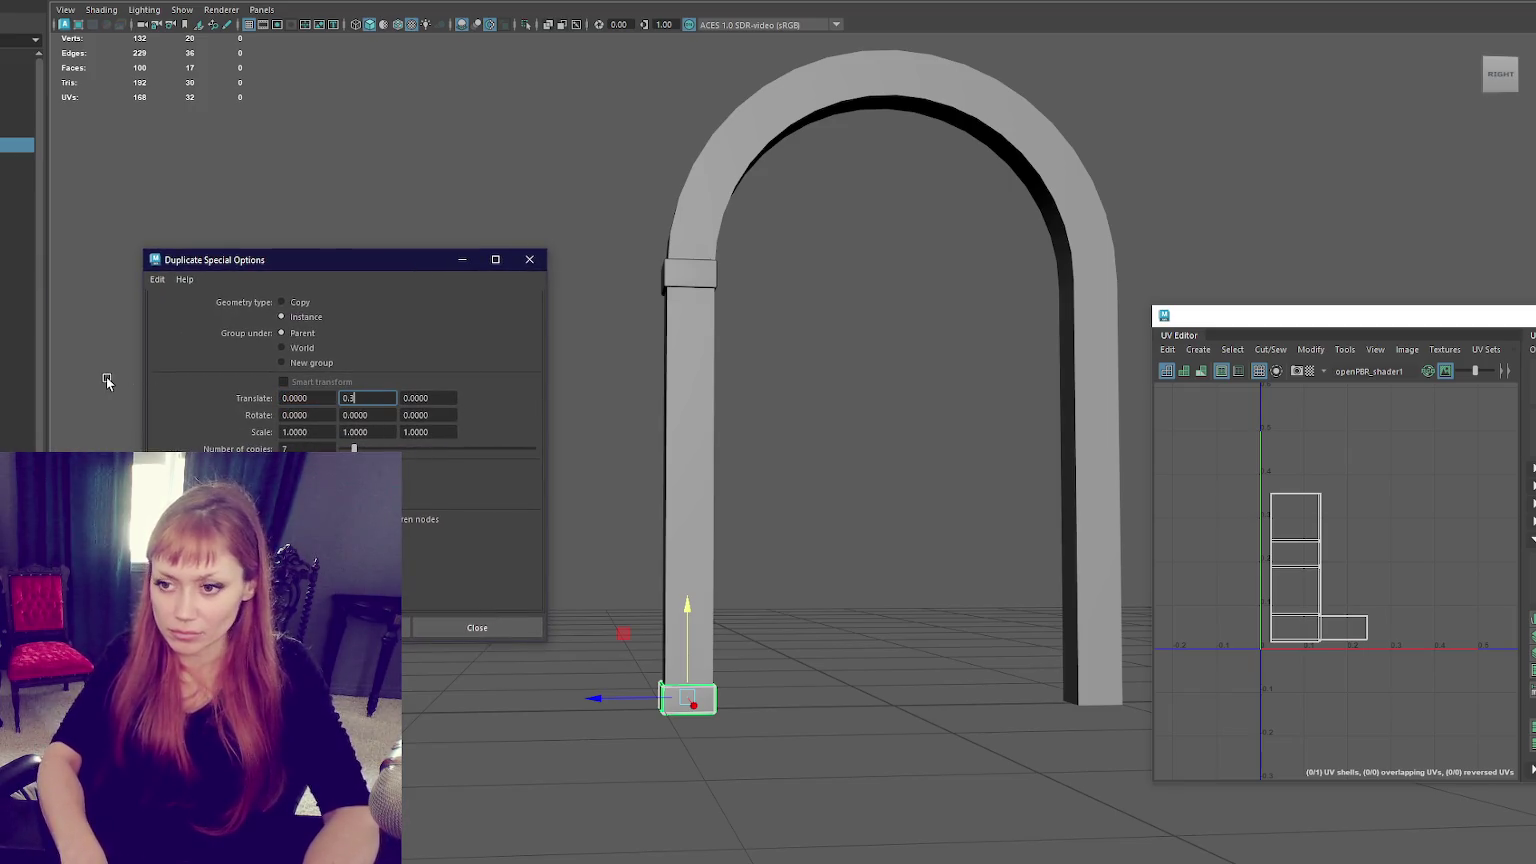
click(300, 448)
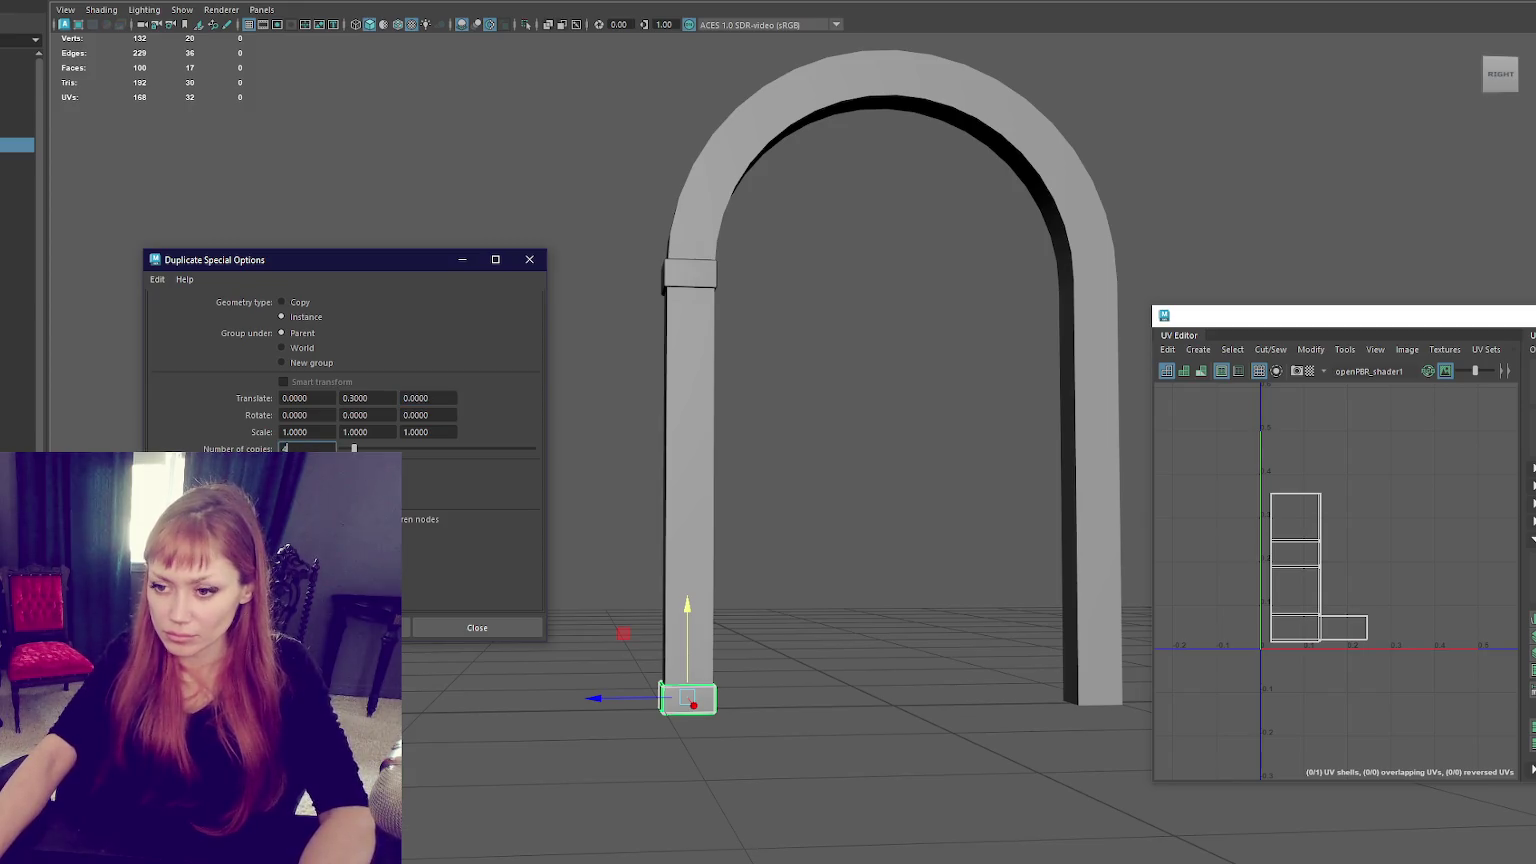
click(350, 627)
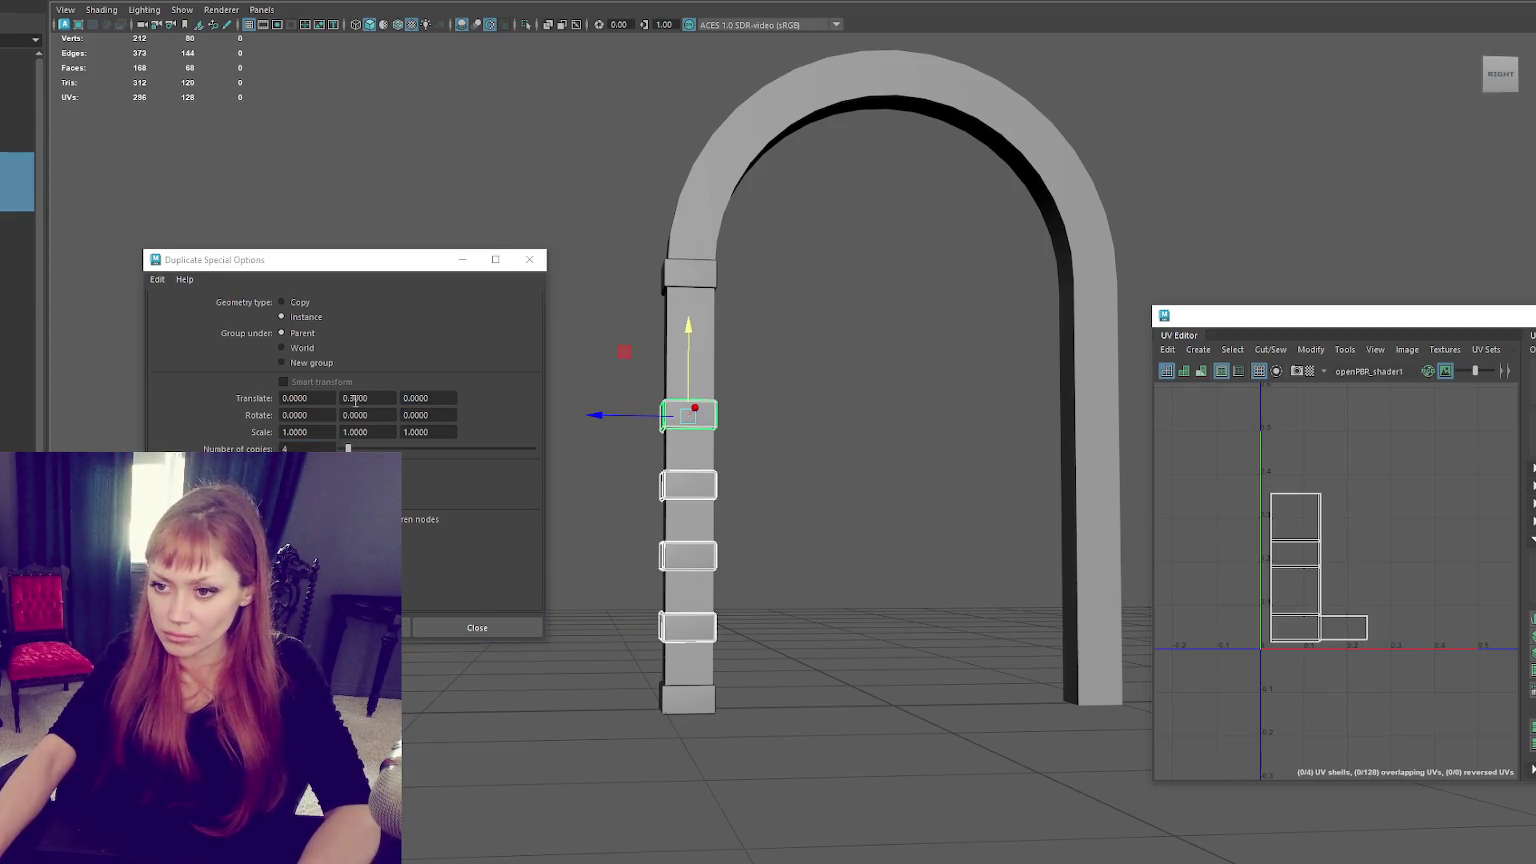
Retry the spacing at 0.7, 0.4 and 0.46, settling on four copies 0.45 apart.
key(ctrl+z)
click(355, 398)
click(350, 627)
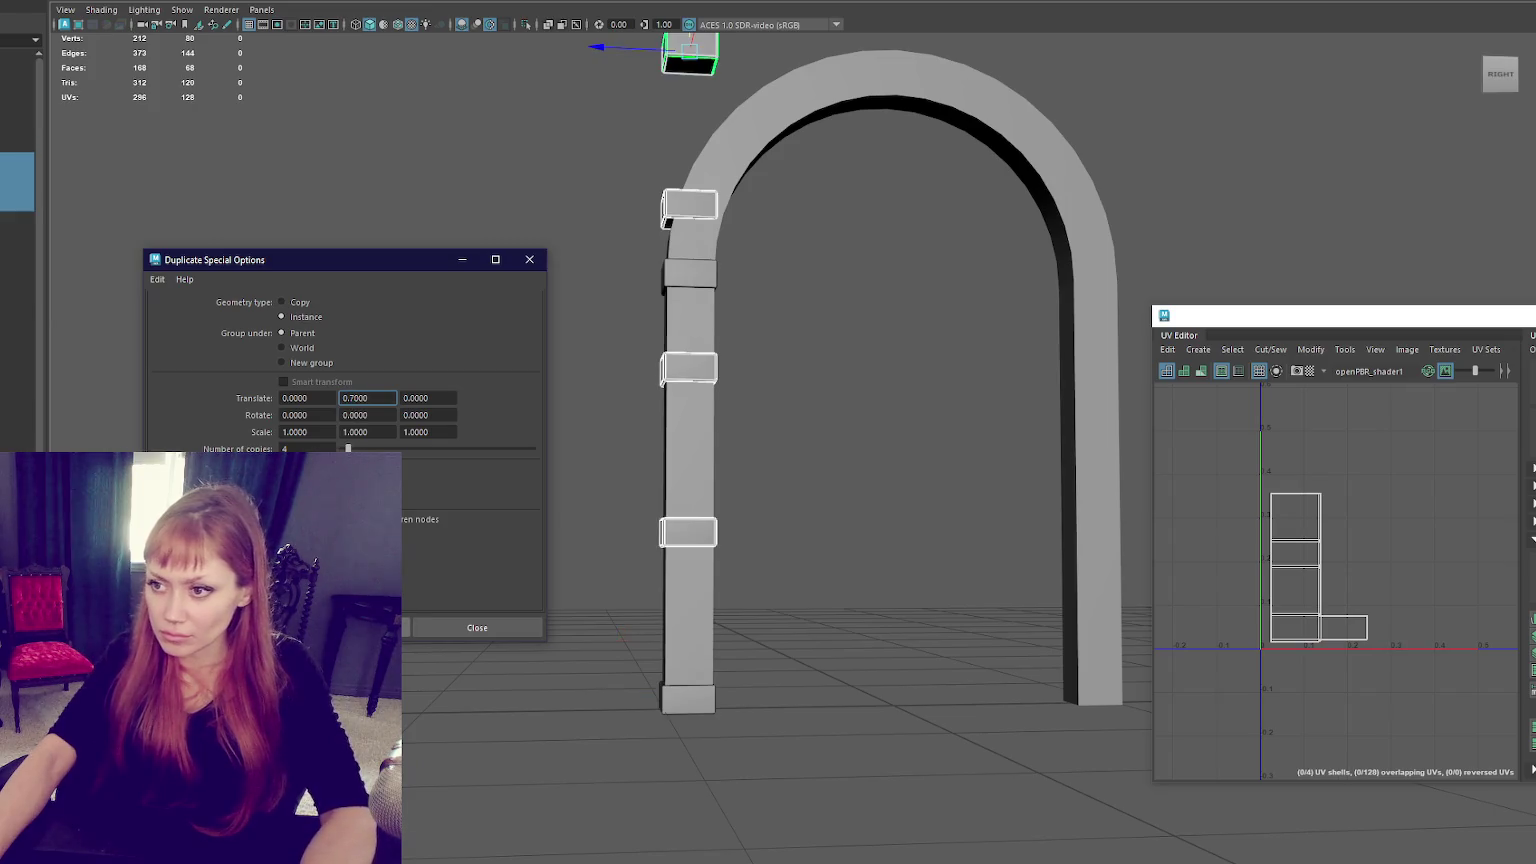
key(ctrl+z)
click(355, 398)
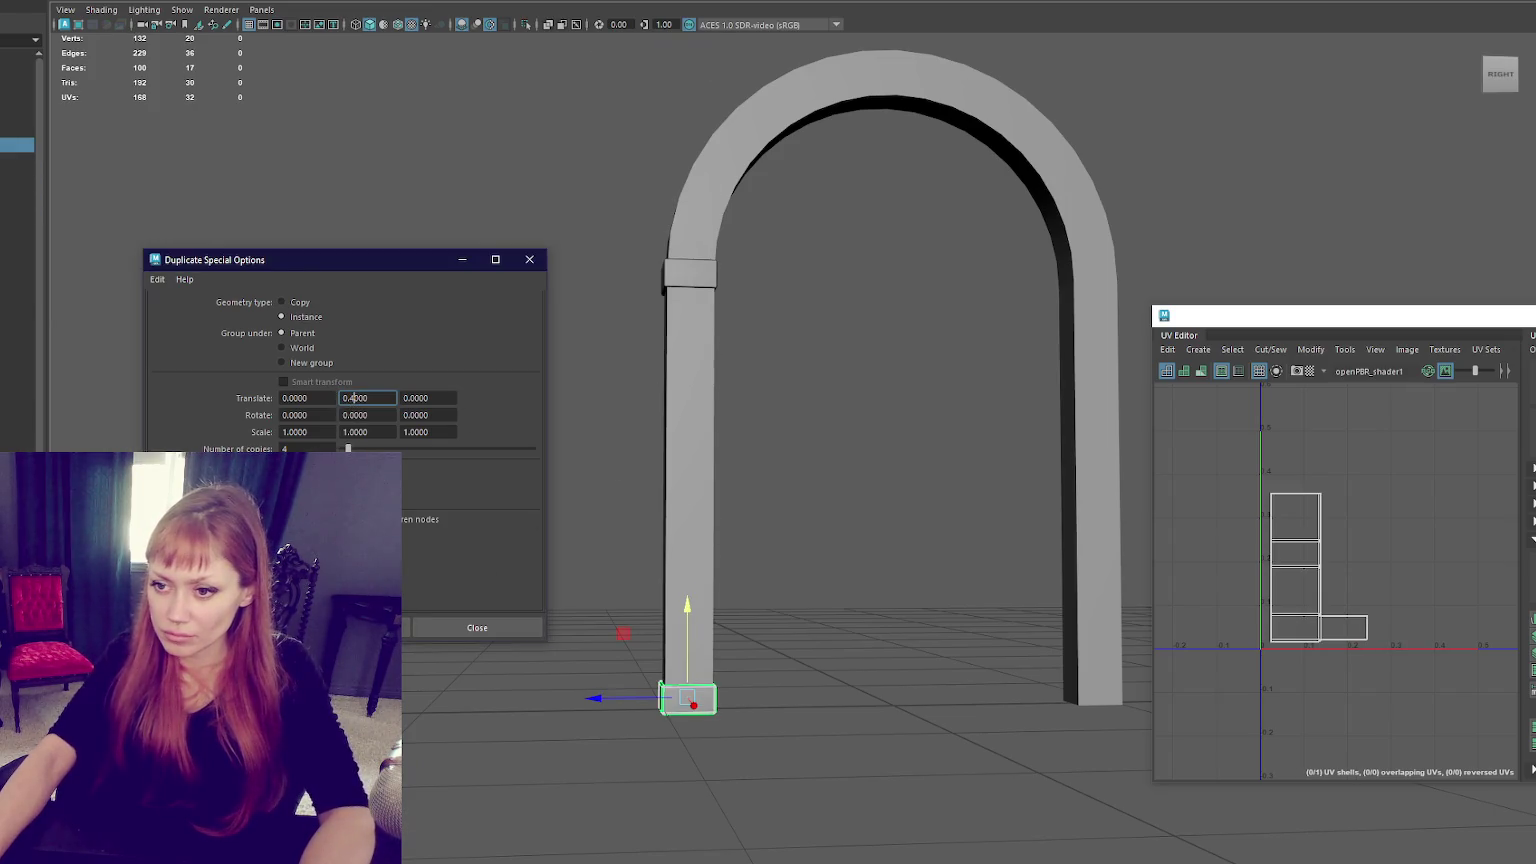
click(350, 627)
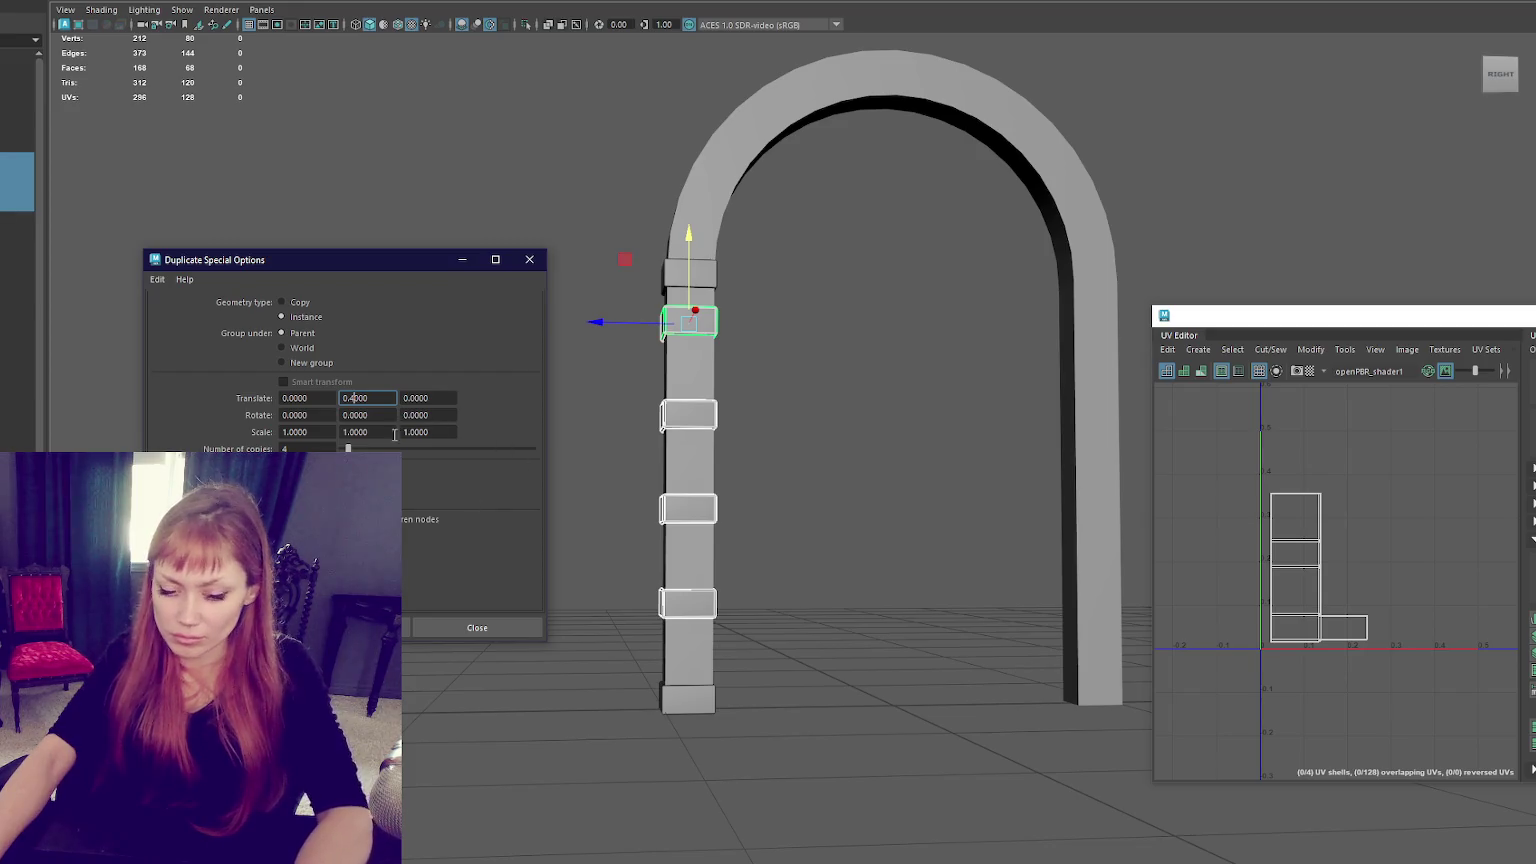
key(ctrl+z)
click(355, 398)
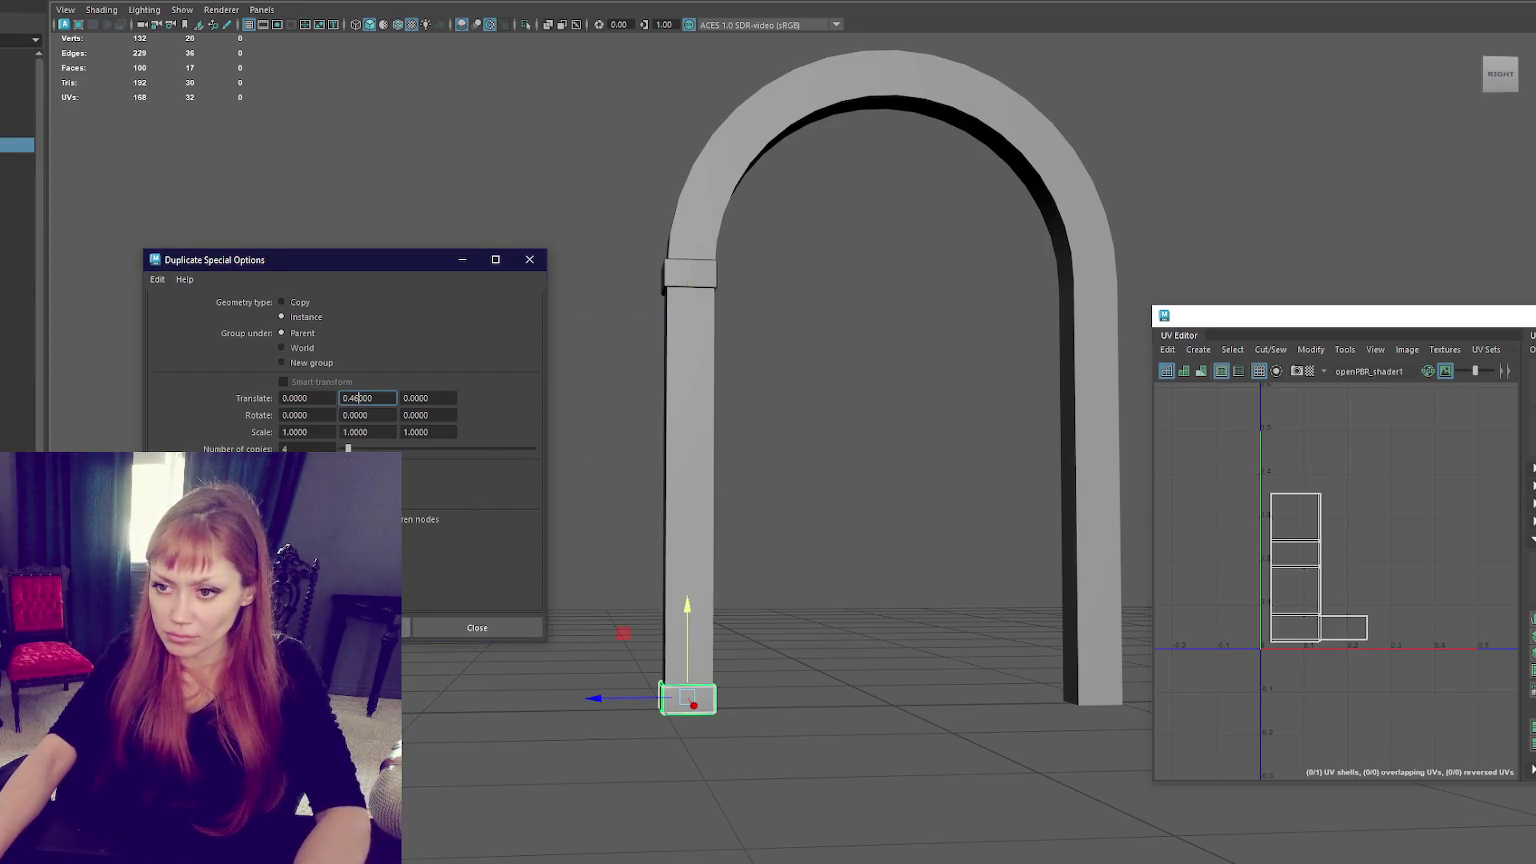
click(350, 627)
key(ctrl+z)
click(357, 398)
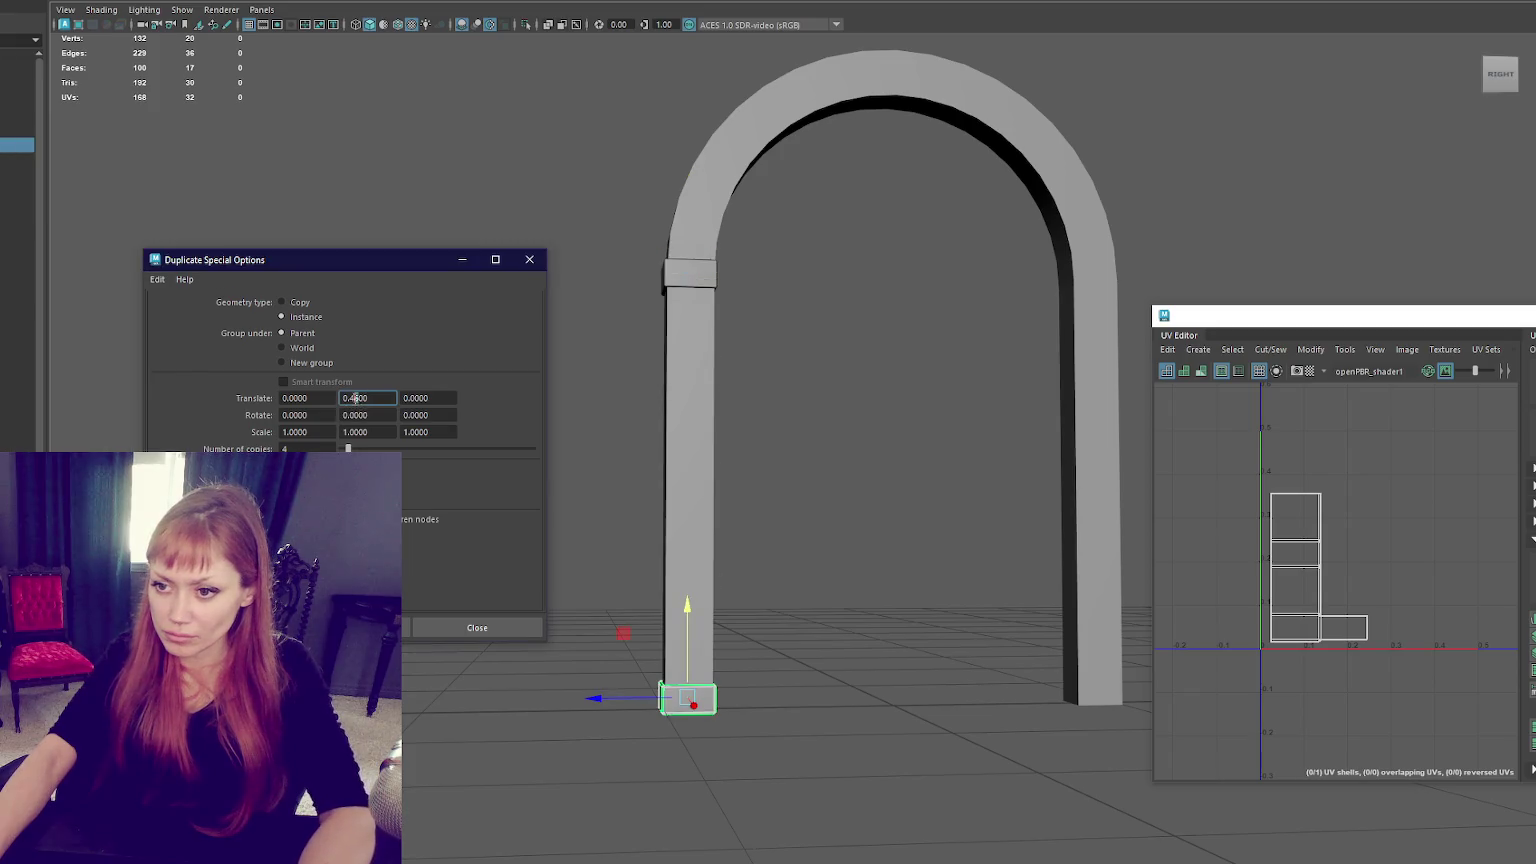
click(345, 627)
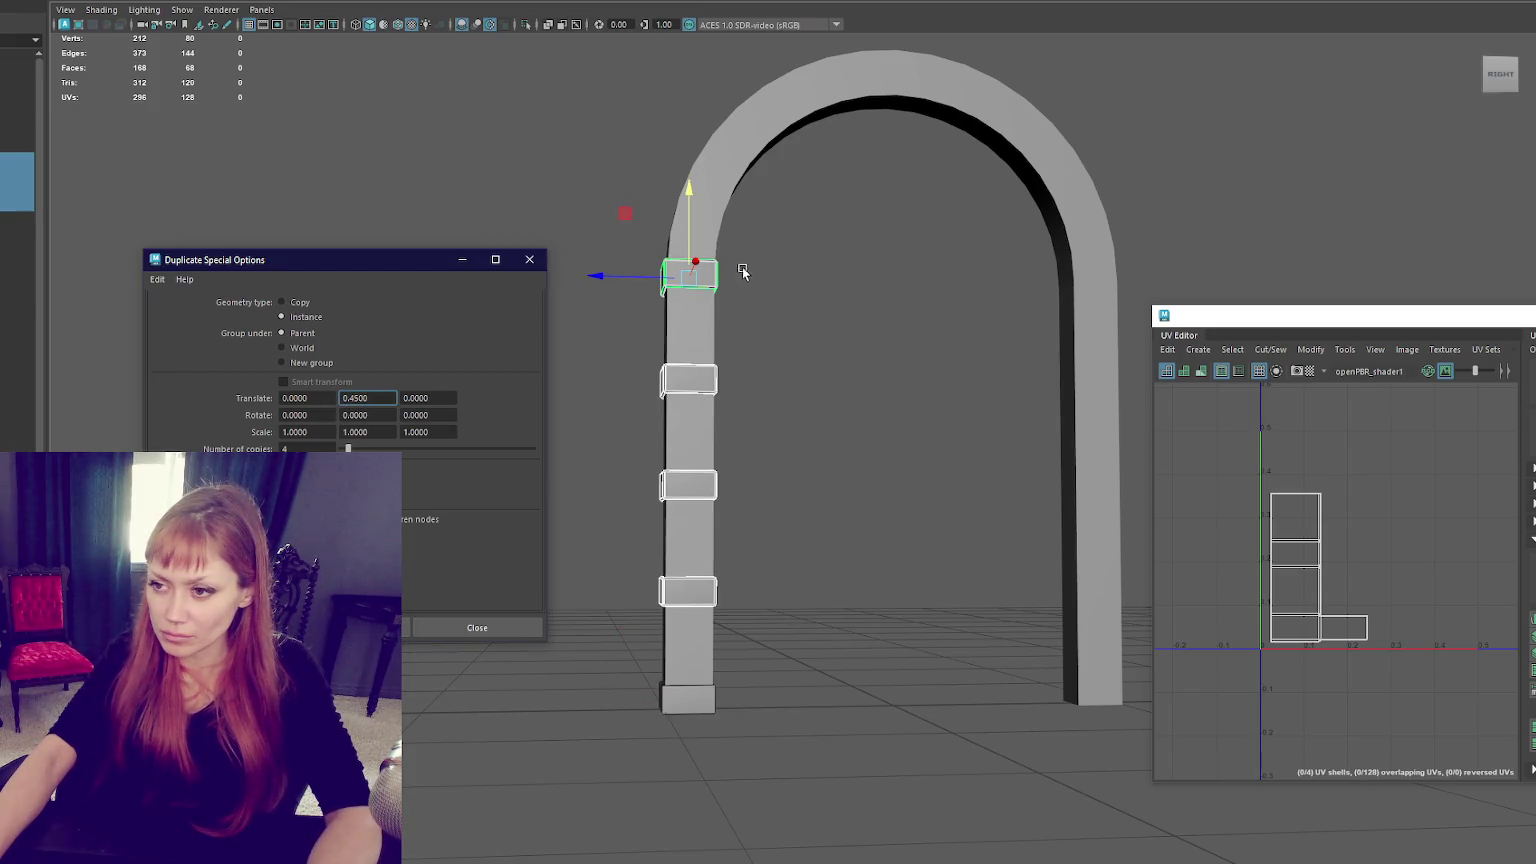
Delete the extra instanced copy at the top of the pillar.
click(663, 313)
click(711, 290)
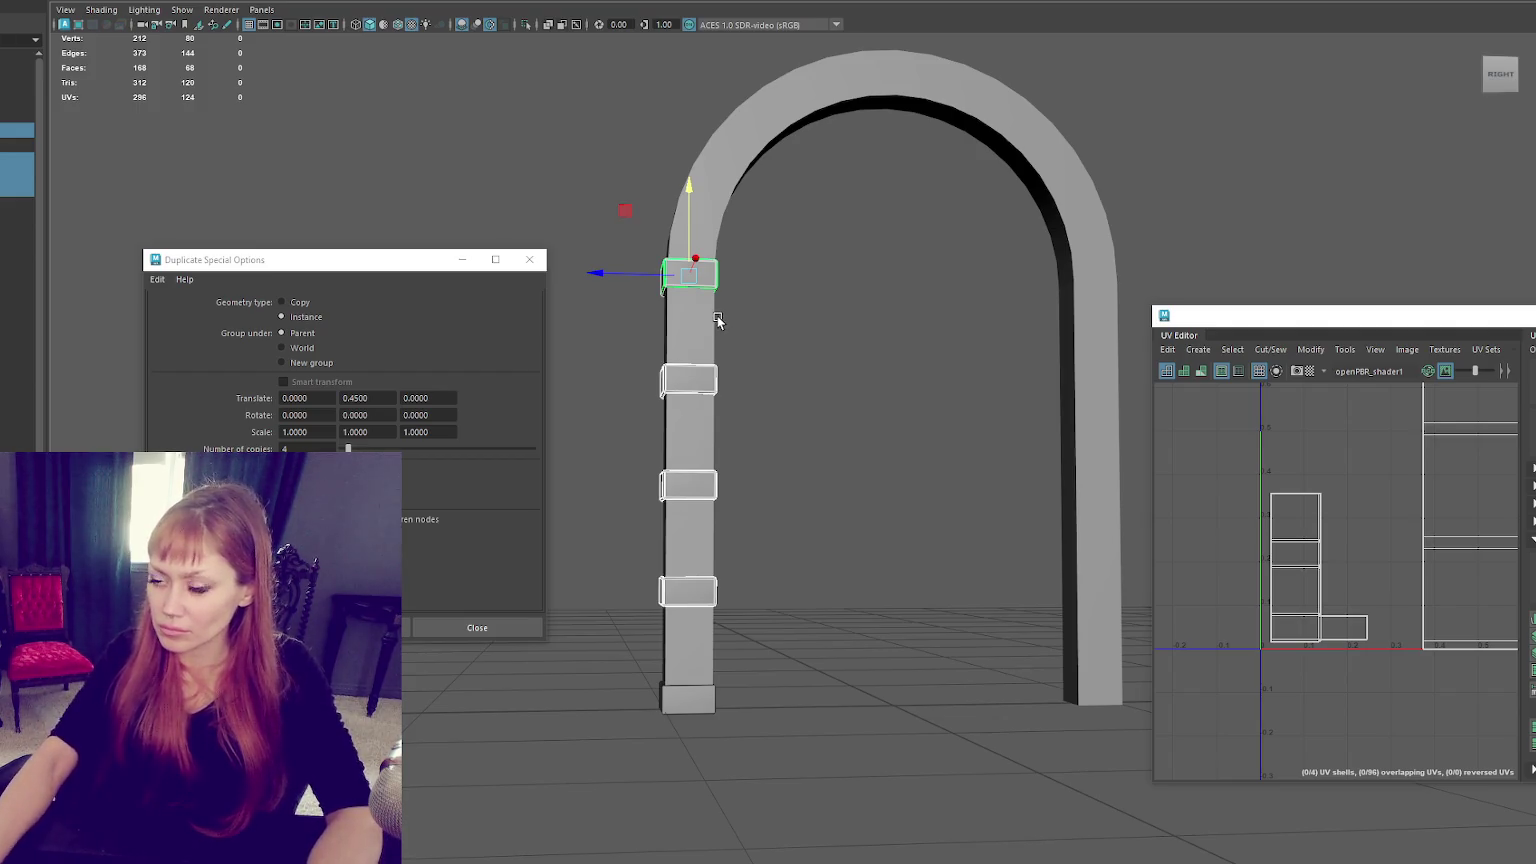
click(715, 277)
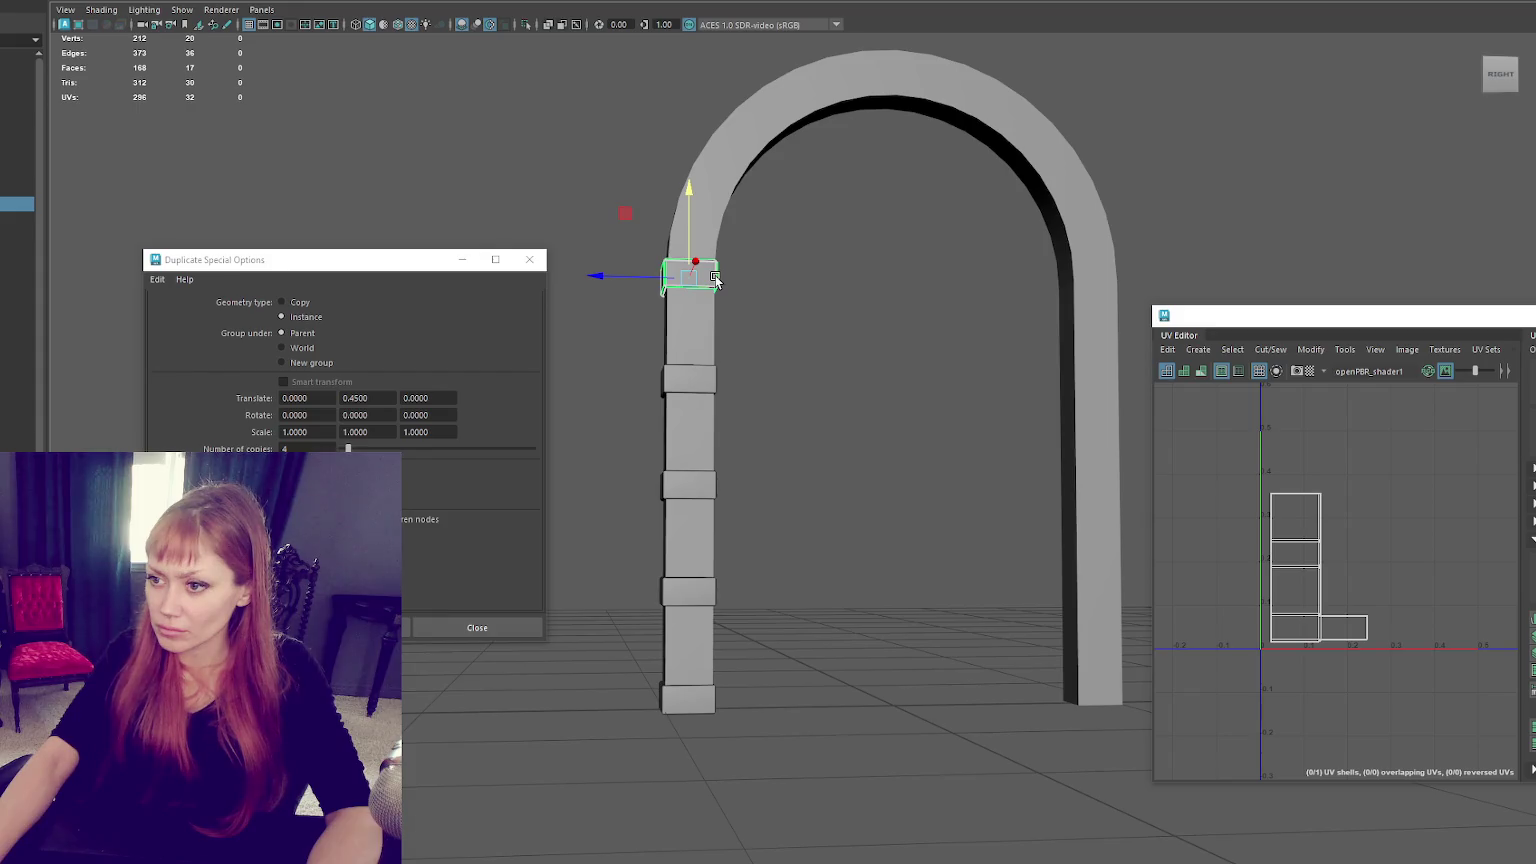
click(713, 282)
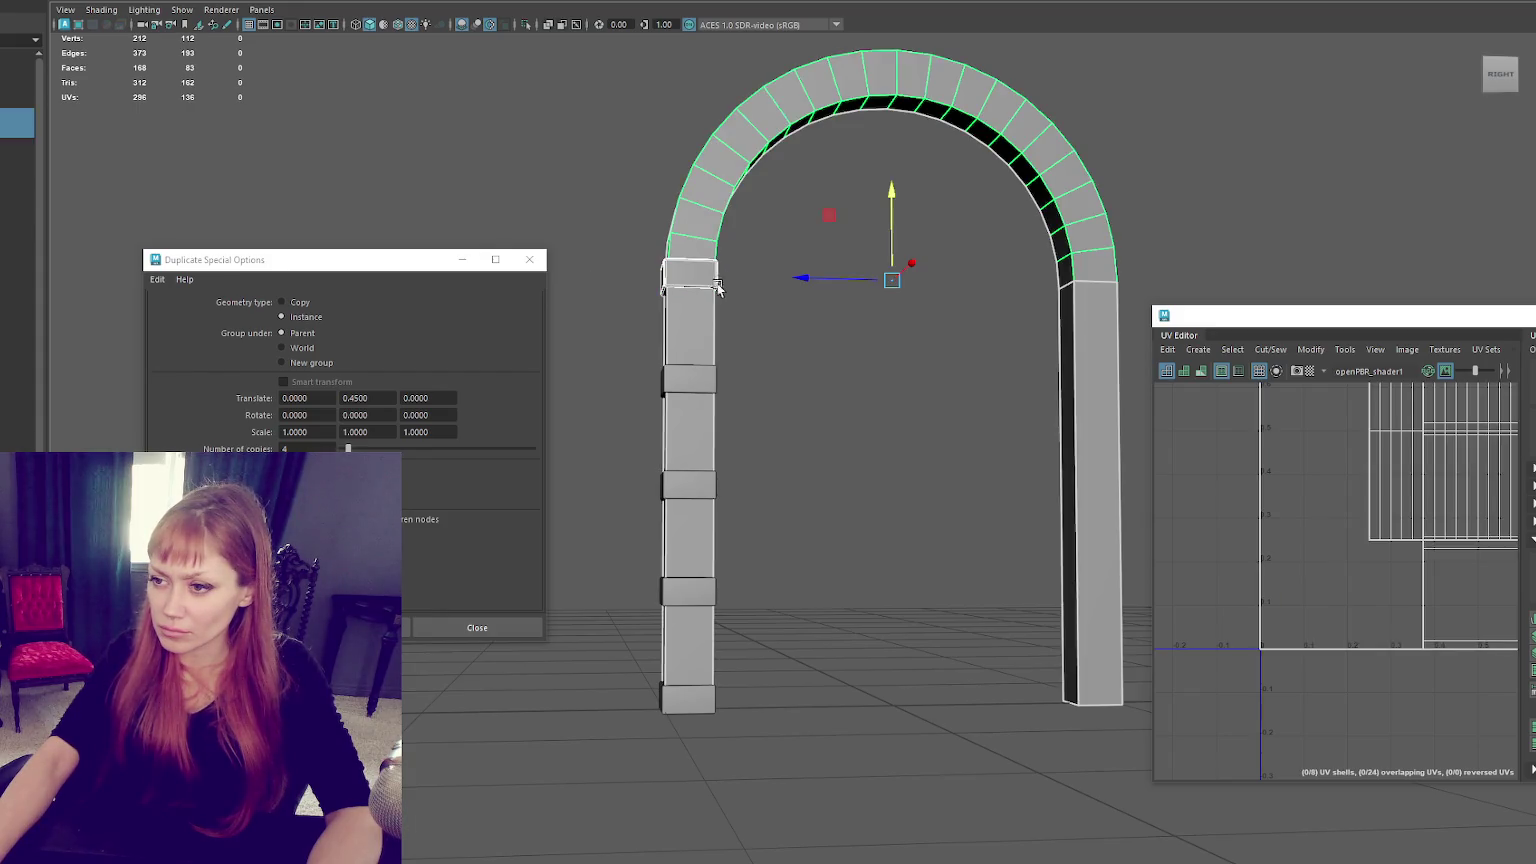
key(Delete)
scroll(724, 323, down, 2)
scroll(724, 323, down, 2)
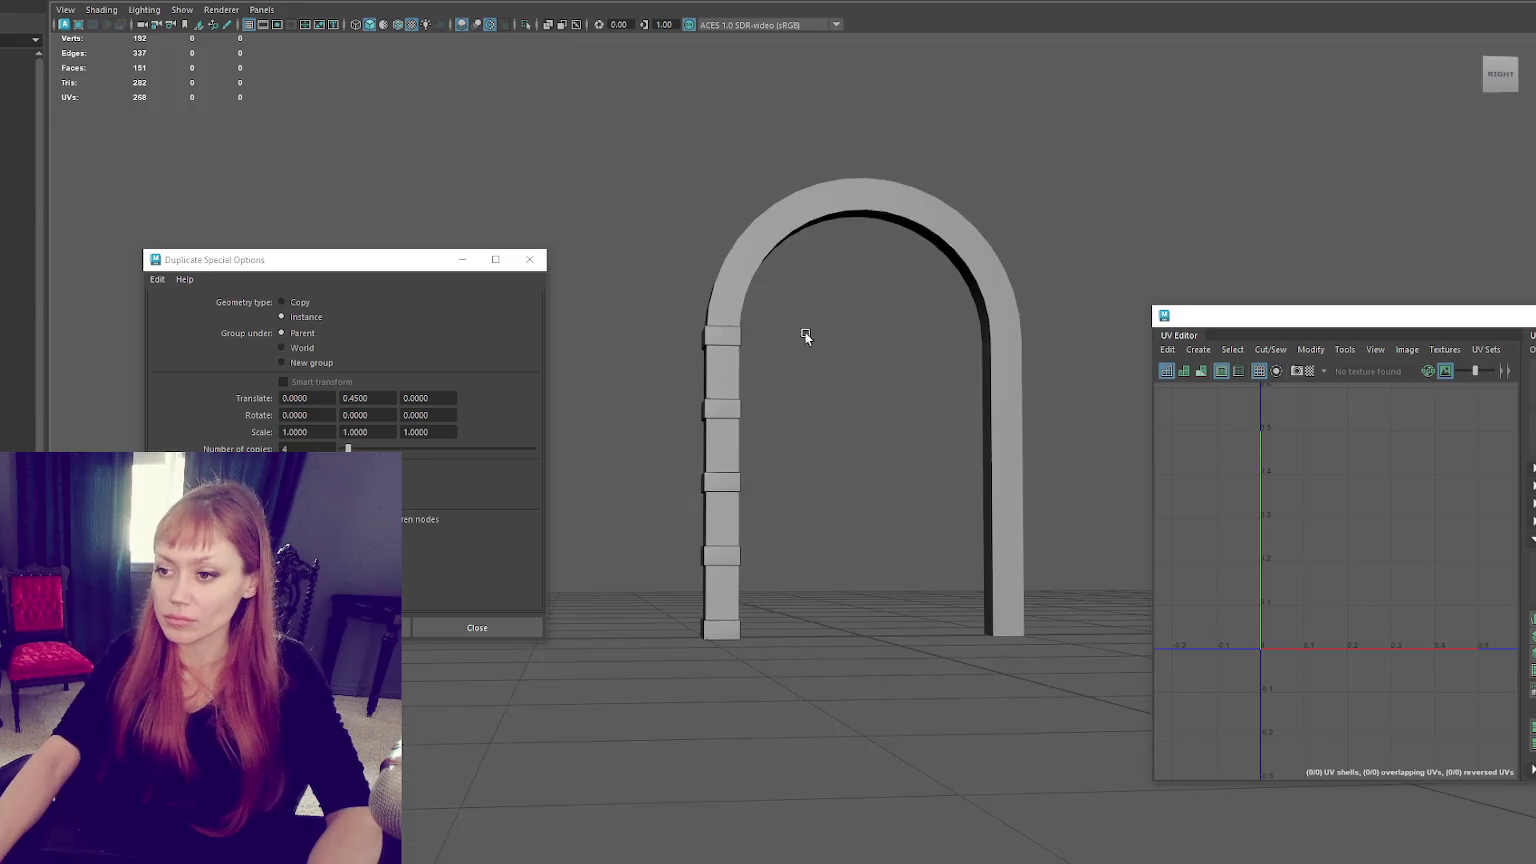
Combine the left pillar's bands into one object and duplicate it onto the right pillar.
click(529, 259)
drag(620, 284, 771, 712)
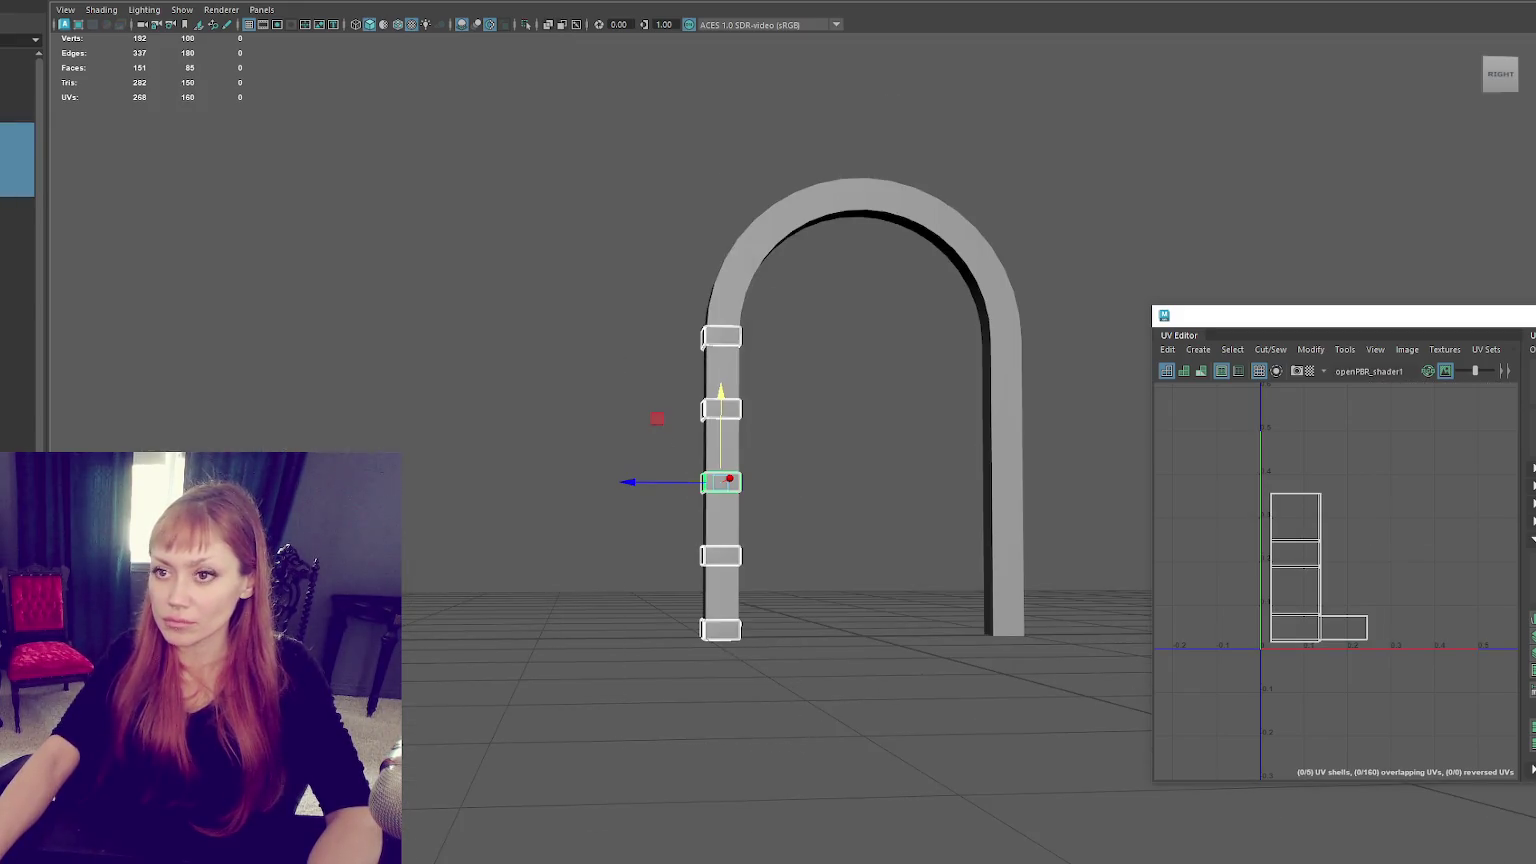
click(150, 12)
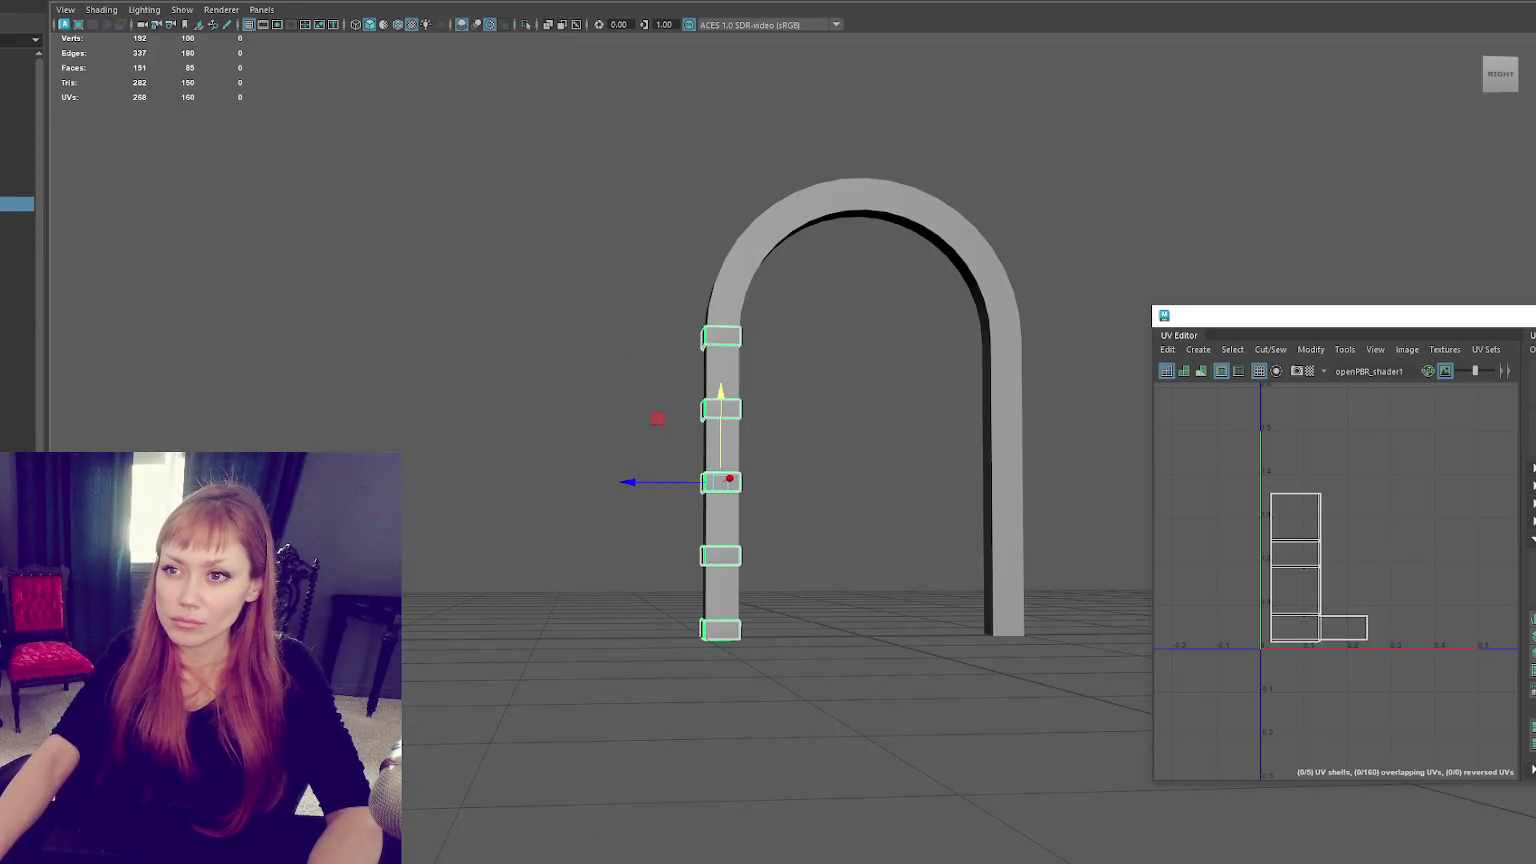
key(ctrl+d)
mouse_move(638, 485)
mouse_down()
mouse_move(917, 485)
mouse_move(888, 545)
mouse_move(809, 530)
mouse_move(760, 452)
mouse_move(768, 309)
mouse_move(713, 315)
mouse_up()
key(f)
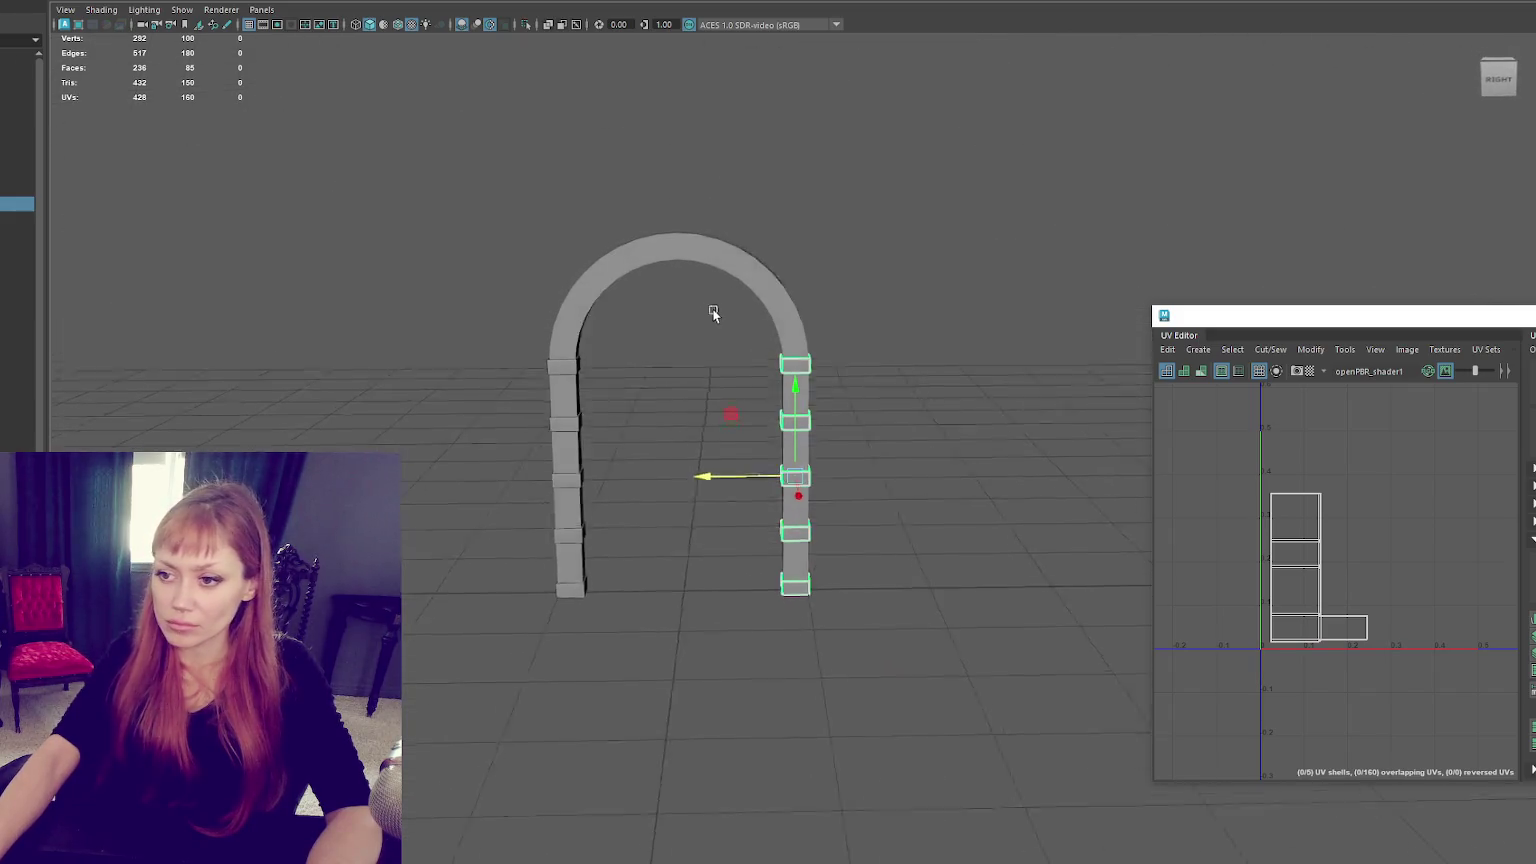
Add a new polygon cube in front of the arch.
drag(507, 185, 933, 672)
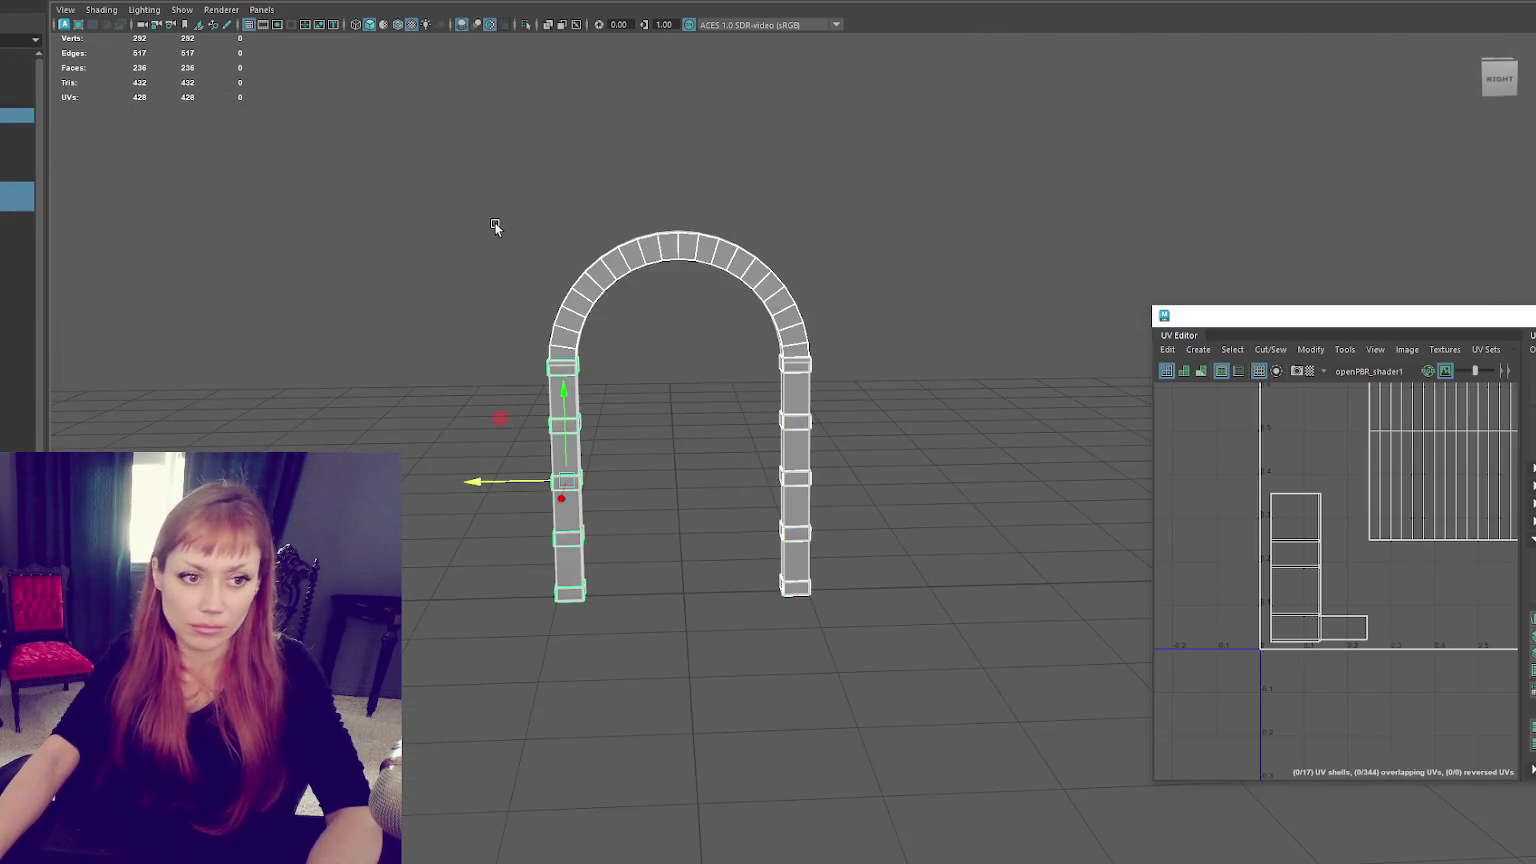
click(459, 219)
scroll(450, 178, down, 3)
shift+right_drag(450, 178, 566, 302)
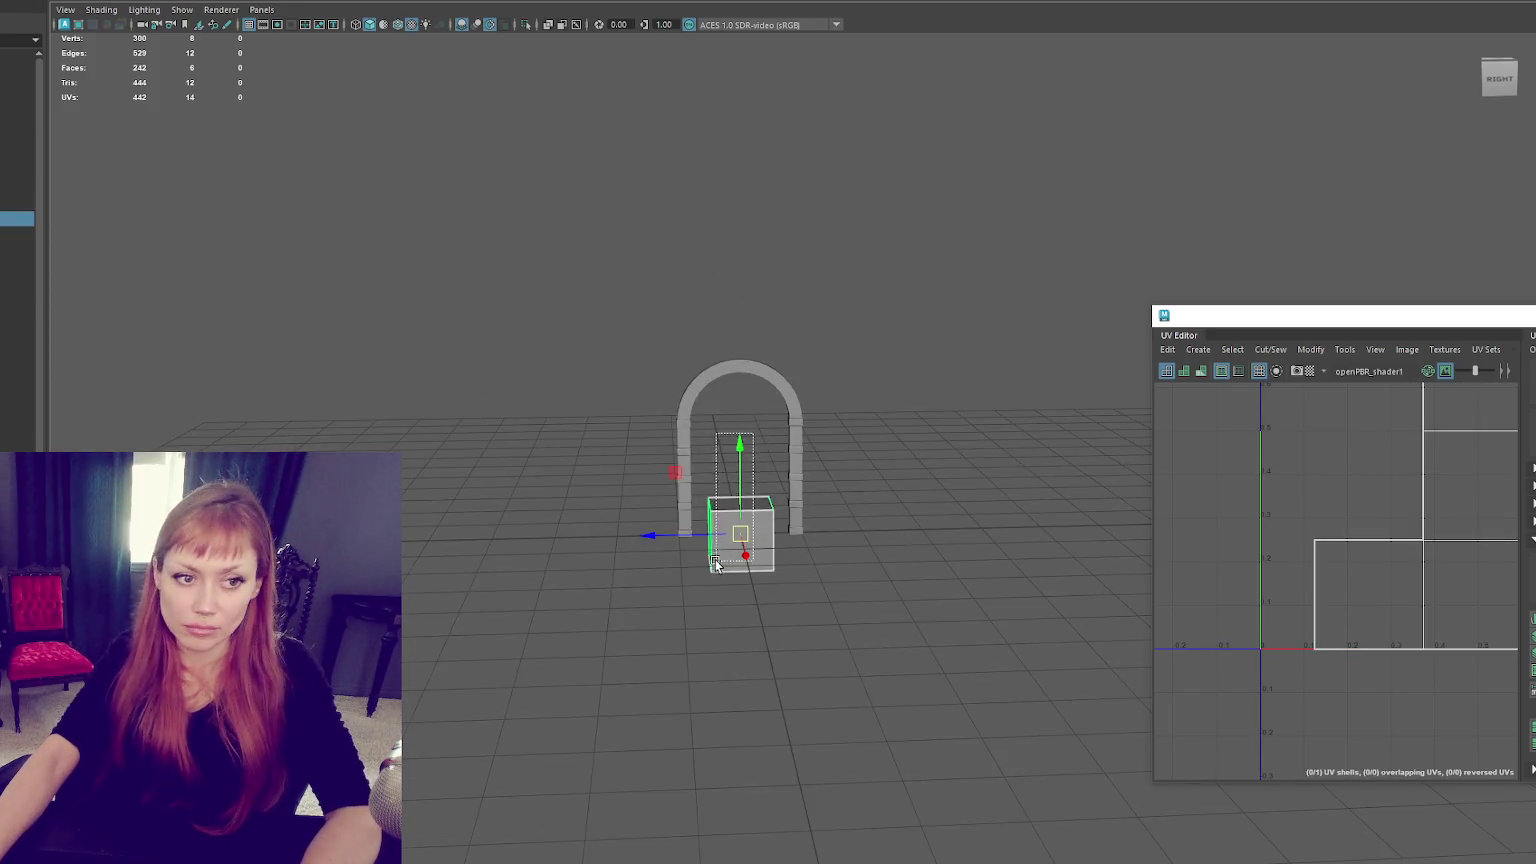
Raise the new cube up to the top centre of the arch.
drag(731, 494, 733, 340)
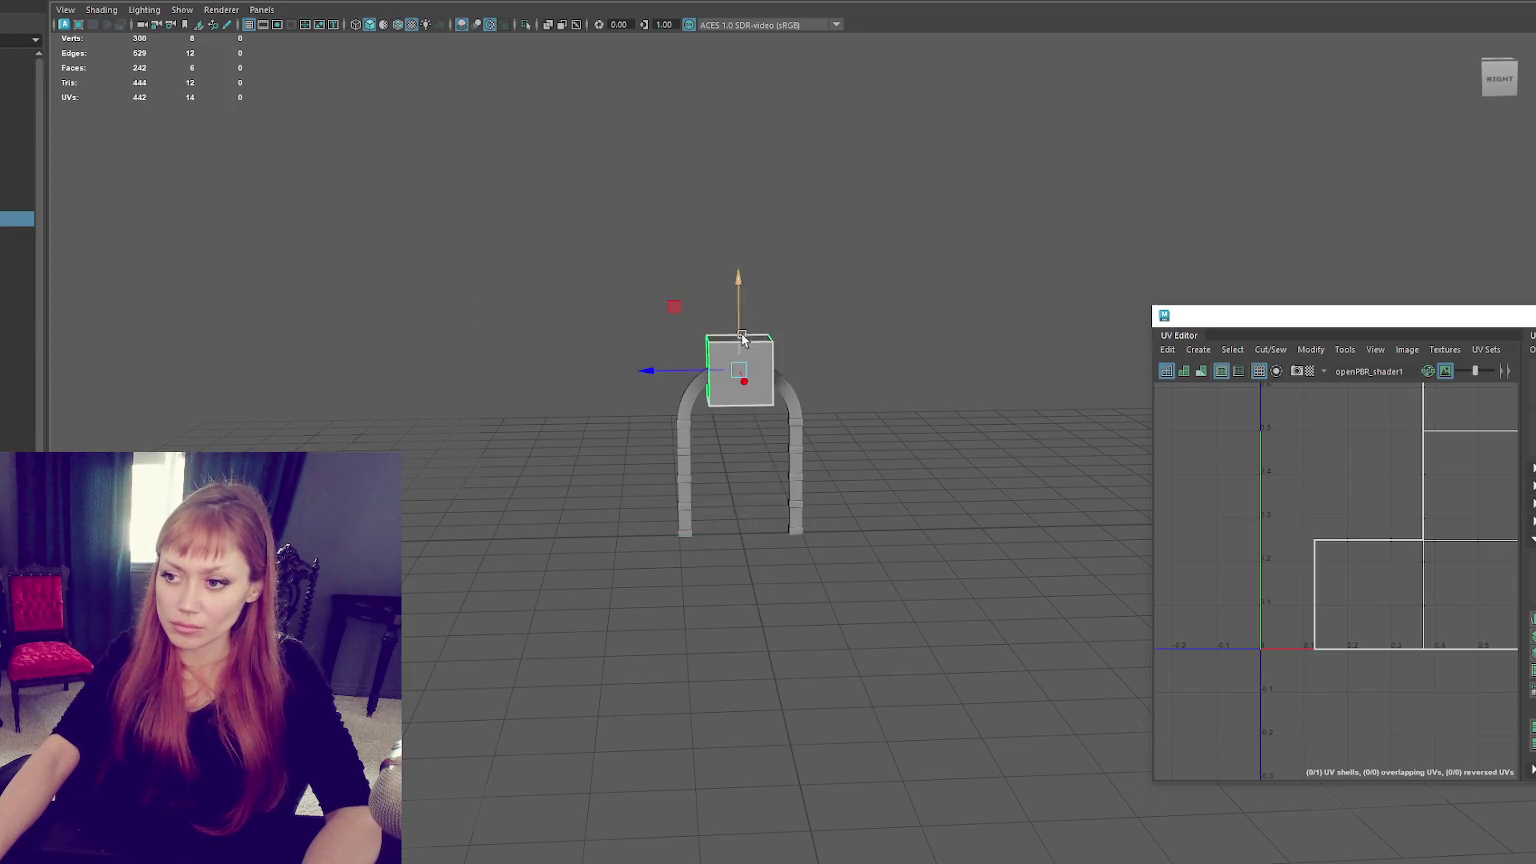
key(f)
scroll(634, 497, down, 4)
scroll(634, 497, down, 2)
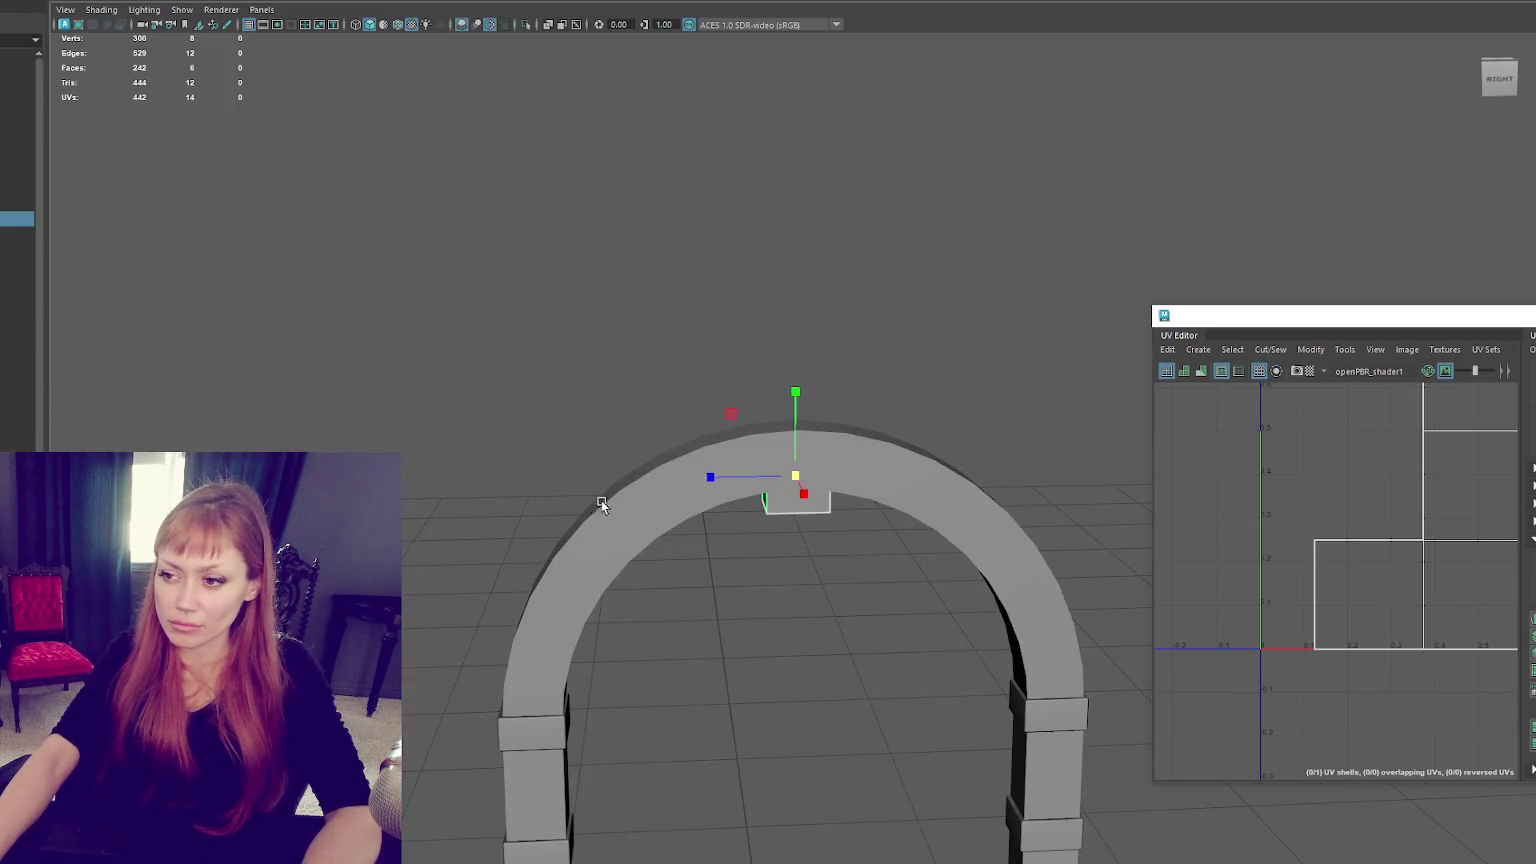
alt+drag(811, 460, 1002, 485)
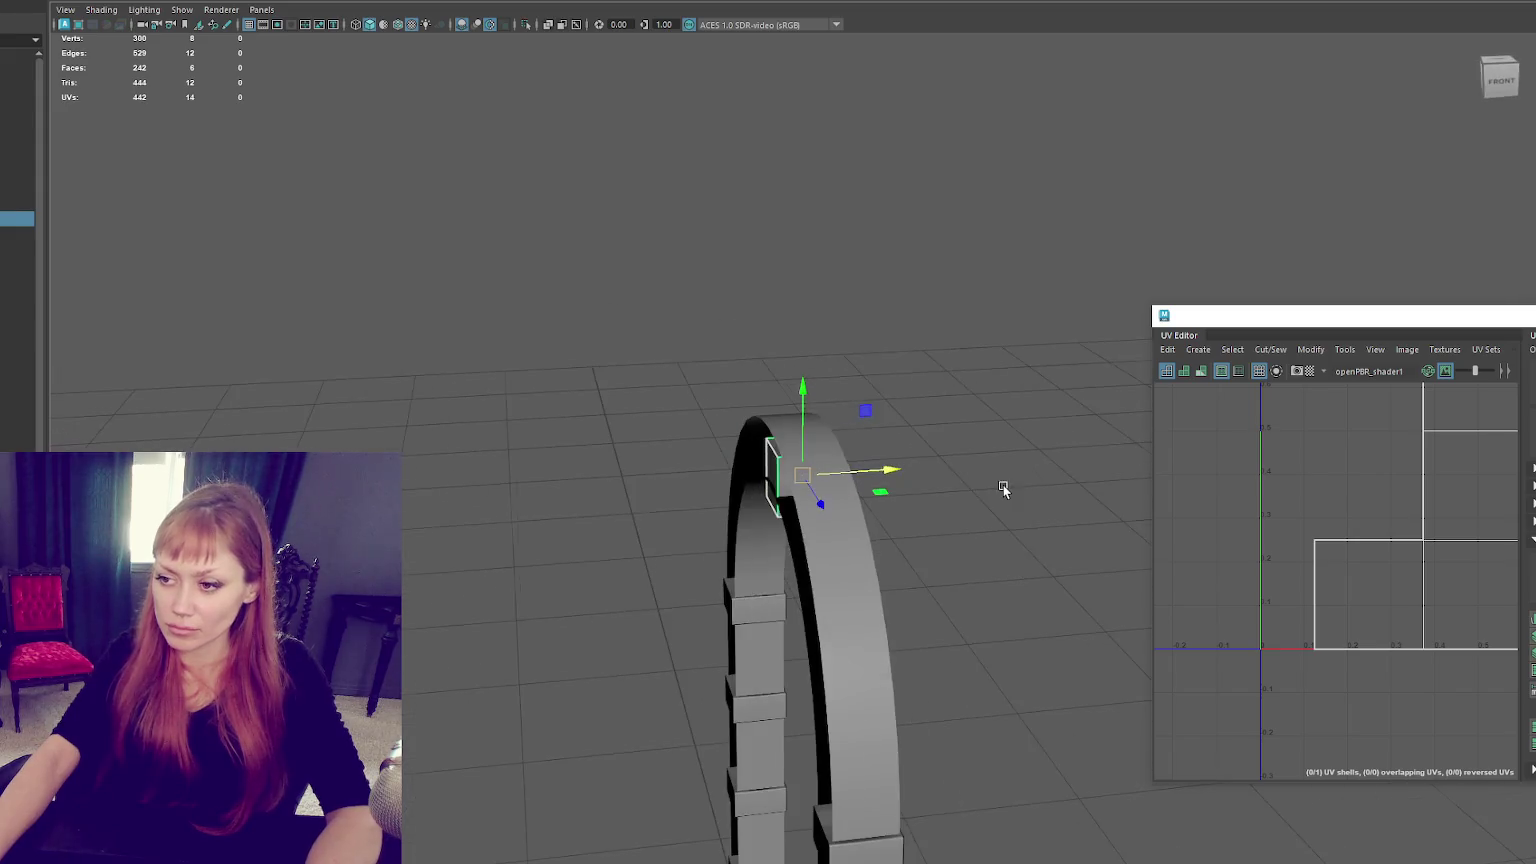
click(939, 480)
click(785, 487)
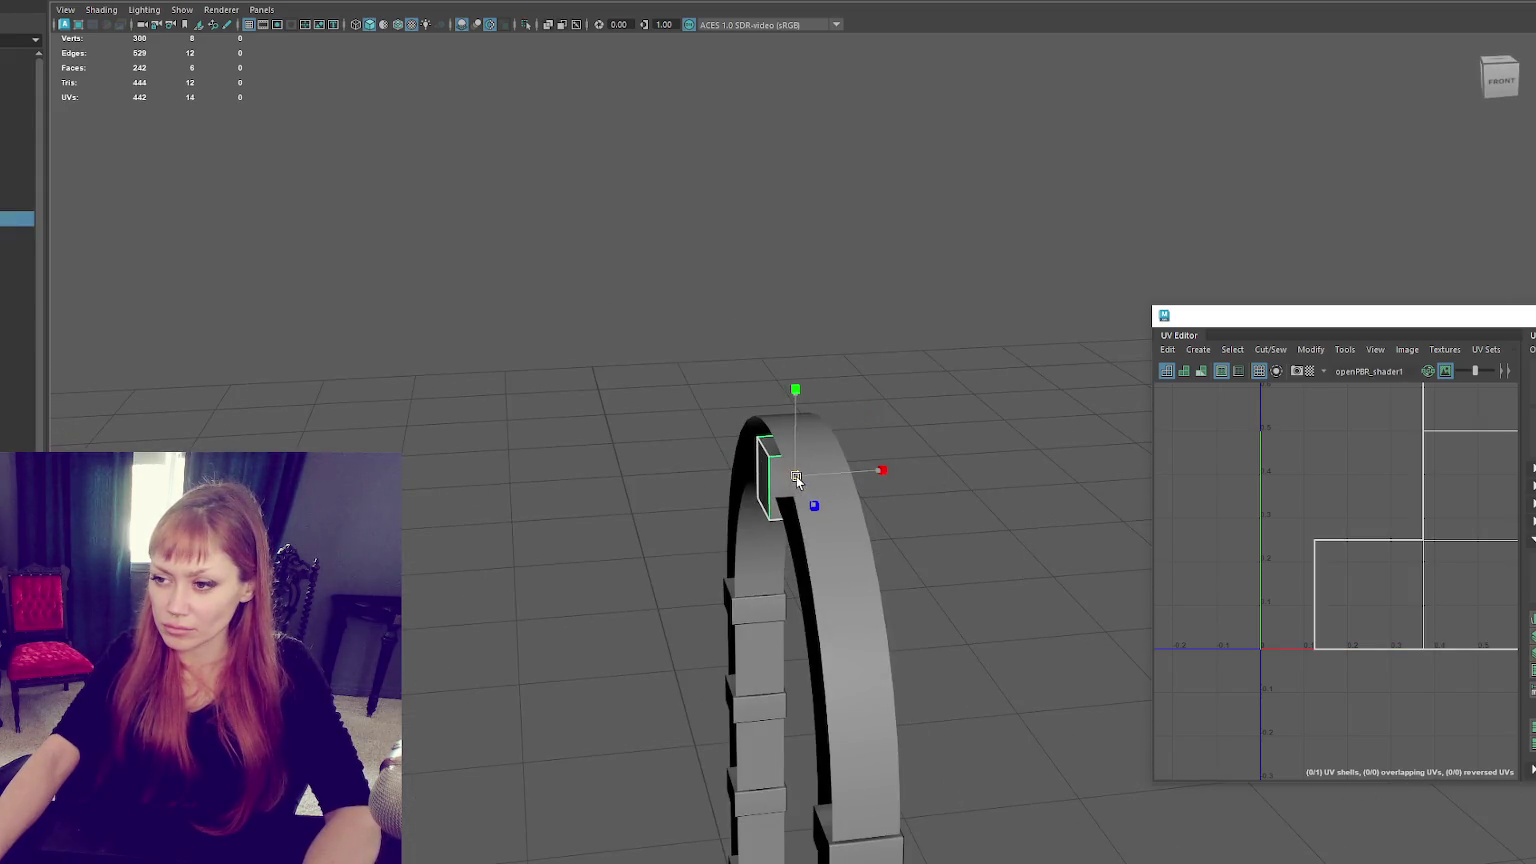
mouse_move(796, 476)
mouse_down()
mouse_move(796, 430)
mouse_move(876, 348)
mouse_up()
Enlarge the cube and narrow it into a keystone block.
key(F9)
drag(780, 412, 756, 498)
key(w)
alt+middle_drag(756, 490, 656, 405)
key(F8)
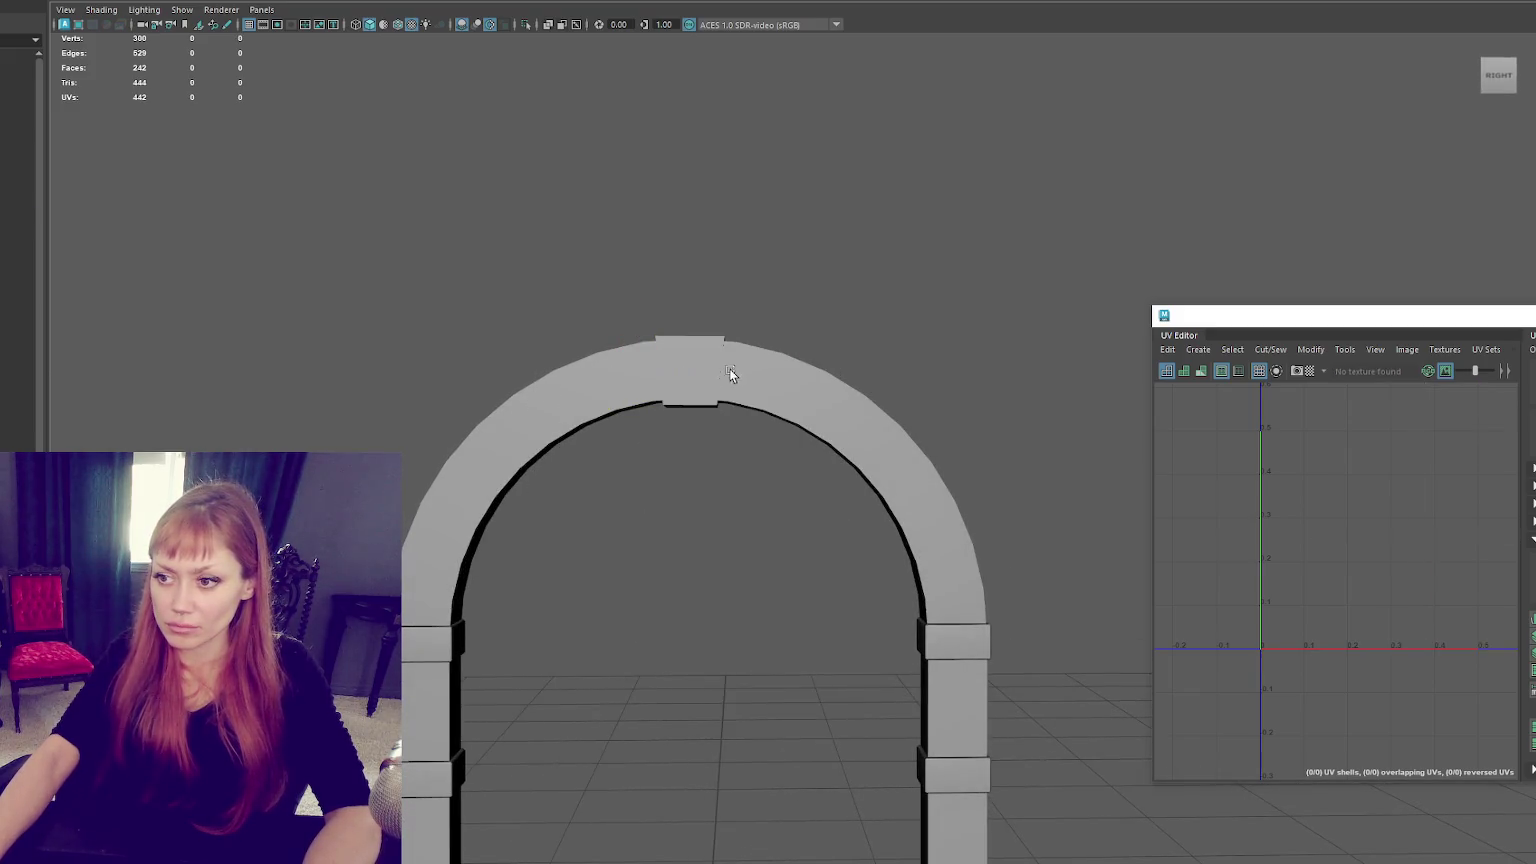
drag(701, 383, 714, 380)
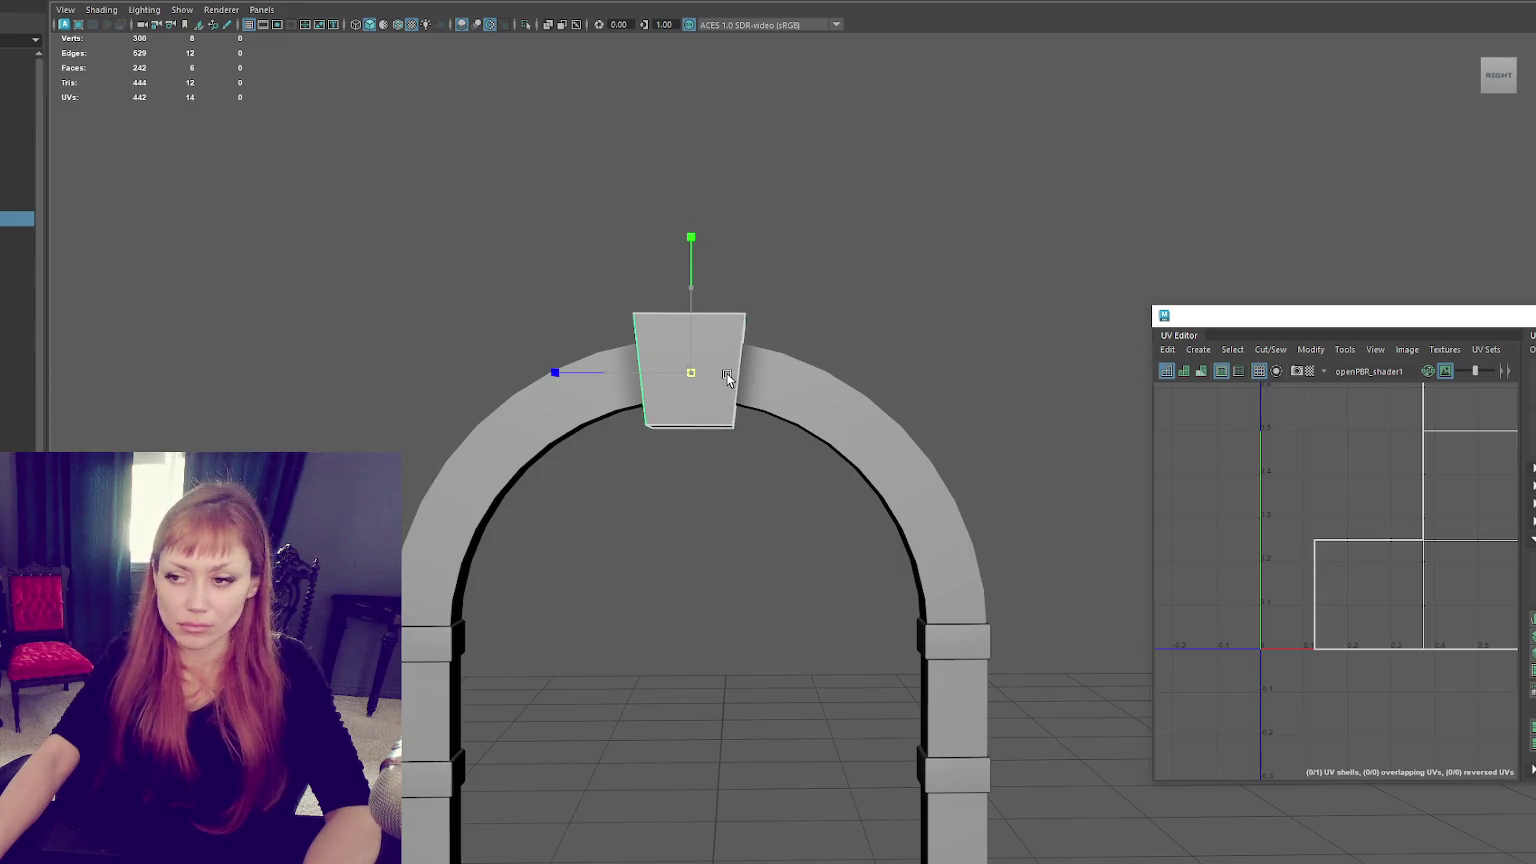
drag(573, 373, 618, 373)
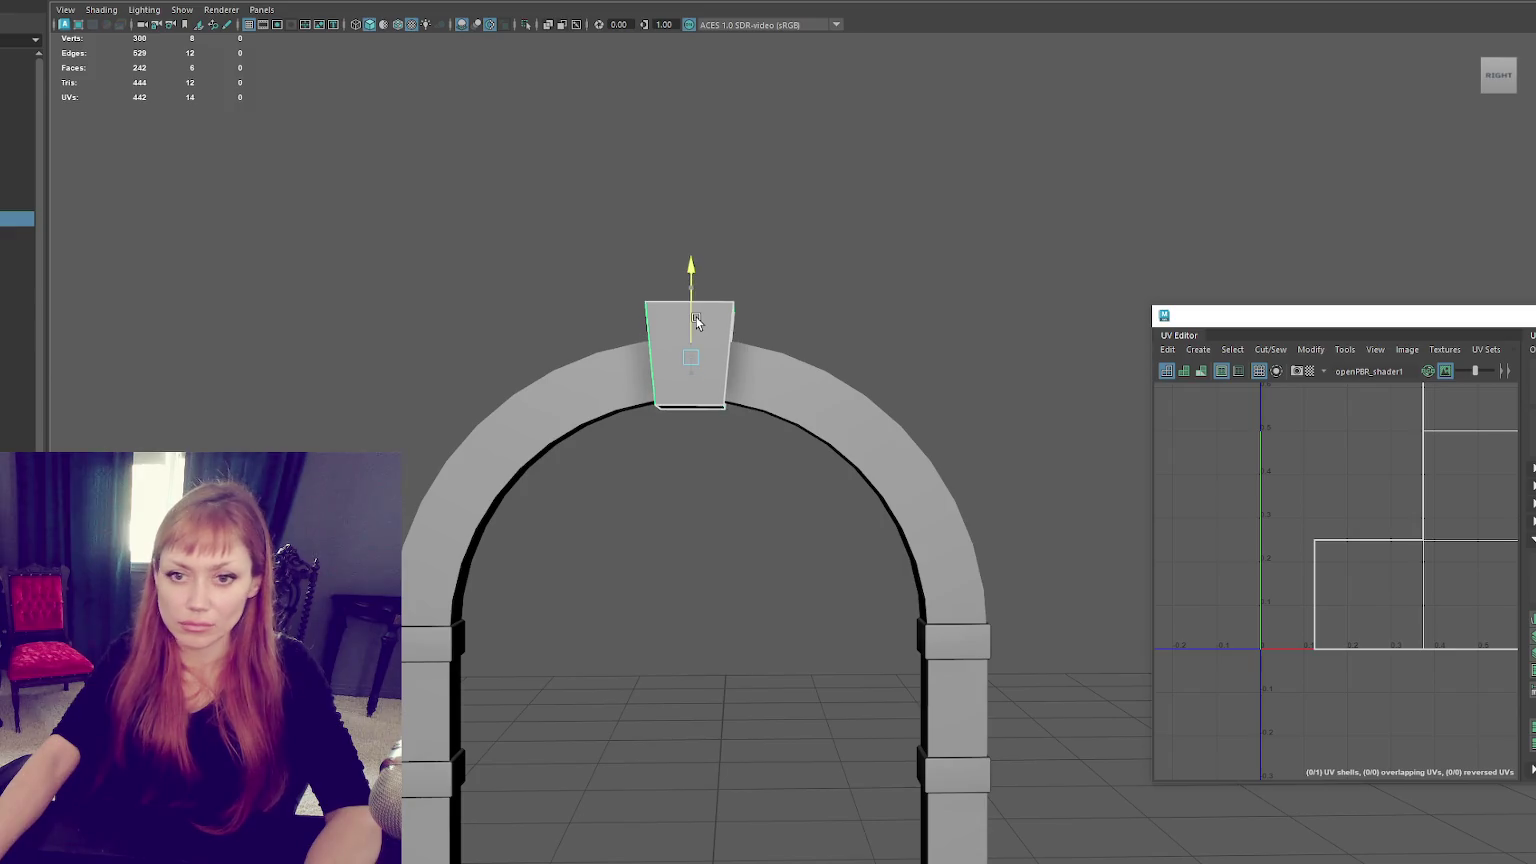
Taper the keystone's vertices and bevel its edges with a 0.5 fraction.
mouse_move(691, 337)
alt+mouse_down()
mouse_move(727, 319)
mouse_move(847, 330)
mouse_move(847, 366)
alt+mouse_up()
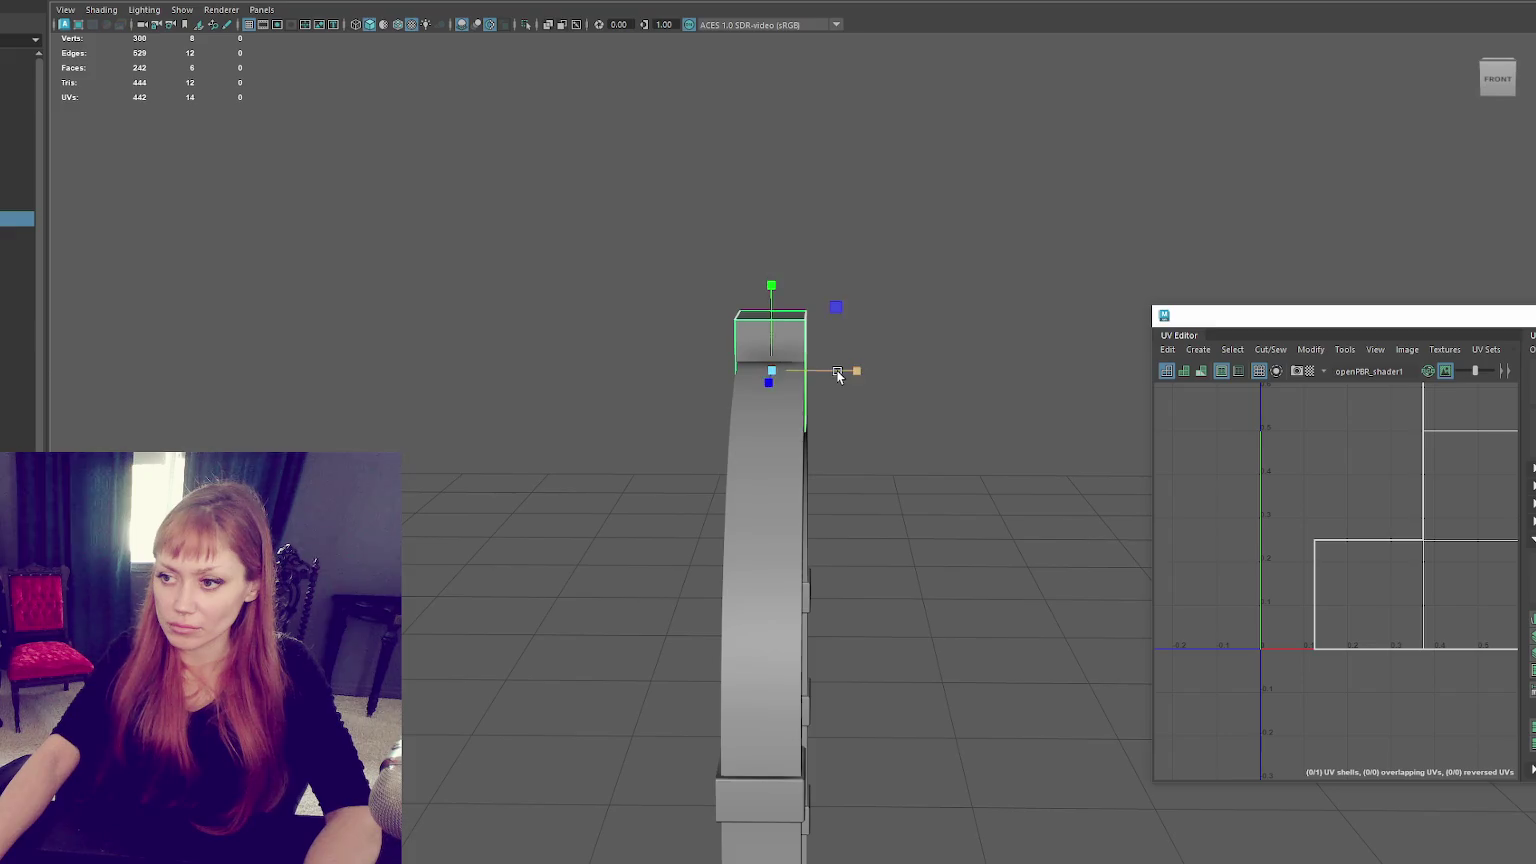
click(967, 326)
alt+drag(967, 326, 799, 322)
click(715, 341)
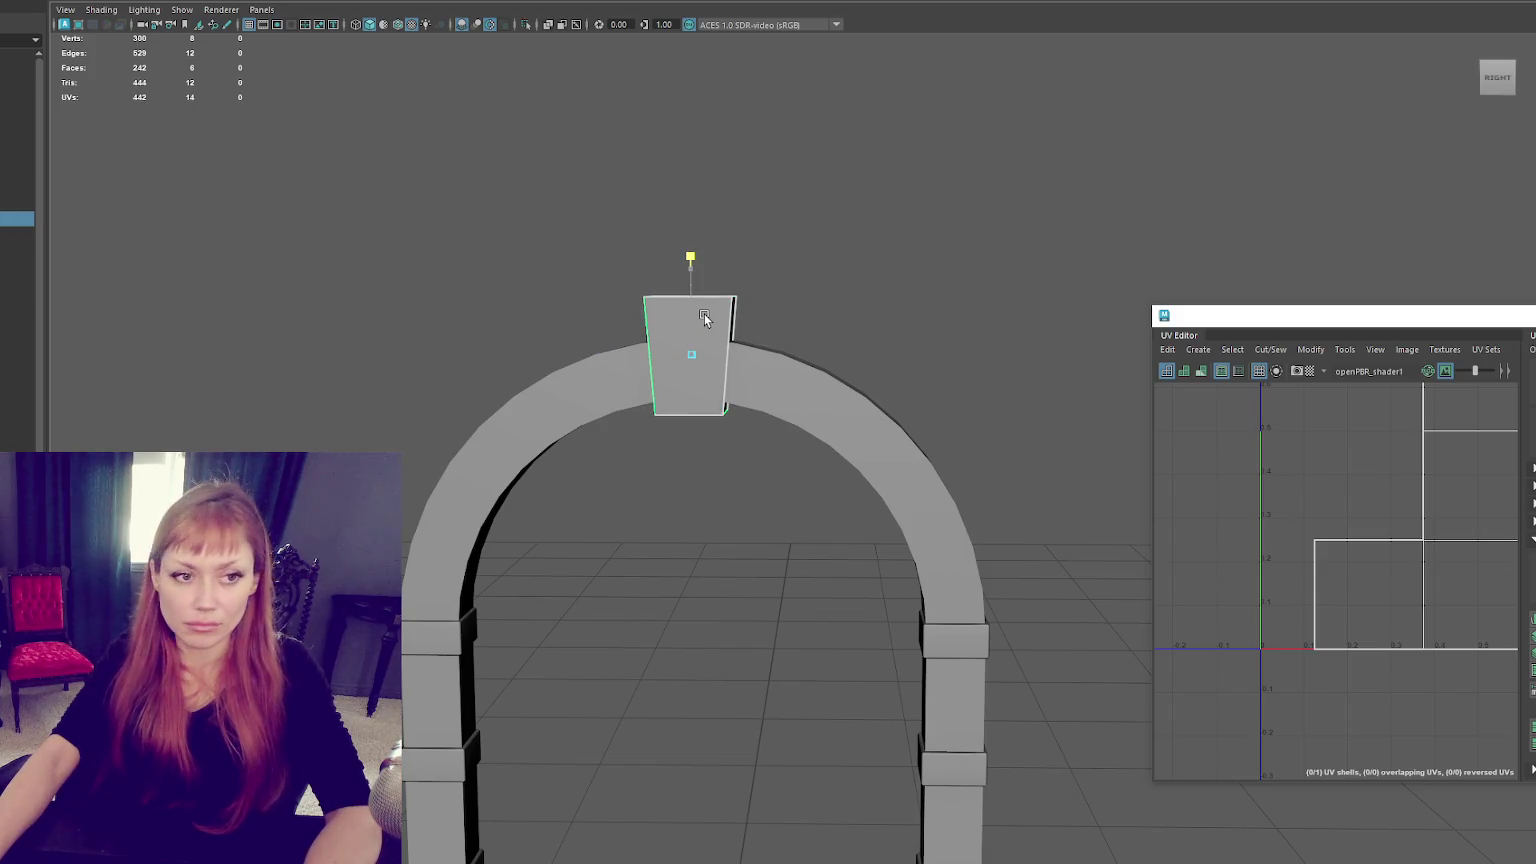
right_drag(829, 247, 770, 234)
mouse_move(858, 218)
mouse_down()
mouse_move(608, 331)
mouse_move(865, 214)
mouse_up()
key(F8)
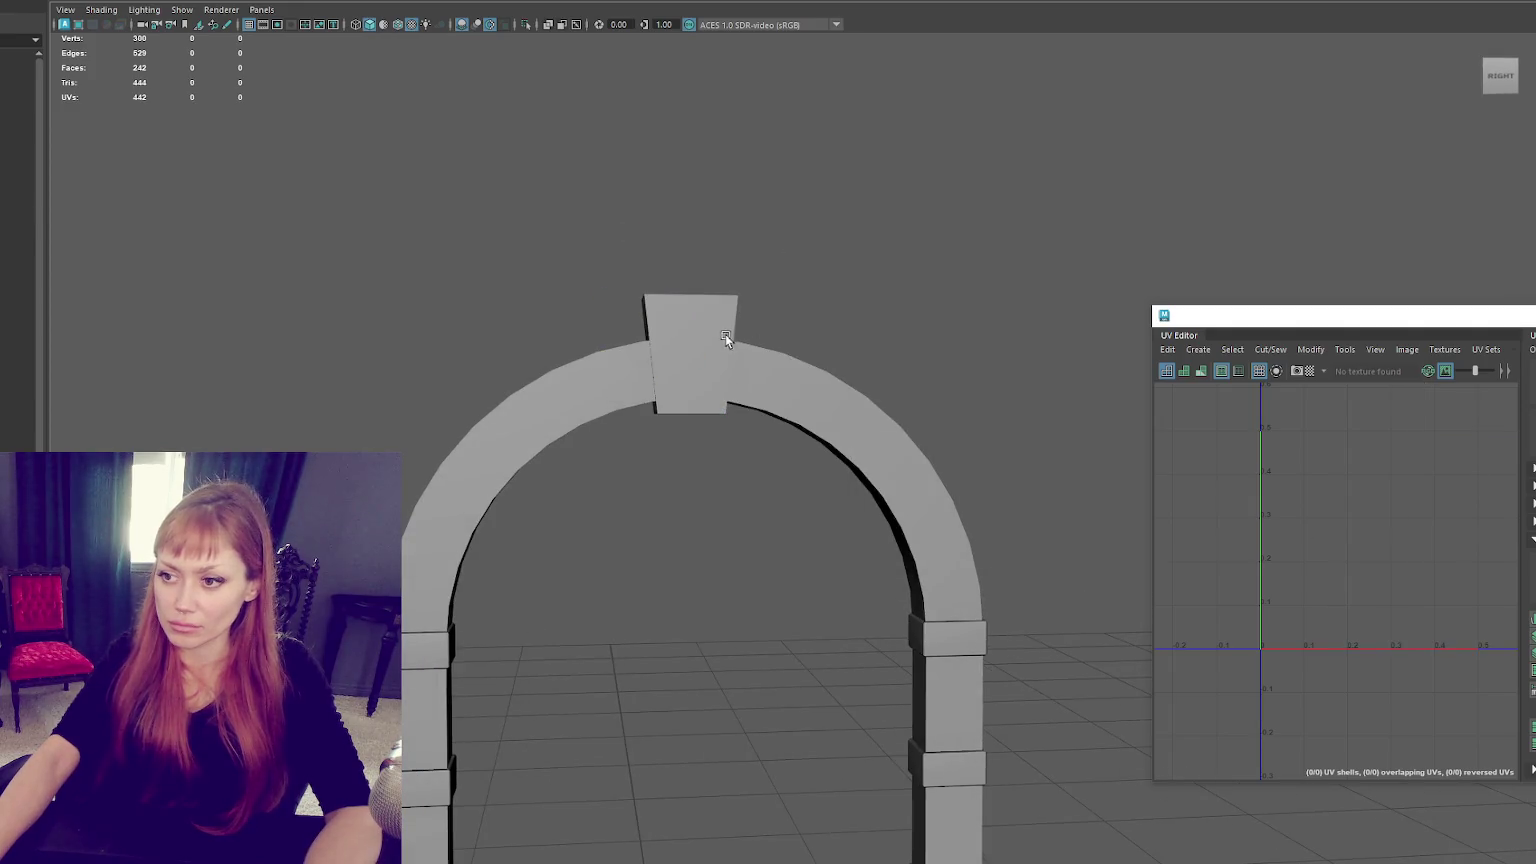
mouse_move(686, 353)
alt+mouse_down()
mouse_move(844, 298)
mouse_move(1005, 319)
mouse_move(794, 366)
alt+mouse_up()
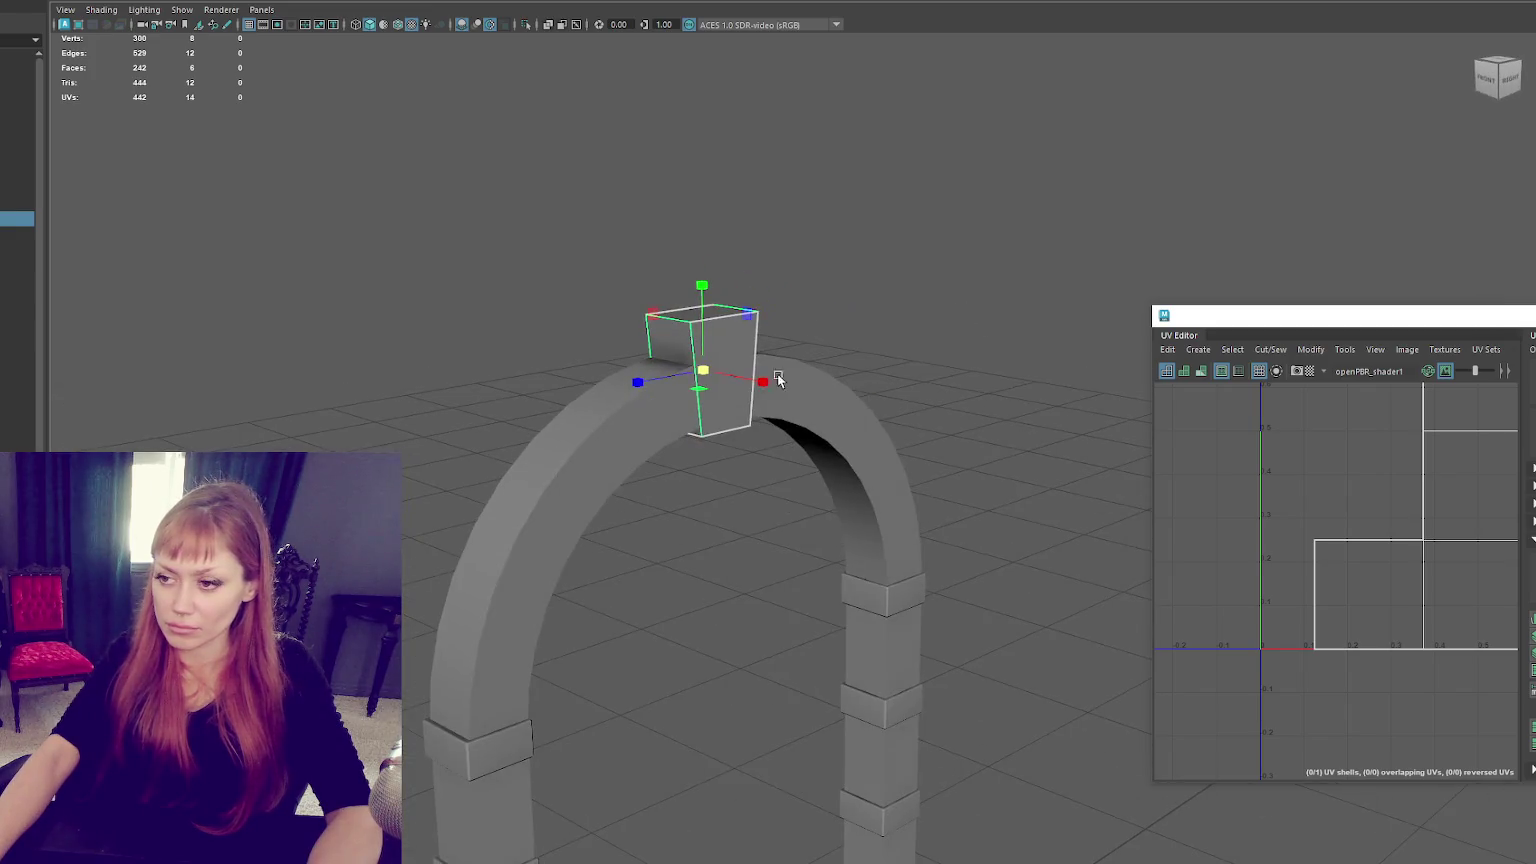
alt+drag(828, 290, 869, 277)
click(686, 334)
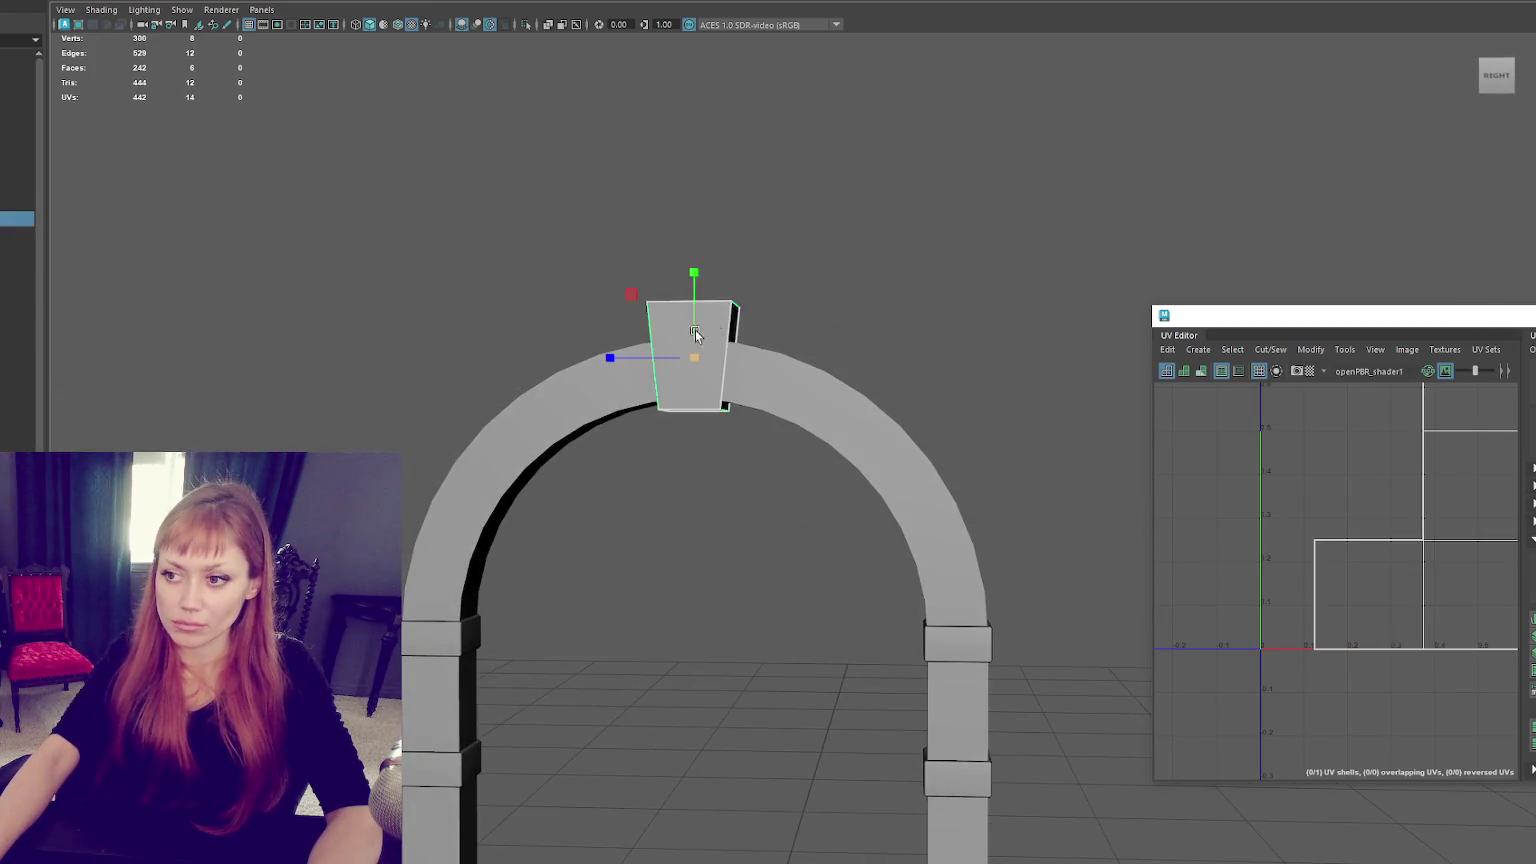
mouse_move(694, 322)
alt+mouse_down()
mouse_move(650, 338)
mouse_move(778, 339)
mouse_move(670, 324)
alt+mouse_up()
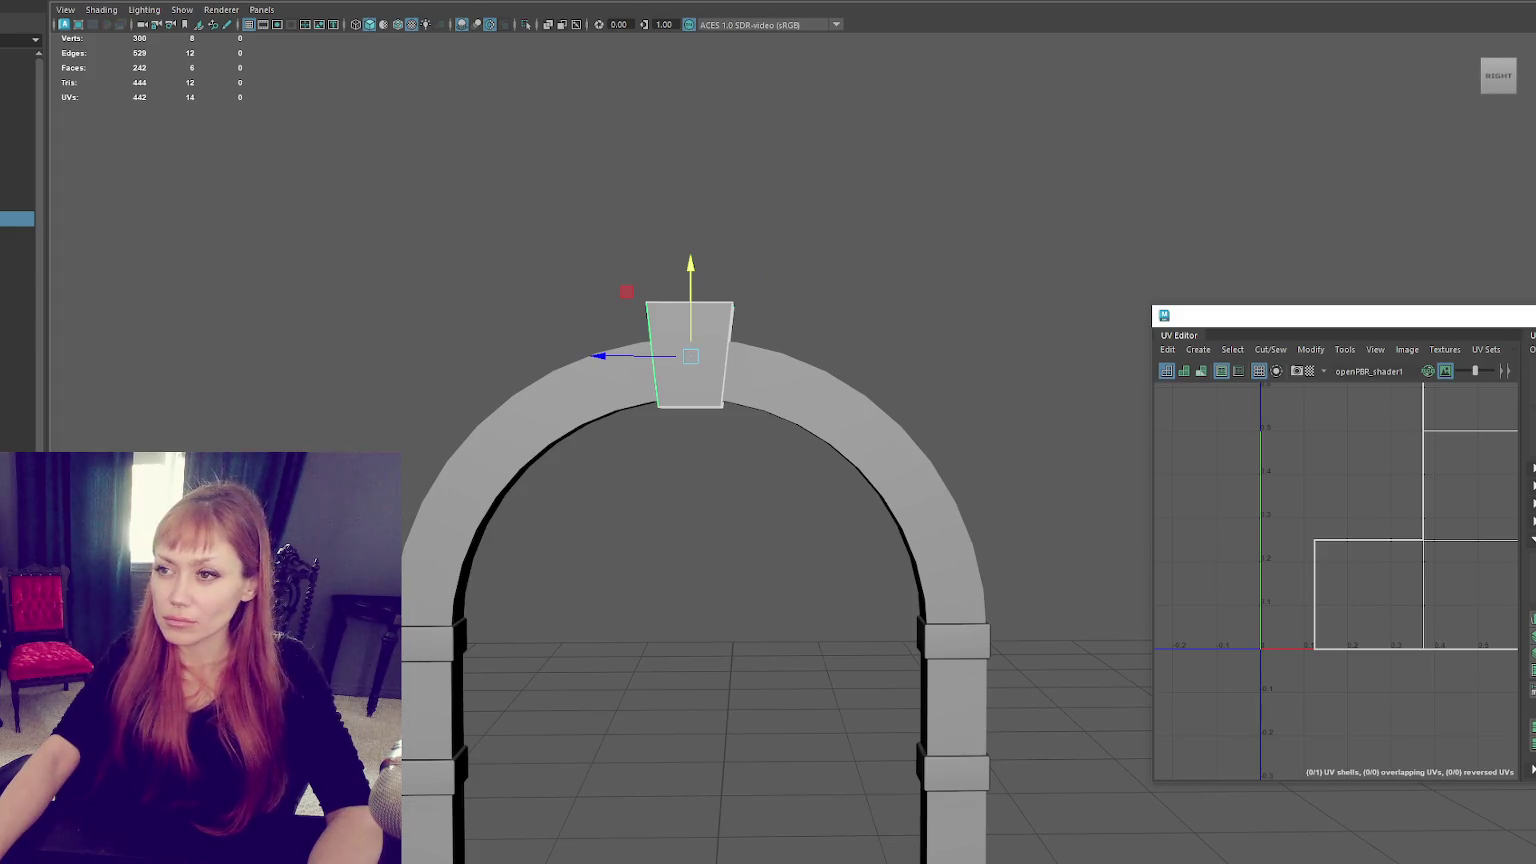
key(ctrl+b)
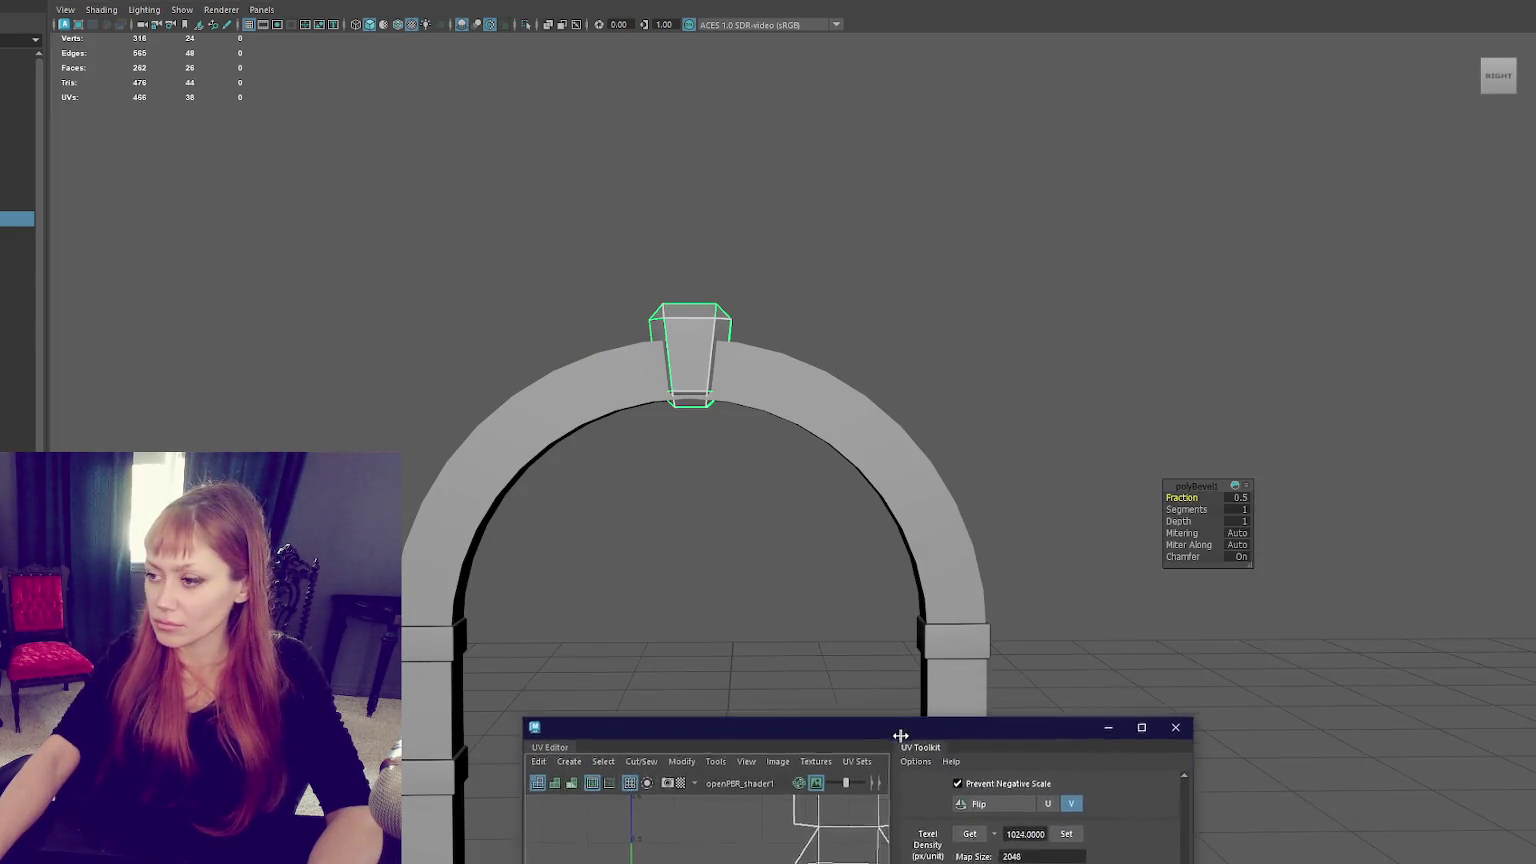
Set the keystone's bevel Fraction to 0.1 and soften its bevelled edges.
click(1250, 497)
text(0.1)
key(Return)
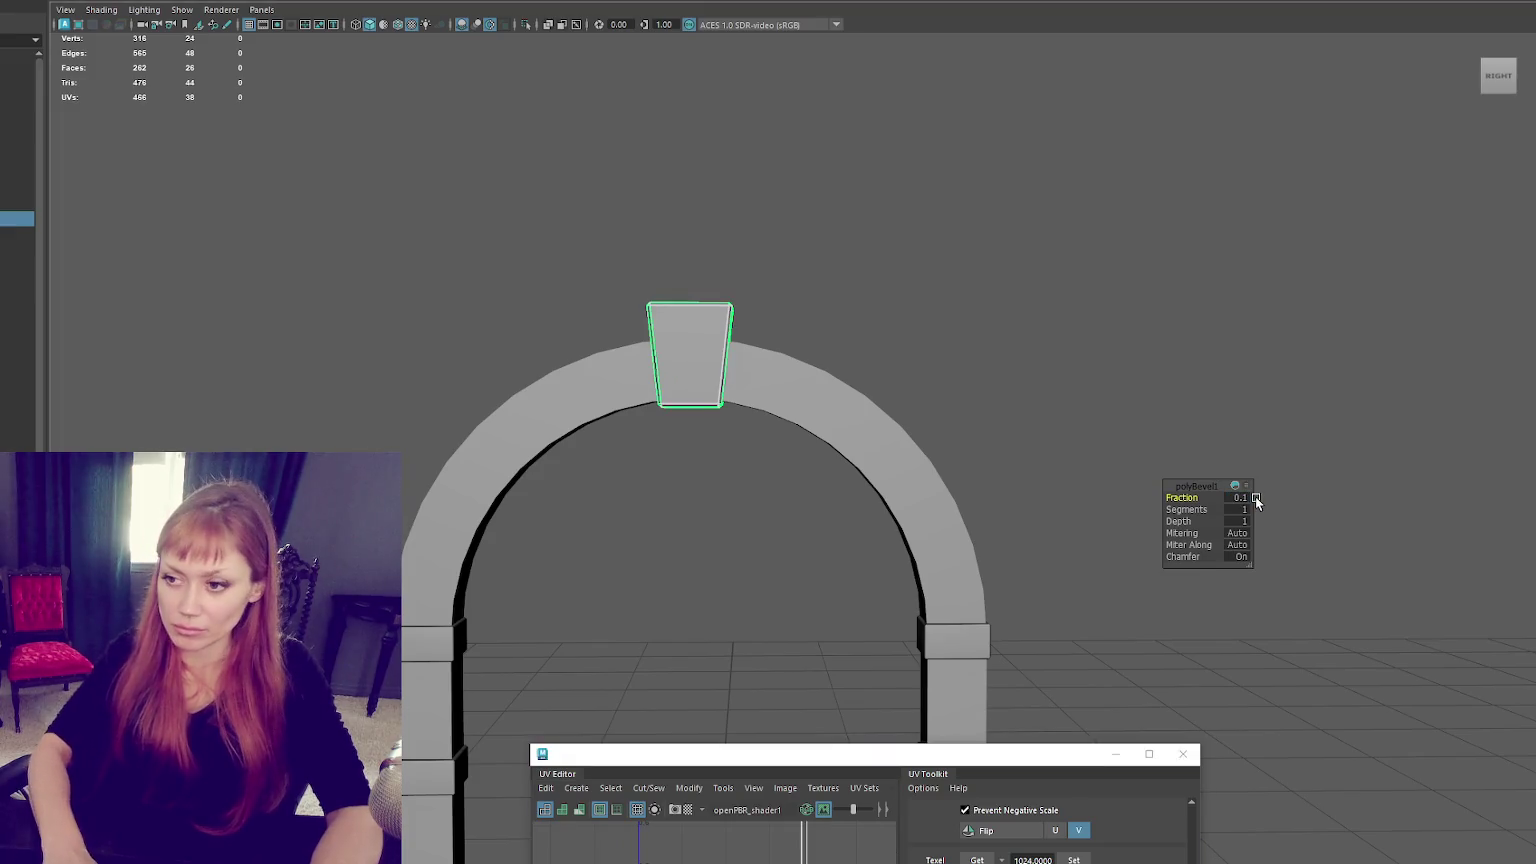
shift+right_drag(764, 160, 906, 218)
shift+right_drag(857, 163, 1238, 226)
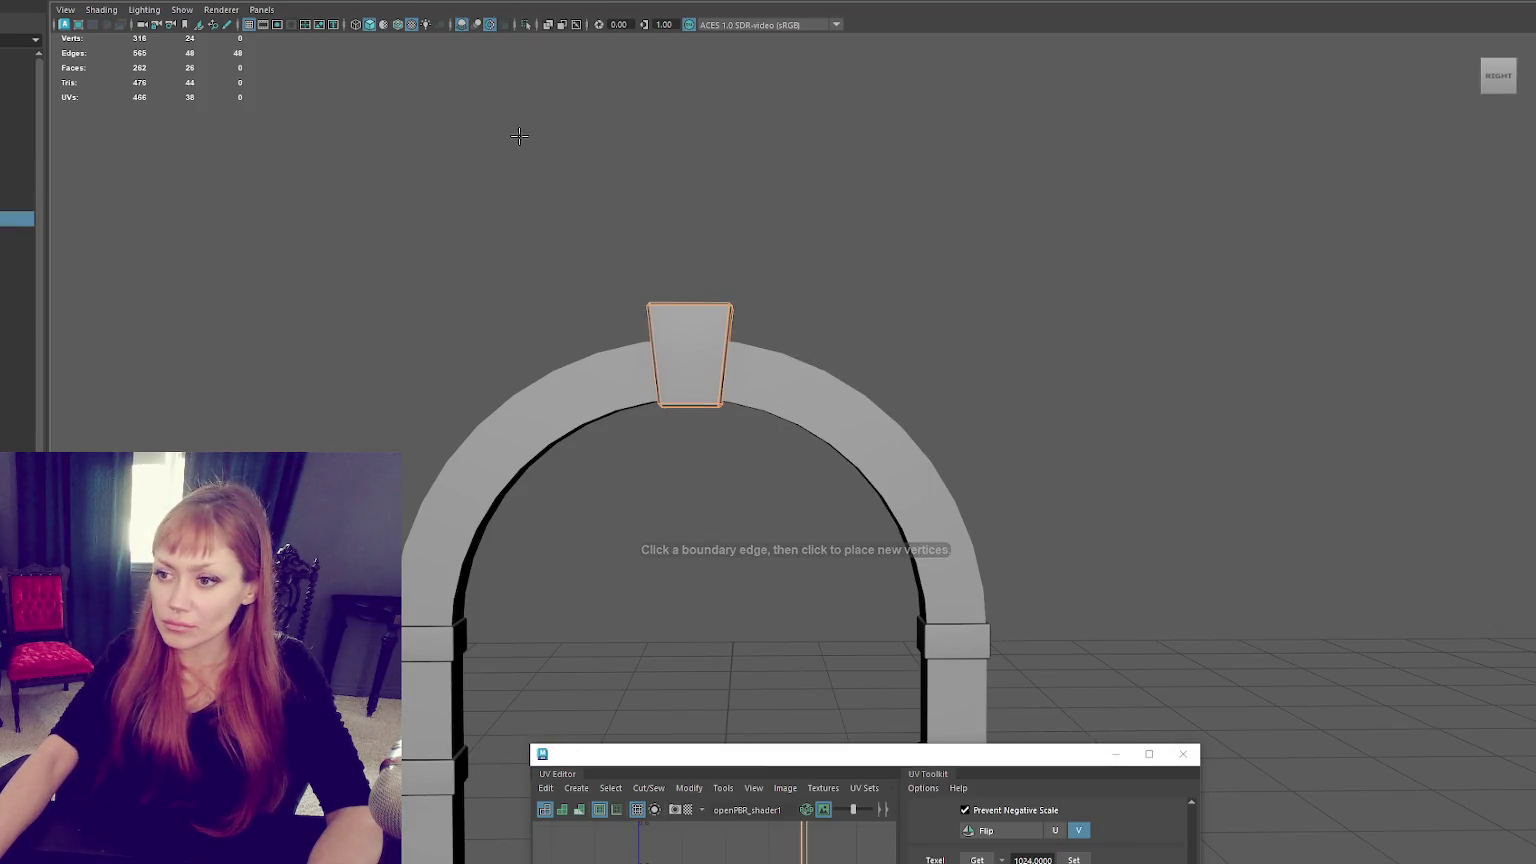
Move the UV Editor window back into place and zoom out its UV layout view.
drag(805, 748, 1093, 213)
right_drag(995, 412, 1128, 484)
scroll(1040, 456, down, 5)
right_drag(1038, 451, 1057, 426)
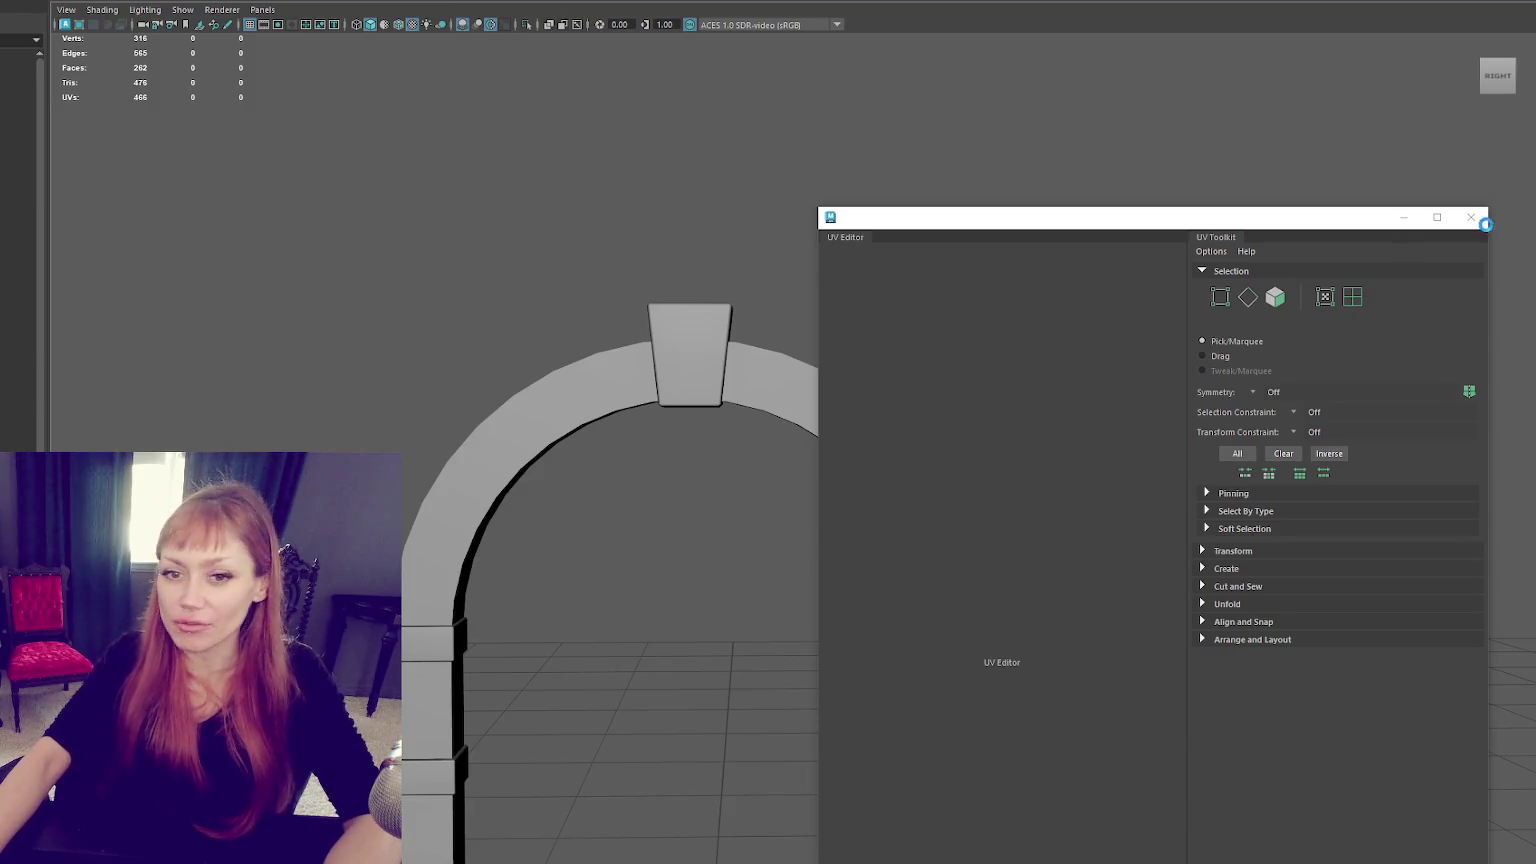
scroll(1000, 395, up, 3)
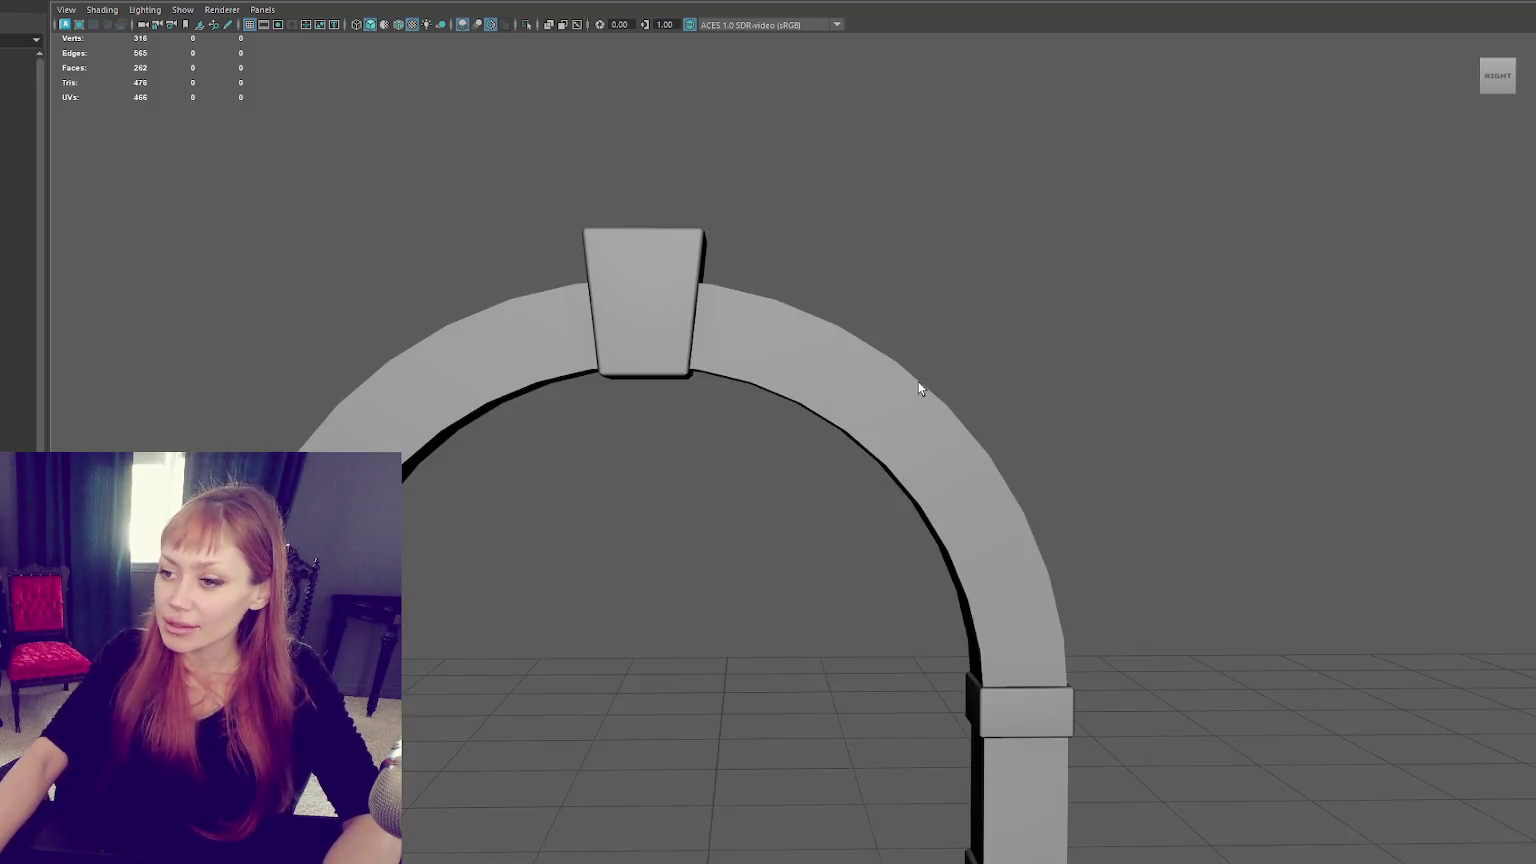
Duplicate the keystone block and slide the copy to the right.
alt+drag(716, 316, 660, 322)
click(659, 322)
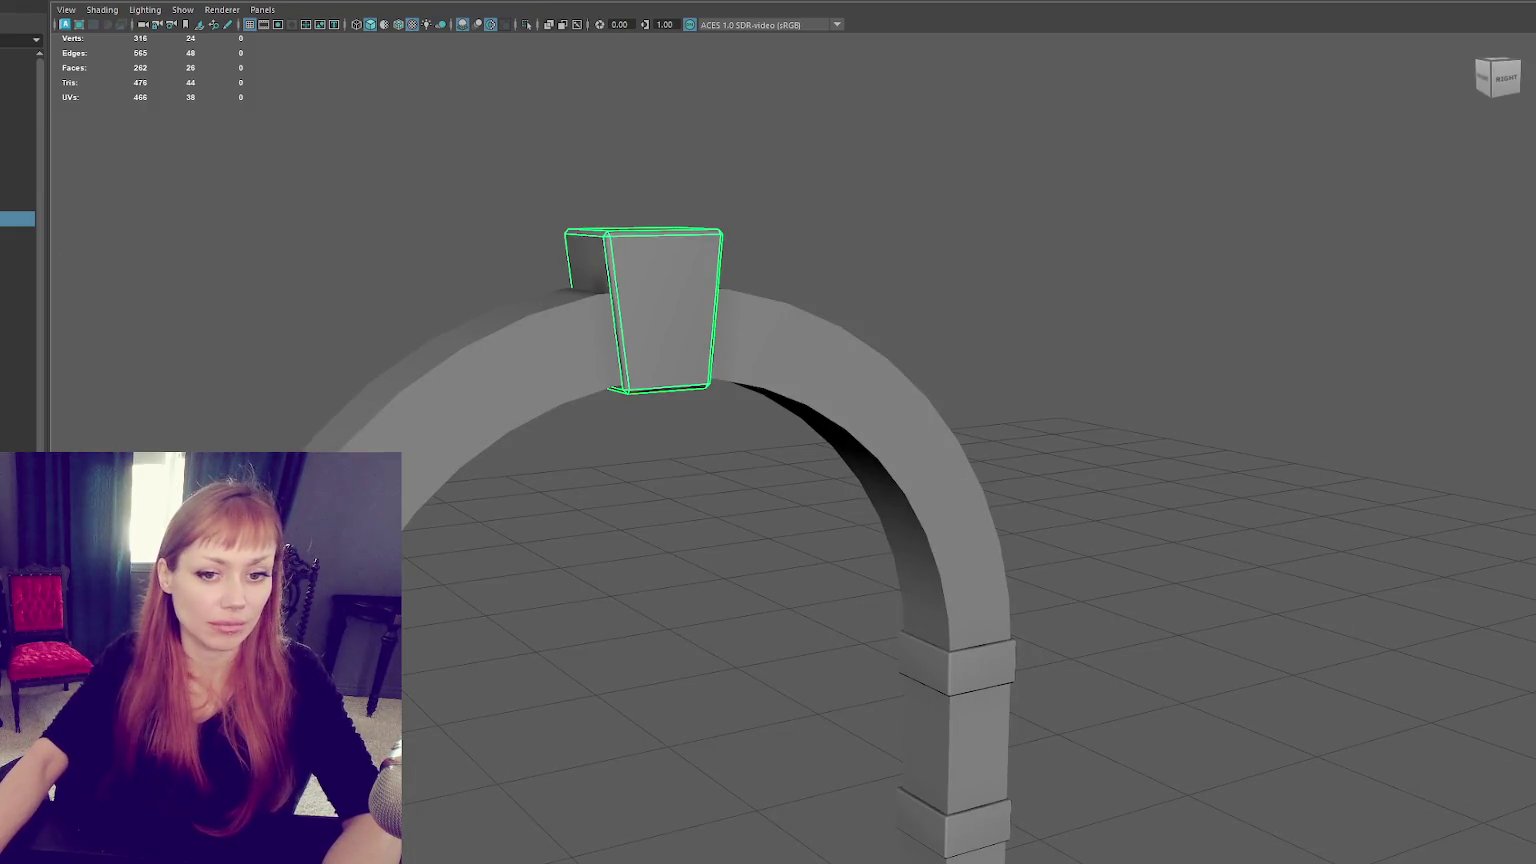
alt+drag(612, 148, 690, 233)
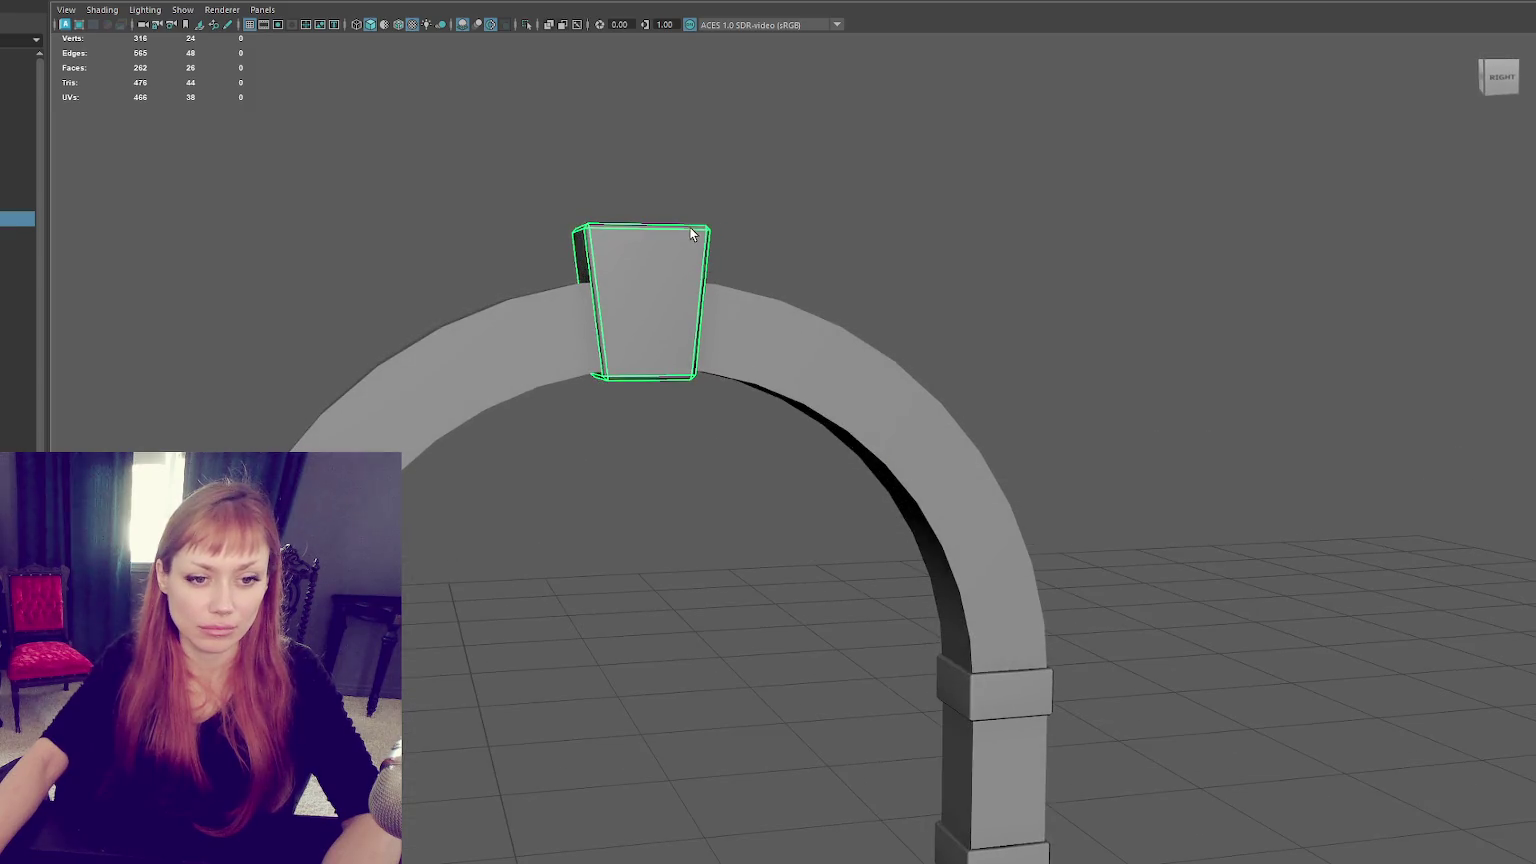
mouse_move(544, 285)
alt+mouse_down()
mouse_move(704, 238)
mouse_move(694, 276)
alt+mouse_up()
click(768, 200)
click(678, 277)
key(ctrl+d)
key(w)
drag(635, 332, 753, 316)
In the UV Editor, convert the selection to all keystone faces and unfold its UVs.
click(440, 12)
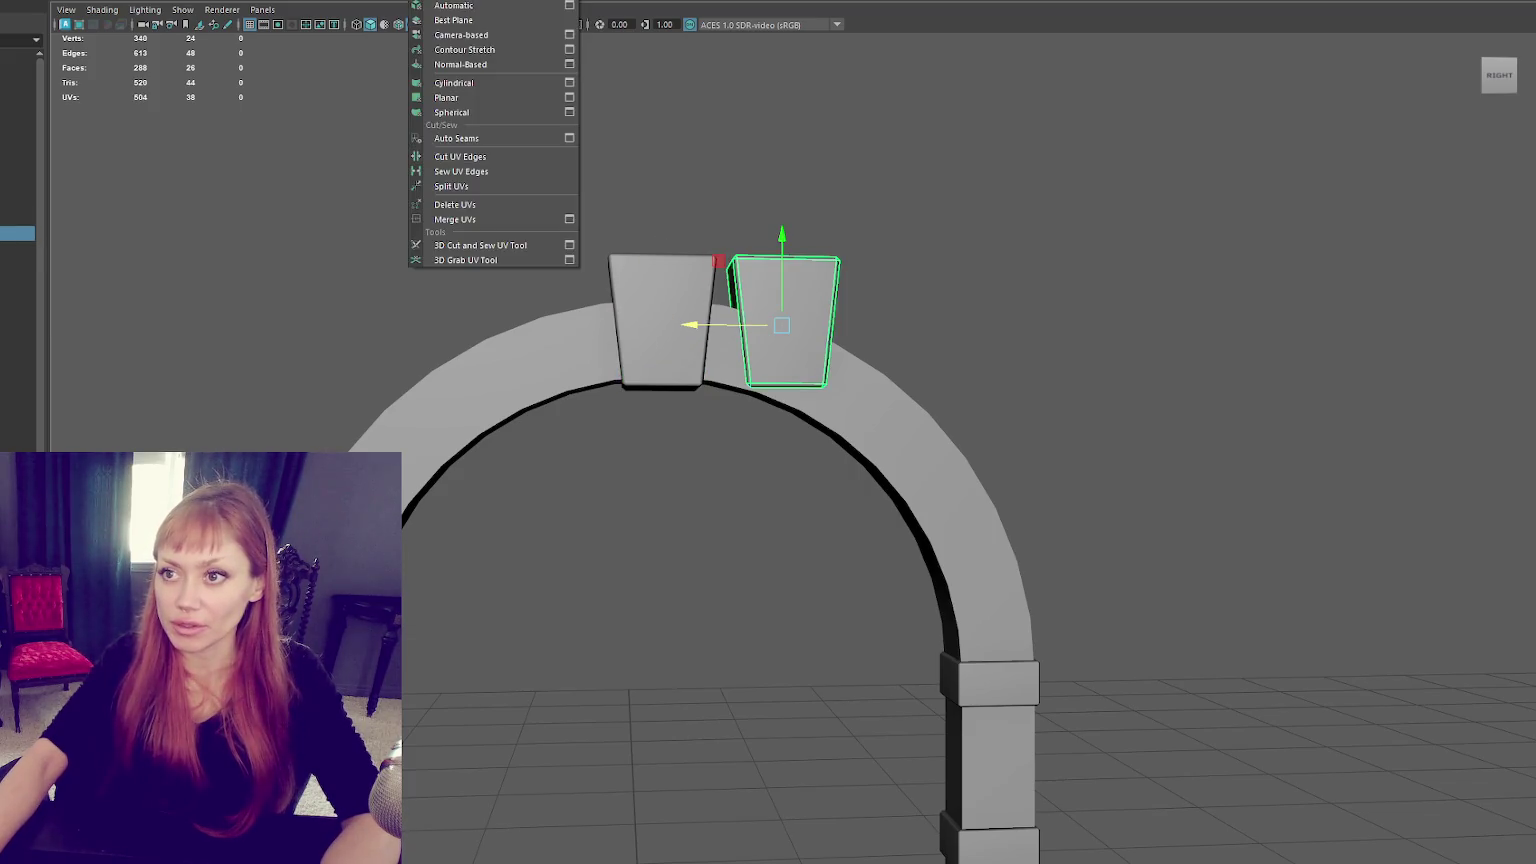
right_drag(1022, 401, 1018, 470)
click(1001, 583)
right_drag(703, 267, 678, 275)
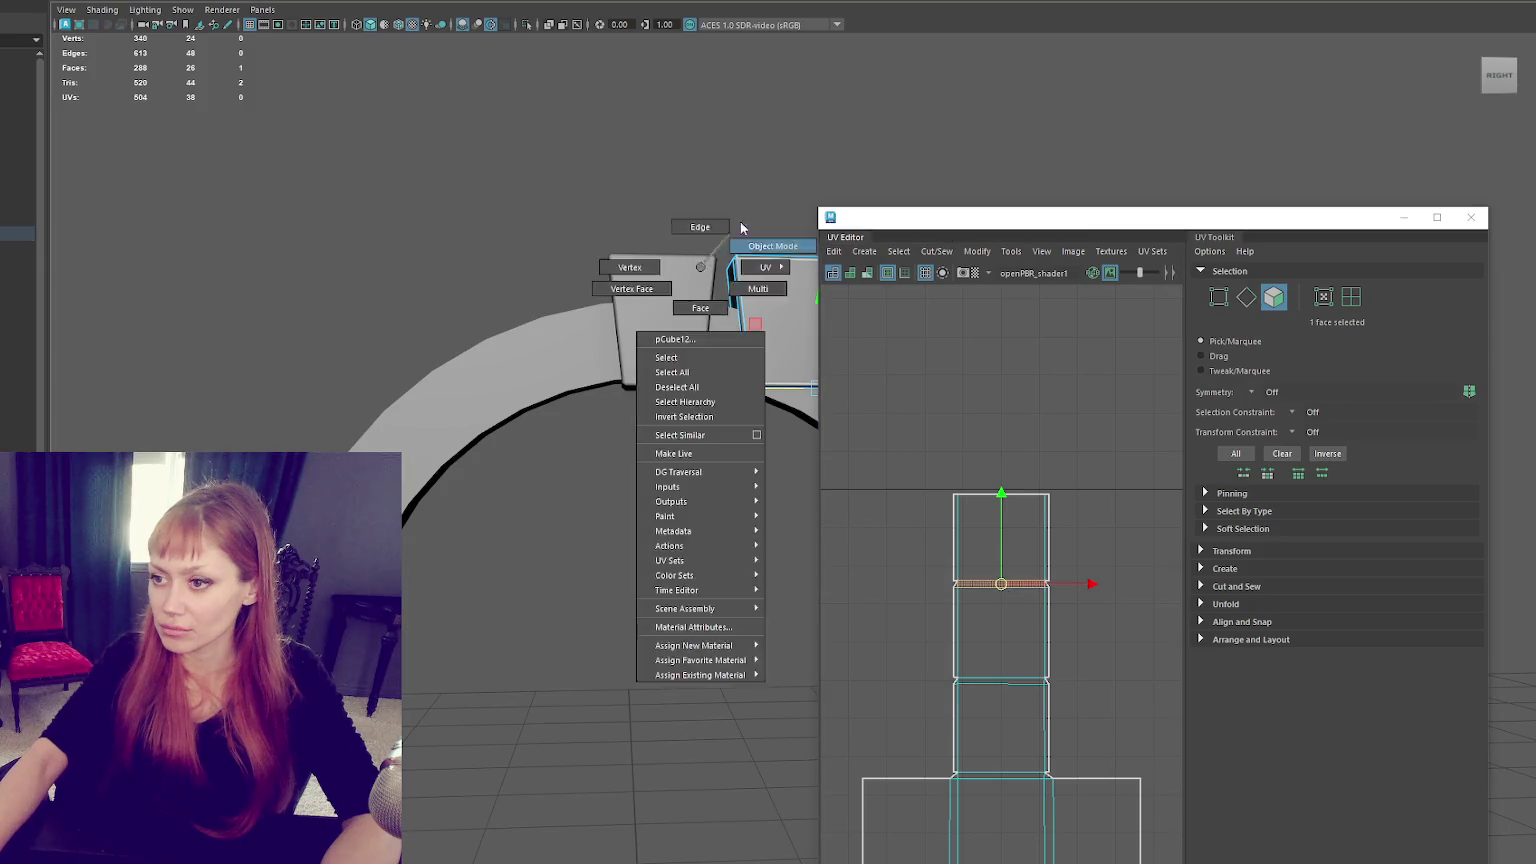
click(678, 275)
right_drag(921, 350, 926, 390)
right_drag(1030, 410, 958, 394)
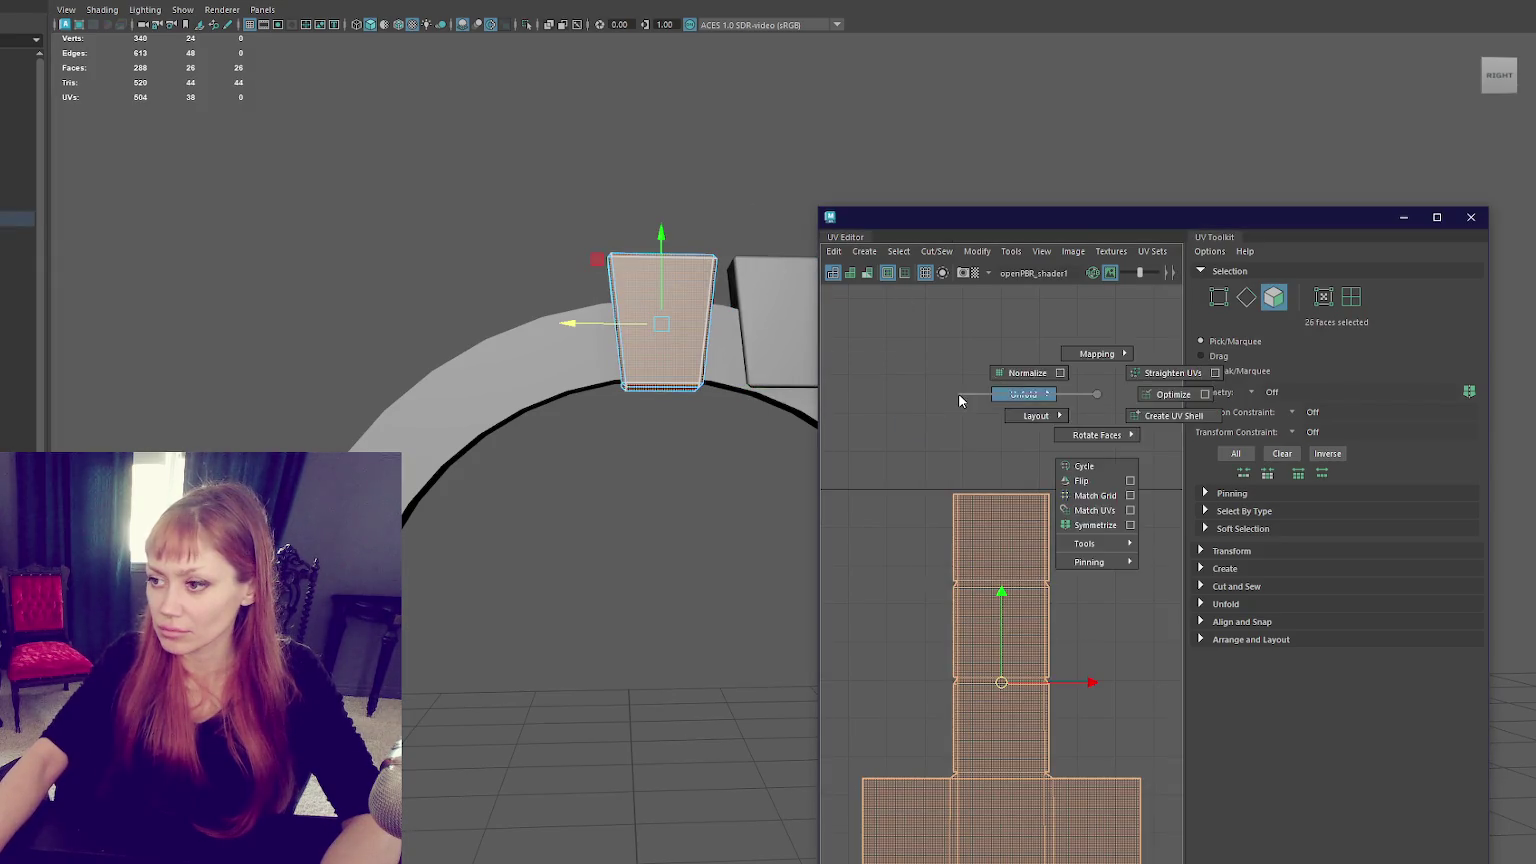
Apply texel density to the keystone's UV shell and move the shell right.
scroll(1134, 611, down, 5)
click(1201, 639)
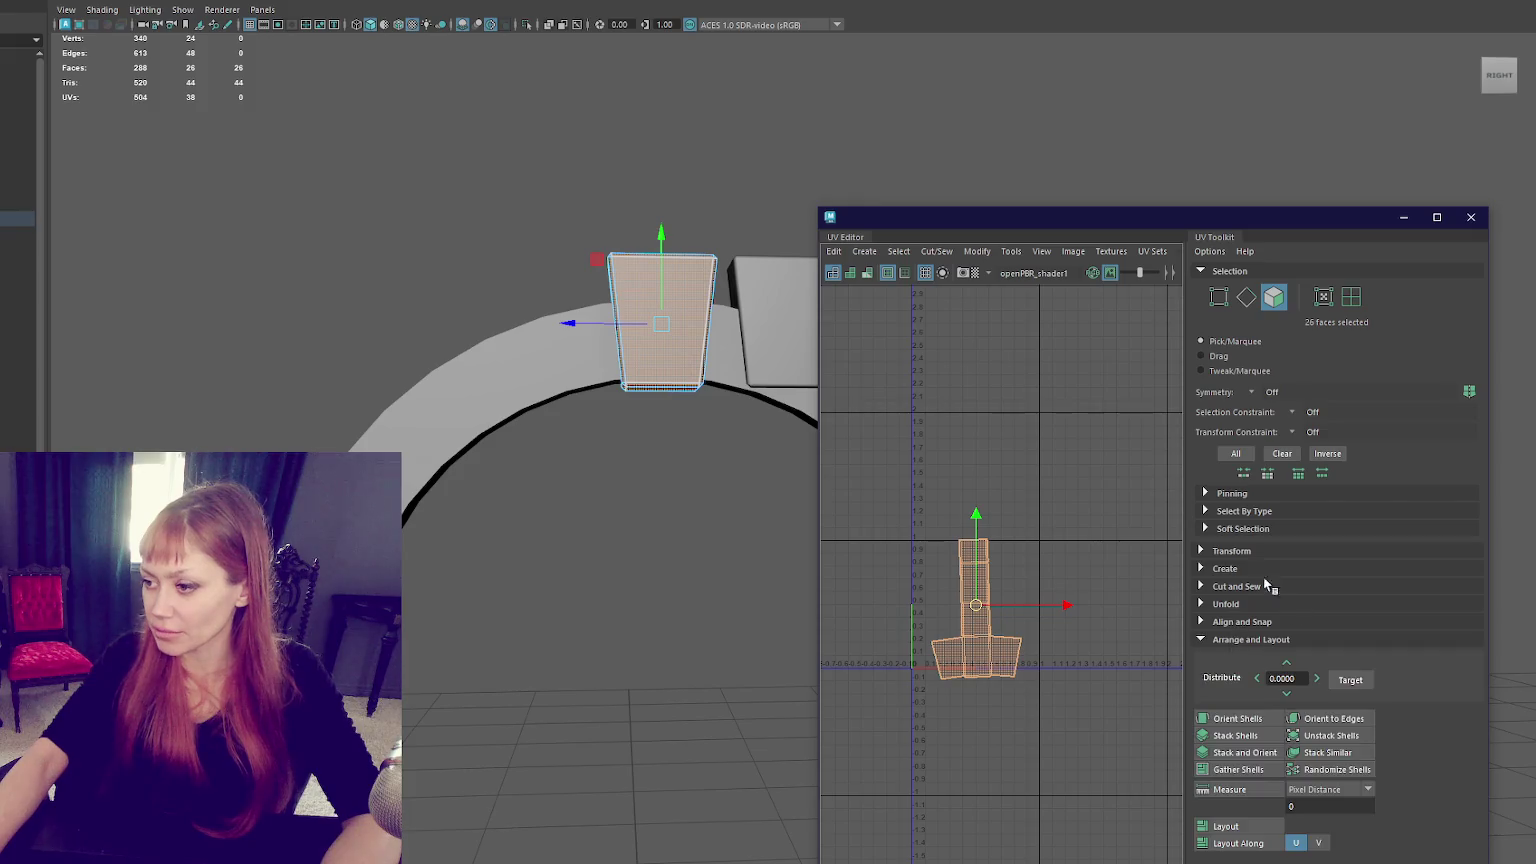
click(1367, 550)
scroll(1365, 700, down, 3)
click(1360, 722)
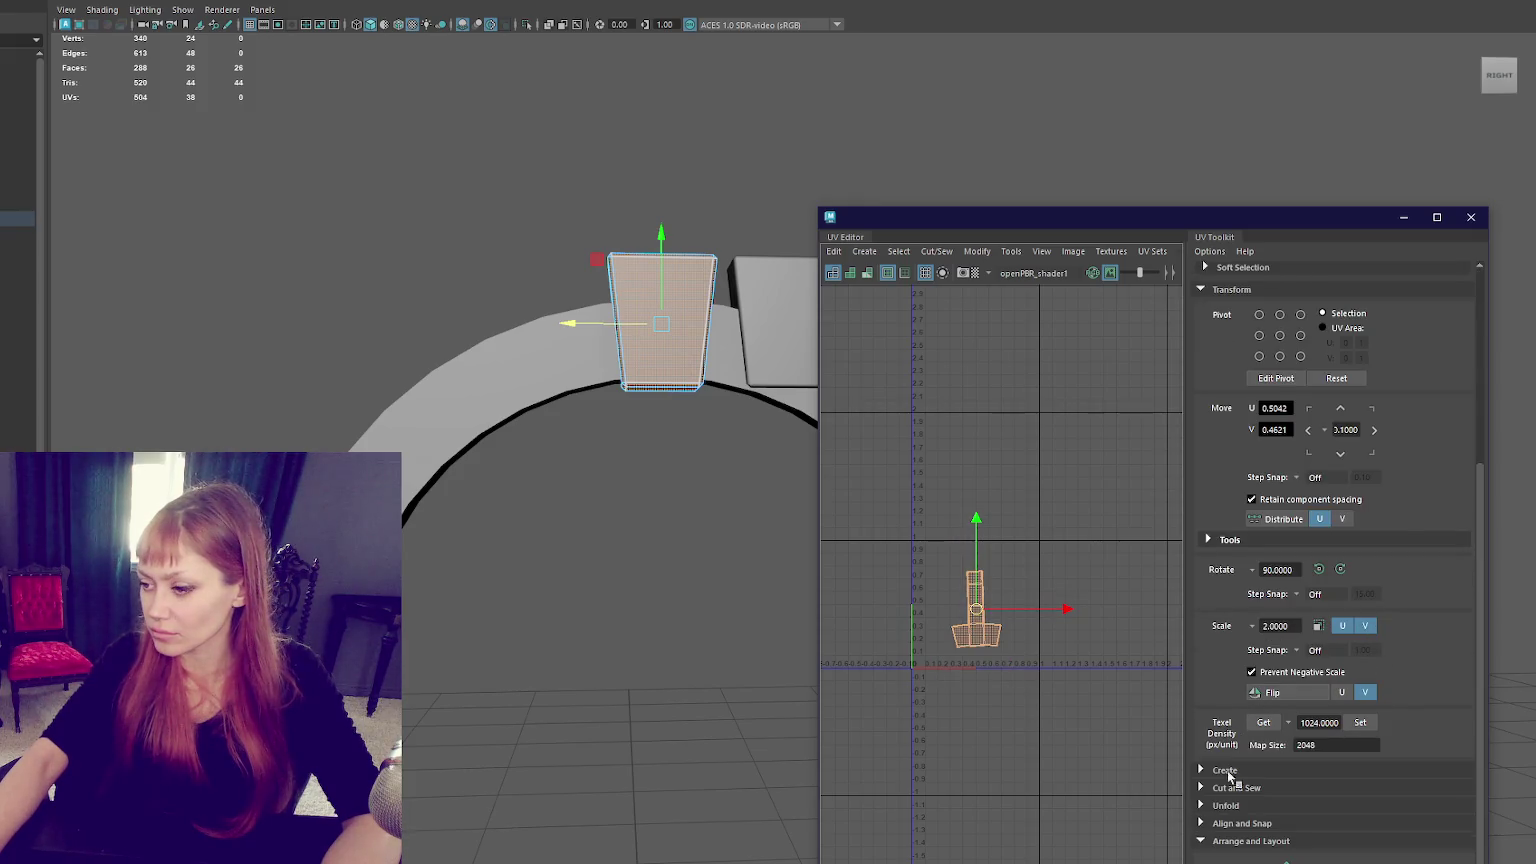
drag(976, 610, 1010, 630)
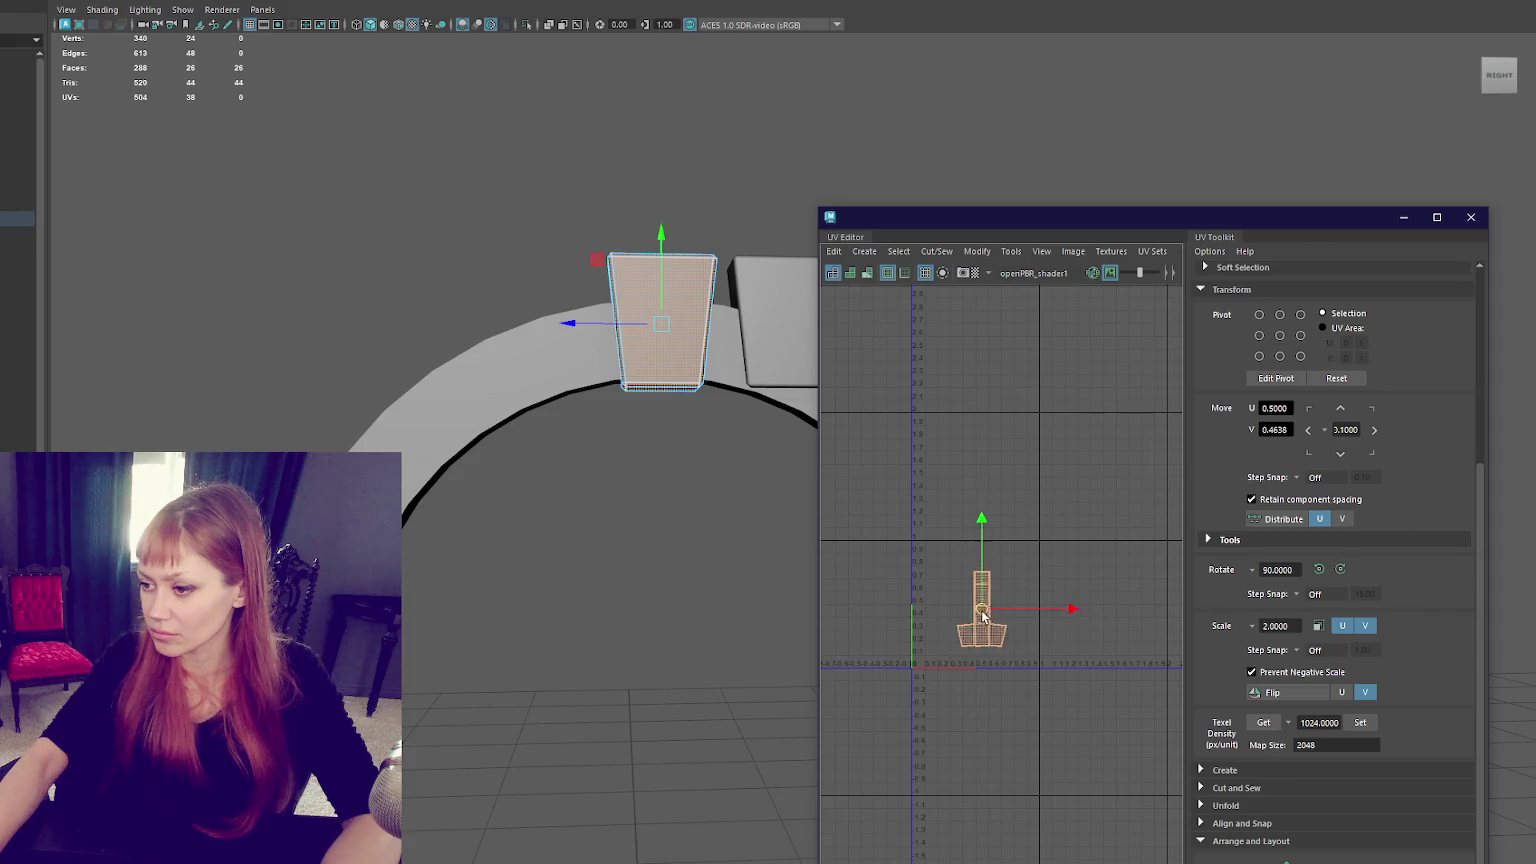
Frame the view on the block atop the arch and close the UV Editor.
click(507, 463)
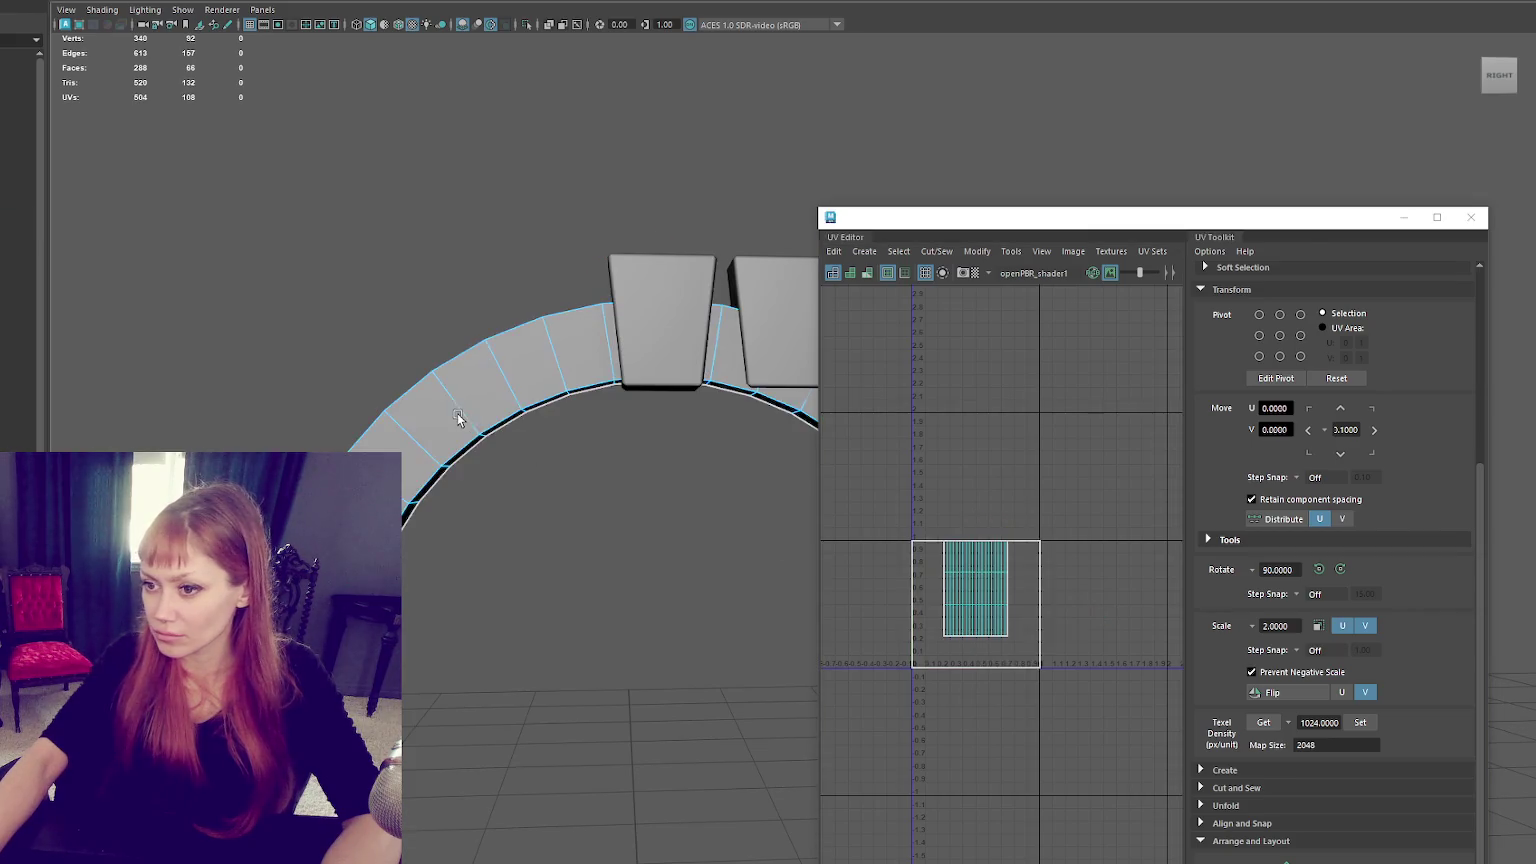
alt+drag(497, 463, 357, 392)
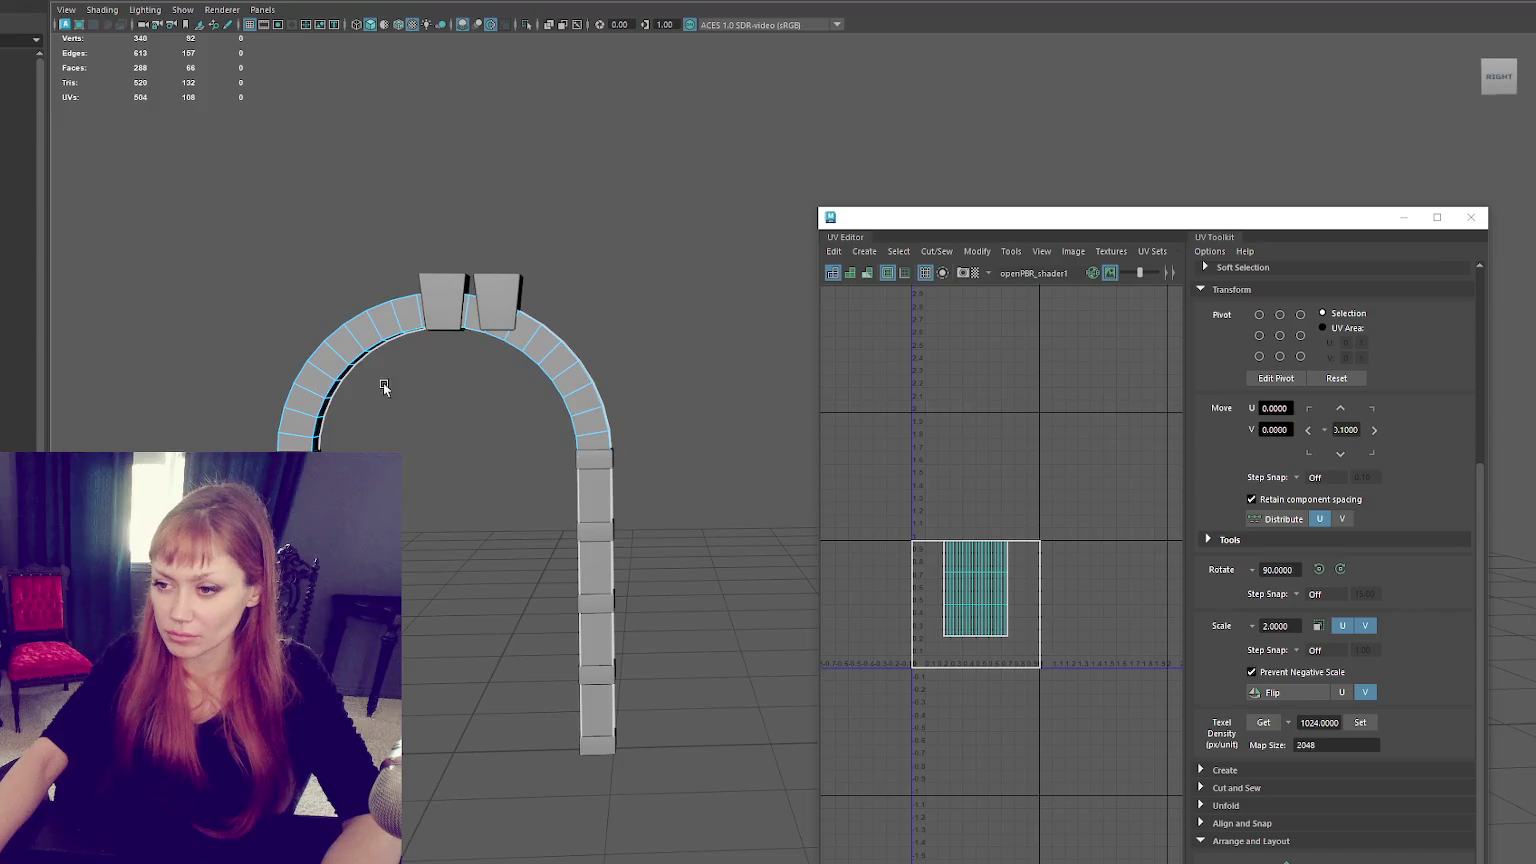
alt+drag(538, 371, 545, 372)
alt+right_drag(545, 372, 618, 396)
scroll(500, 368, down, 2)
click(495, 300)
key(f)
click(1471, 217)
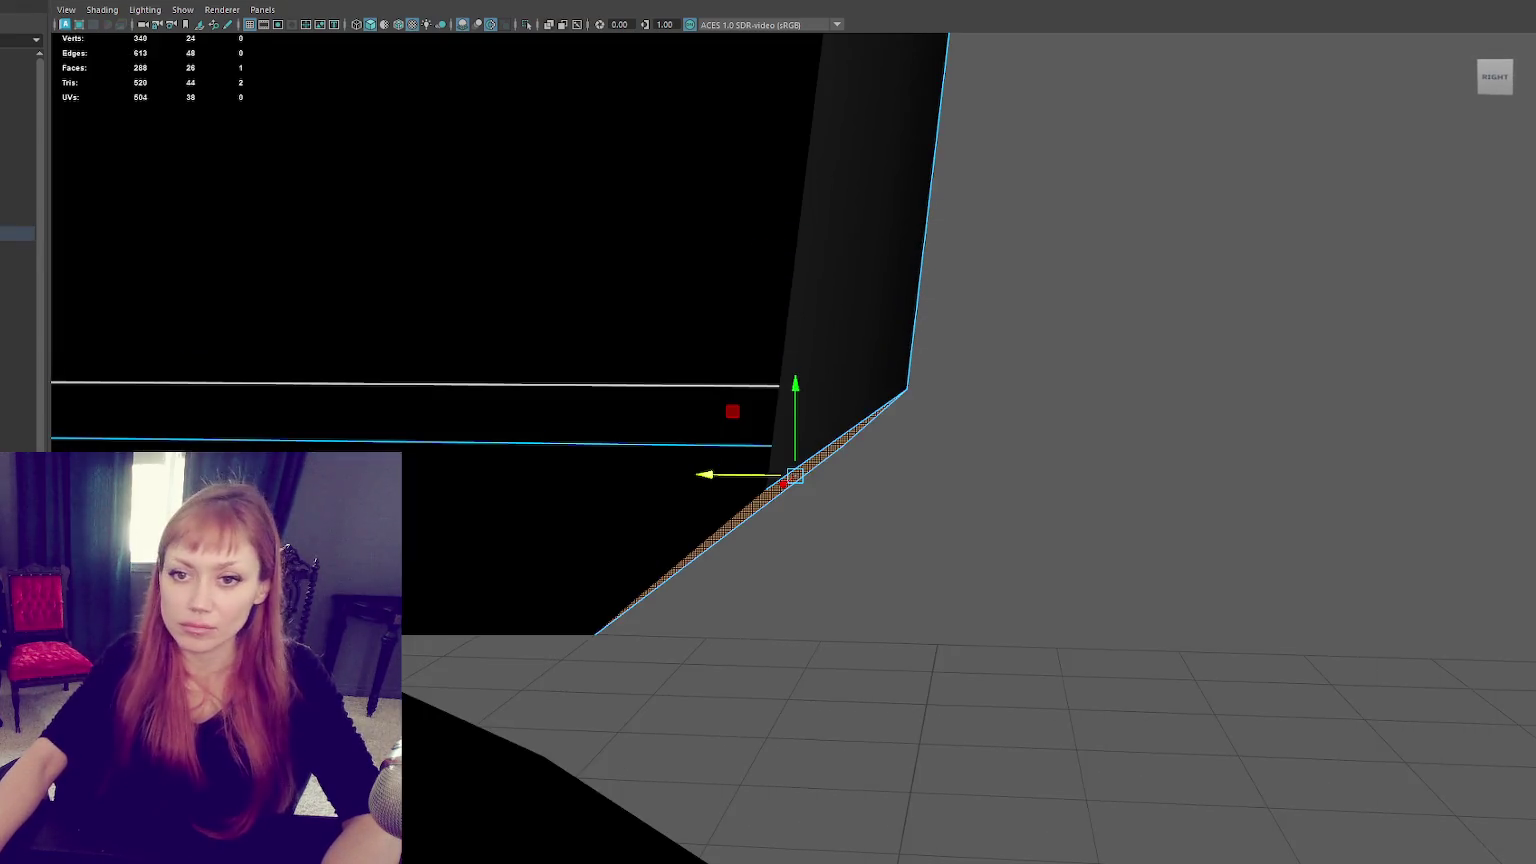
Delete the right block on top of the arch.
scroll(1180, 315, down, 3)
scroll(1070, 302, down, 2)
click(726, 293)
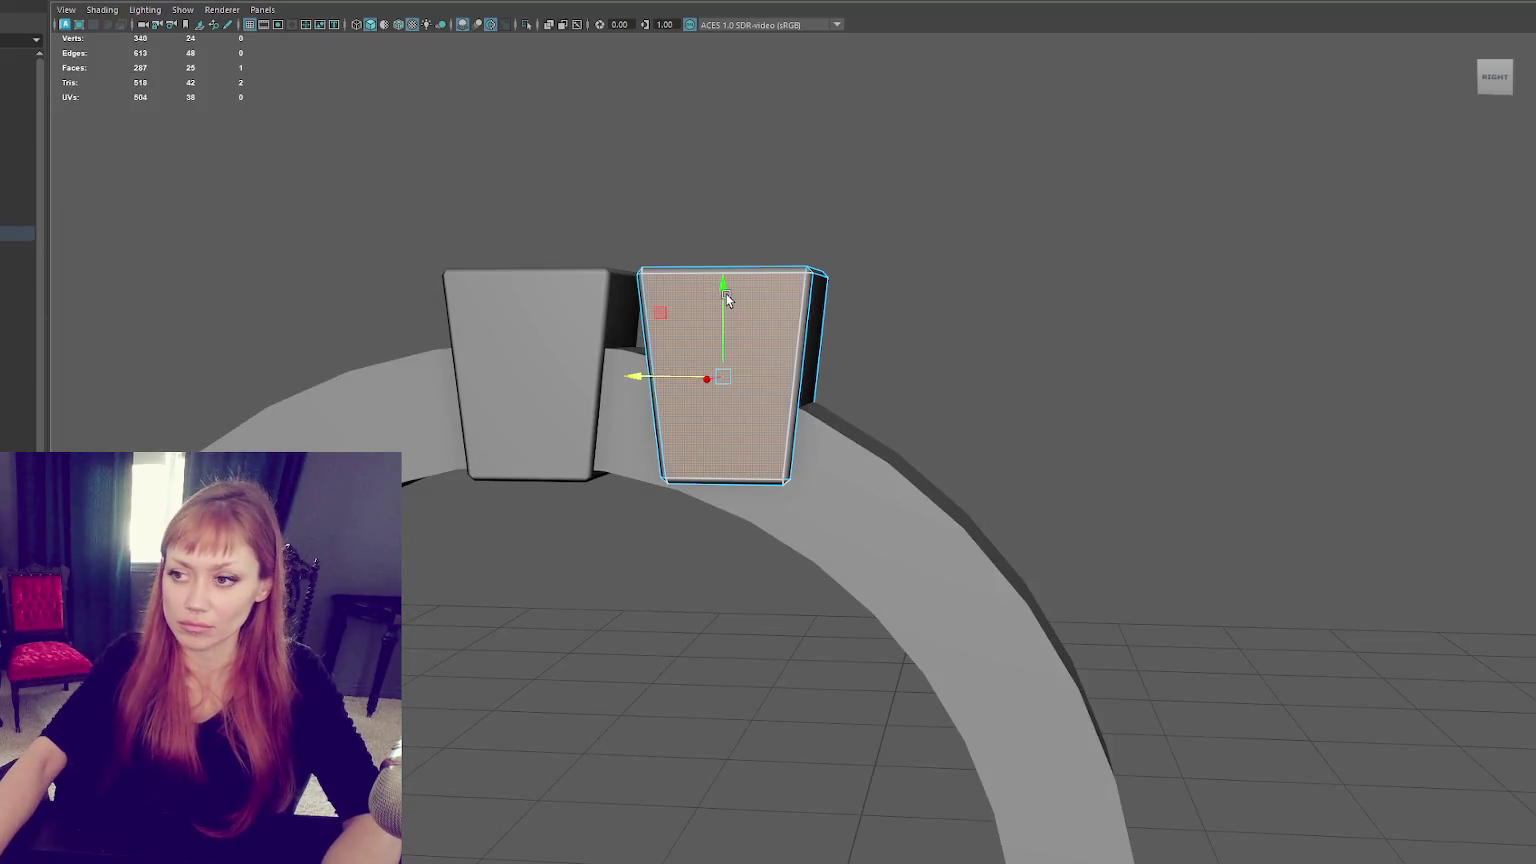
right_drag(734, 287, 760, 265)
key(Delete)
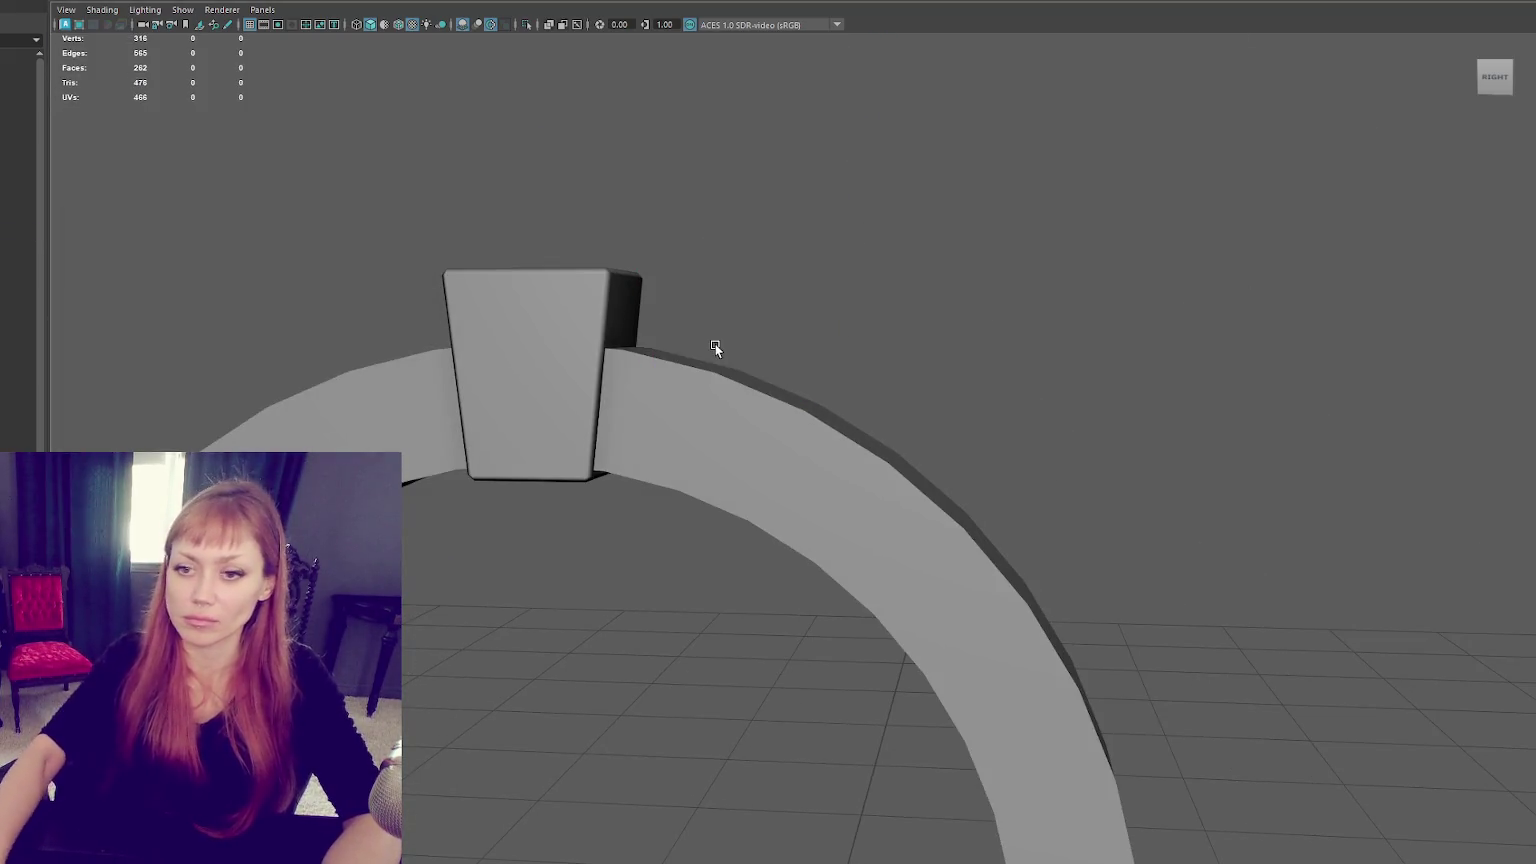
Duplicate the remaining top block and scale the copy wider and shorter.
click(571, 364)
key(ctrl+d)
key(r)
mouse_move(531, 302)
mouse_down()
mouse_move(531, 319)
mouse_move(433, 381)
mouse_move(480, 415)
mouse_up()
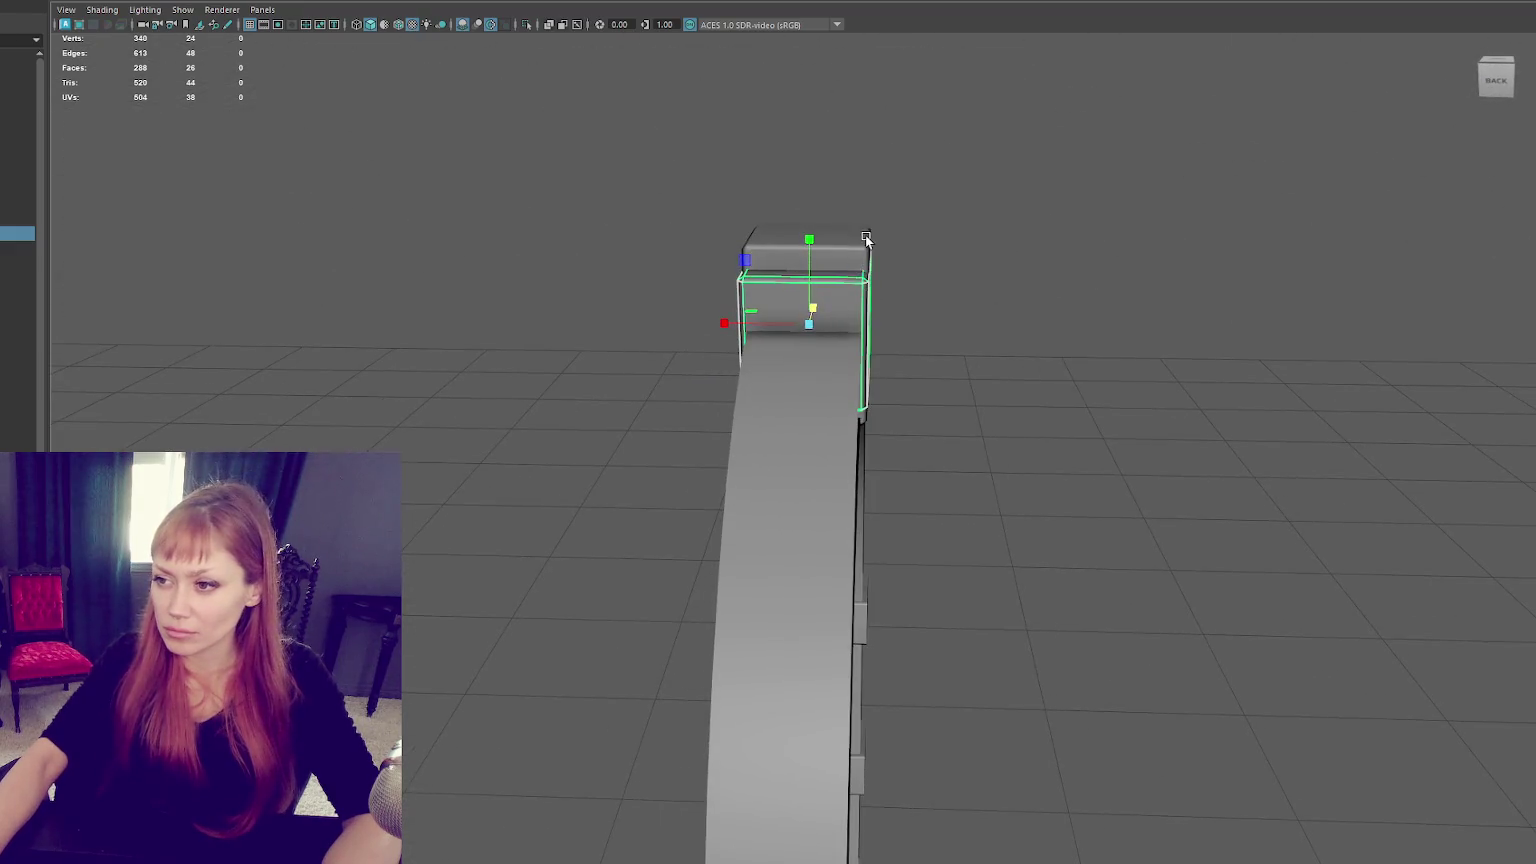
Narrow the selection down to just the centre keystone block.
click(754, 302)
key(F9)
mouse_move(799, 165)
mouse_down()
mouse_move(665, 350)
mouse_move(668, 326)
mouse_move(920, 306)
mouse_move(806, 230)
mouse_up()
click(806, 230)
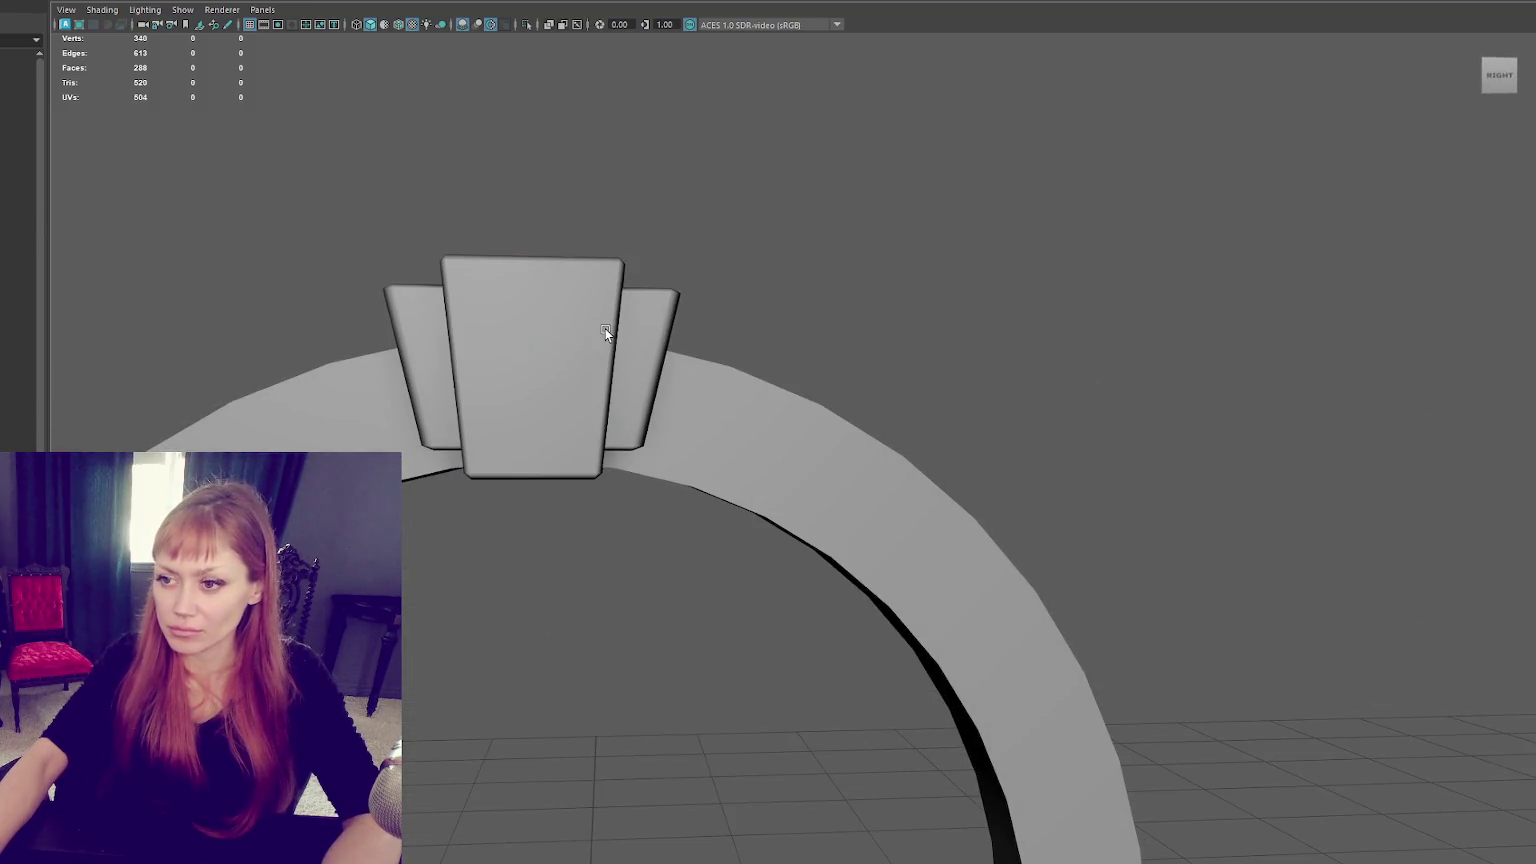
scroll(620, 340, down, 3)
click(700, 320)
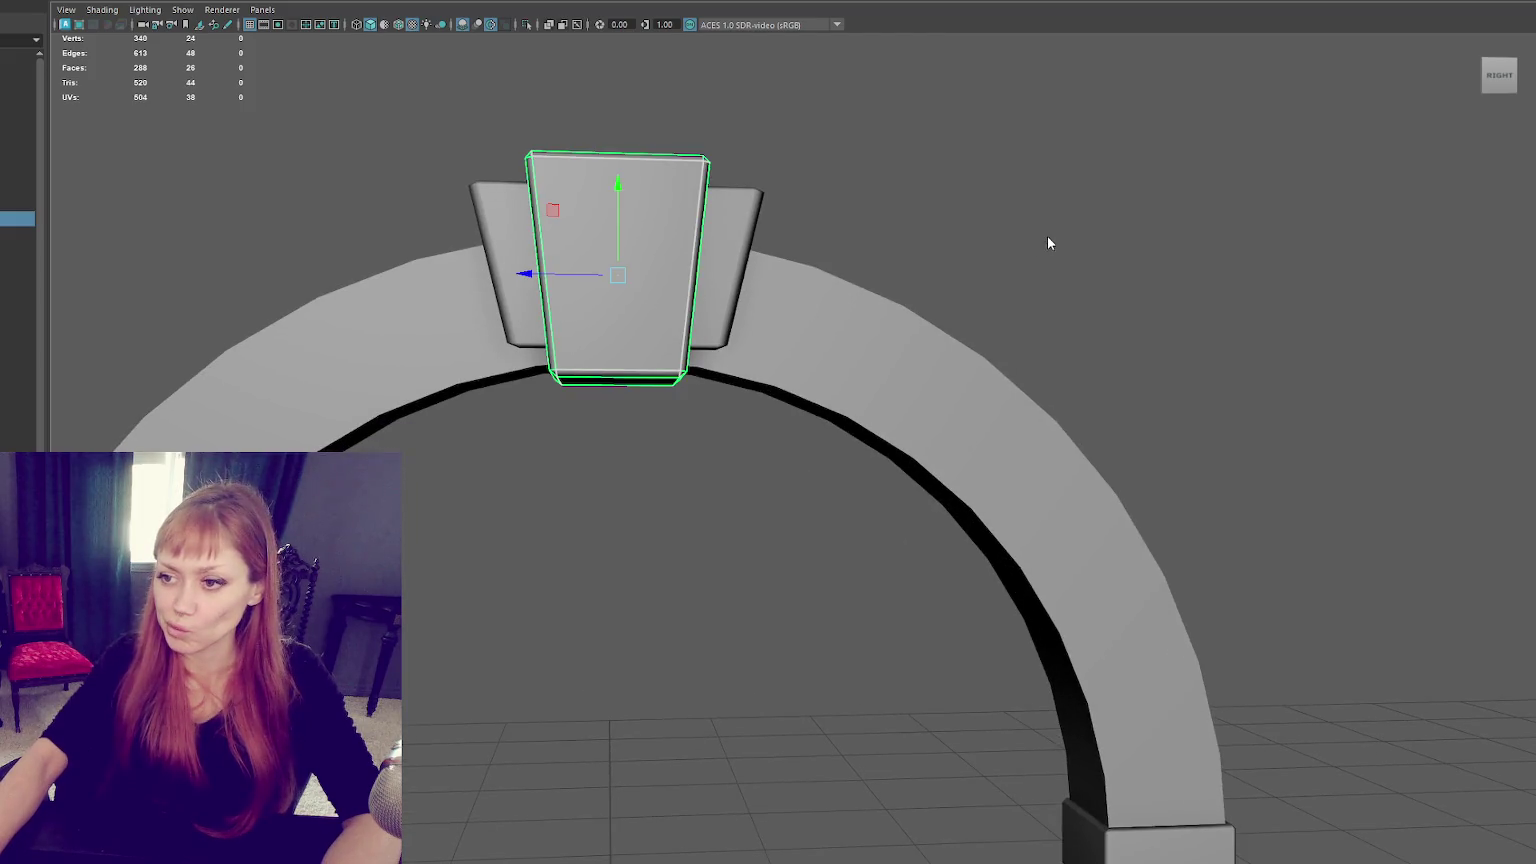
scroll(625, 337, down, 3)
mouse_move(625, 337)
alt+mouse_down()
mouse_move(800, 267)
mouse_move(963, 253)
alt+mouse_up()
right_click(963, 253)
click(577, 178)
Lower the bottom and top vertices of the keystone and backing block to taper them.
key(F9)
drag(500, 440, 730, 385)
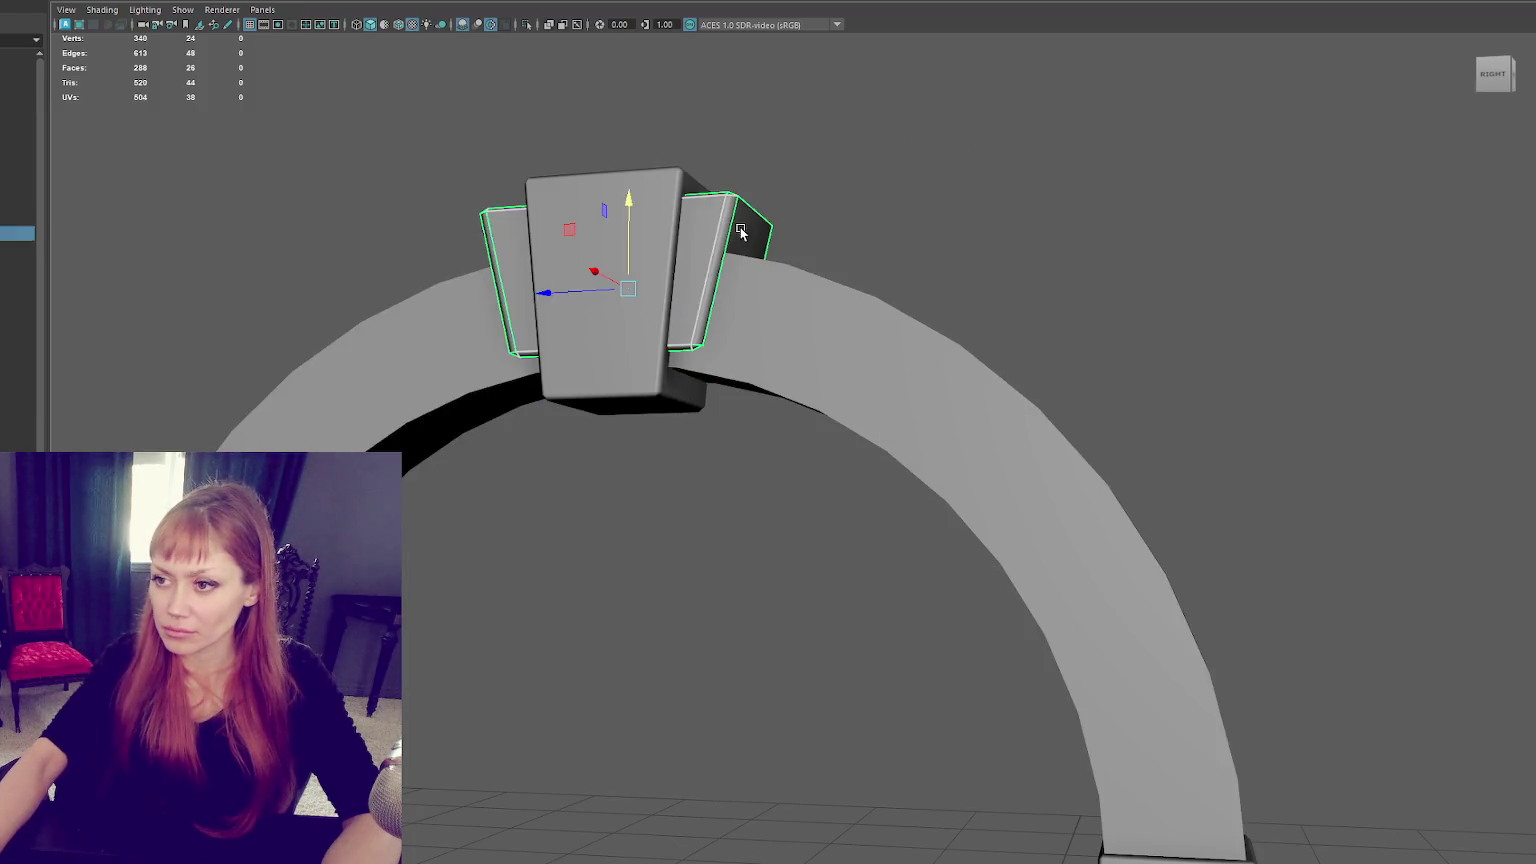
right_drag(740, 227, 754, 185)
key(4)
drag(806, 325, 387, 414)
key(5)
drag(618, 310, 615, 337)
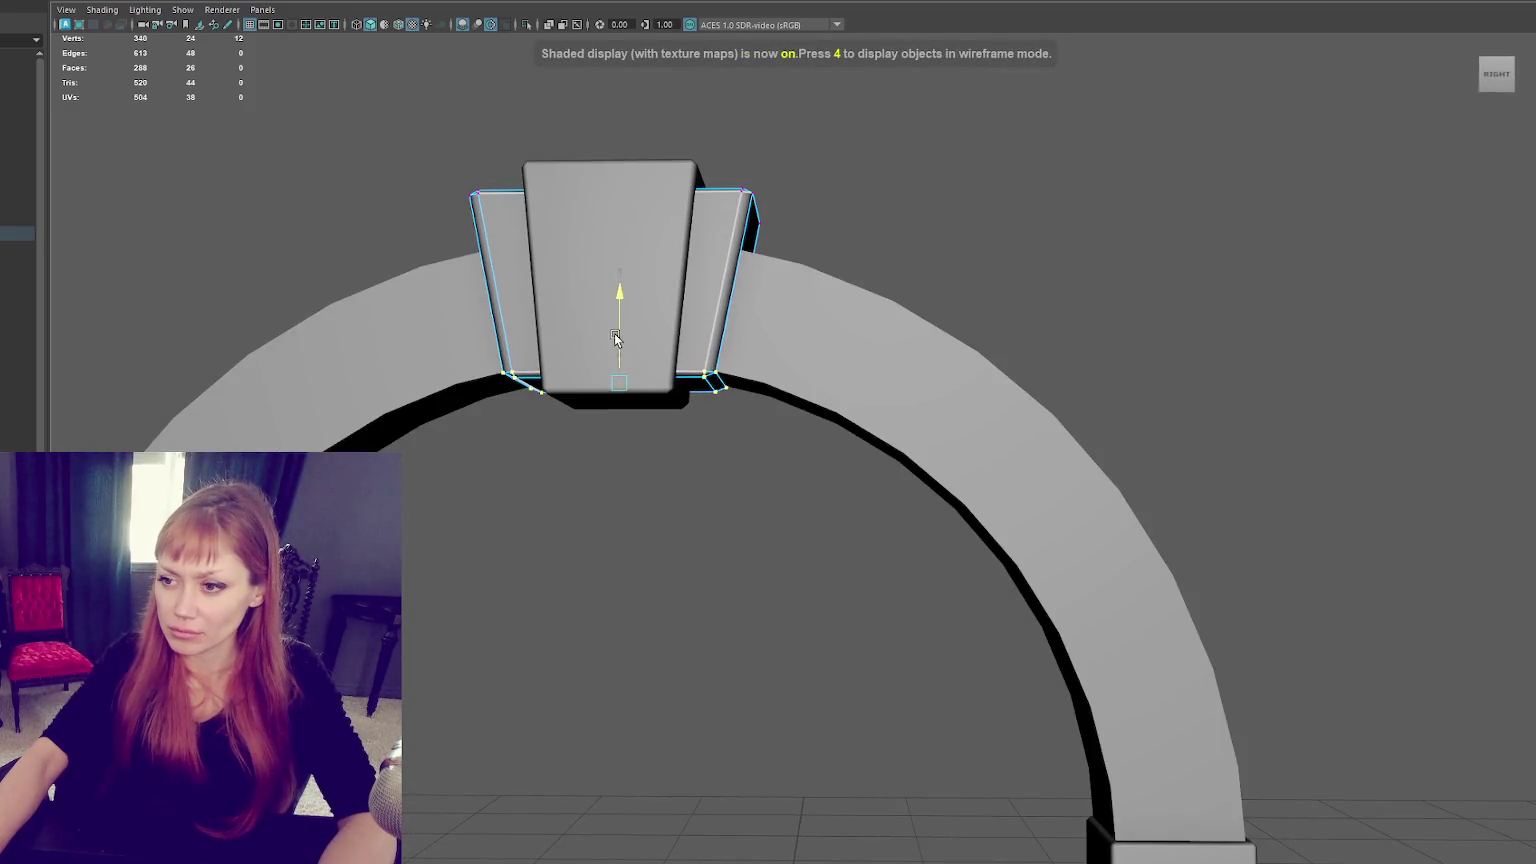
alt+right_drag(615, 338, 497, 355)
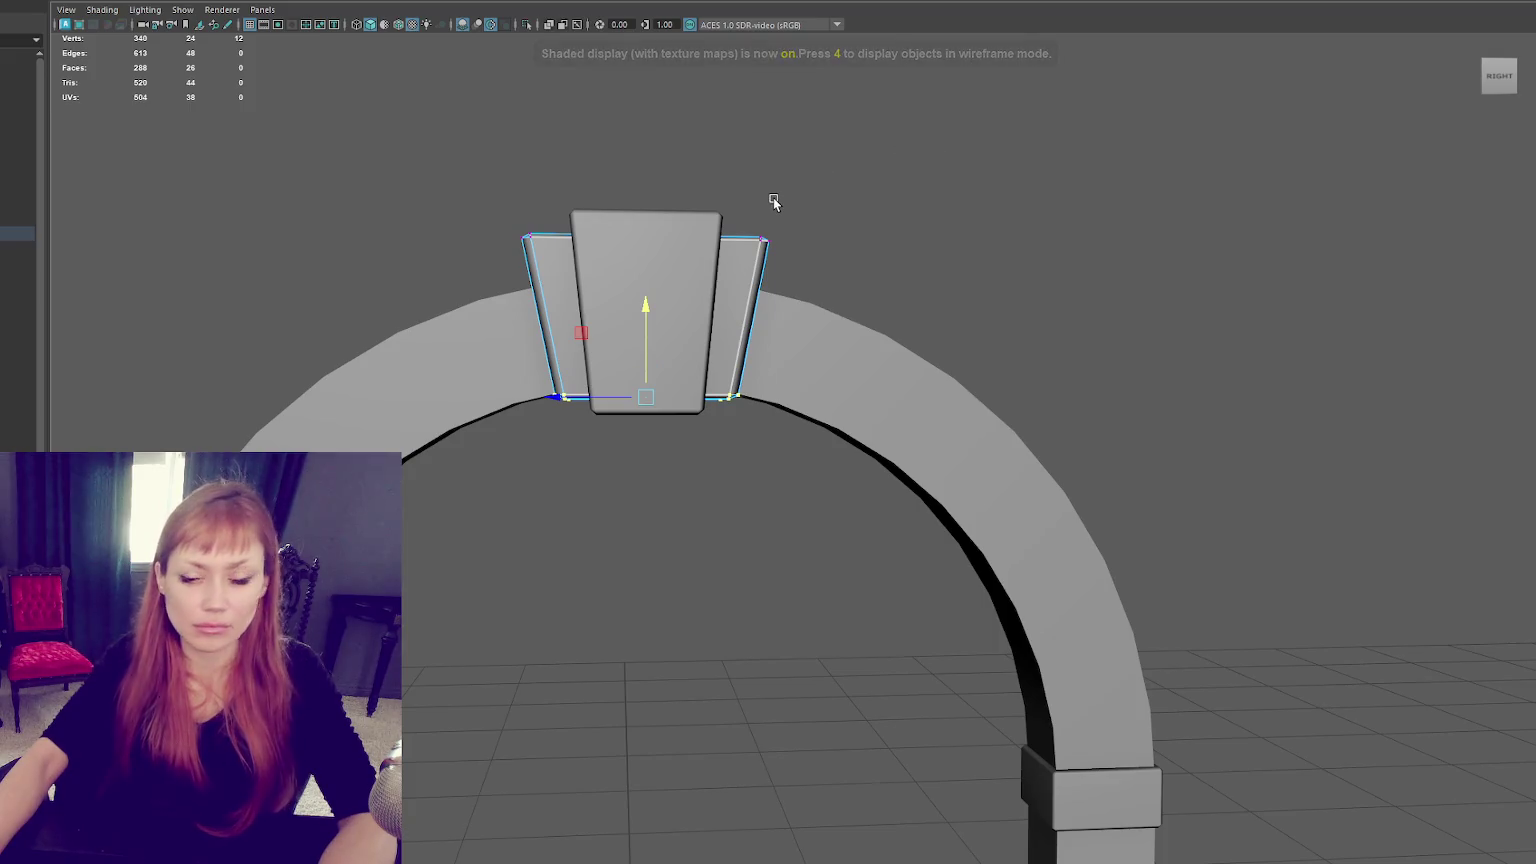
mouse_move(792, 192)
shift+mouse_down()
mouse_move(583, 258)
mouse_move(636, 248)
shift+mouse_up()
Duplicate the side piece to start a new scaled piece.
ctrl+click(660, 318)
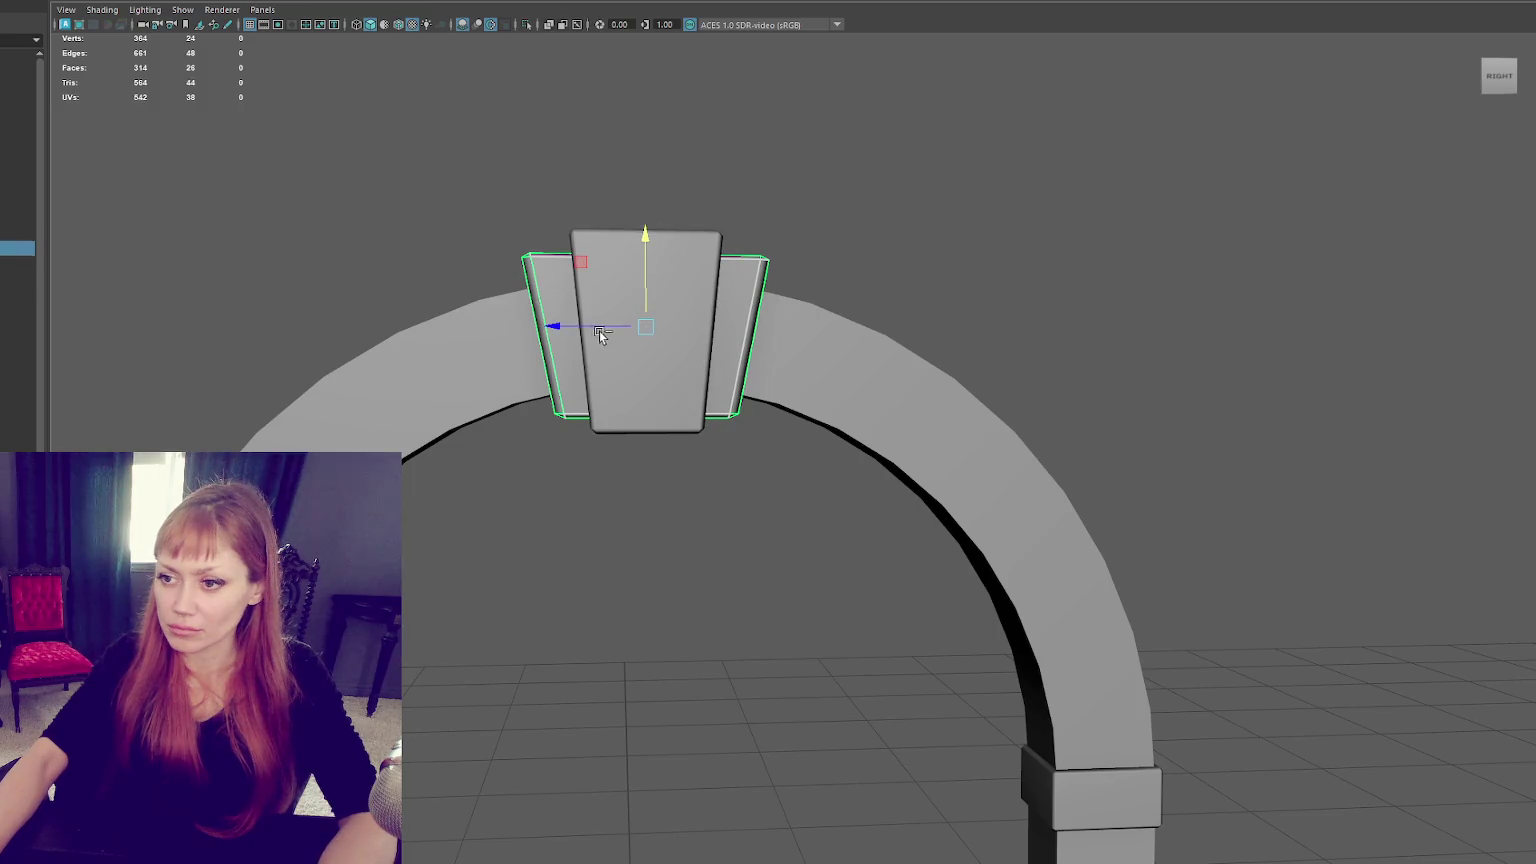
key(ctrl+d)
key(r)
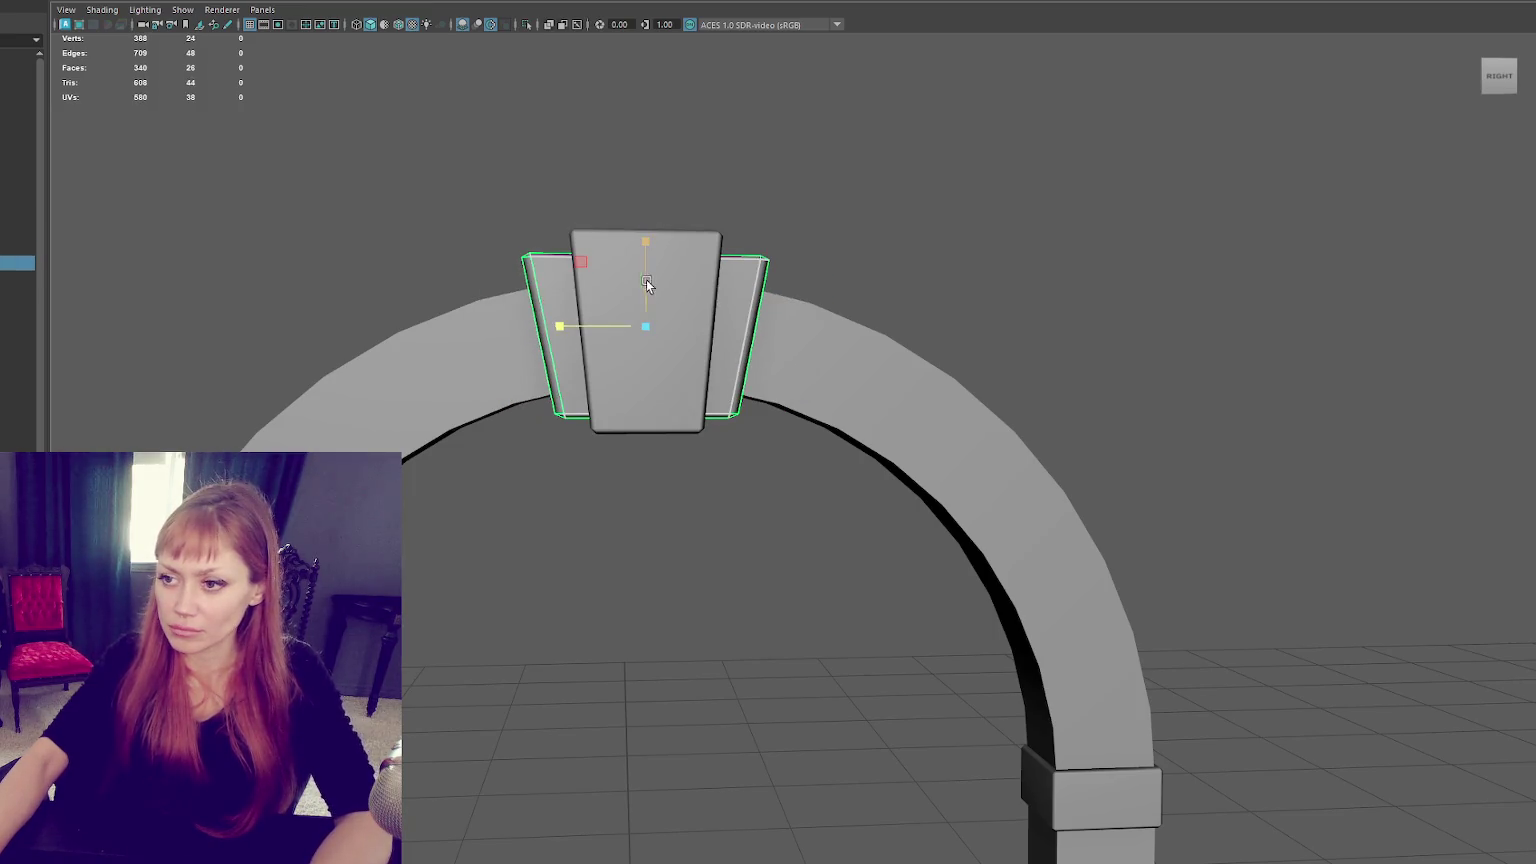
mouse_move(544, 164)
right_down()
mouse_move(475, 160)
mouse_move(598, 515)
mouse_move(422, 150)
right_up()
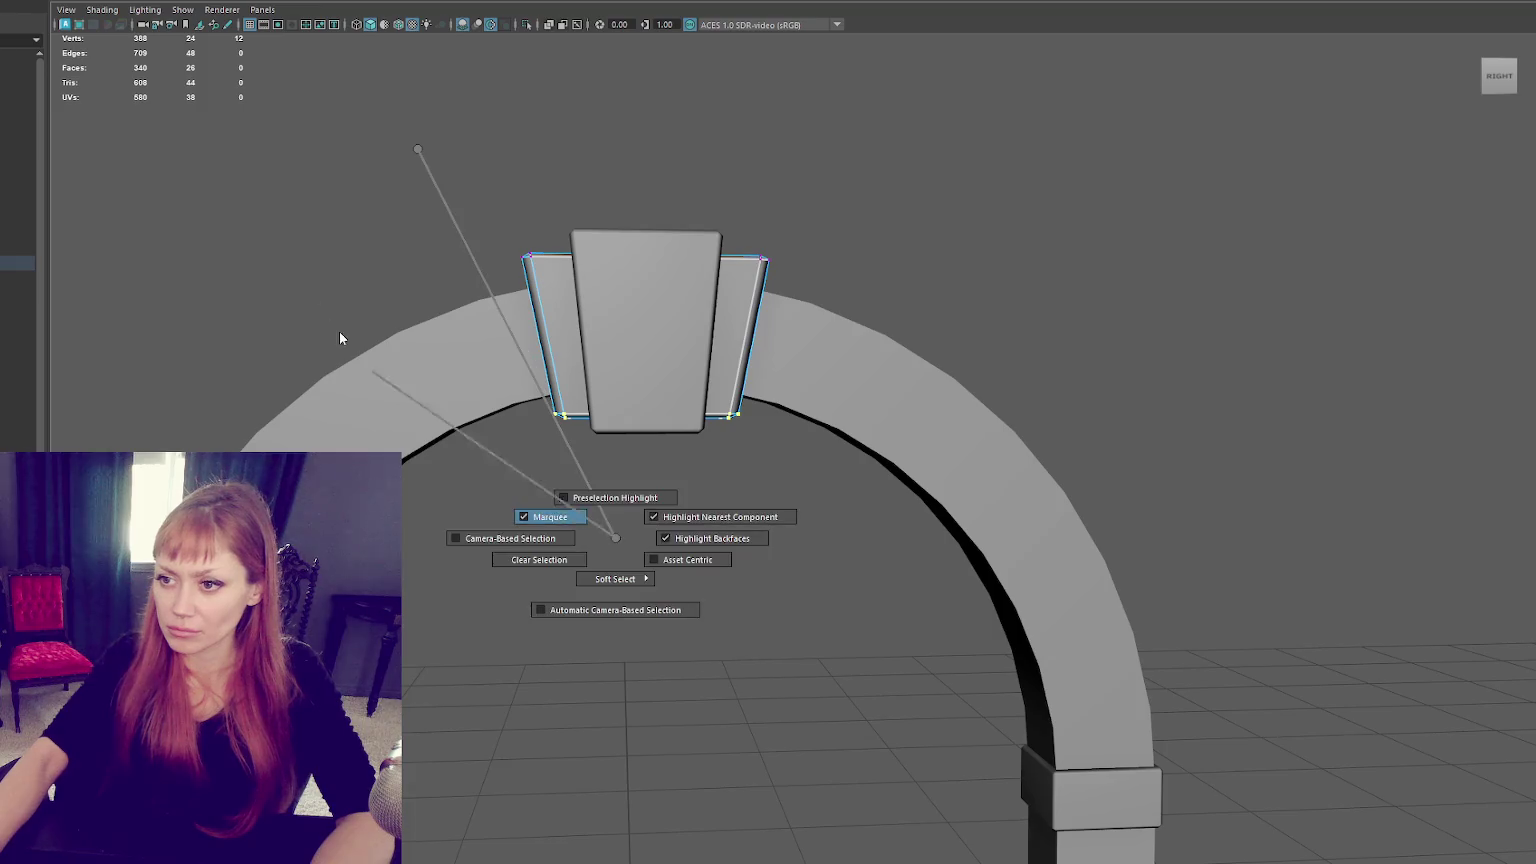
Widen the left side piece's outer edge, shrink it, and slide the pieces toward the keystone.
right_click(449, 155)
drag(415, 163, 543, 395)
drag(494, 334, 384, 340)
right_drag(495, 225, 611, 154)
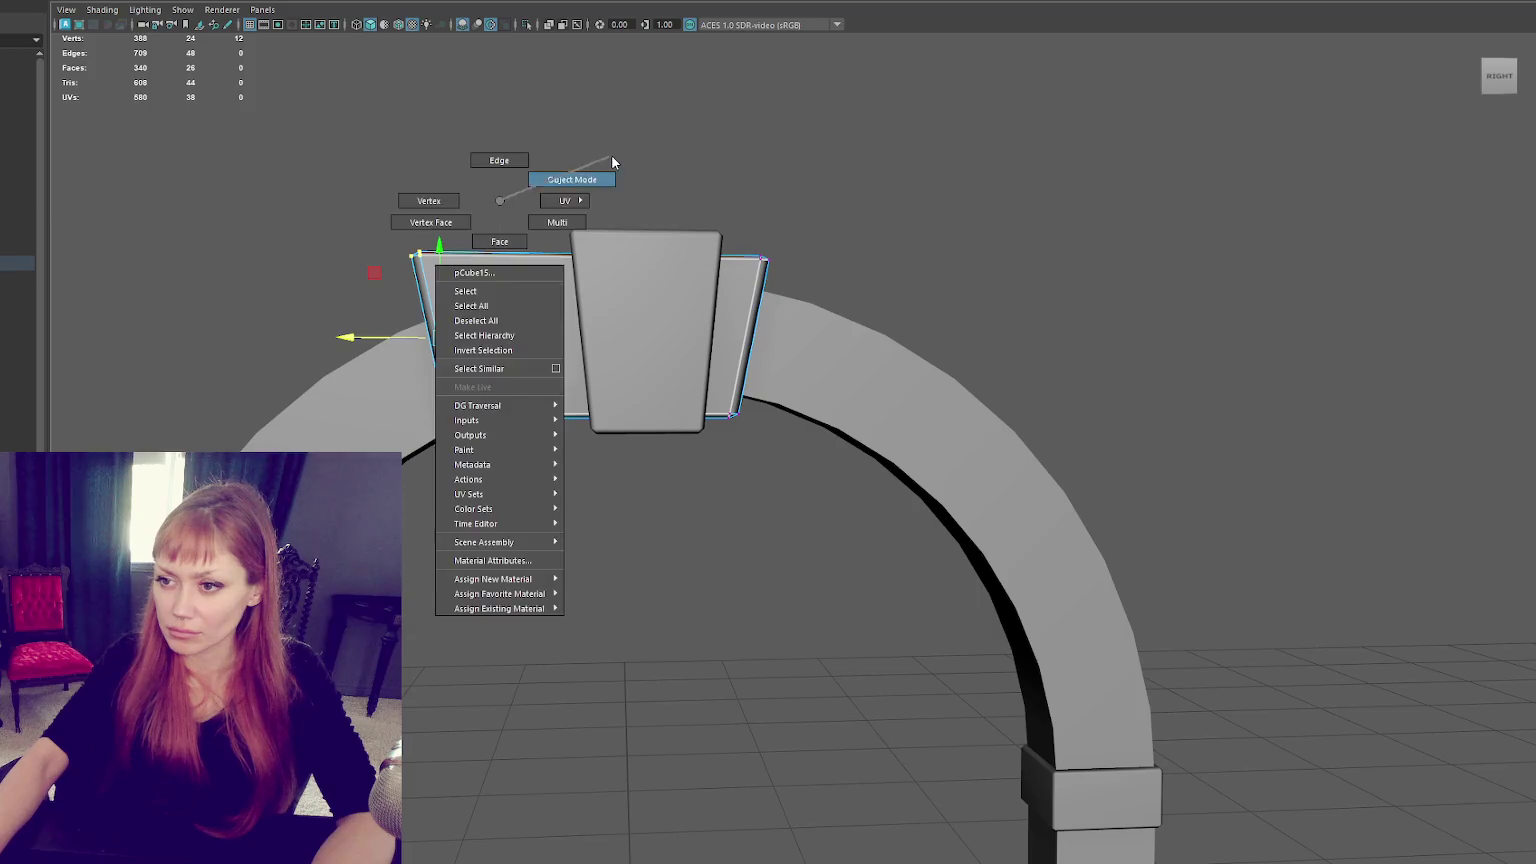
drag(642, 322, 630, 324)
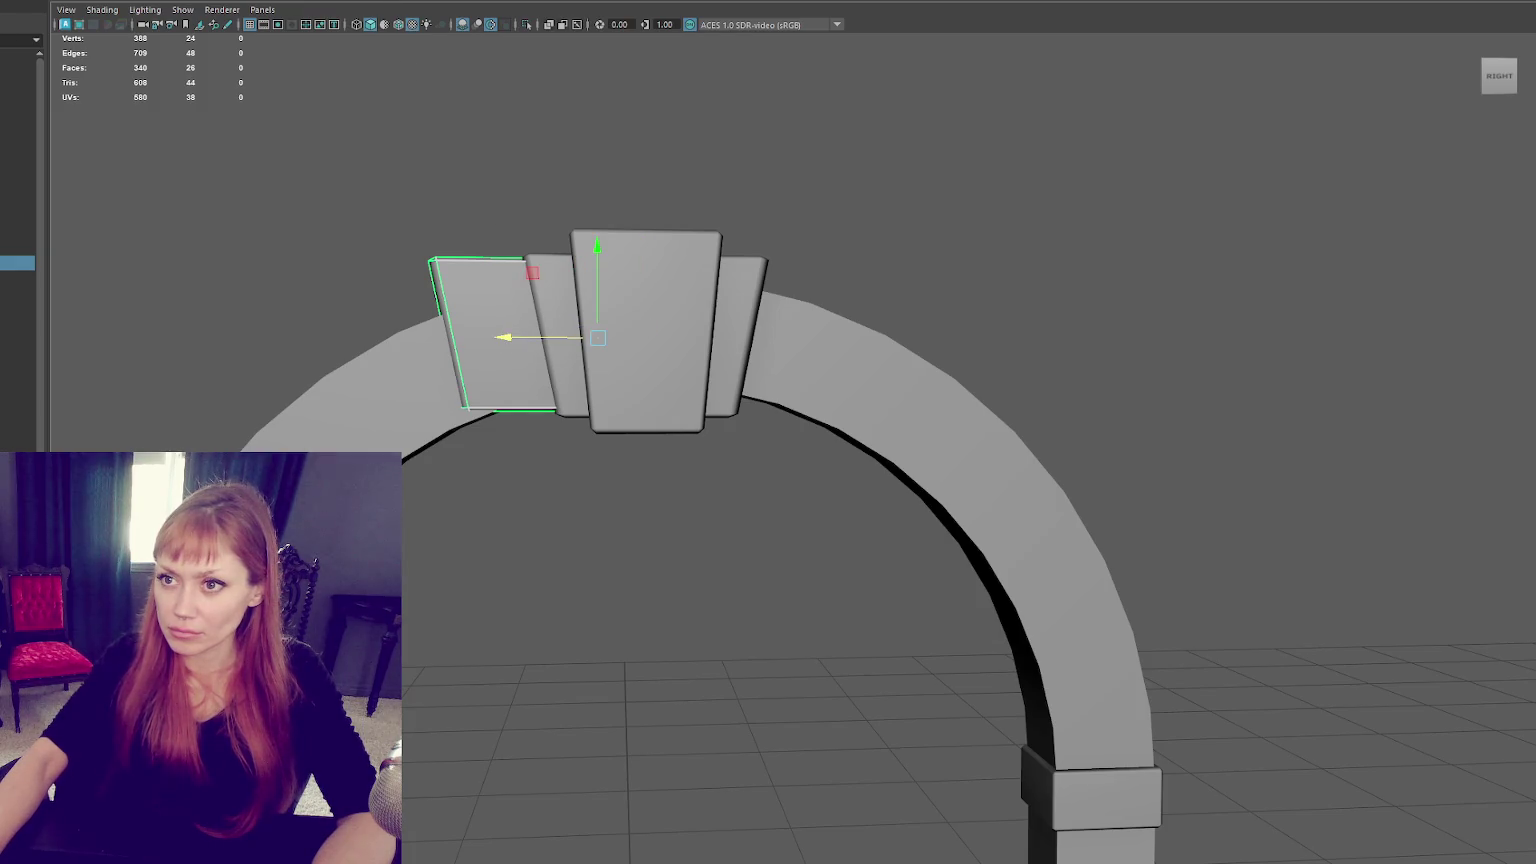
drag(481, 330, 558, 334)
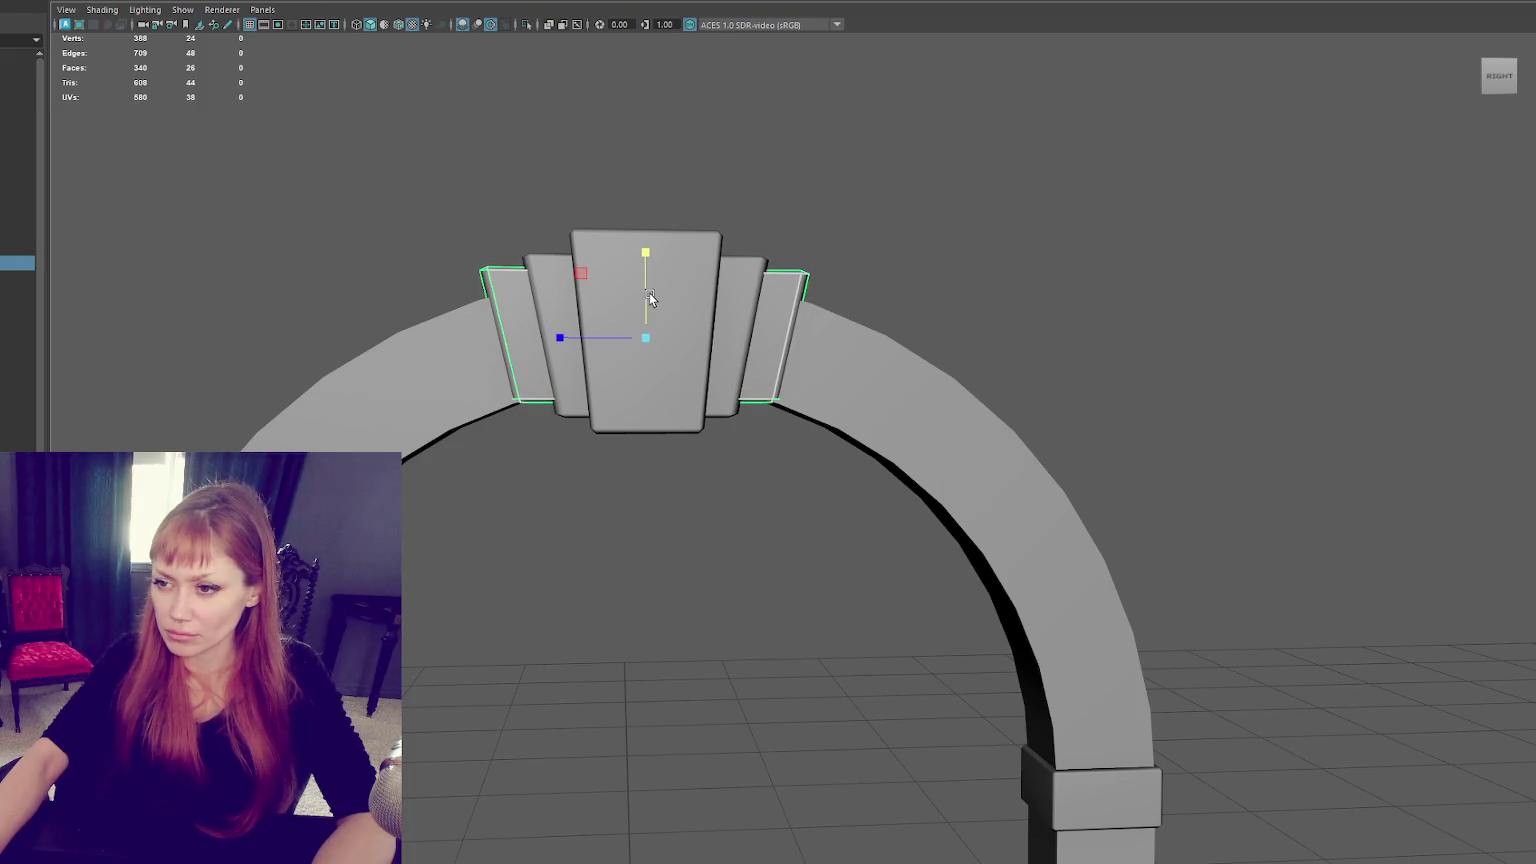
Scale the outer side pieces outward and select both to add an edge loop.
shift+click(732, 311)
drag(598, 326, 563, 327)
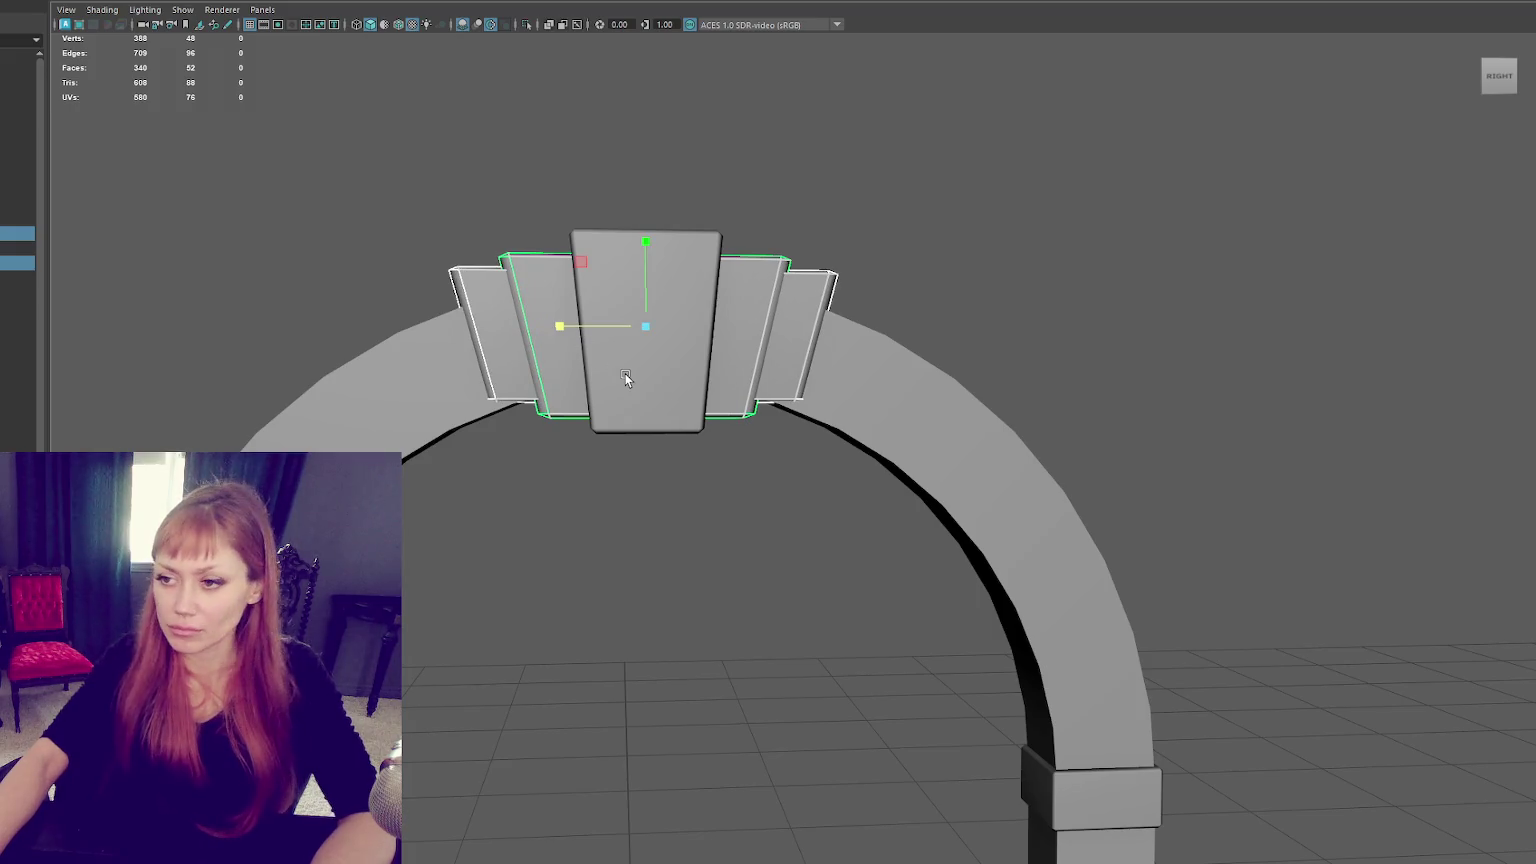
key(ctrl+z)
key(ctrl+z)
drag(548, 349, 570, 338)
click(560, 326)
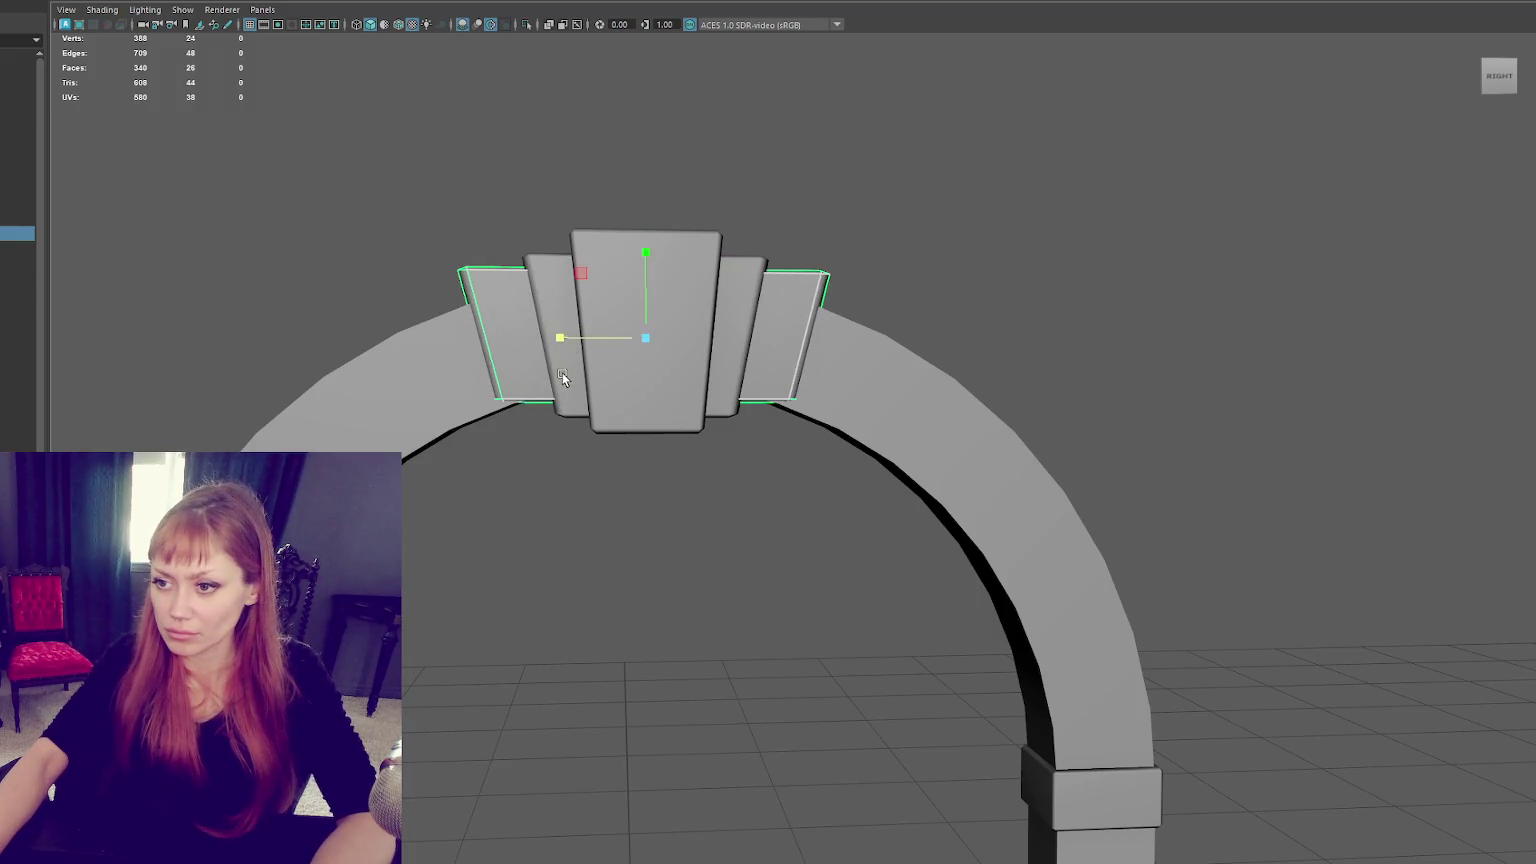
click(602, 184)
click(516, 334)
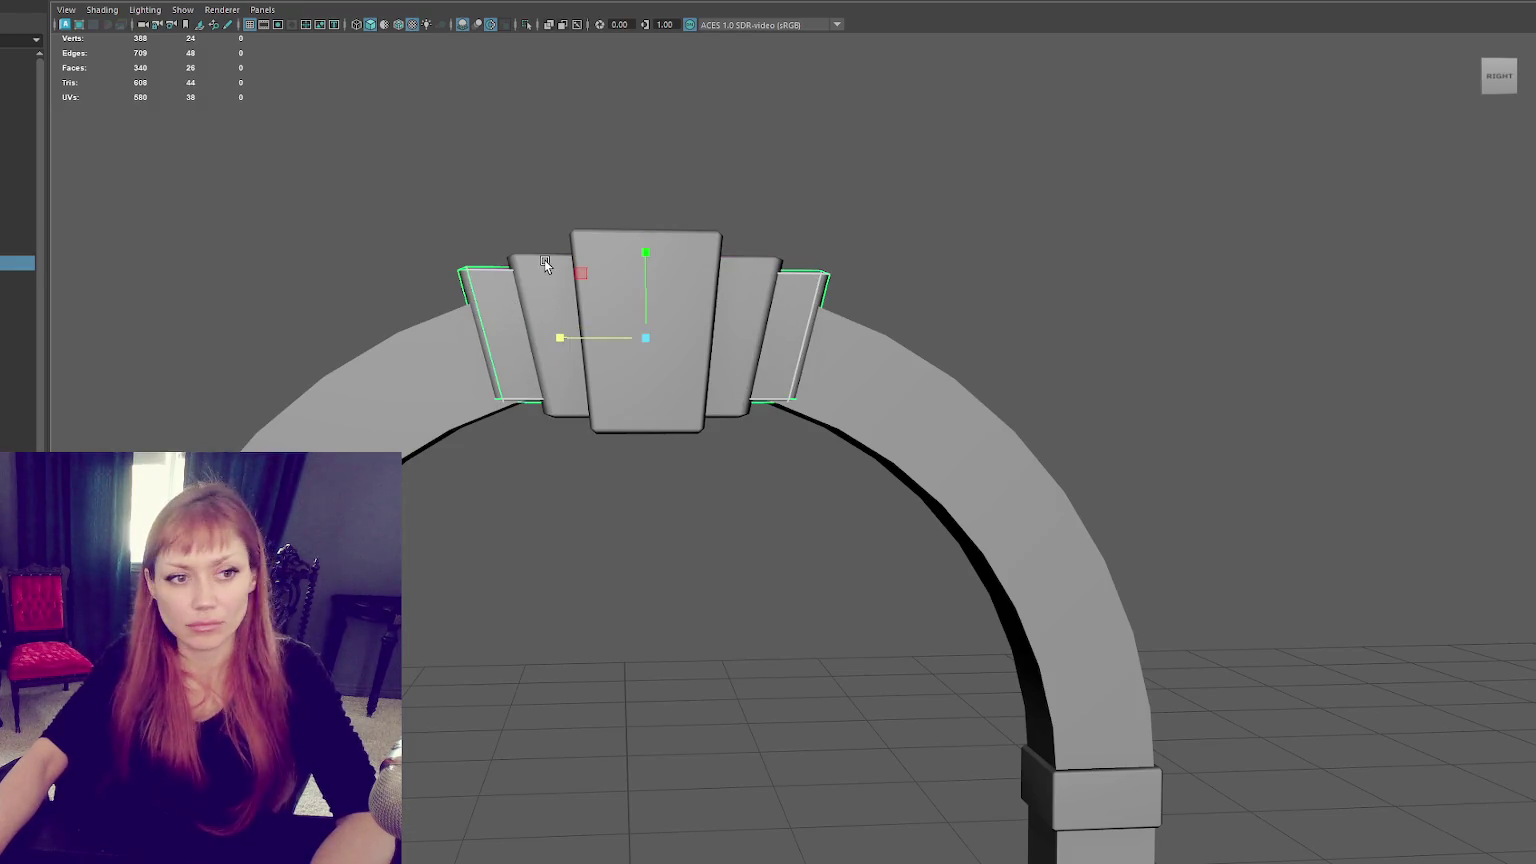
key(4)
shift+right_drag(640, 275, 700, 230)
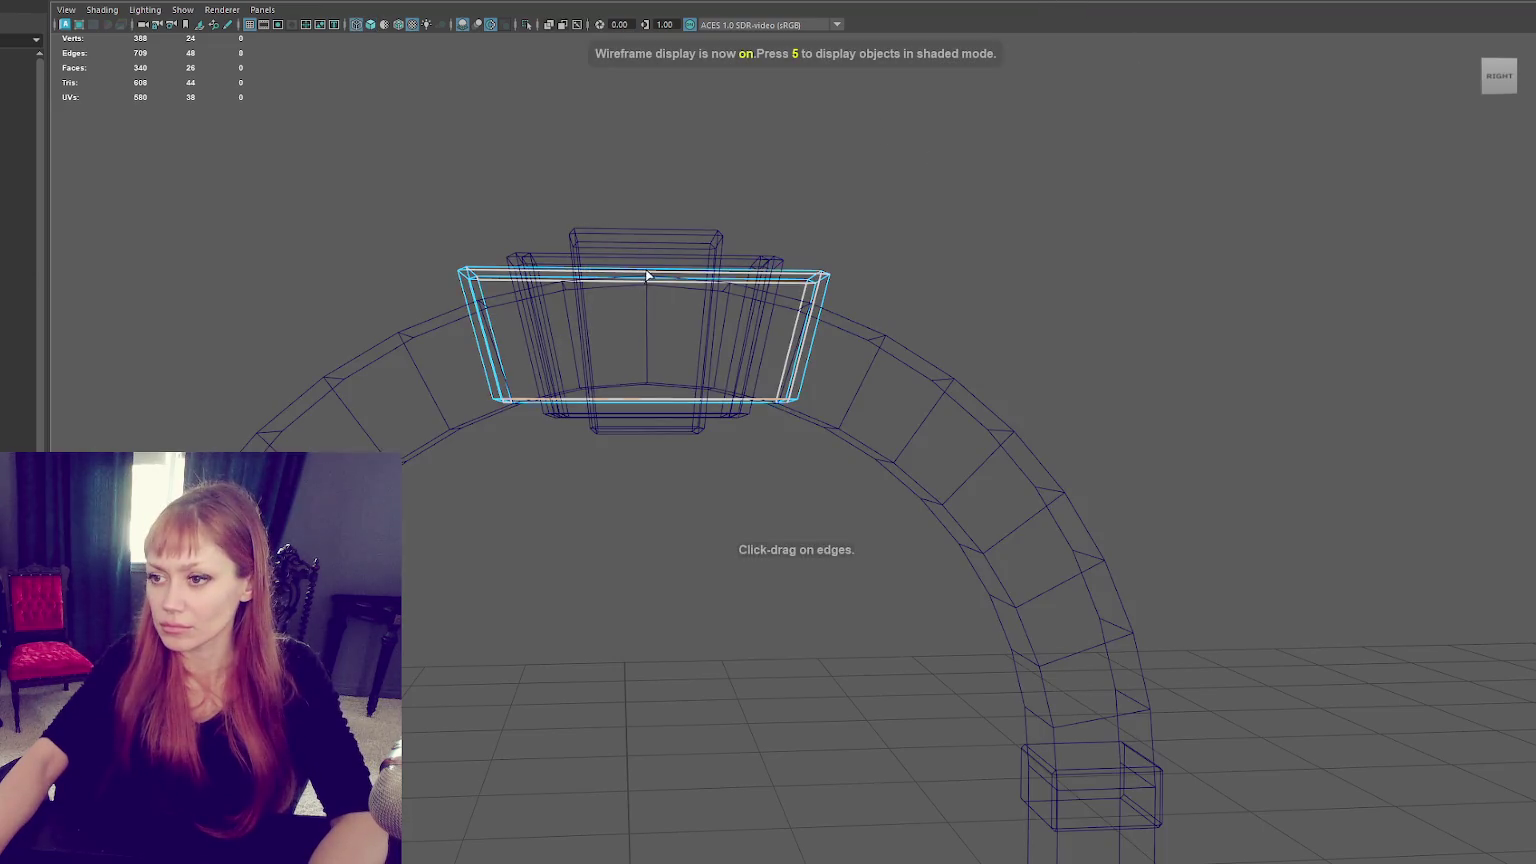
Insert an edge loop through the outer pieces and raise it into a shallow peak.
click(647, 270)
key(w)
drag(645, 260, 645, 140)
key(ctrl+z)
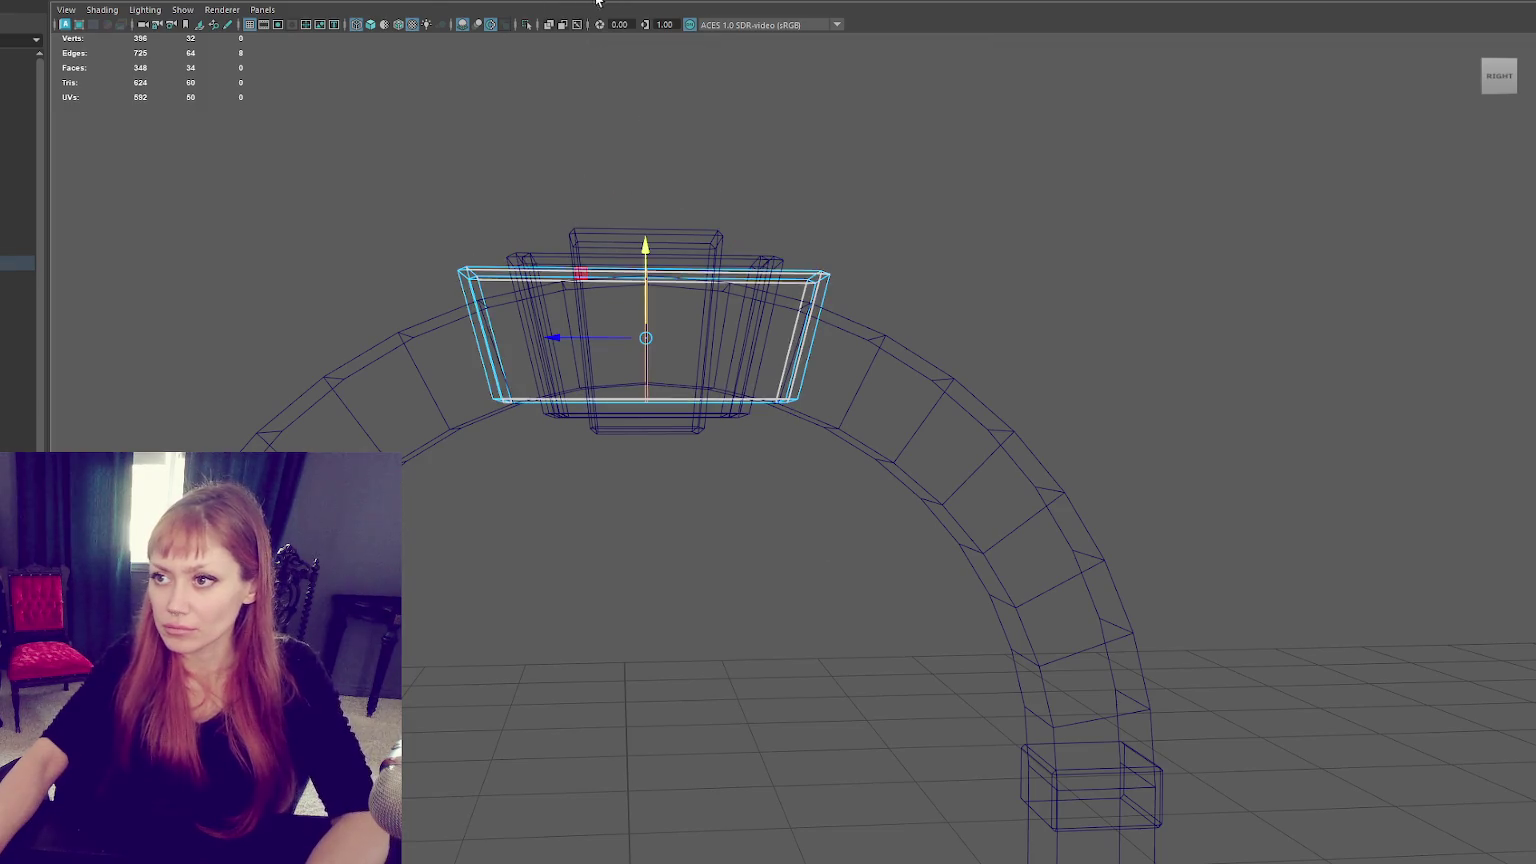
drag(633, 256, 640, 244)
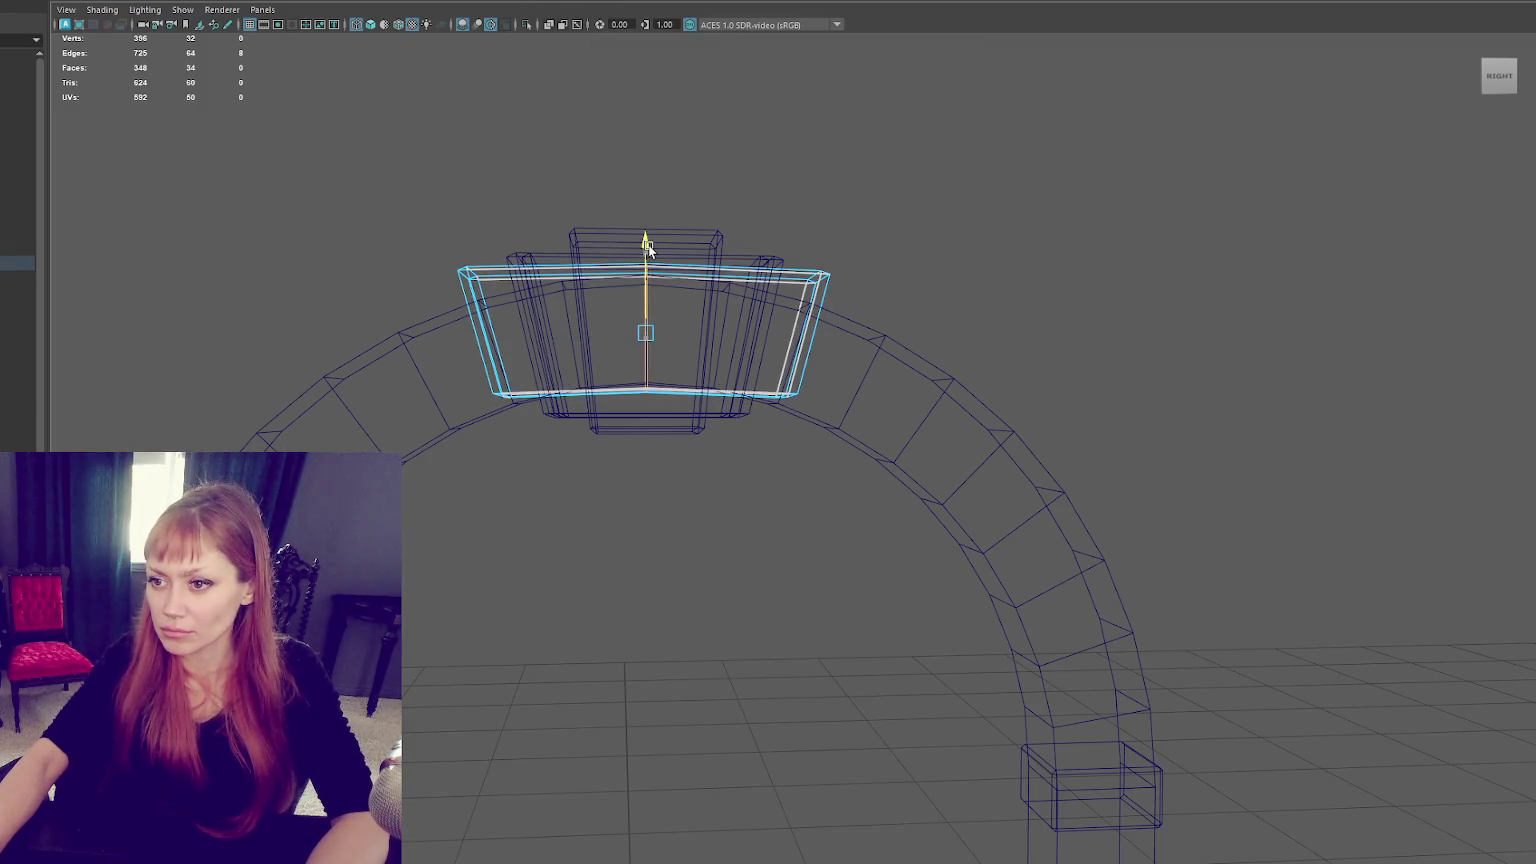
key(F8)
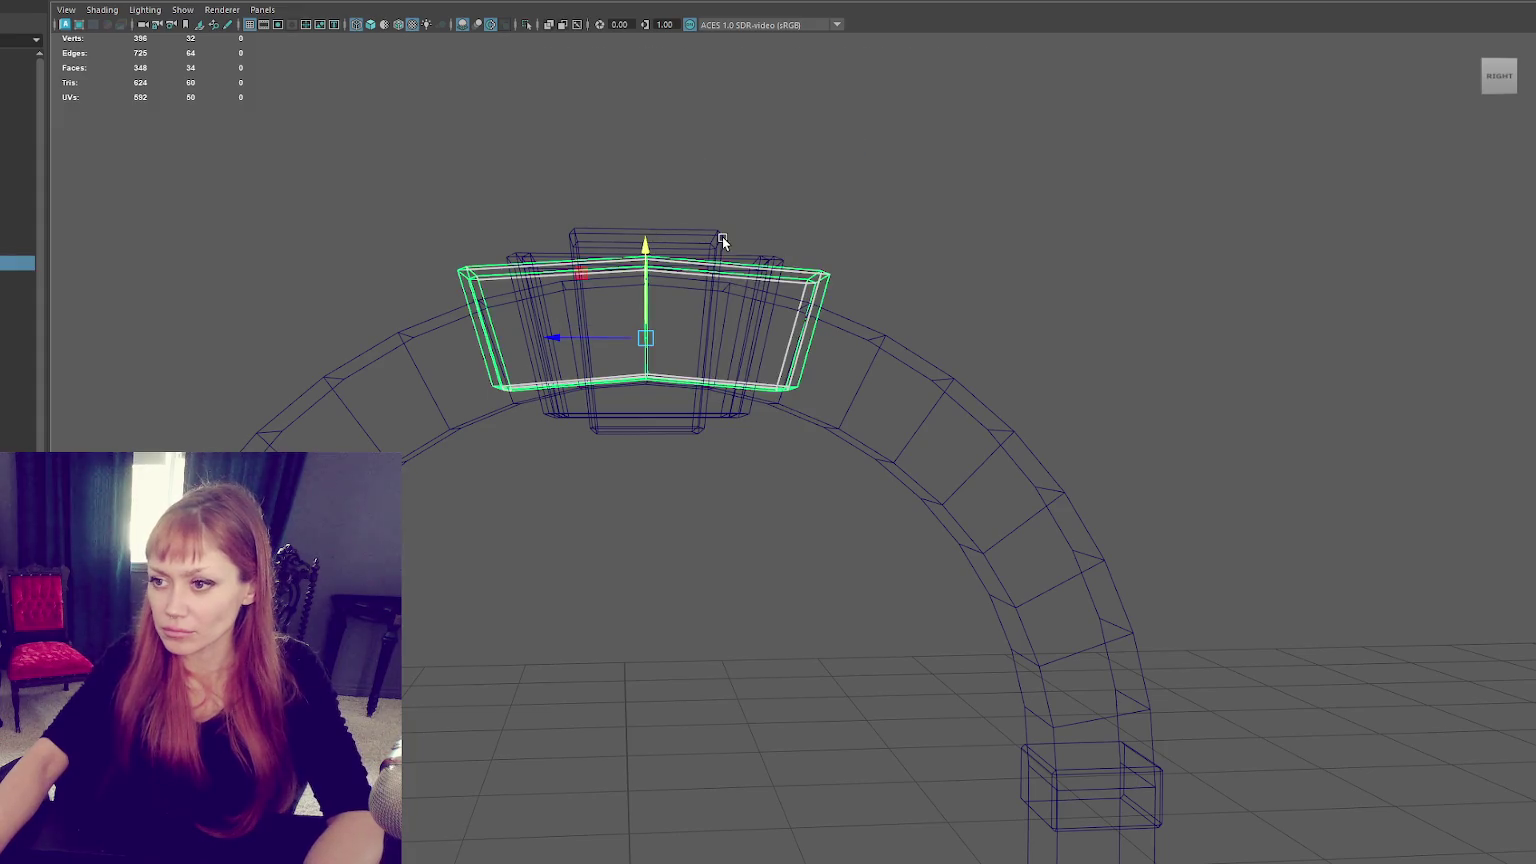
key(5)
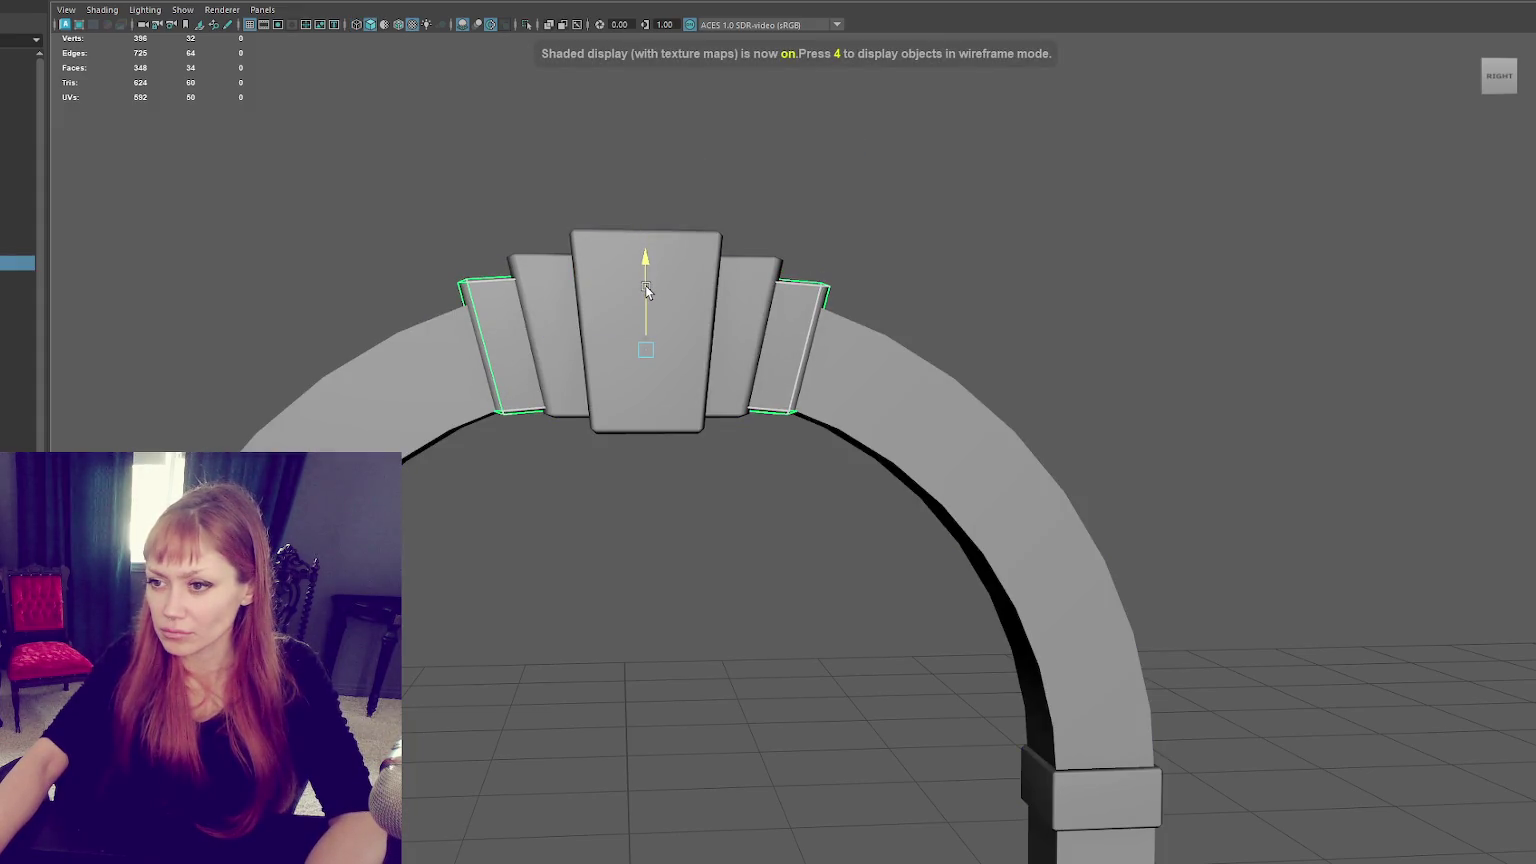
Remove the inner pieces' edge loop, shift their edge outward, and nudge the block sideways.
double_click(758, 280)
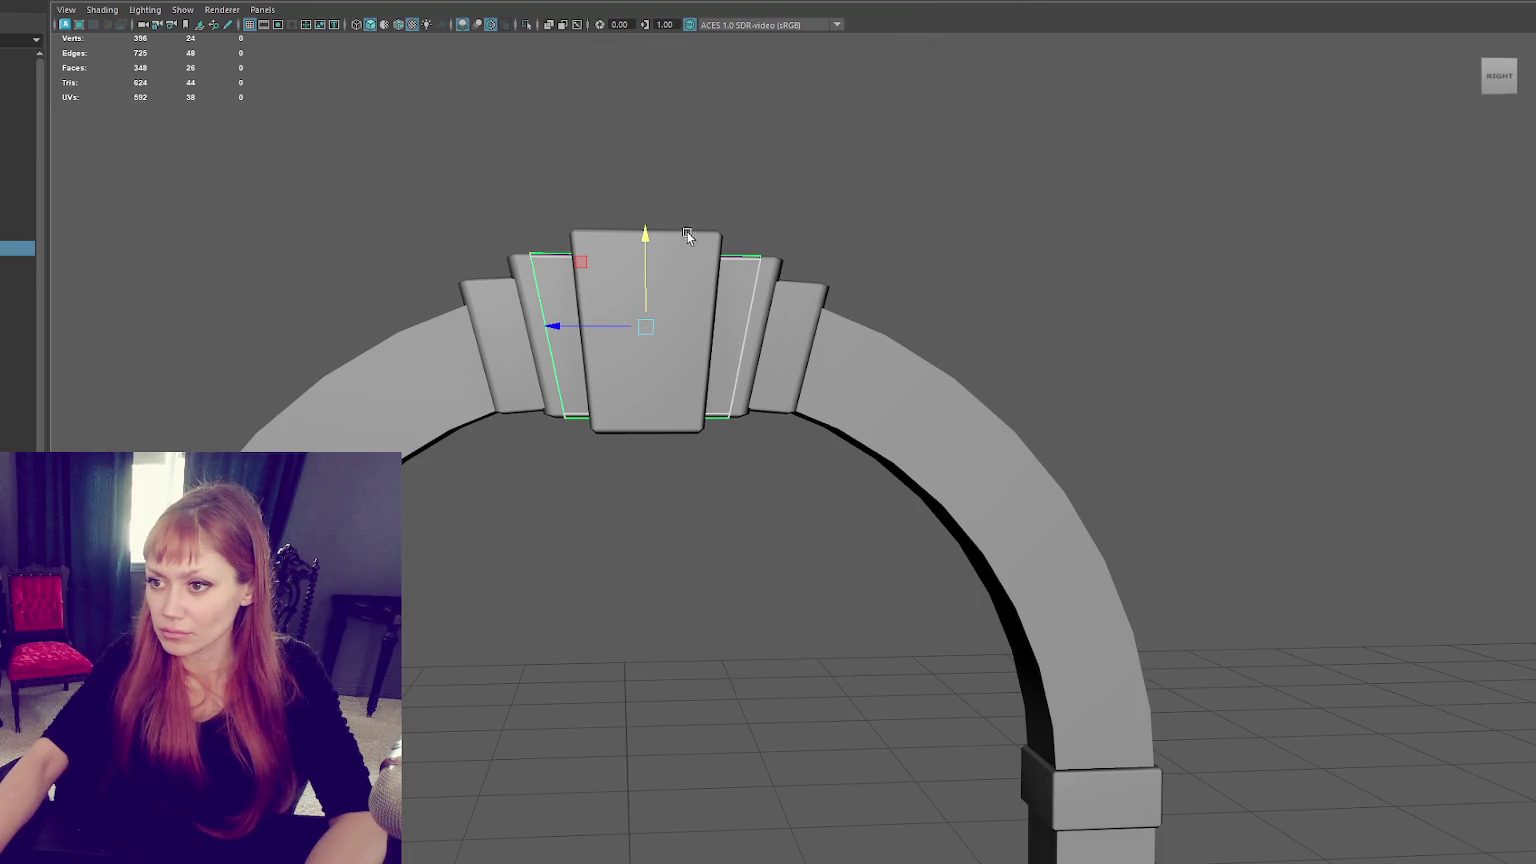
key(4)
shift+right_drag(654, 257, 826, 209)
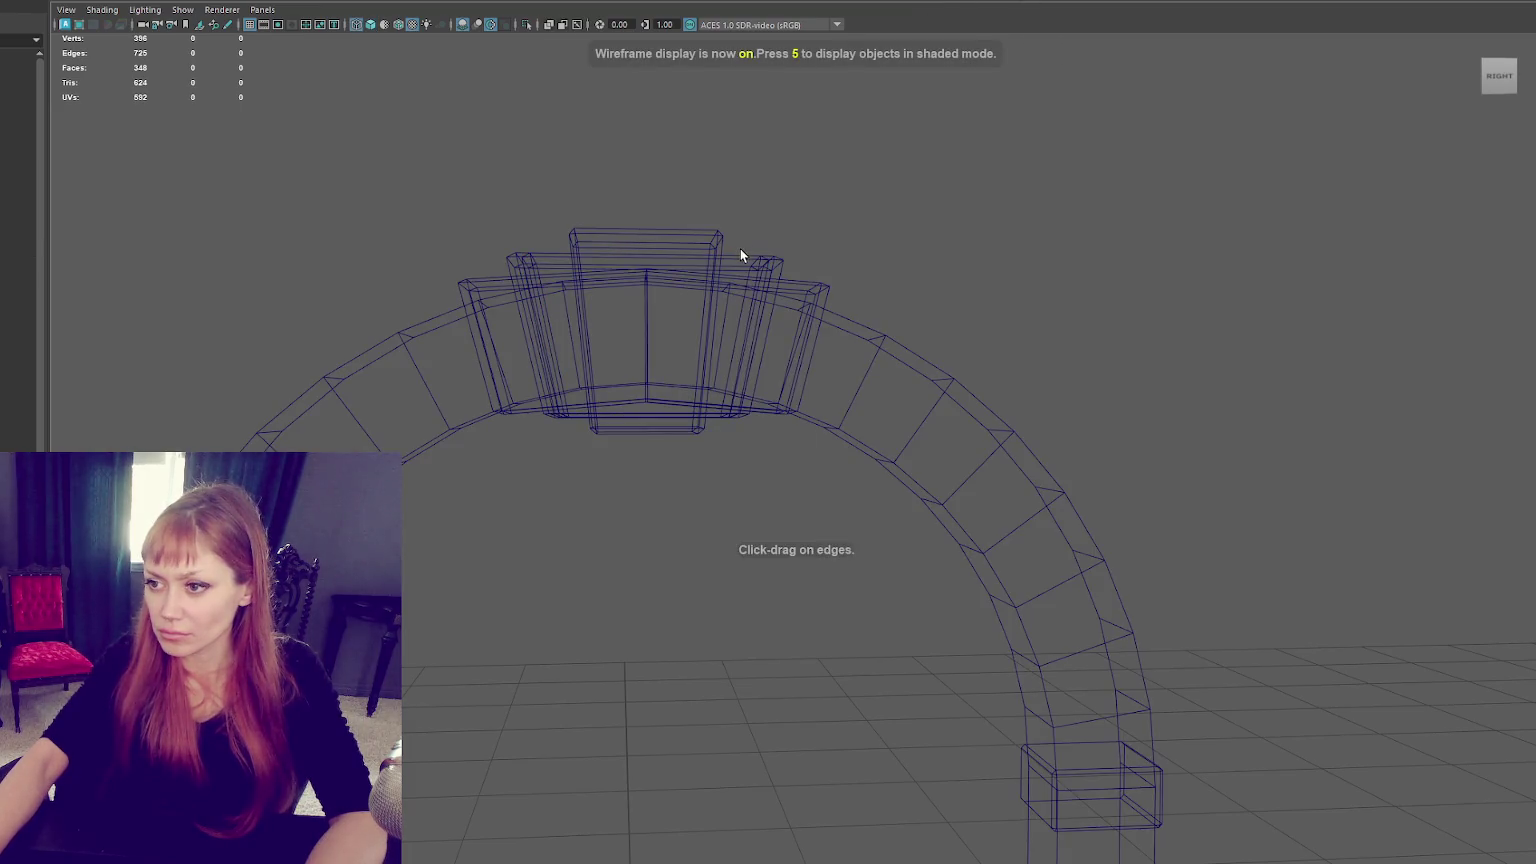
click(732, 268)
shift+right_drag(806, 137, 679, 137)
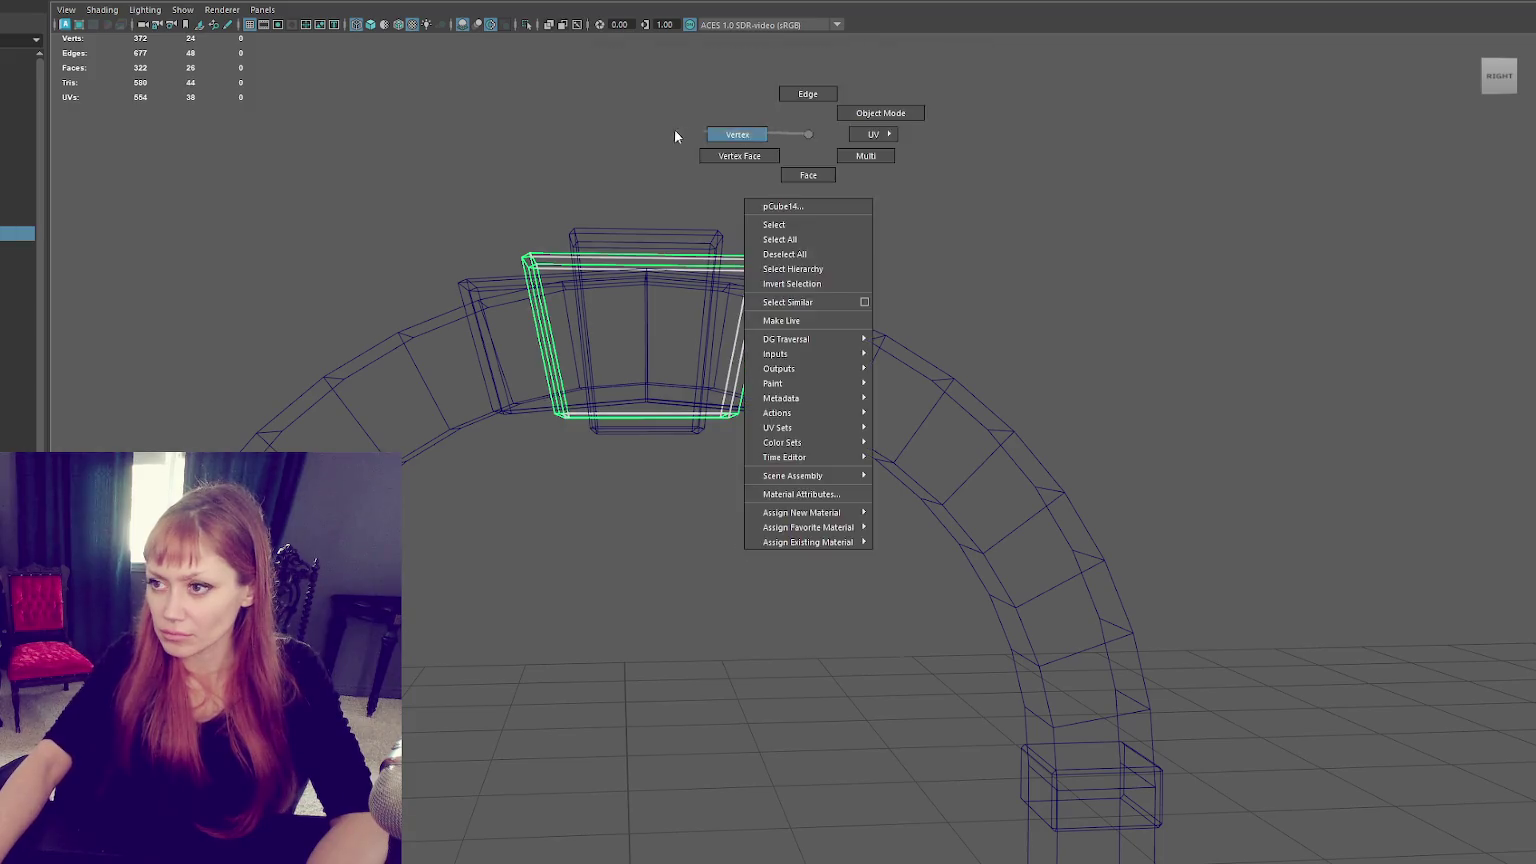
drag(502, 343, 473, 336)
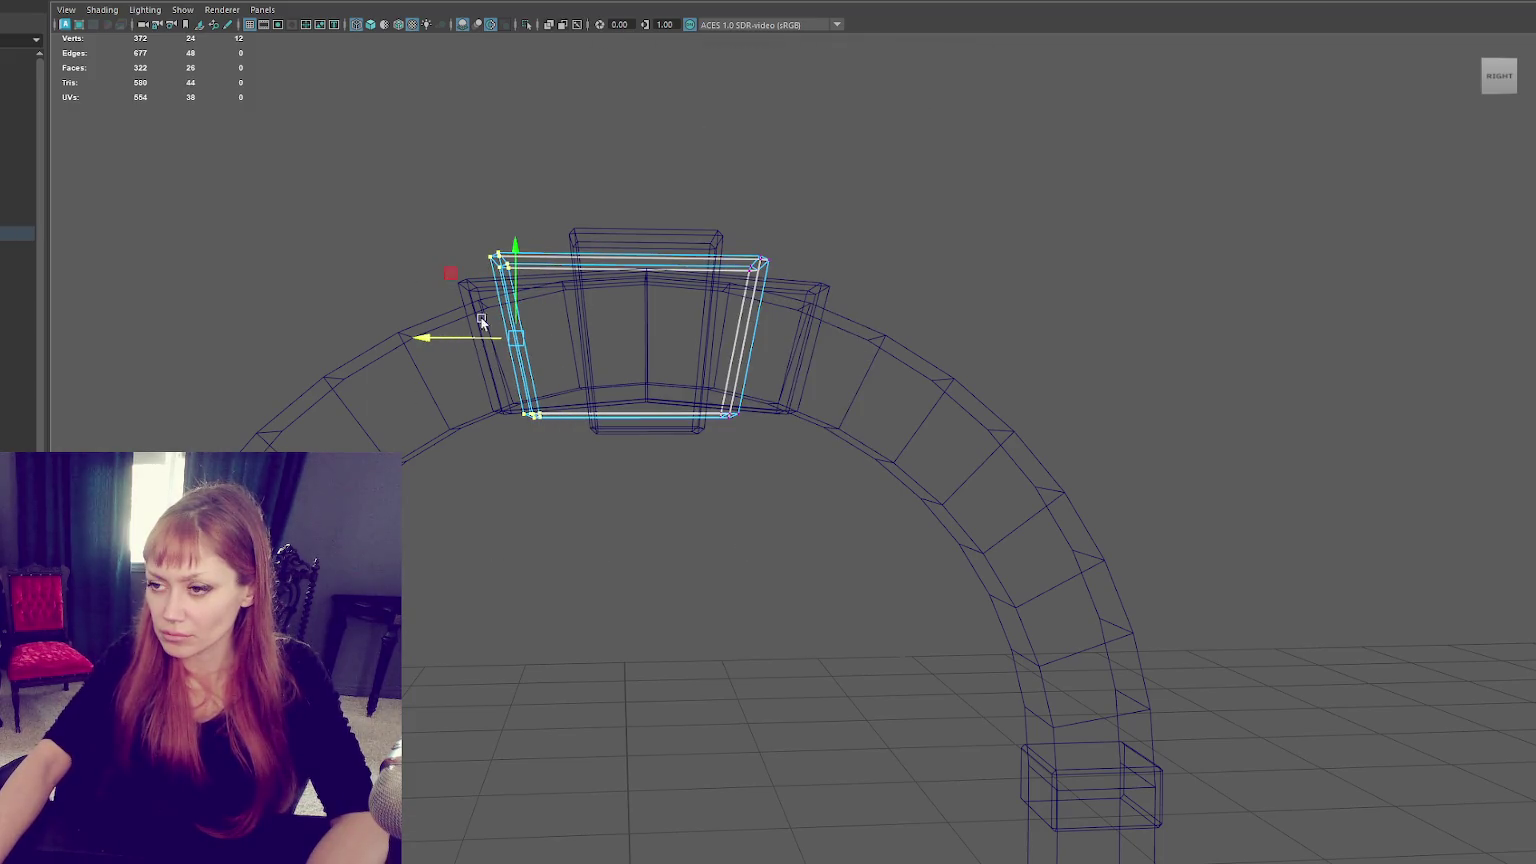
right_drag(452, 213, 455, 180)
click(497, 267)
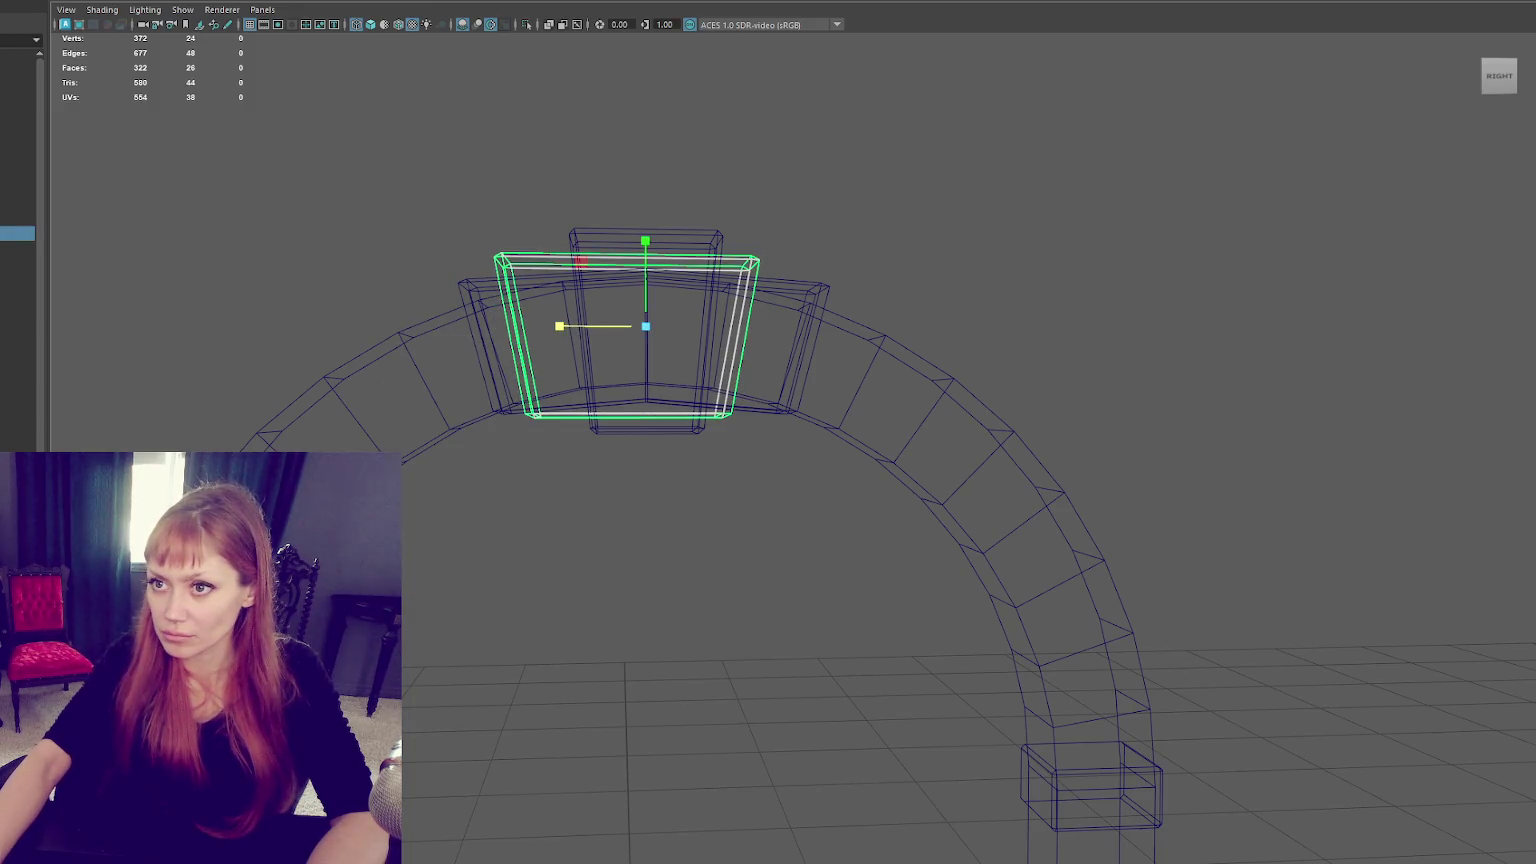
drag(566, 340, 584, 340)
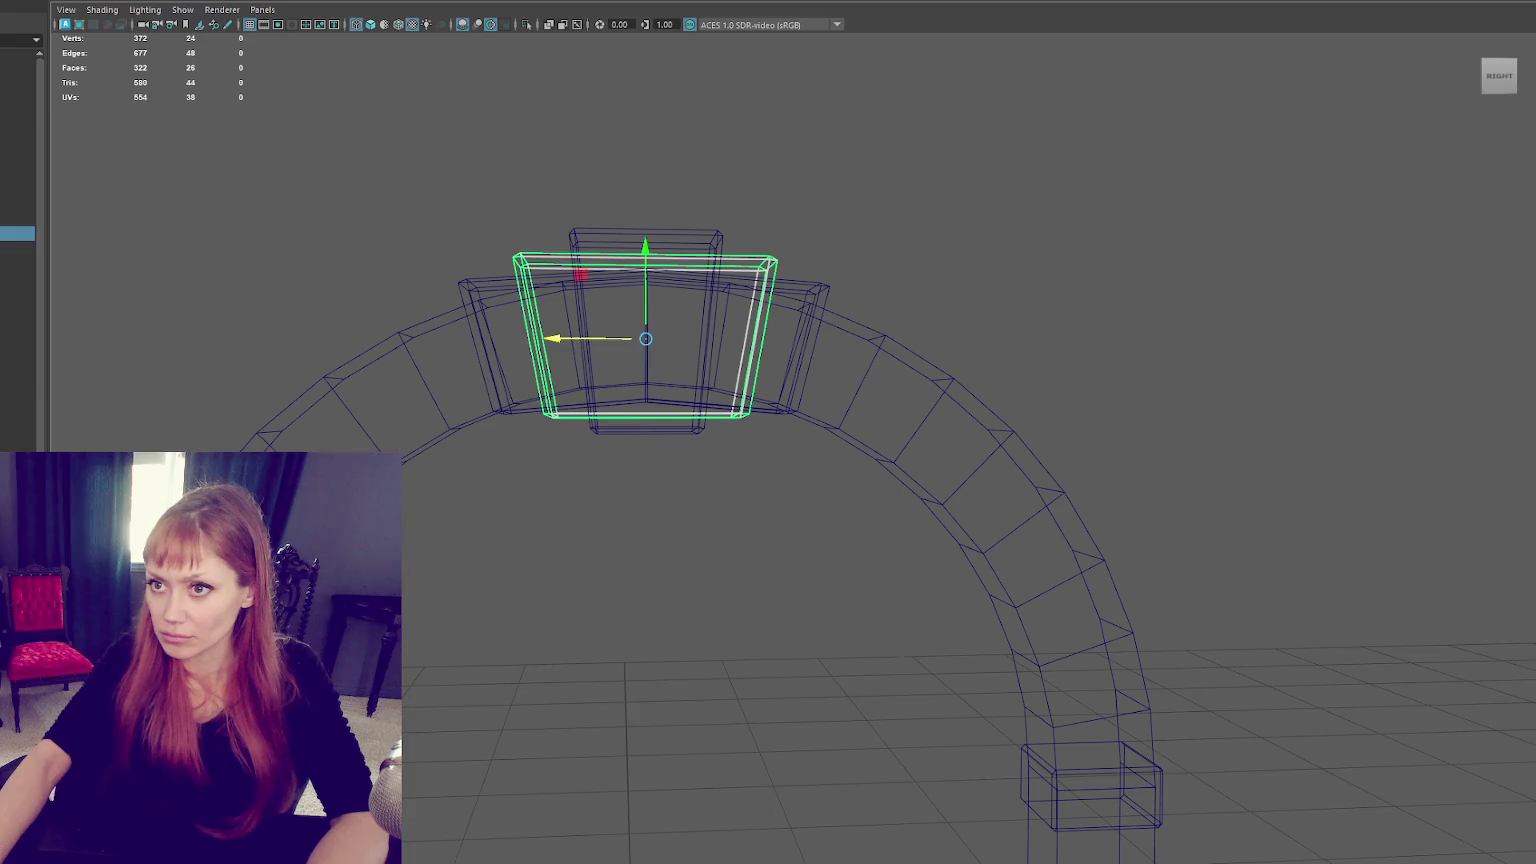
Reposition the eight vertices of the wide block behind the keystone, then box-select the arch.
key(5)
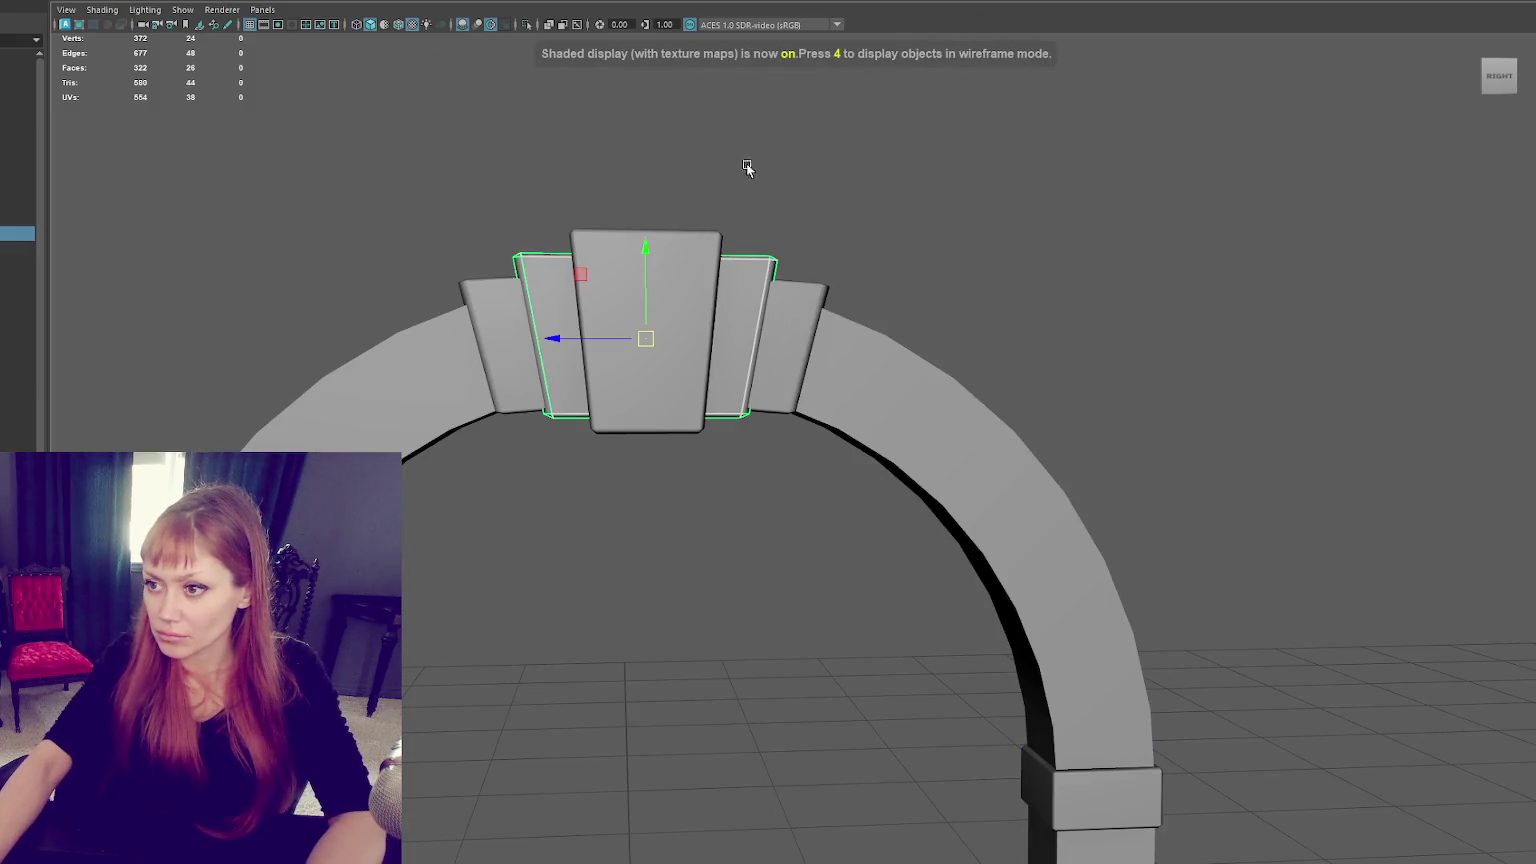
key(4)
right_drag(740, 175, 673, 180)
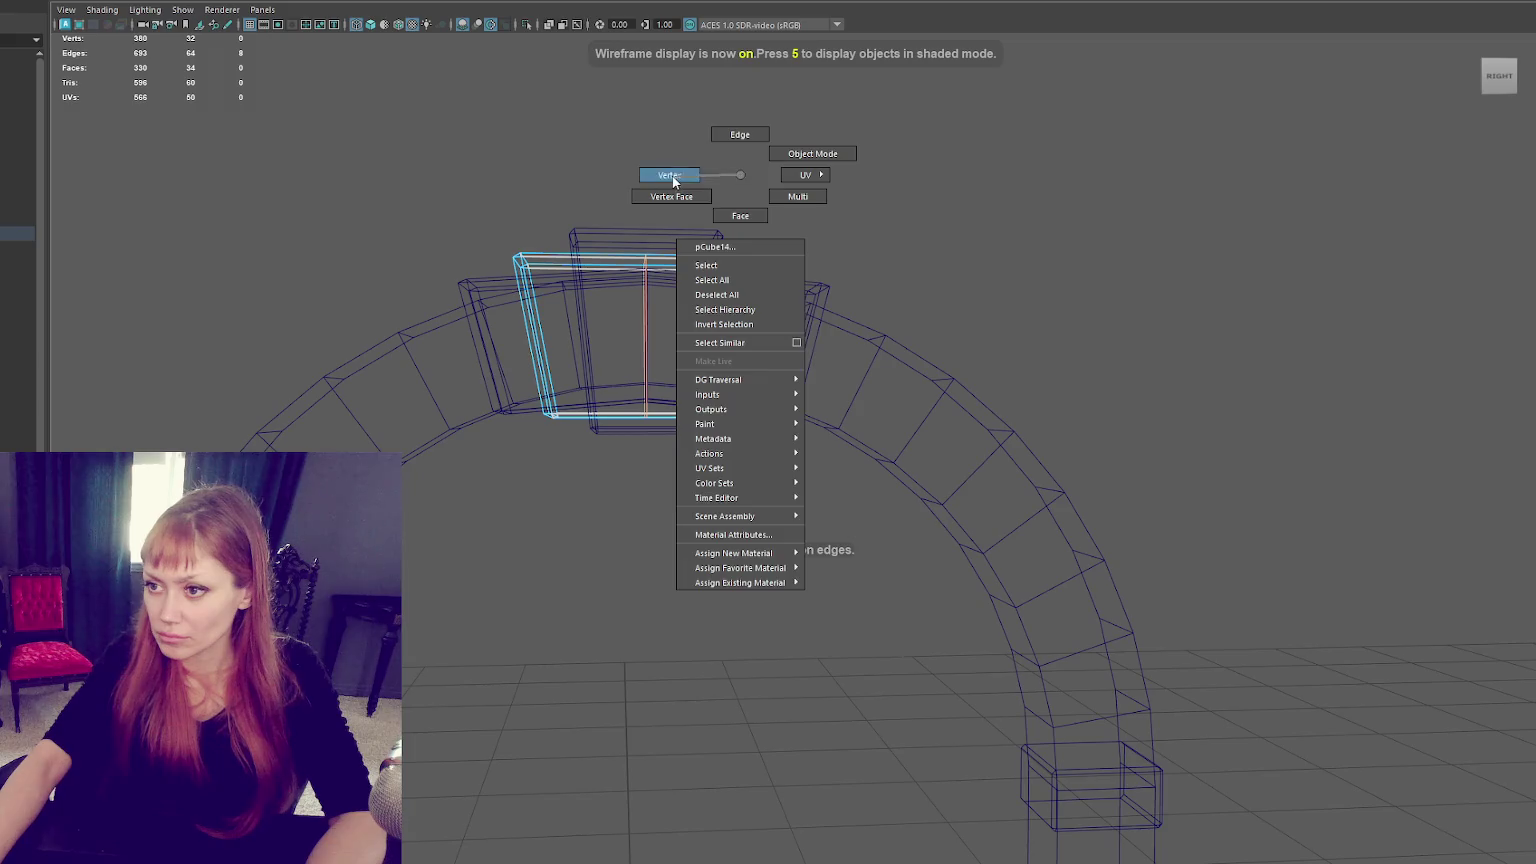
click(641, 343)
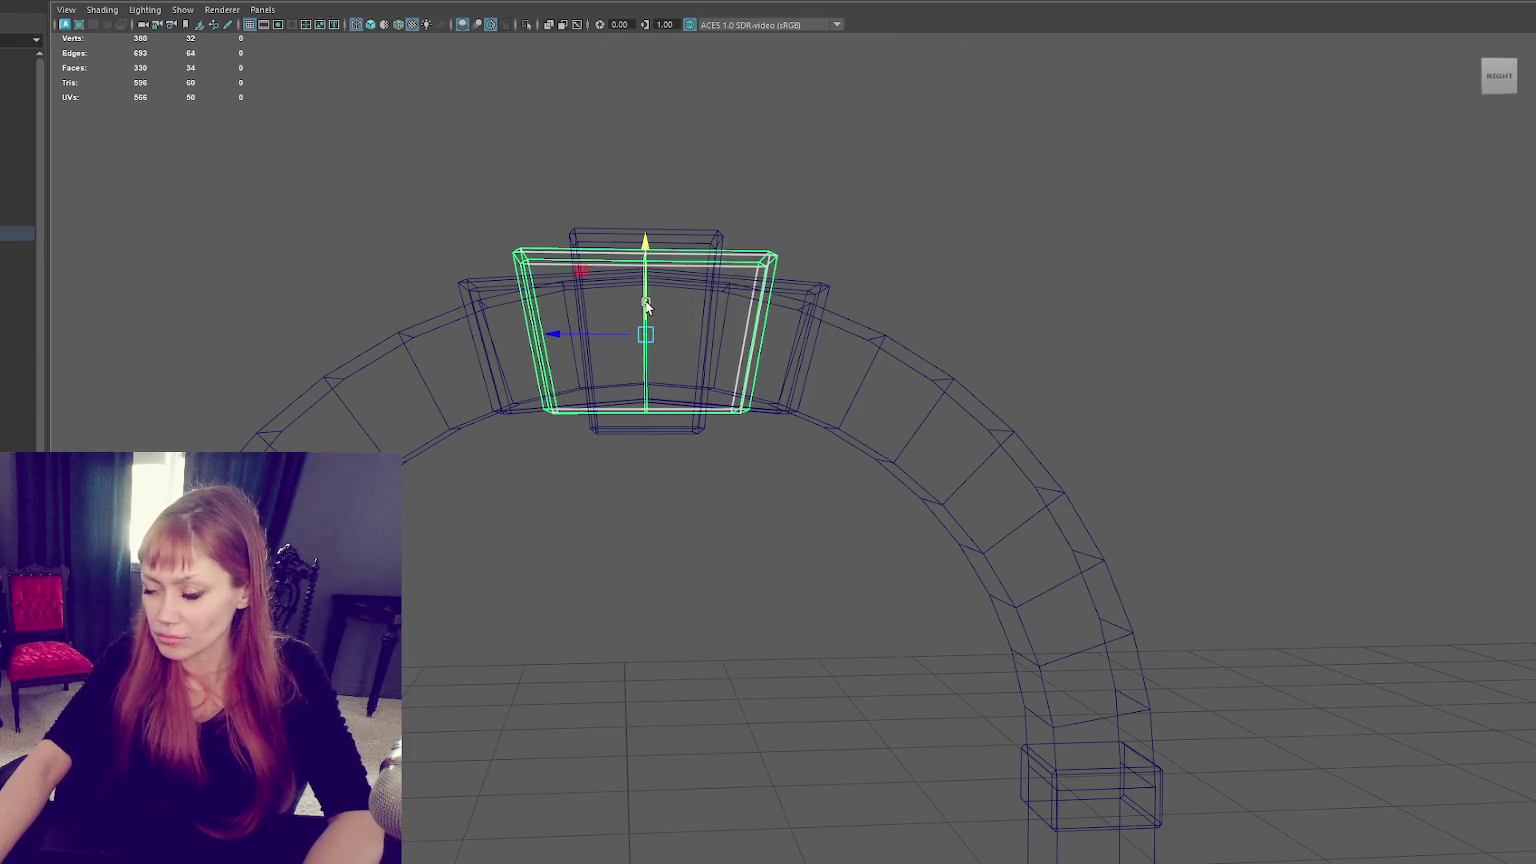
right_drag(726, 191, 617, 171)
drag(617, 171, 641, 343)
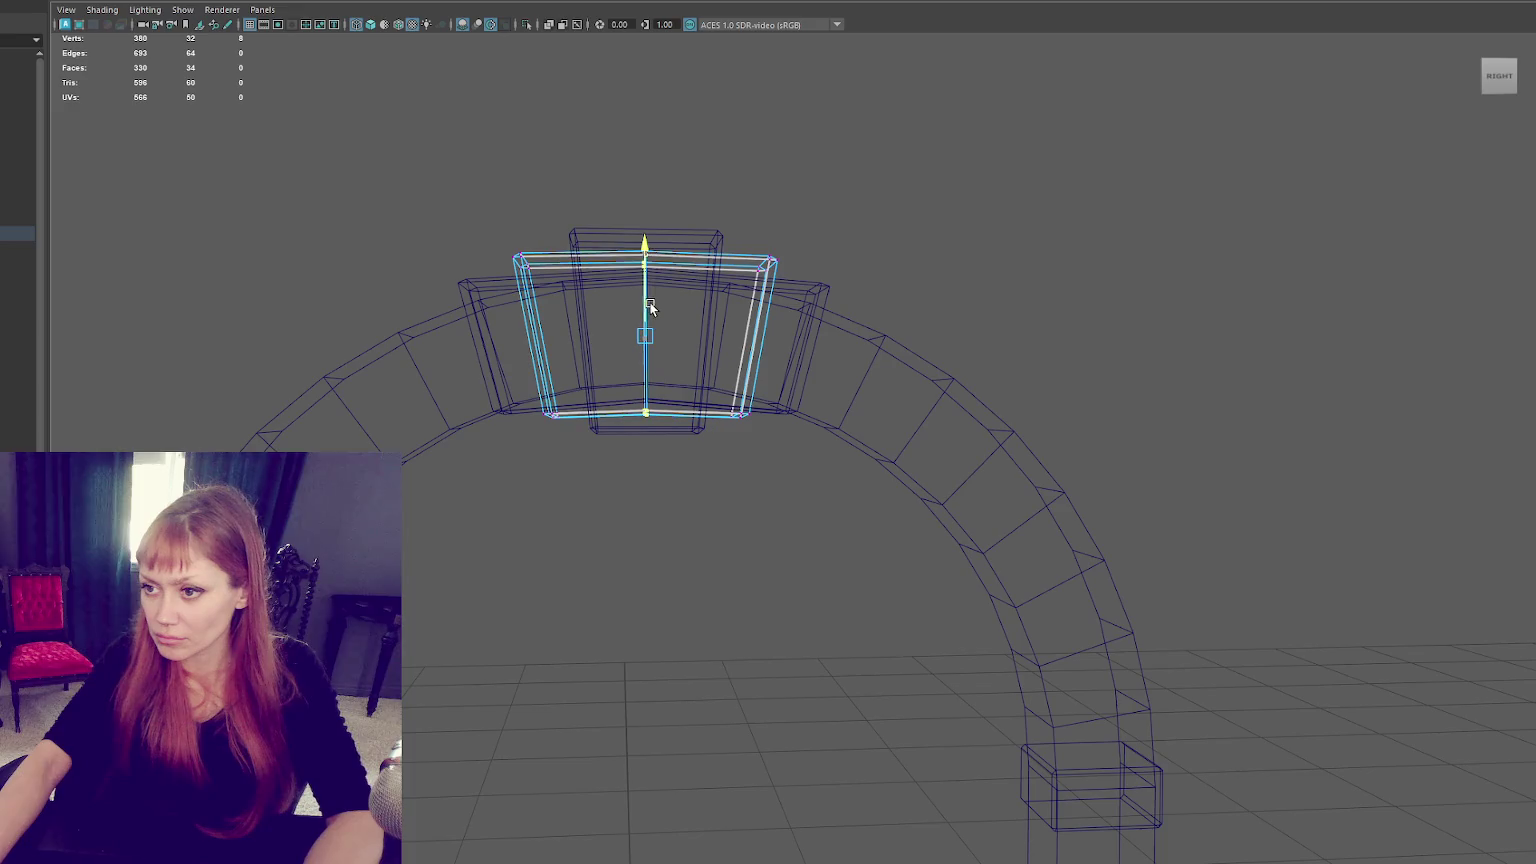
key(5)
right_drag(703, 223, 640, 232)
scroll(230, 339, down, 3)
scroll(618, 367, up, 3)
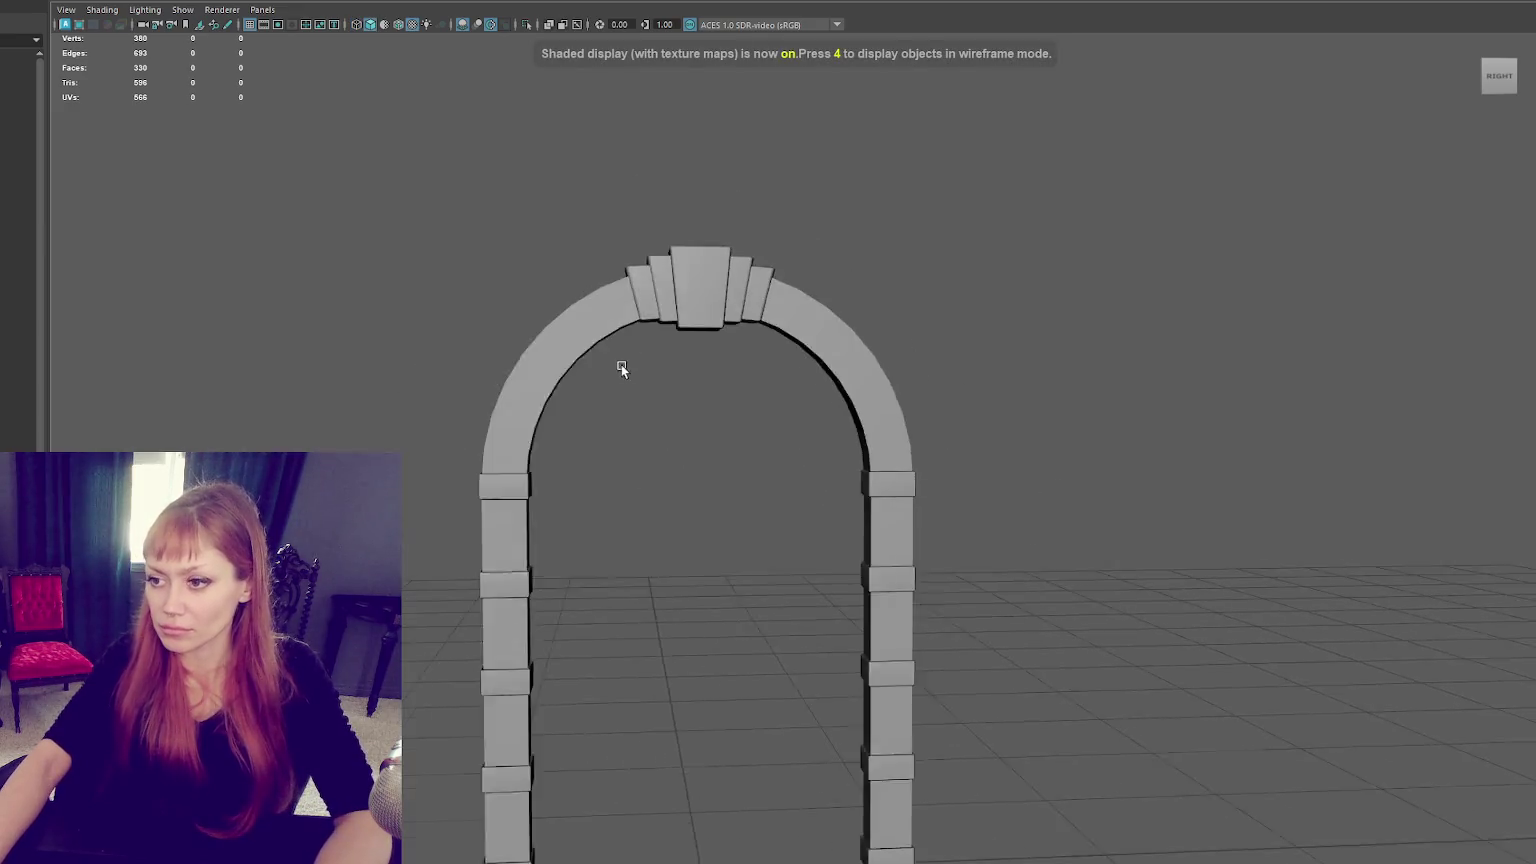
scroll(618, 370, down, 2)
drag(428, 226, 919, 827)
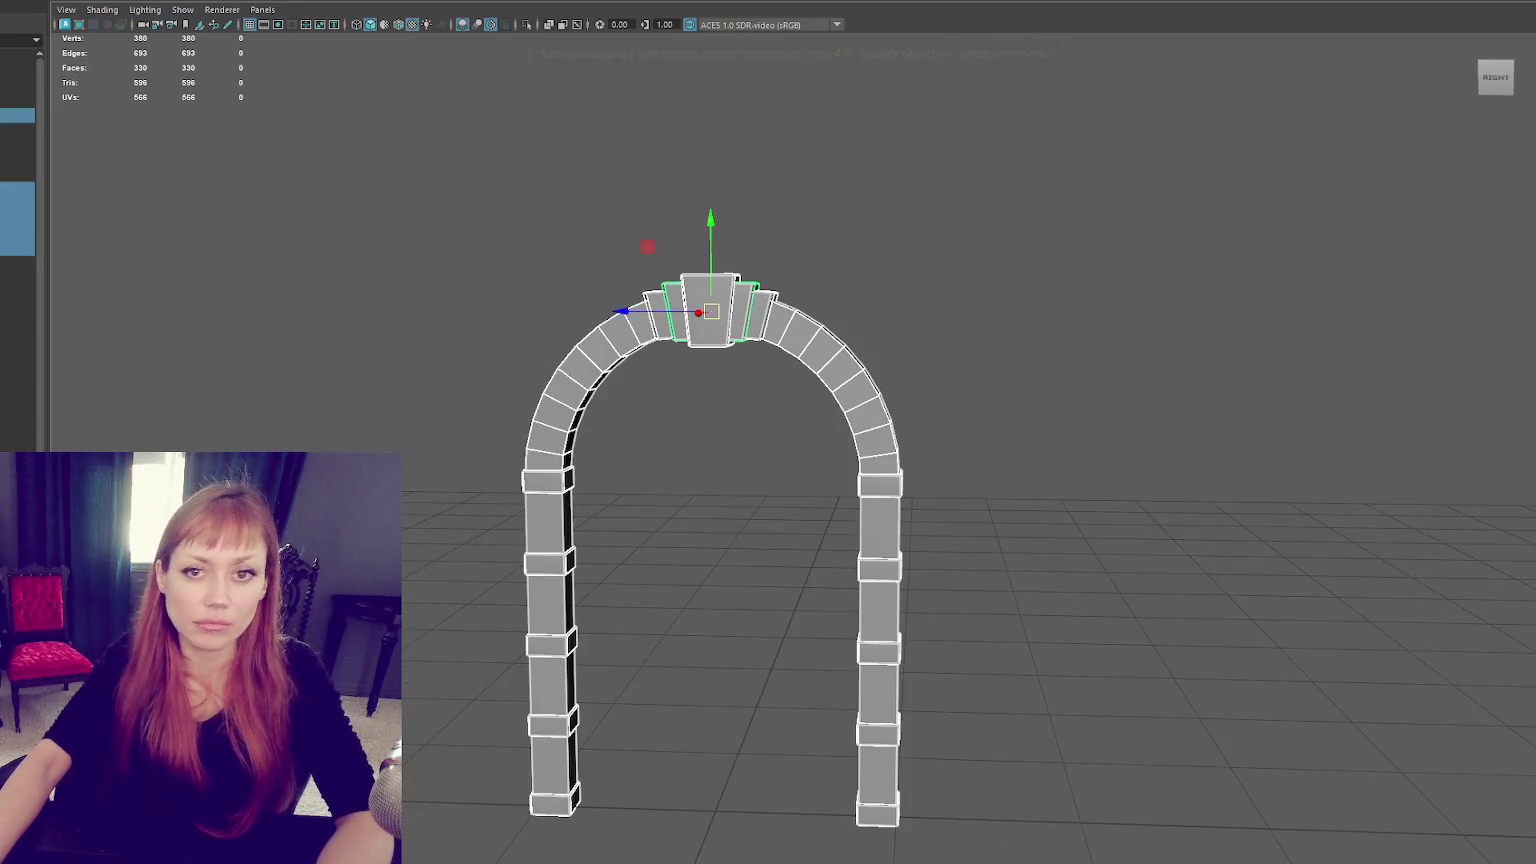
Bevel the arch's and right pillar's inner edge loops with Fraction 0.1.
click(130, 2)
click(150, 45)
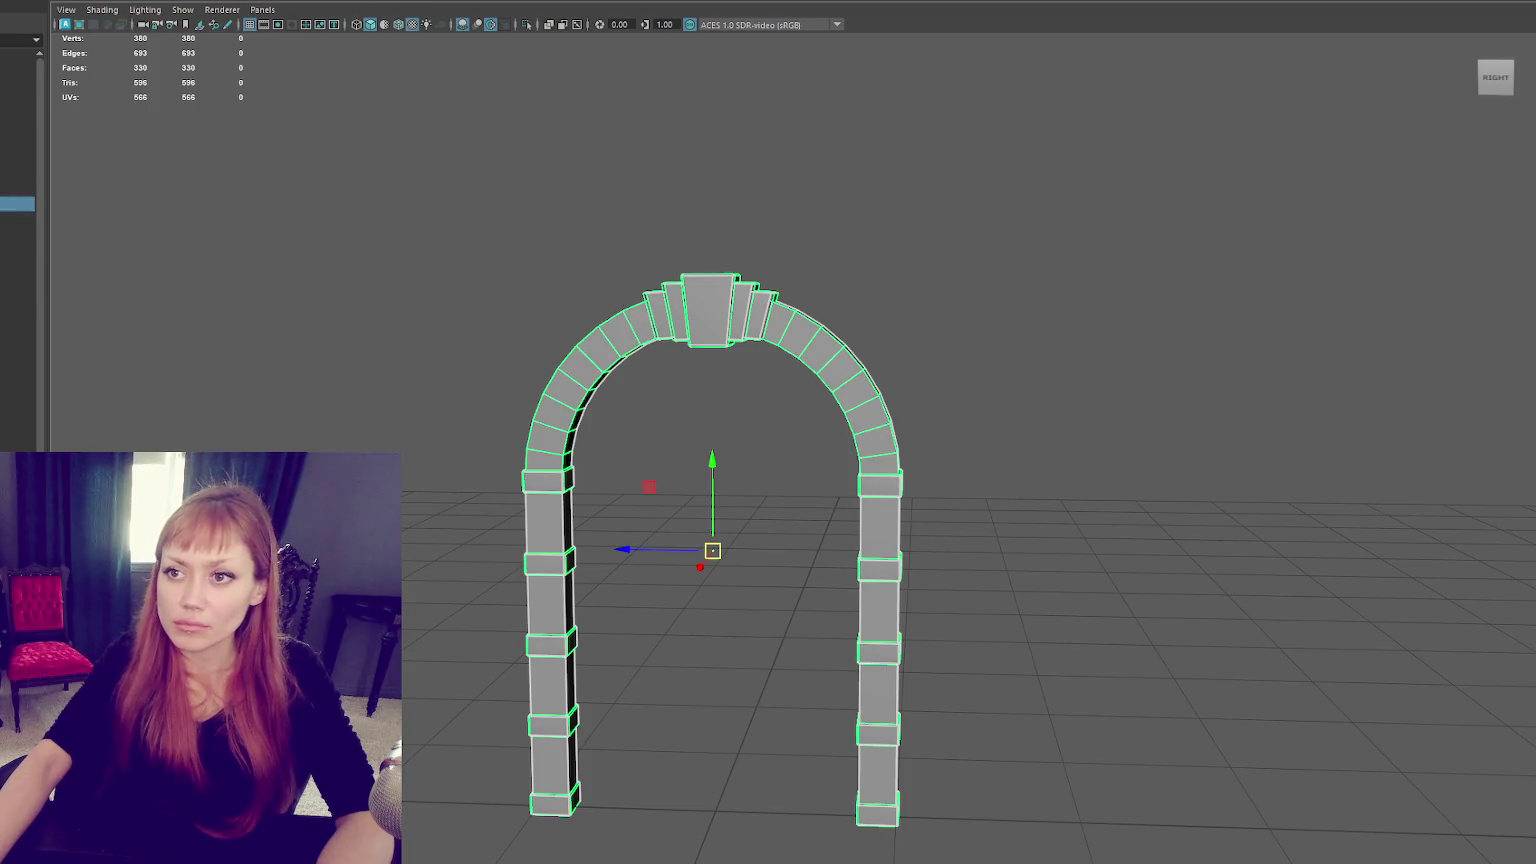
scroll(491, 252, down, 3)
scroll(775, 339, down, 2)
scroll(932, 319, up, 5)
alt+drag(932, 319, 873, 228)
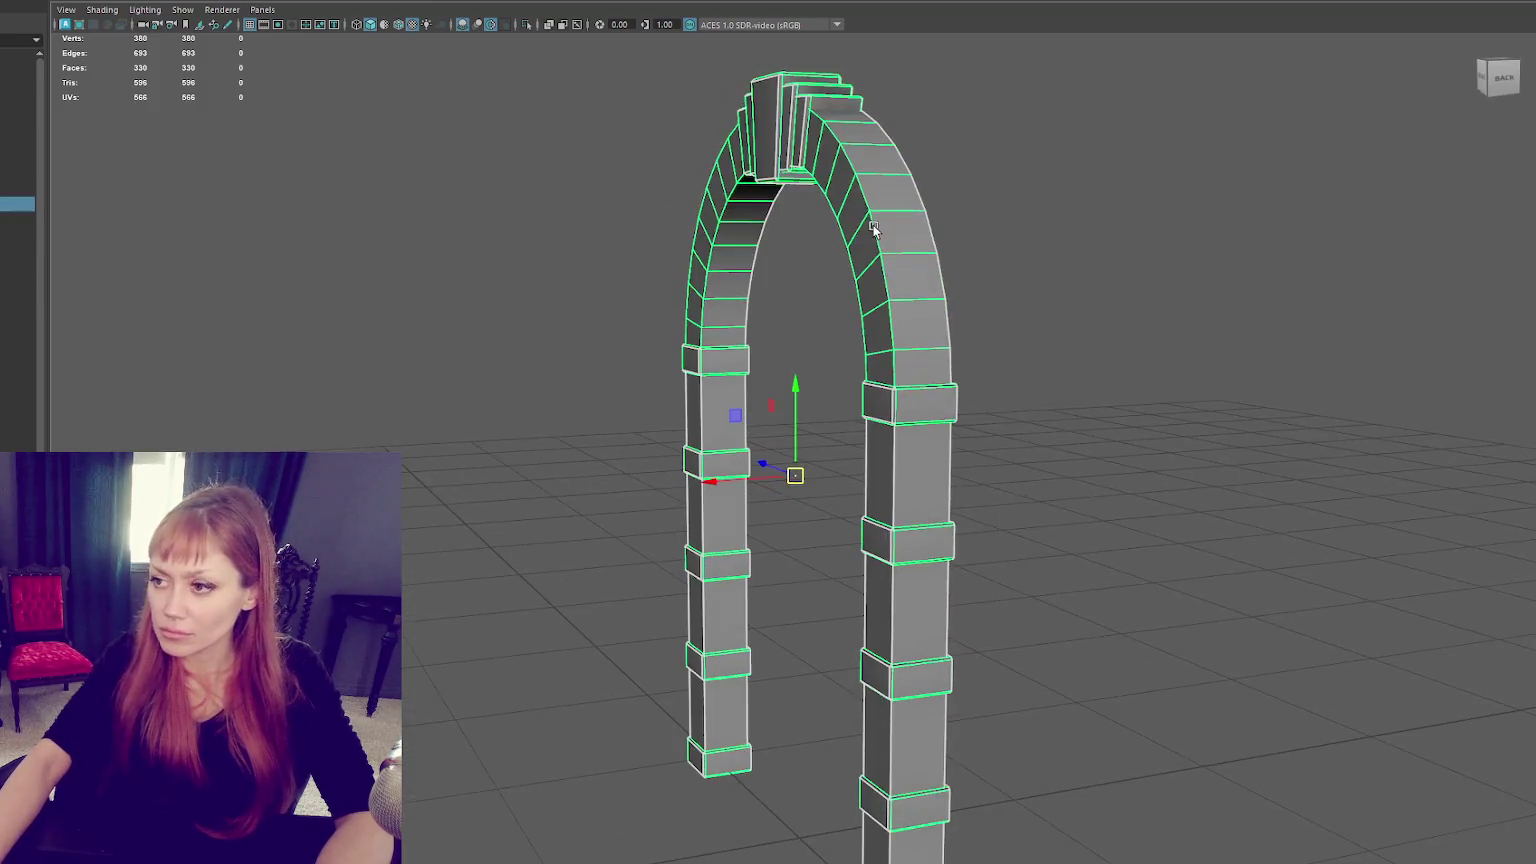
right_drag(994, 240, 994, 210)
double_click(856, 295)
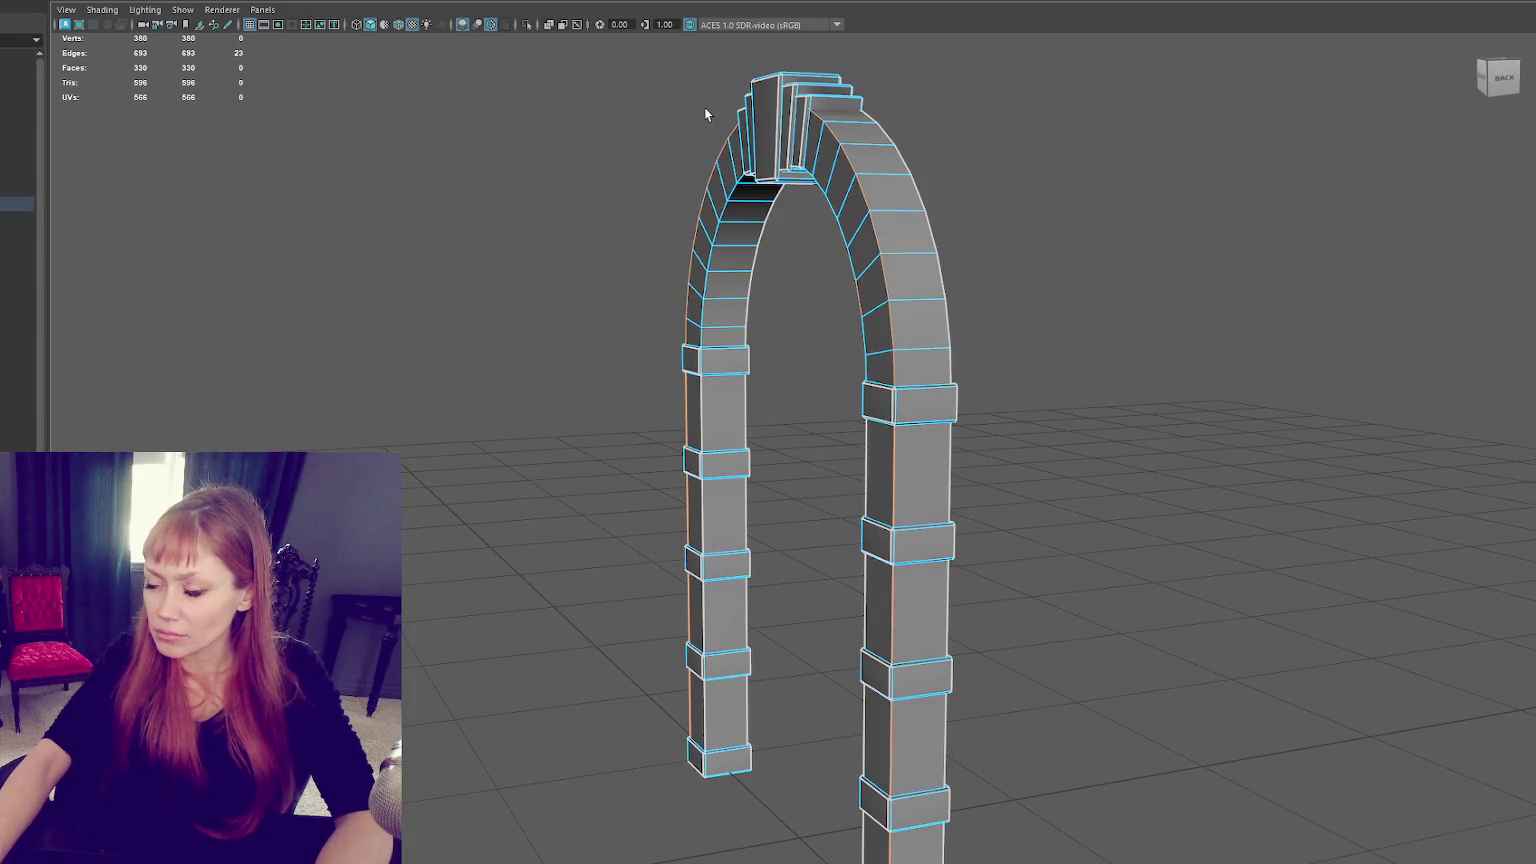
shift+double_click(856, 295)
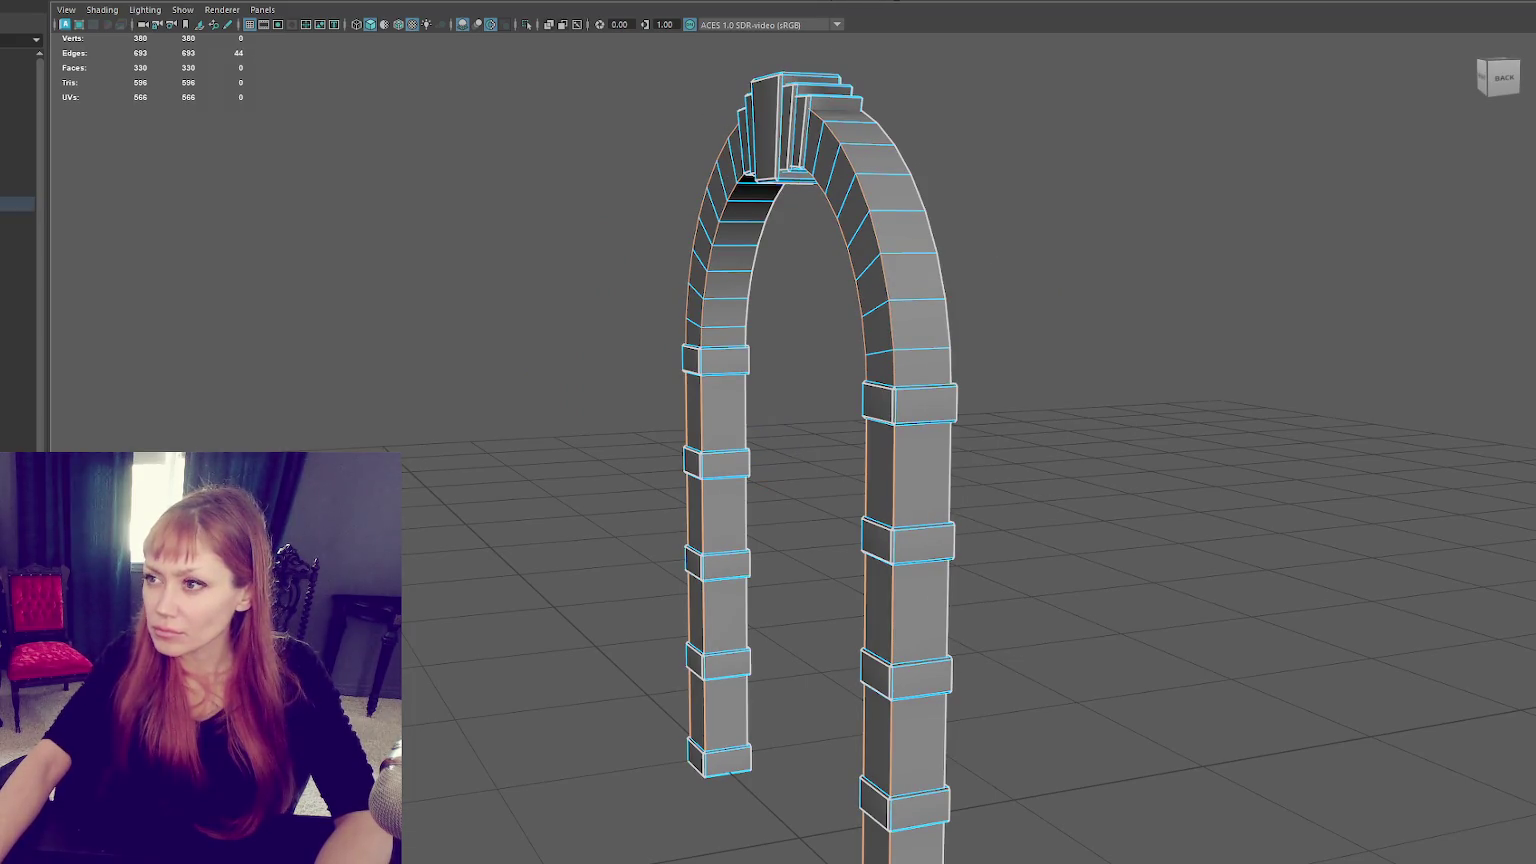
key(ctrl+b)
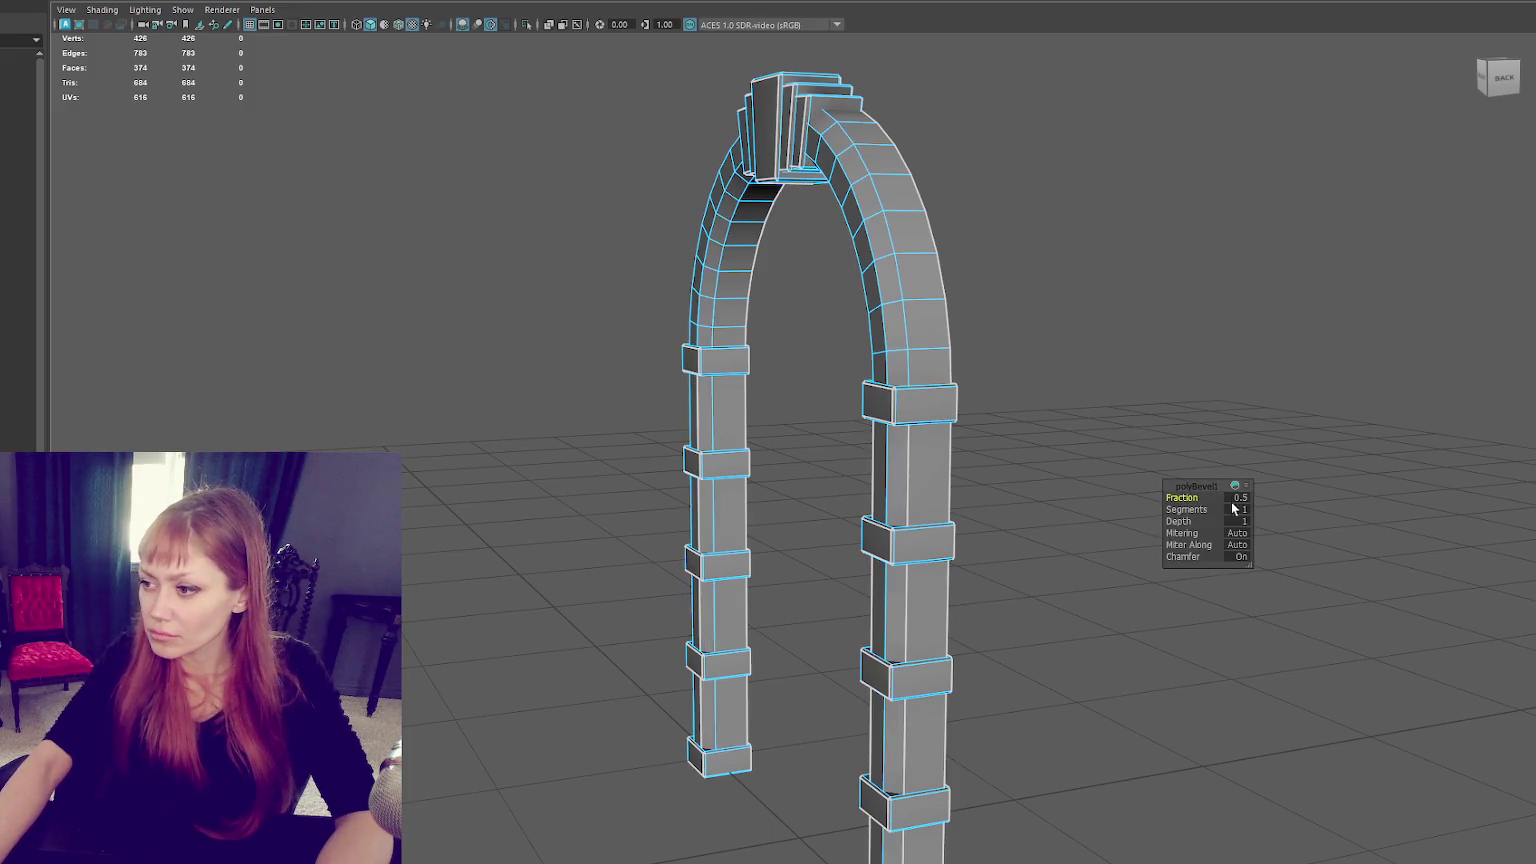
click(1238, 497)
text(0.1)
key(Return)
Return the arch to object mode and reselect it from a wider view.
alt+drag(1169, 446, 1297, 436)
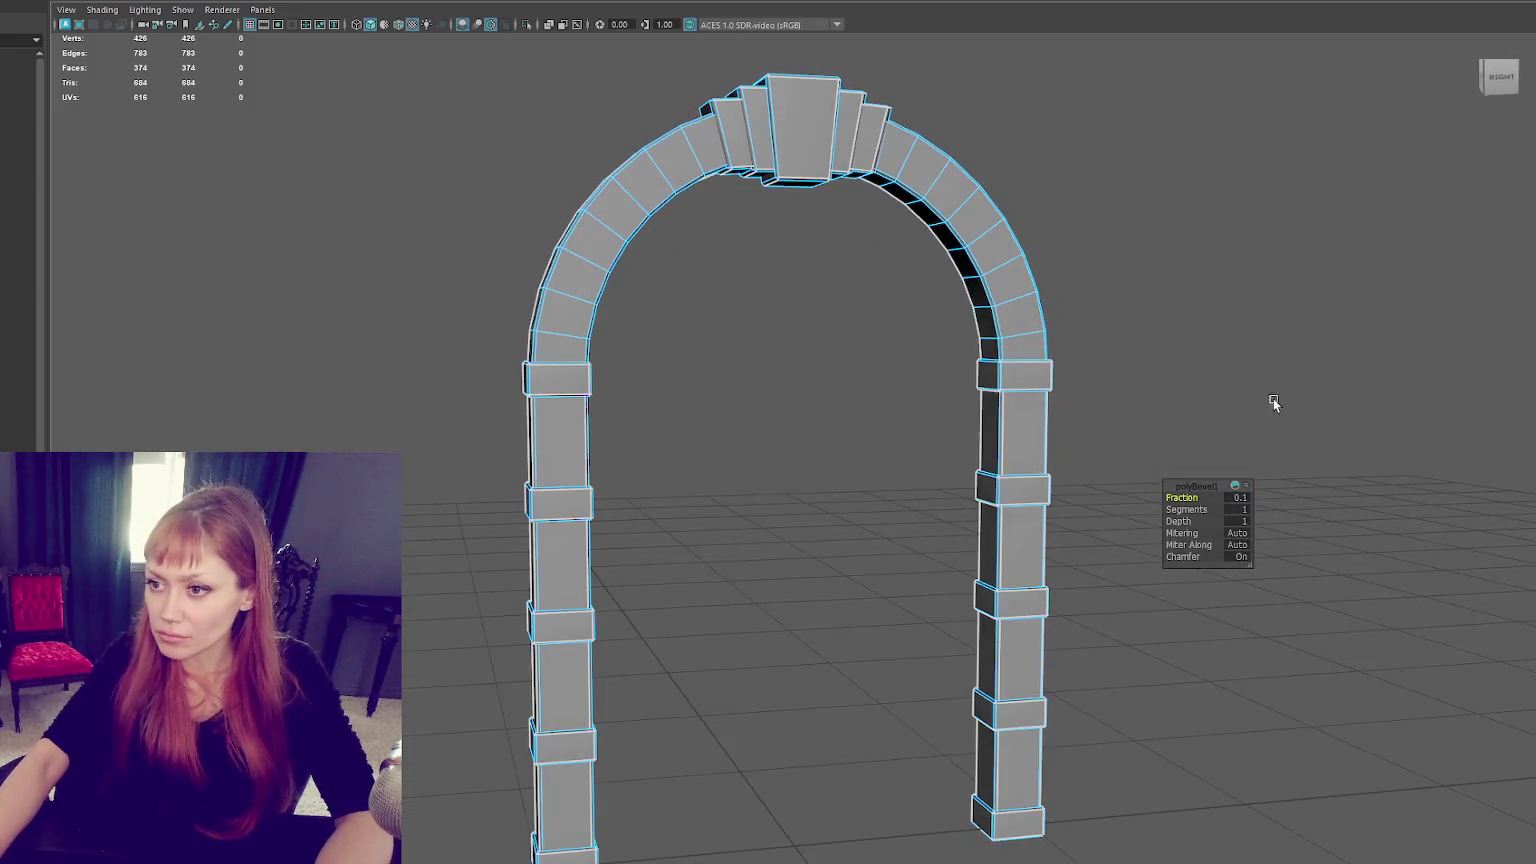
key(F8)
shift+right_click(1118, 210)
shift+right_drag(1118, 208, 1328, 229)
scroll(1280, 242, down, 3)
click(1138, 317)
alt+drag(1138, 317, 1005, 337)
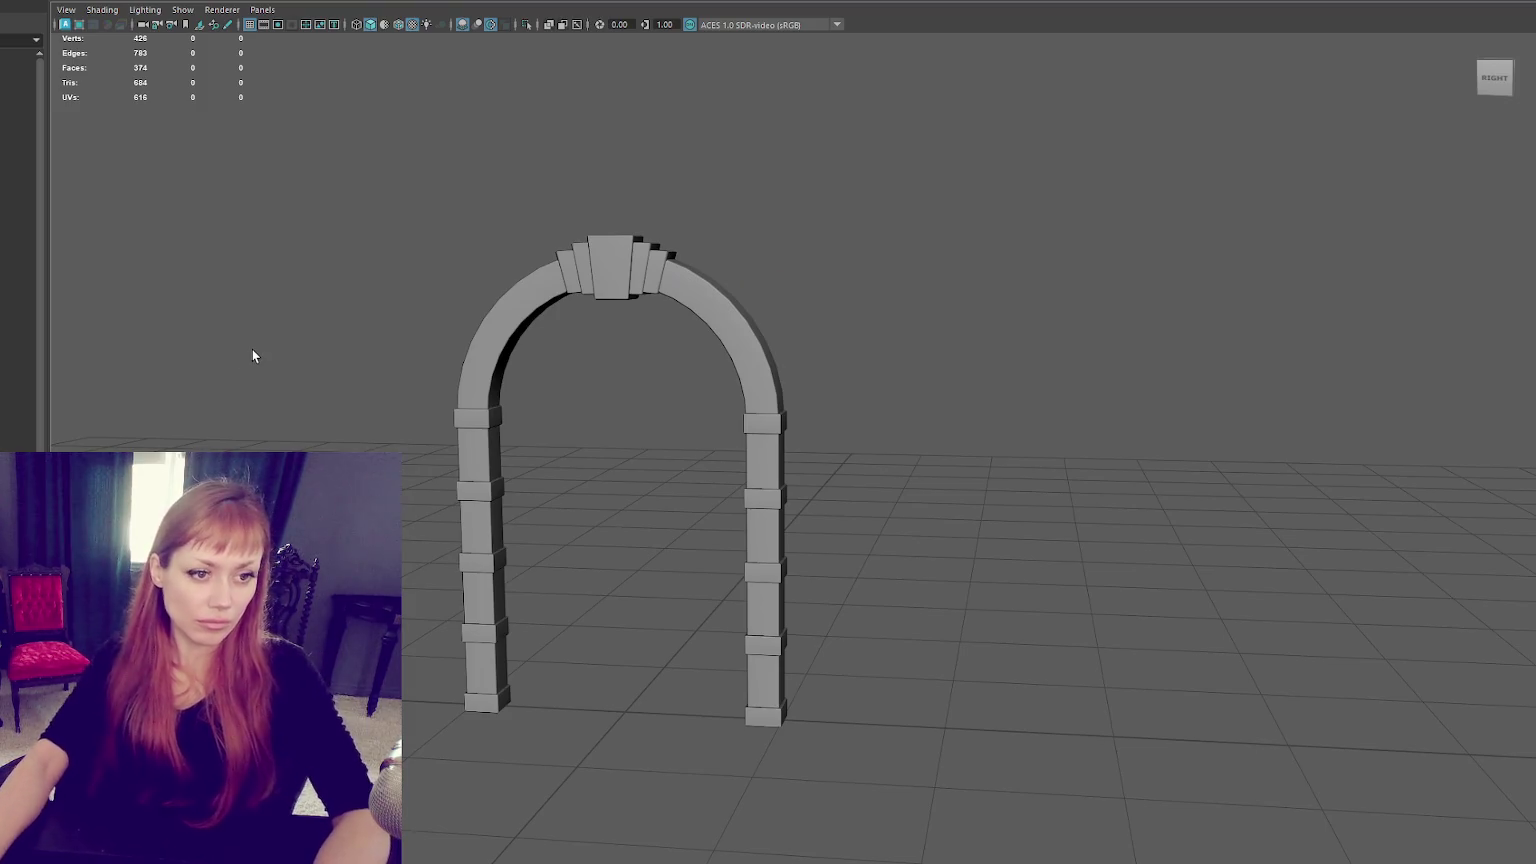
click(468, 366)
Duplicate the arch, shrink the copy inside the original and delete its unwanted faces.
key(ctrl+d)
key(r)
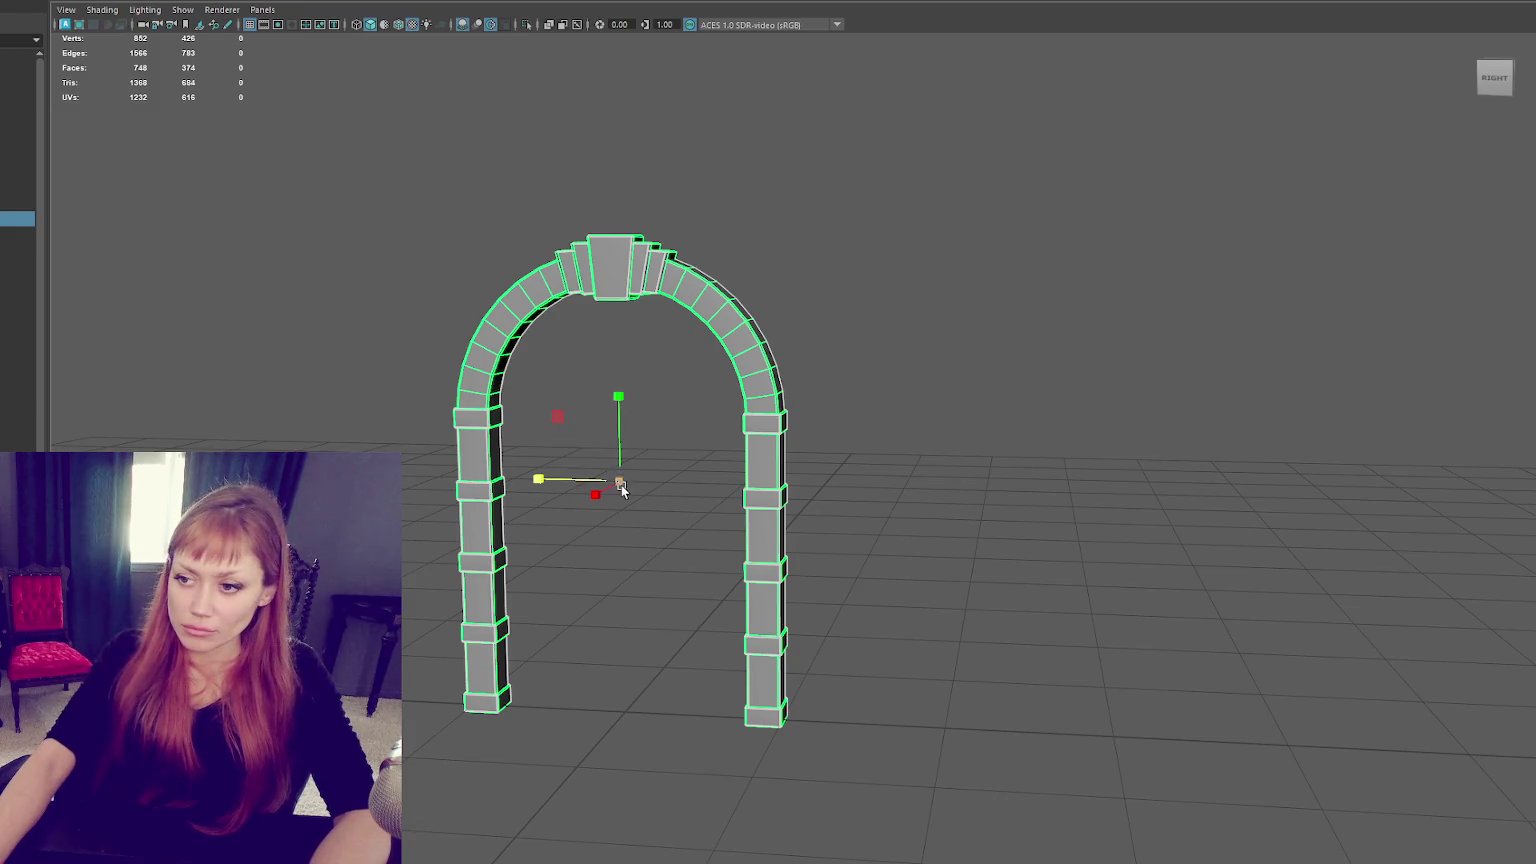
drag(620, 482, 594, 485)
key(F11)
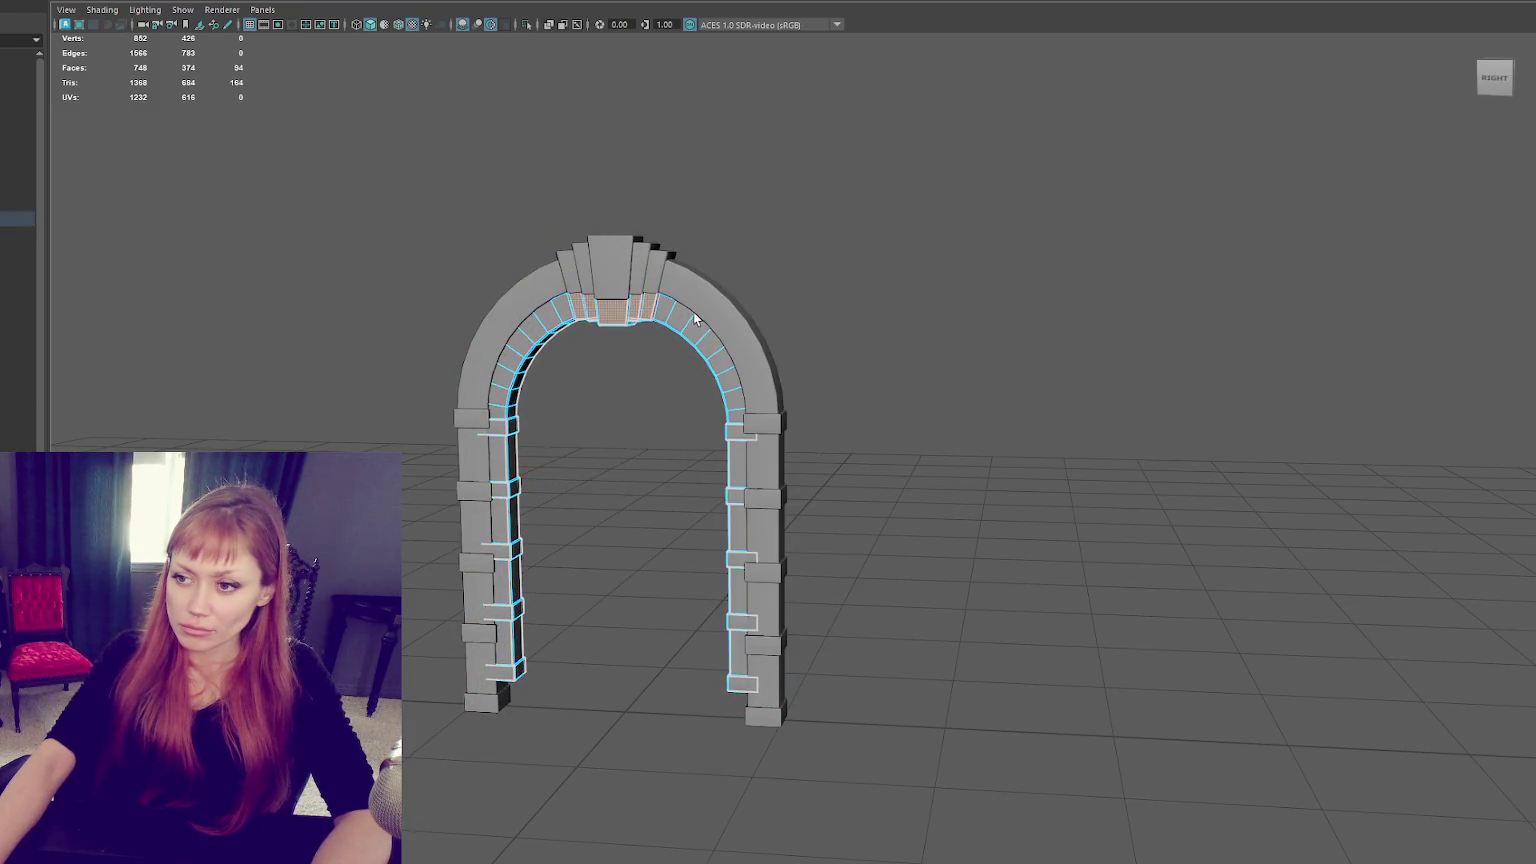
drag(379, 139, 874, 692)
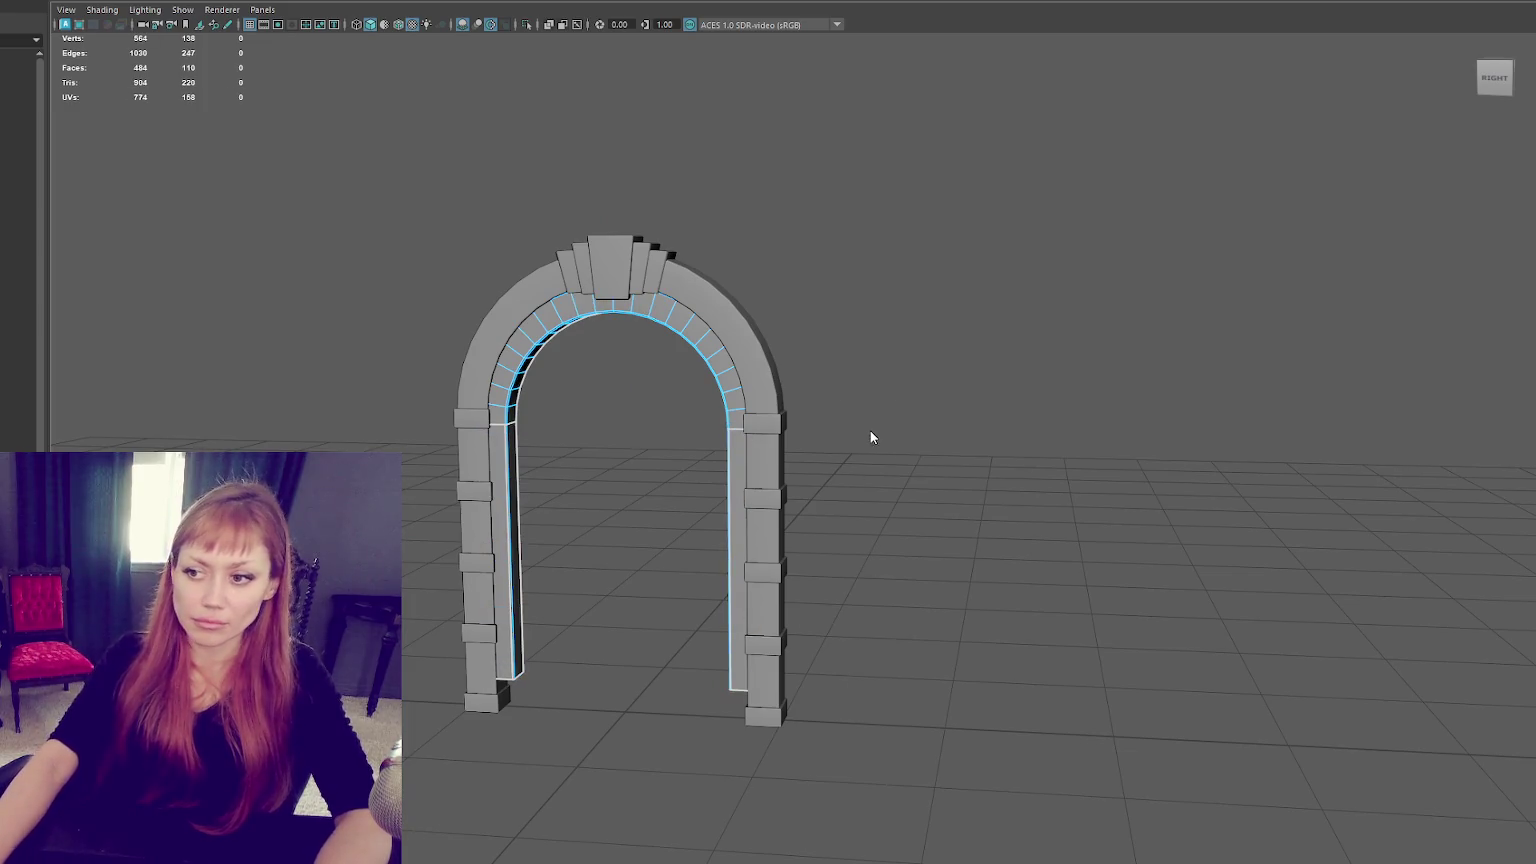
key(Delete)
click(900, 410)
Raise the inner trim copy slightly and delete a face loop along it.
alt+drag(780, 445, 773, 385)
click(736, 385)
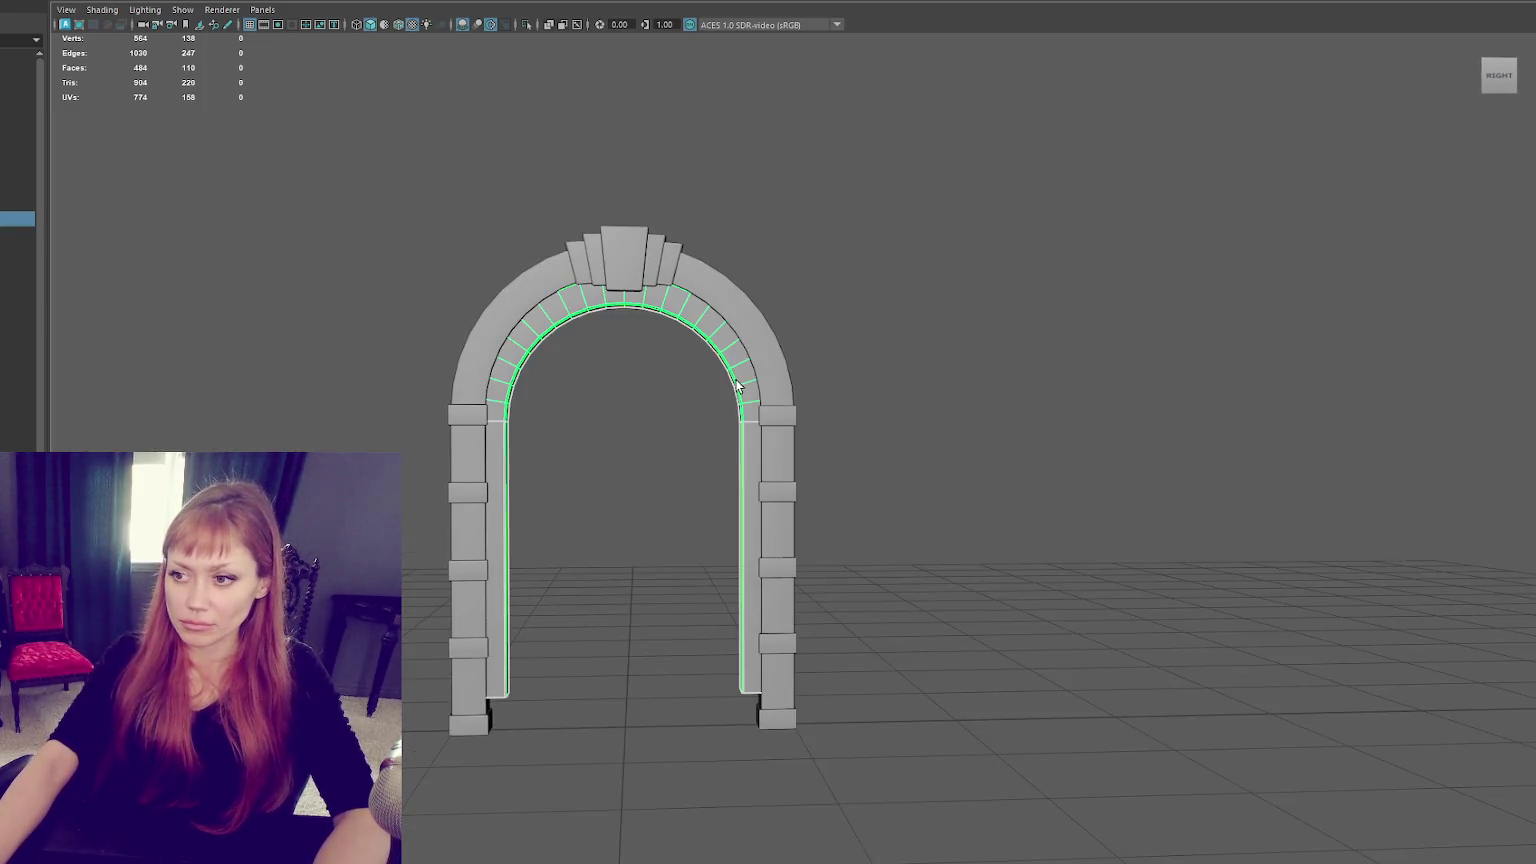
drag(641, 388, 633, 387)
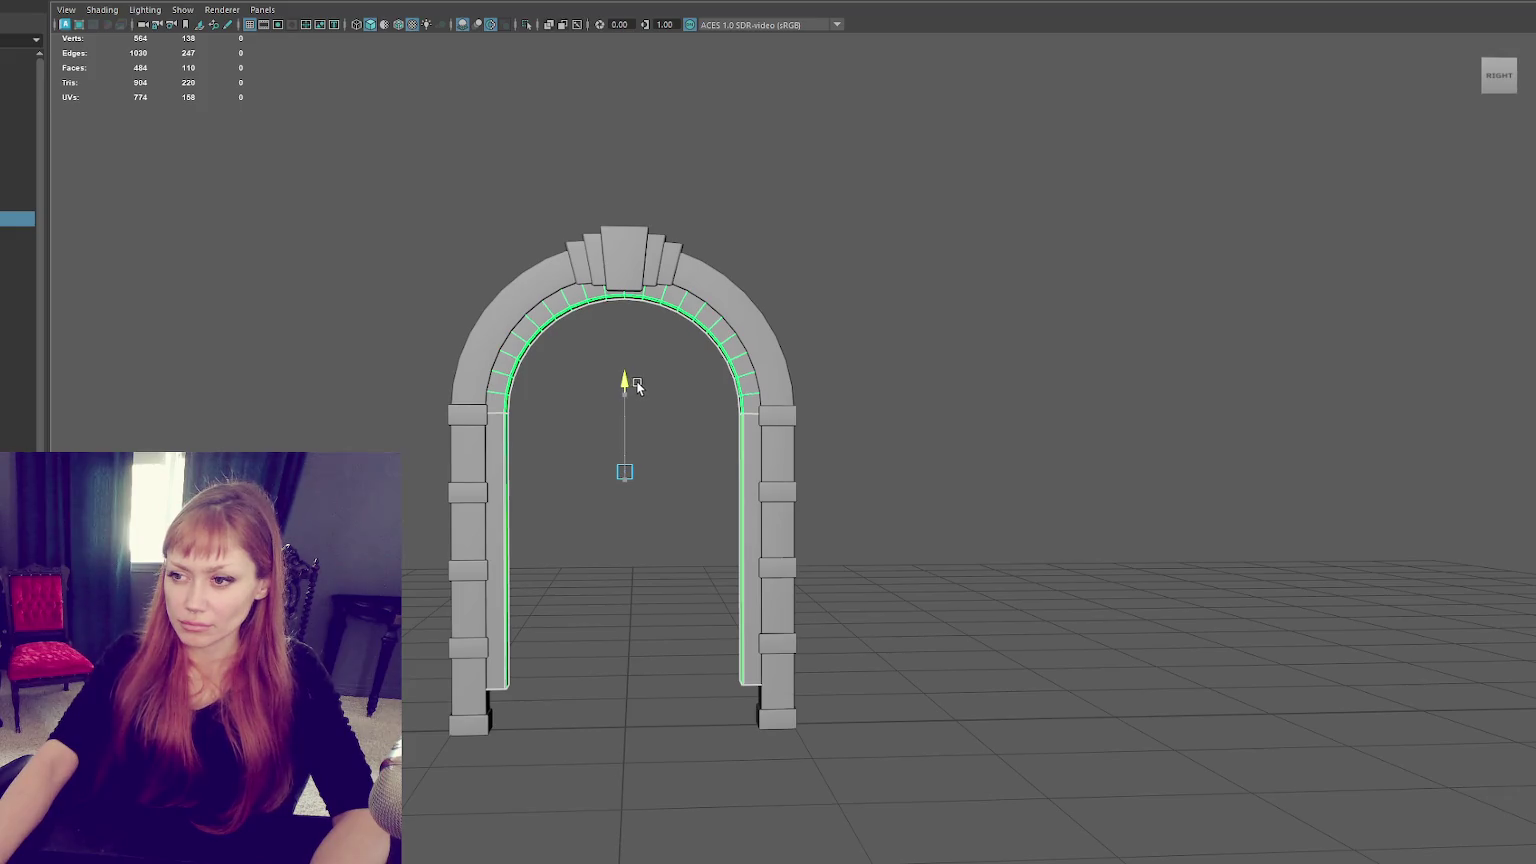
key(F8)
key(4)
mouse_move(790, 425)
alt+mouse_down()
mouse_move(816, 496)
mouse_move(899, 481)
alt+mouse_up()
scroll(746, 577, up, 3)
alt+drag(746, 577, 740, 392)
double_click(710, 378)
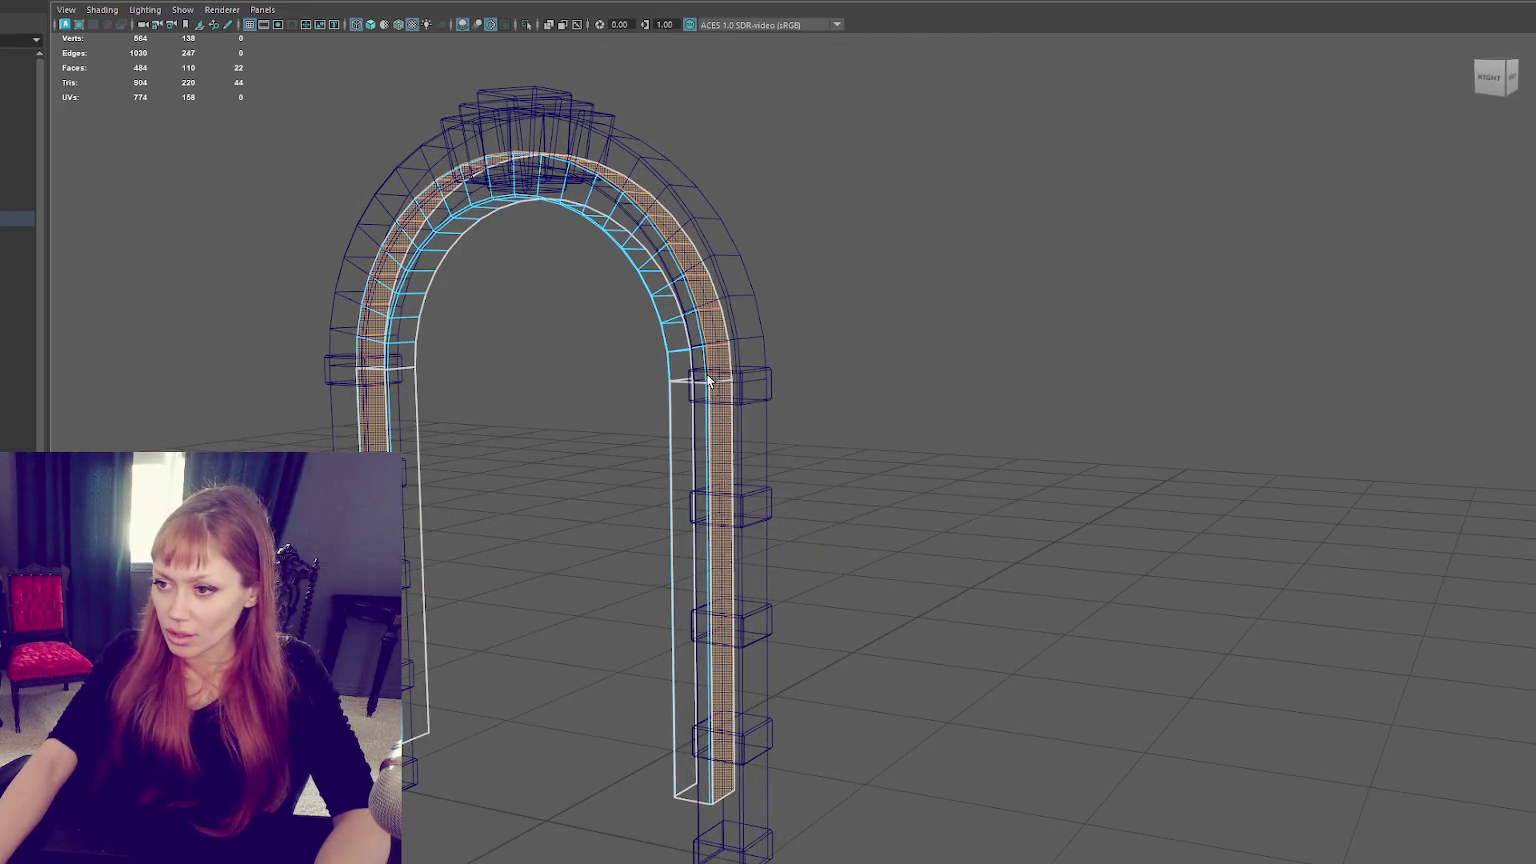
key(Delete)
Lower the inner trim's bottom edges down to the floor.
key(5)
mouse_move(678, 397)
alt+mouse_down()
mouse_move(650, 389)
mouse_move(700, 391)
alt+mouse_up()
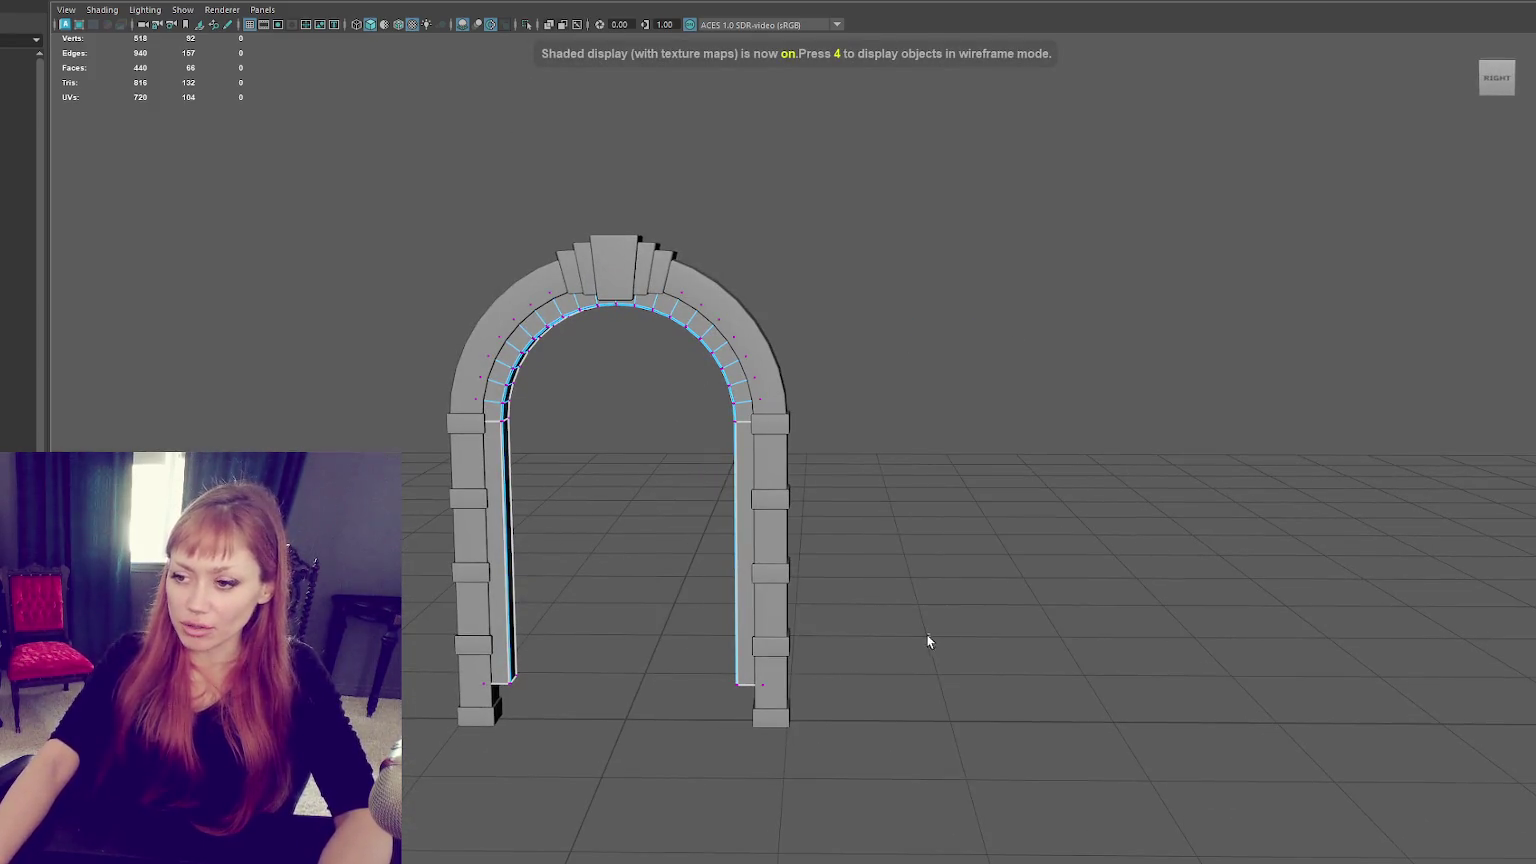
drag(625, 638, 623, 628)
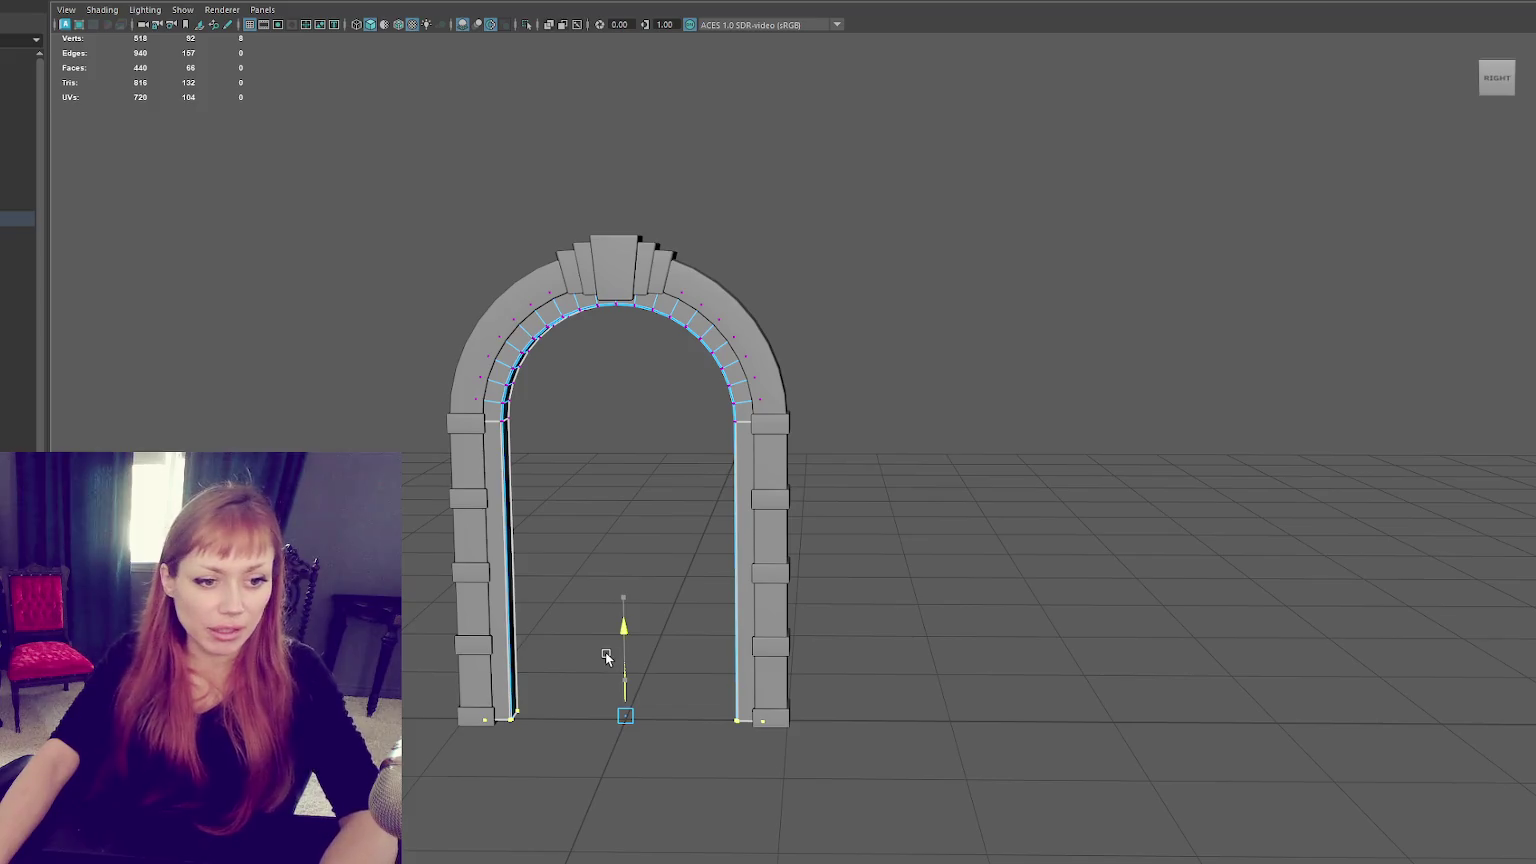
alt+drag(605, 652, 620, 514)
right_drag(730, 370, 836, 312)
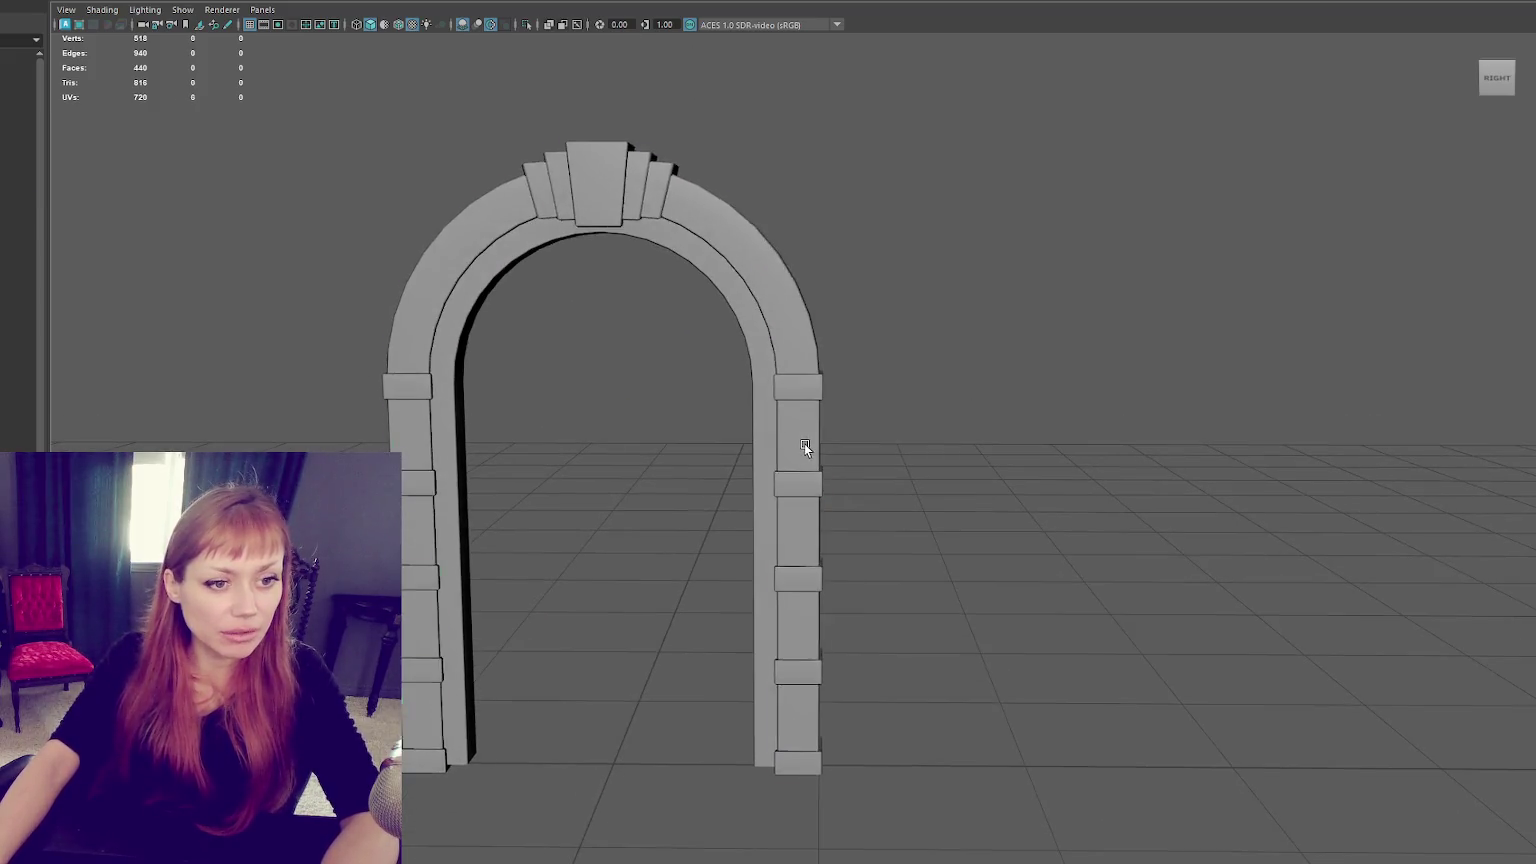
click(804, 443)
key(F11)
Move the new cube into the arch and flatten it into a thin slab spanning the pillars.
mouse_move(806, 284)
alt+mouse_down()
mouse_move(630, 441)
mouse_move(799, 429)
alt+mouse_up()
mouse_move(926, 234)
alt+mouse_down()
mouse_move(912, 405)
mouse_move(898, 291)
alt+mouse_up()
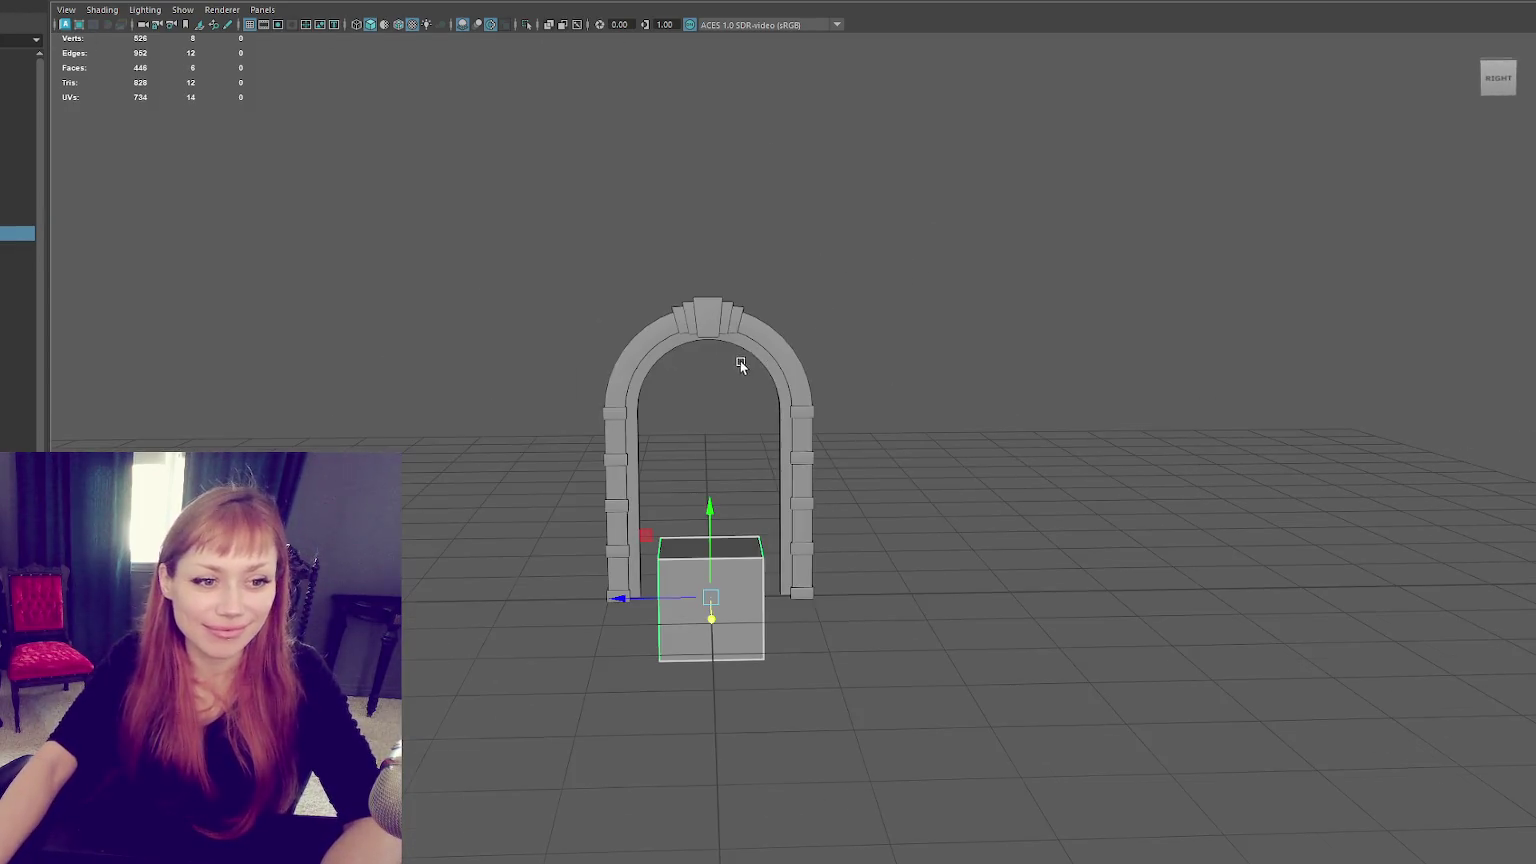
mouse_move(712, 532)
mouse_down()
mouse_move(718, 367)
mouse_move(862, 437)
mouse_move(670, 444)
mouse_up()
key(r)
key(w)
drag(732, 349, 737, 410)
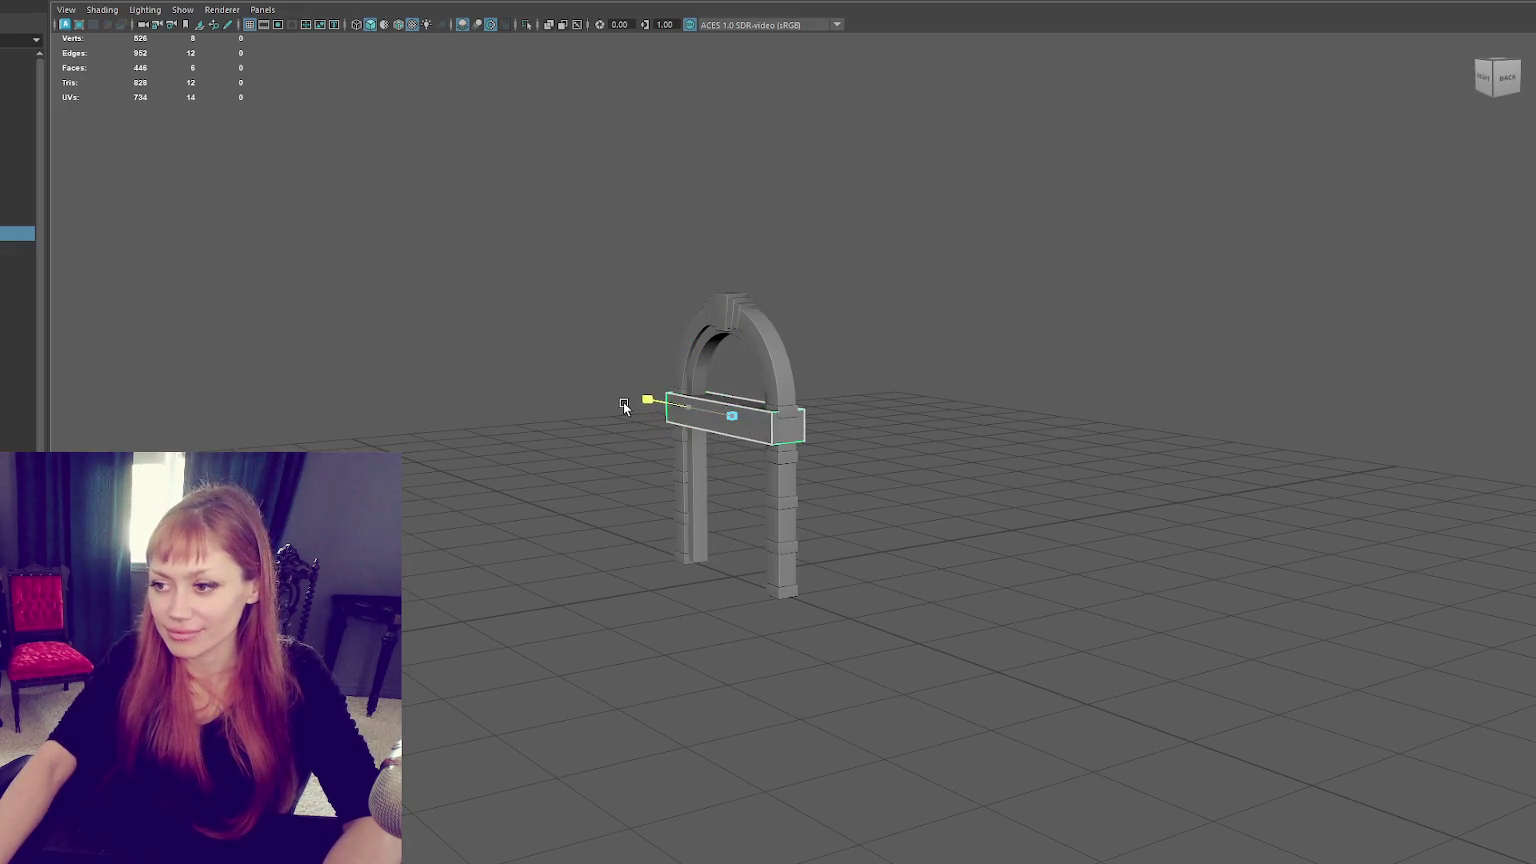
key(f)
mouse_move(850, 511)
alt+mouse_down()
mouse_move(800, 474)
mouse_move(765, 484)
mouse_move(876, 460)
alt+mouse_up()
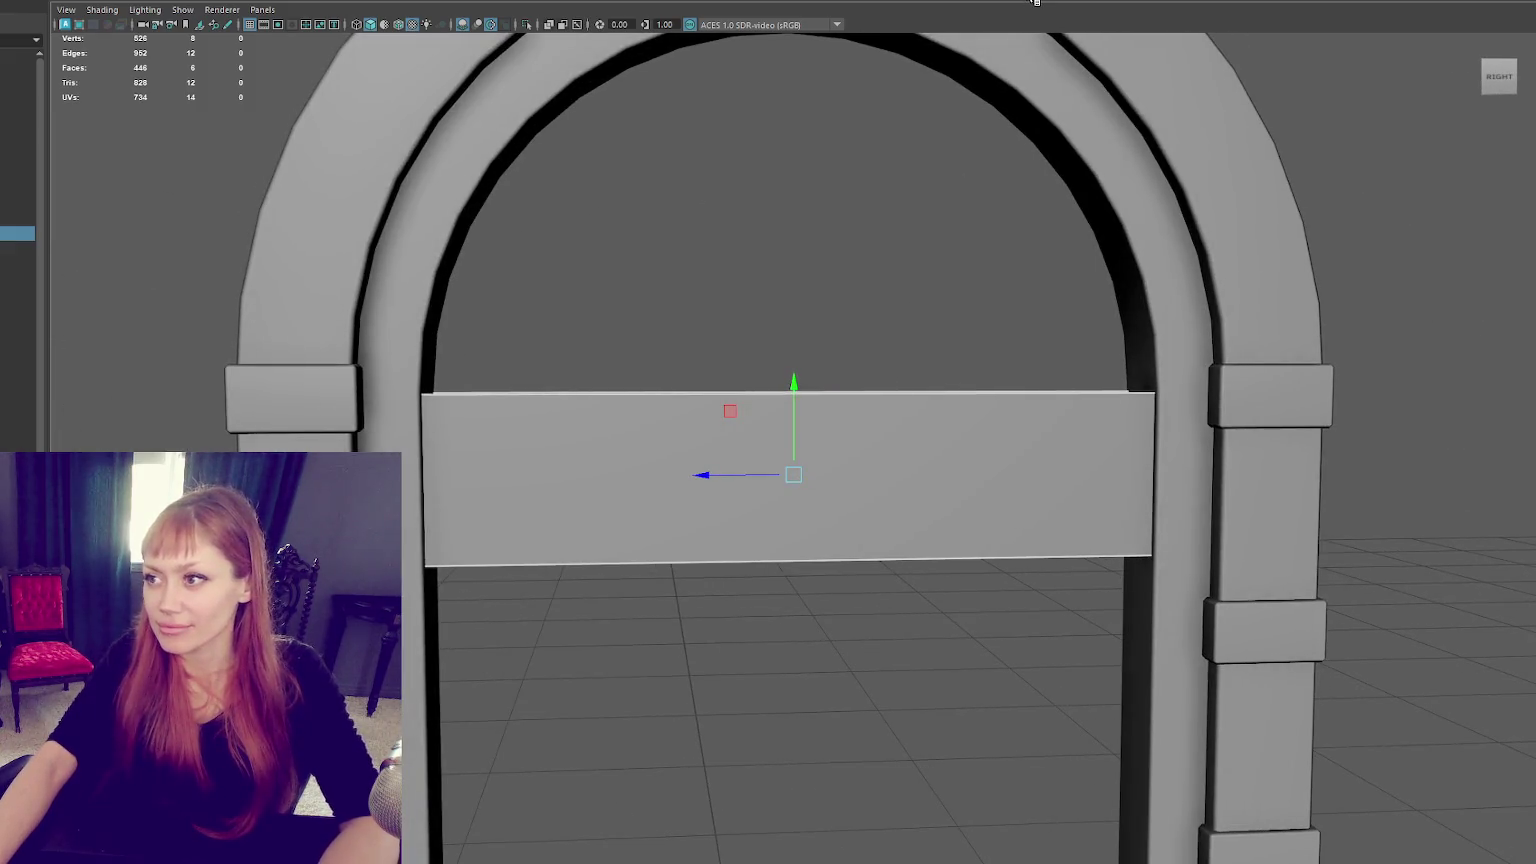
key(ctrl+shift+x)
Insert an edge loop across the slab in wireframe, then reselect the slab.
key(4)
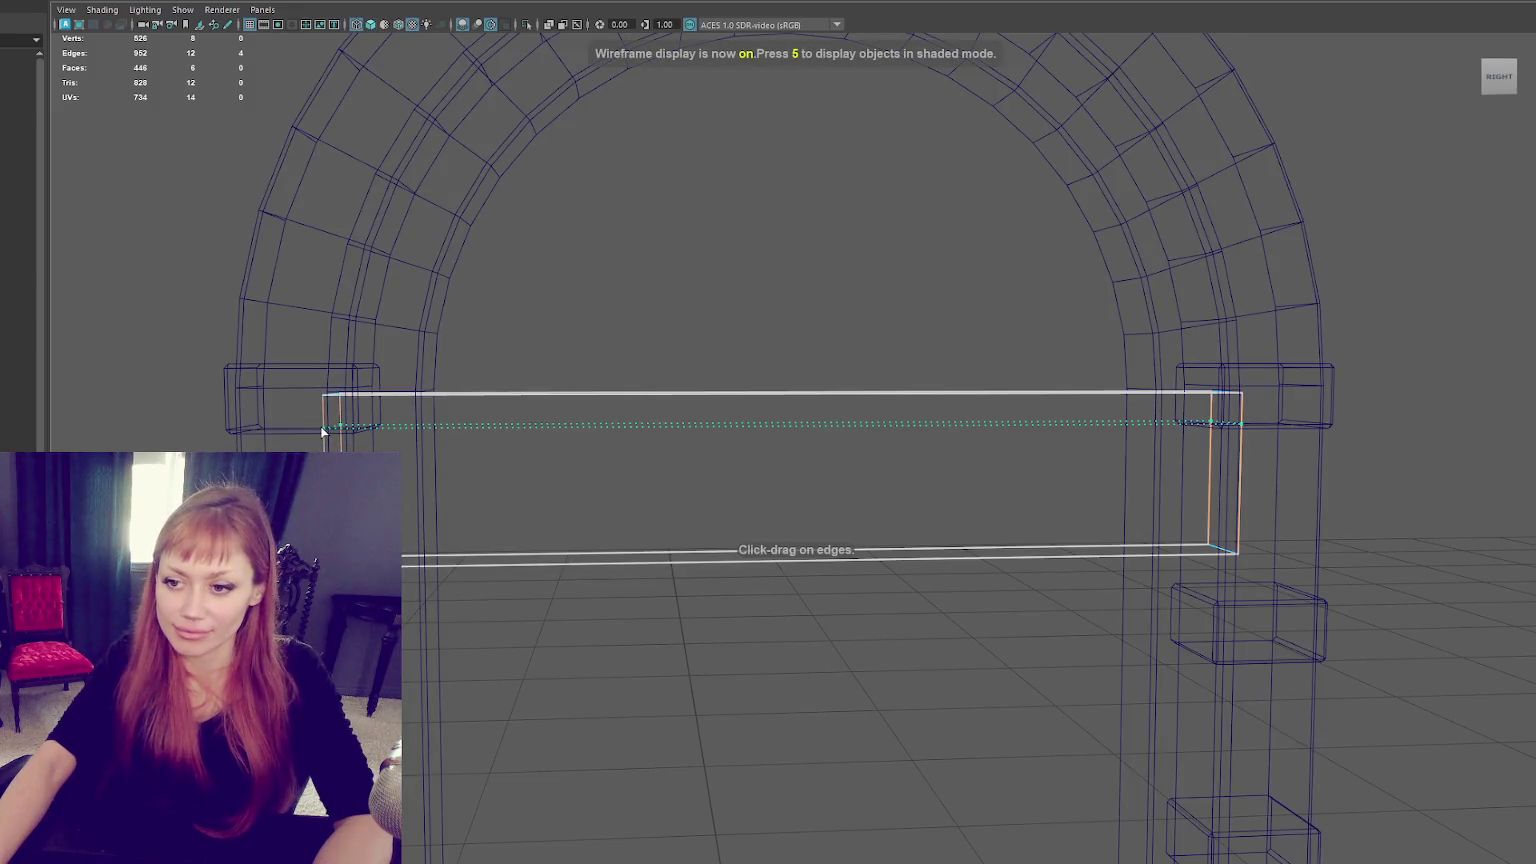
click(322, 426)
click(684, 300)
scroll(366, 282, down, 5)
drag(257, 250, 360, 302)
click(1131, 532)
alt+drag(1131, 532, 859, 438)
click(859, 438)
Select faces across the slab from top and front views, then reselect the slab.
alt+drag(1198, 229, 1197, 381)
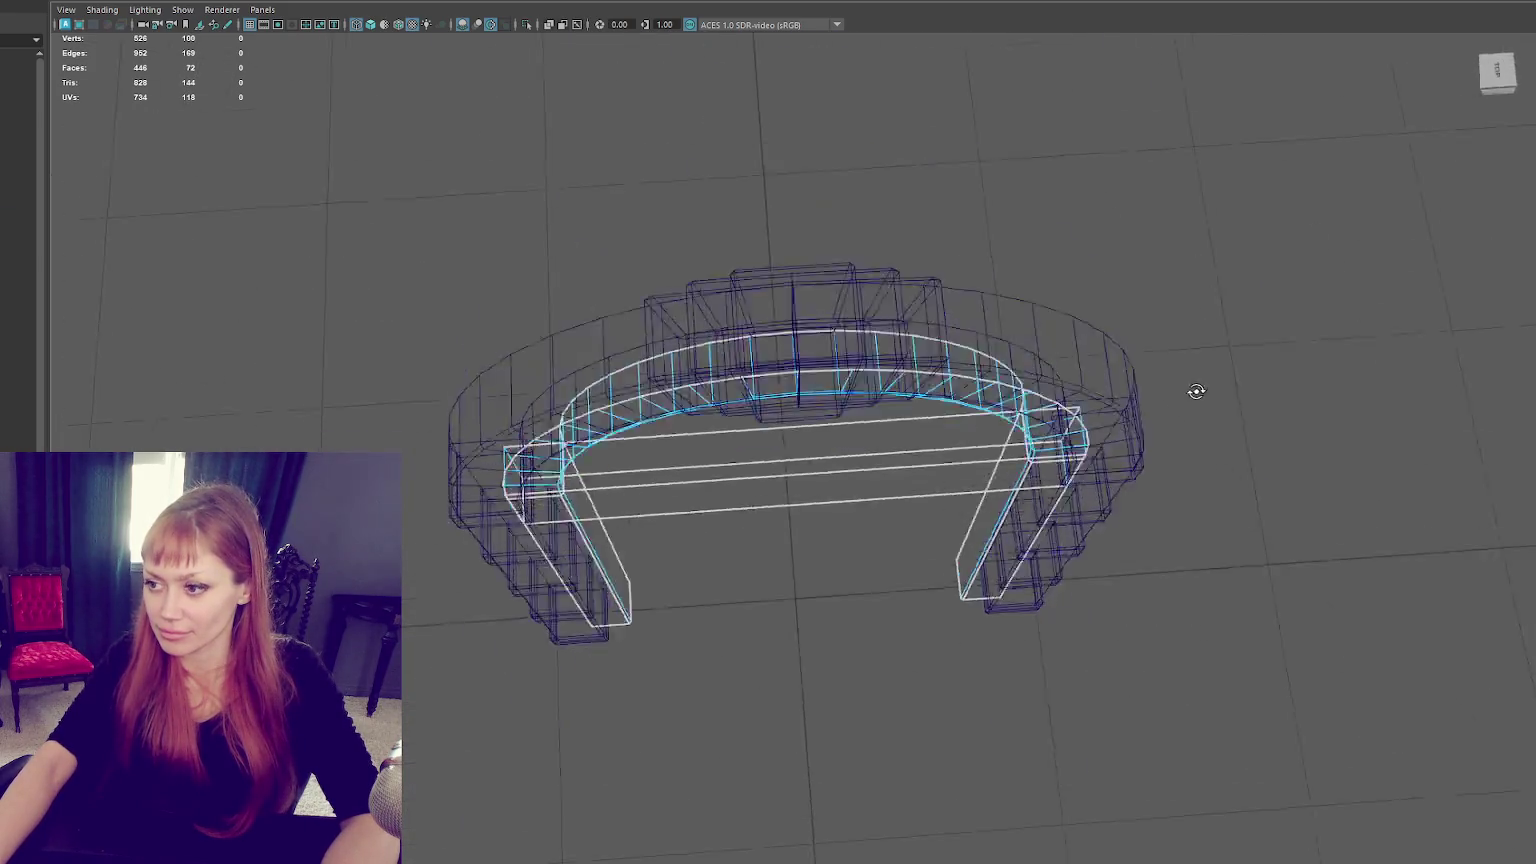
click(857, 482)
shift+click(850, 456)
alt+drag(850, 456, 886, 602)
shift+drag(1227, 377, 502, 572)
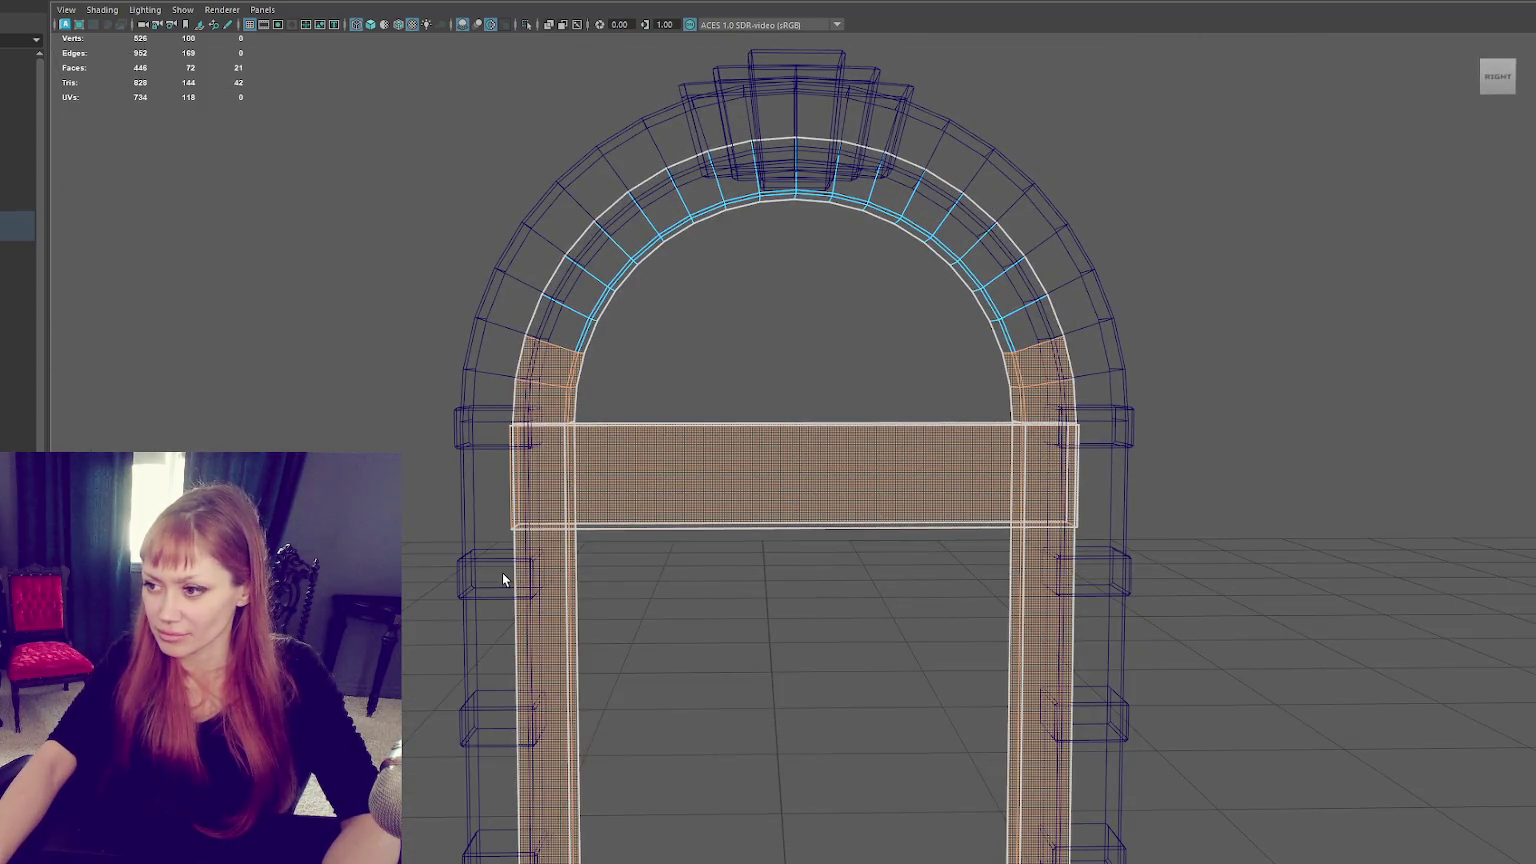
key(F8)
click(908, 370)
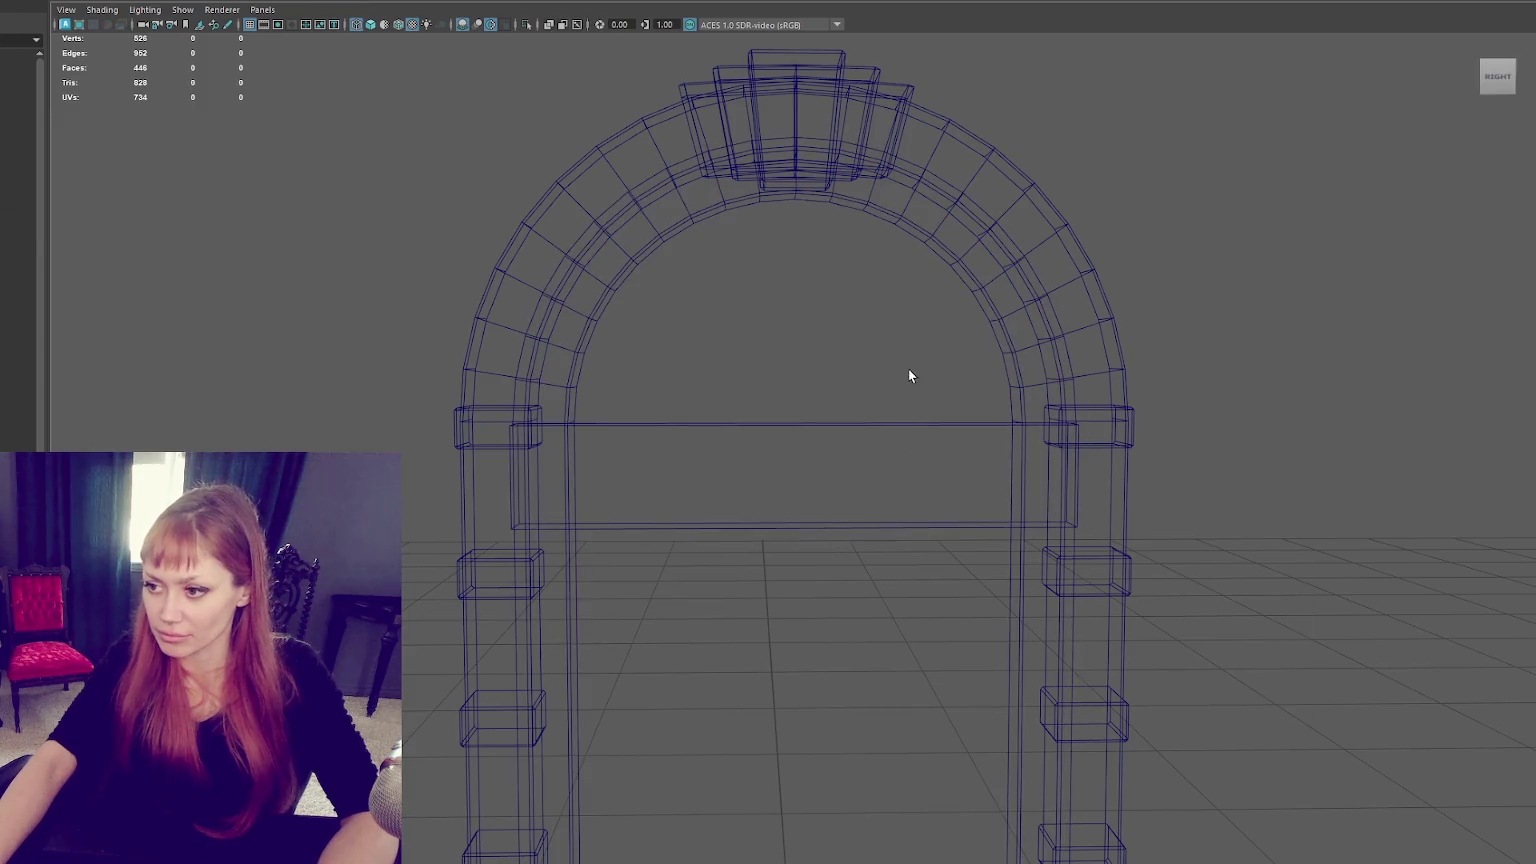
click(853, 494)
Isolate the slab, remove its hidden underside faces, then reselect it with the arch shown.
key(ctrl+1)
key(F11)
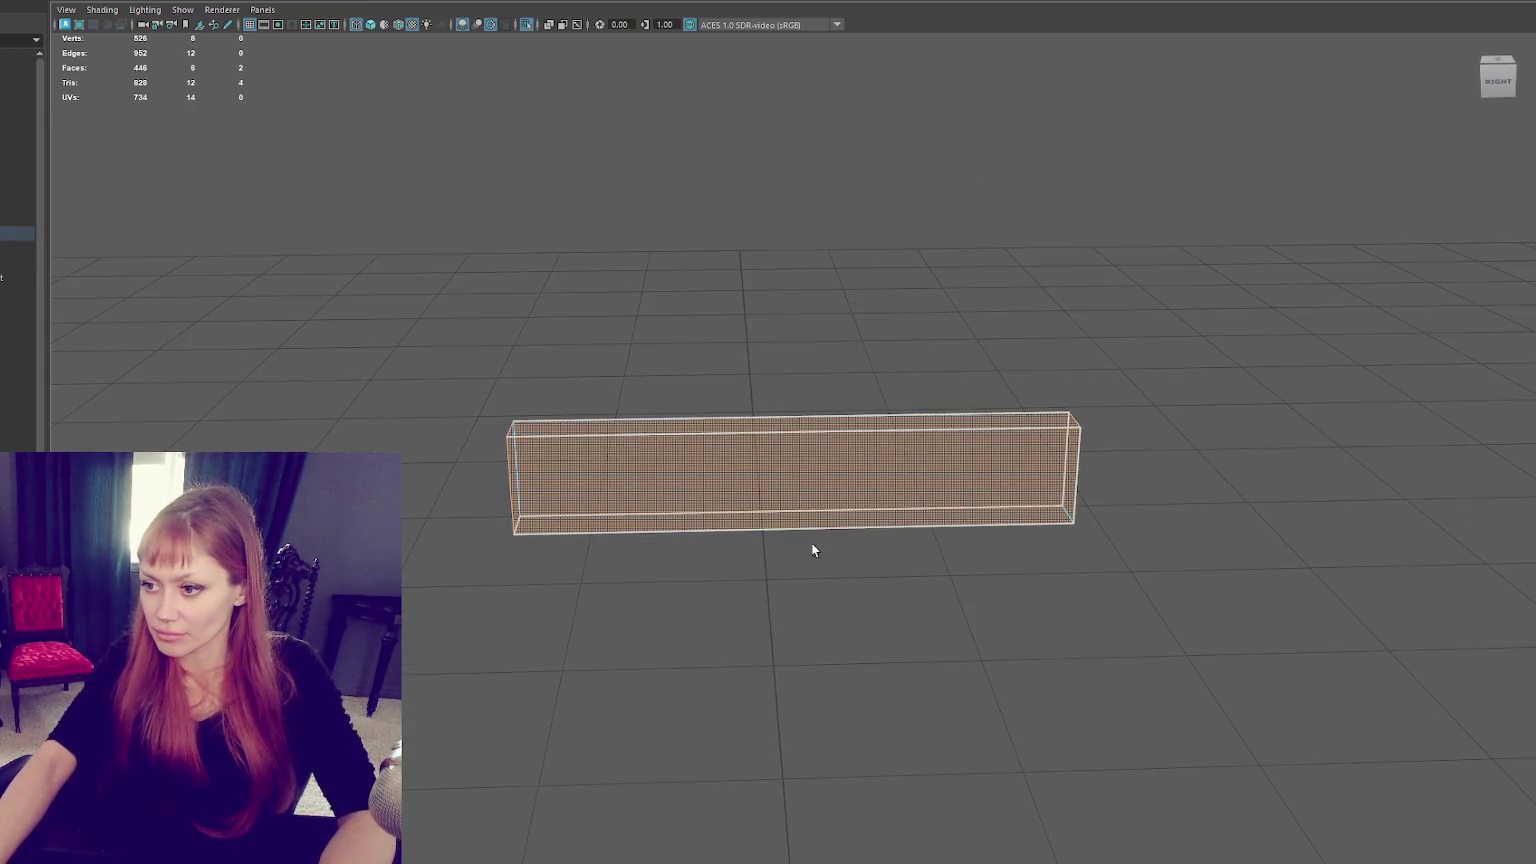
alt+drag(802, 506, 866, 470)
drag(1216, 345, 770, 510)
key(F8)
key(6)
click(610, 230)
key(ctrl+1)
key(bracketleft)
click(802, 482)
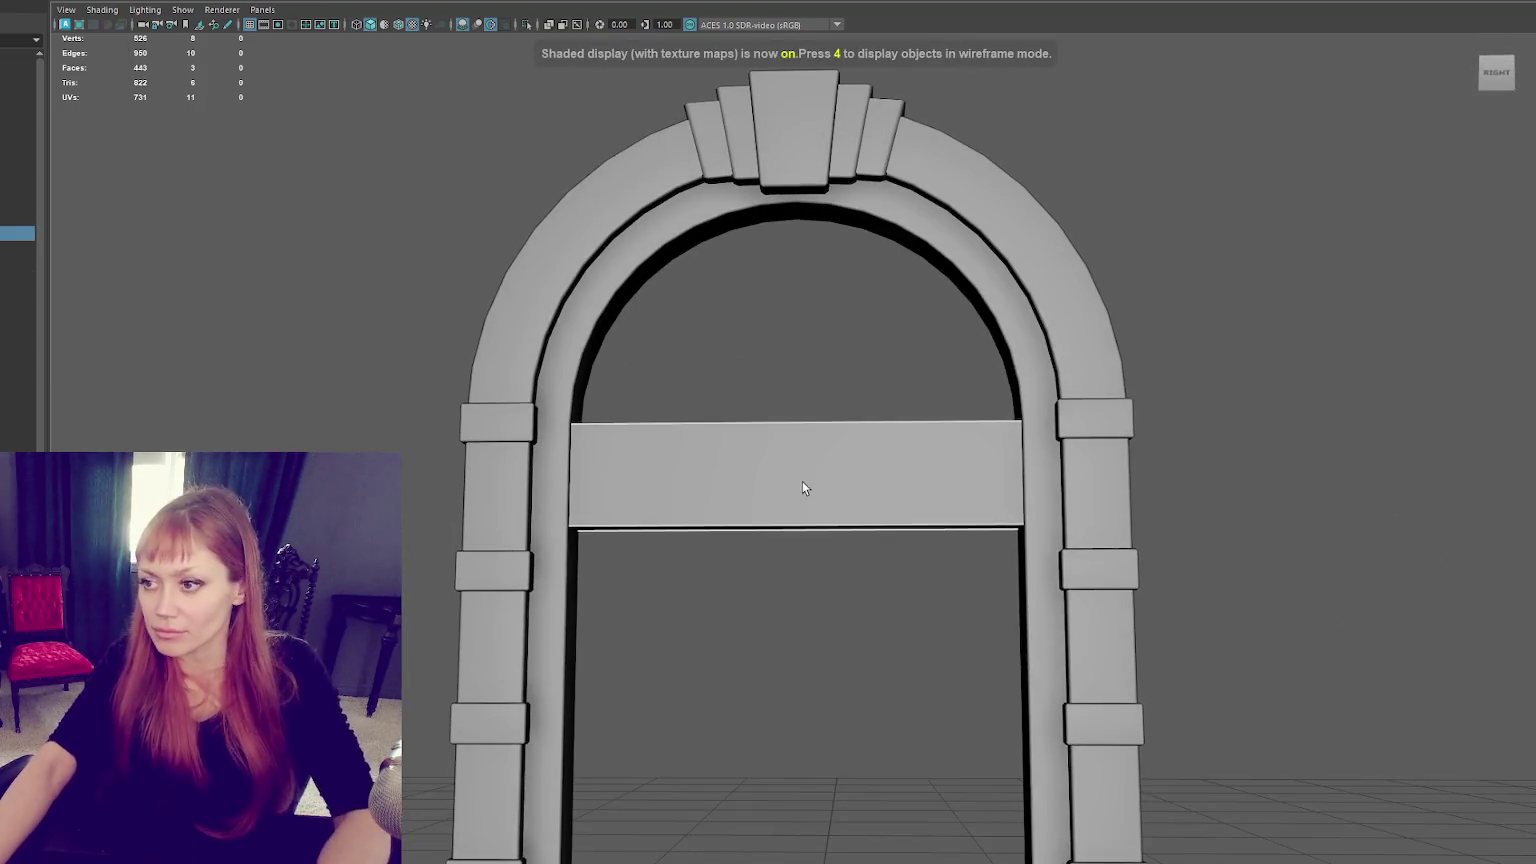
Insert two edge loops near the slab's top and two near its bottom.
key(4)
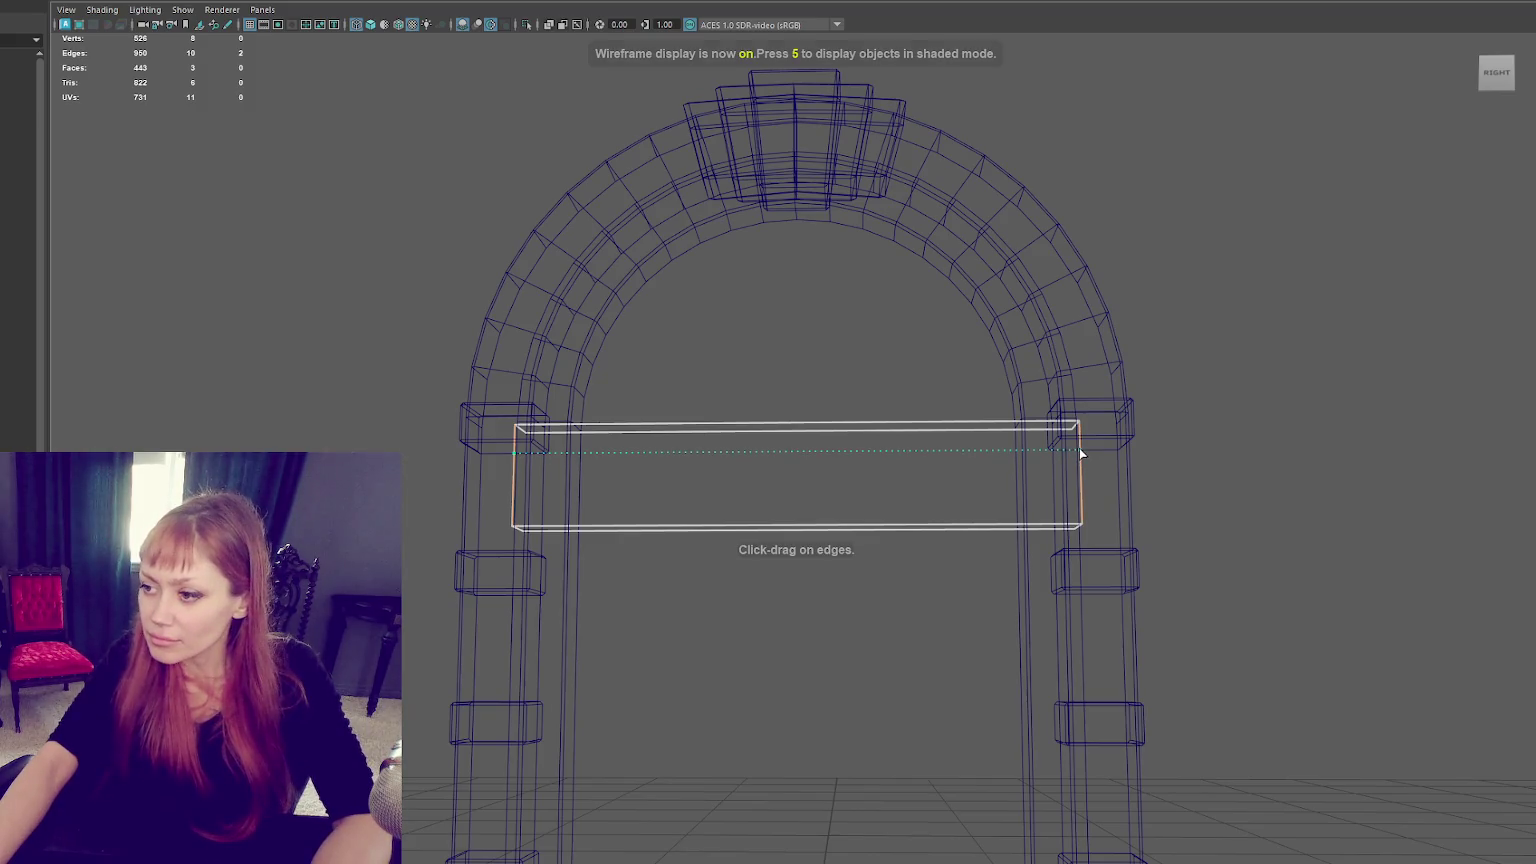
ctrl+click(1079, 448)
ctrl+click(1079, 446)
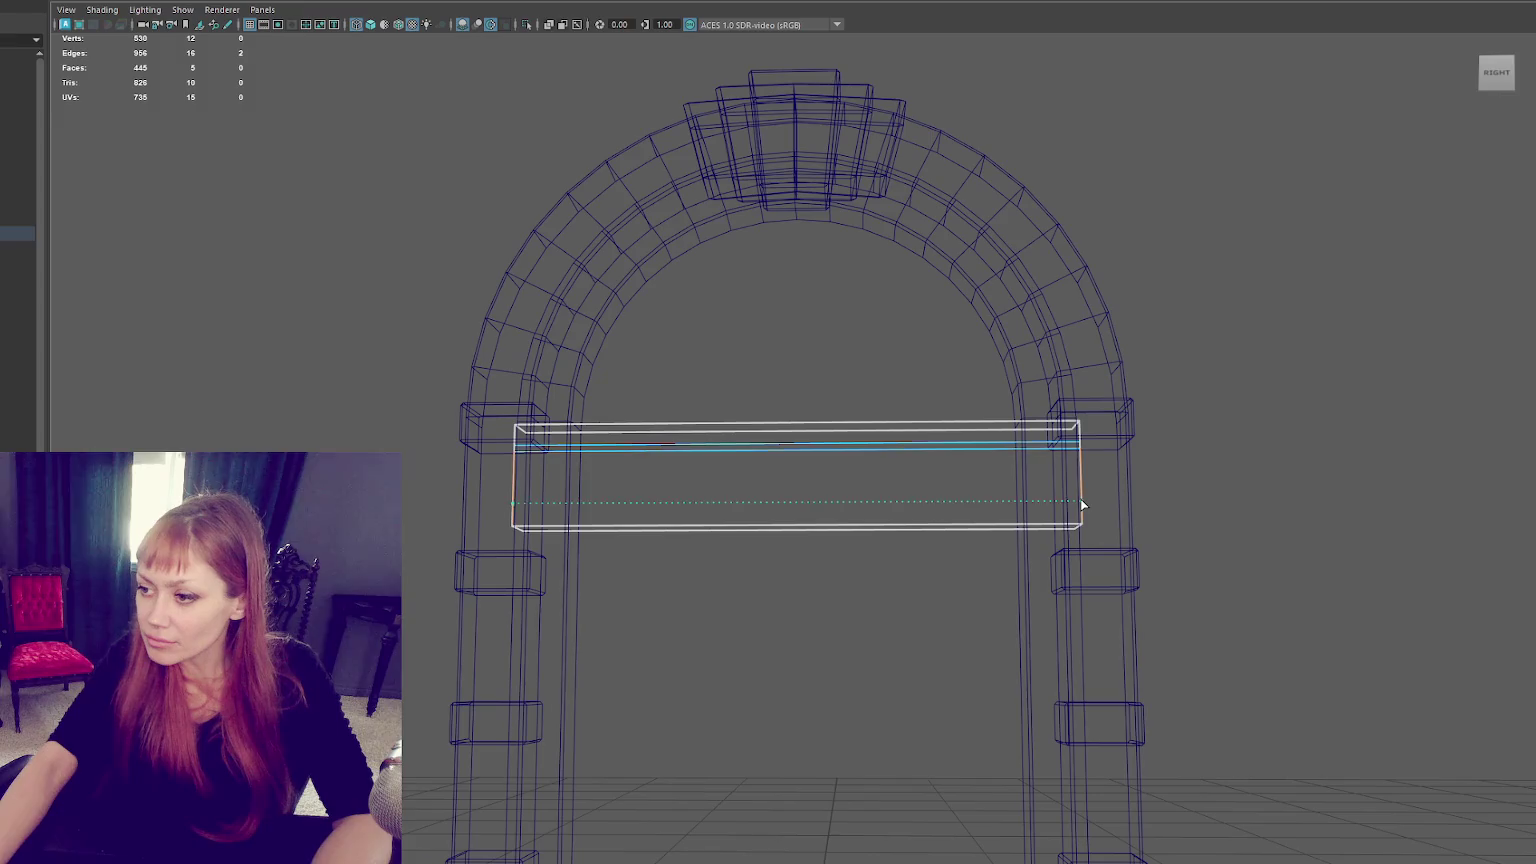
shift+click(1079, 502)
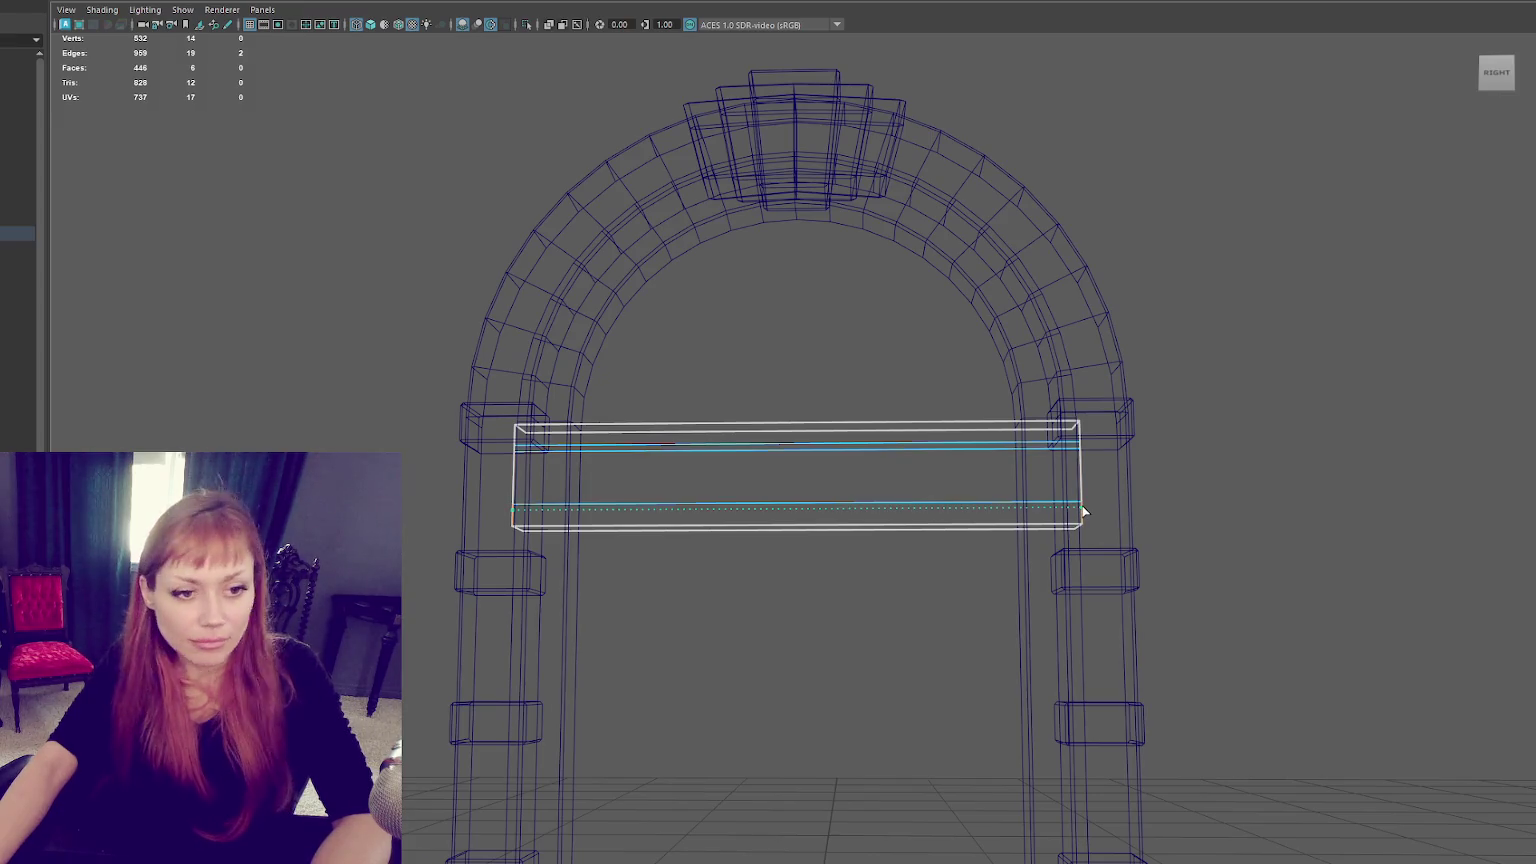
ctrl+click(1081, 509)
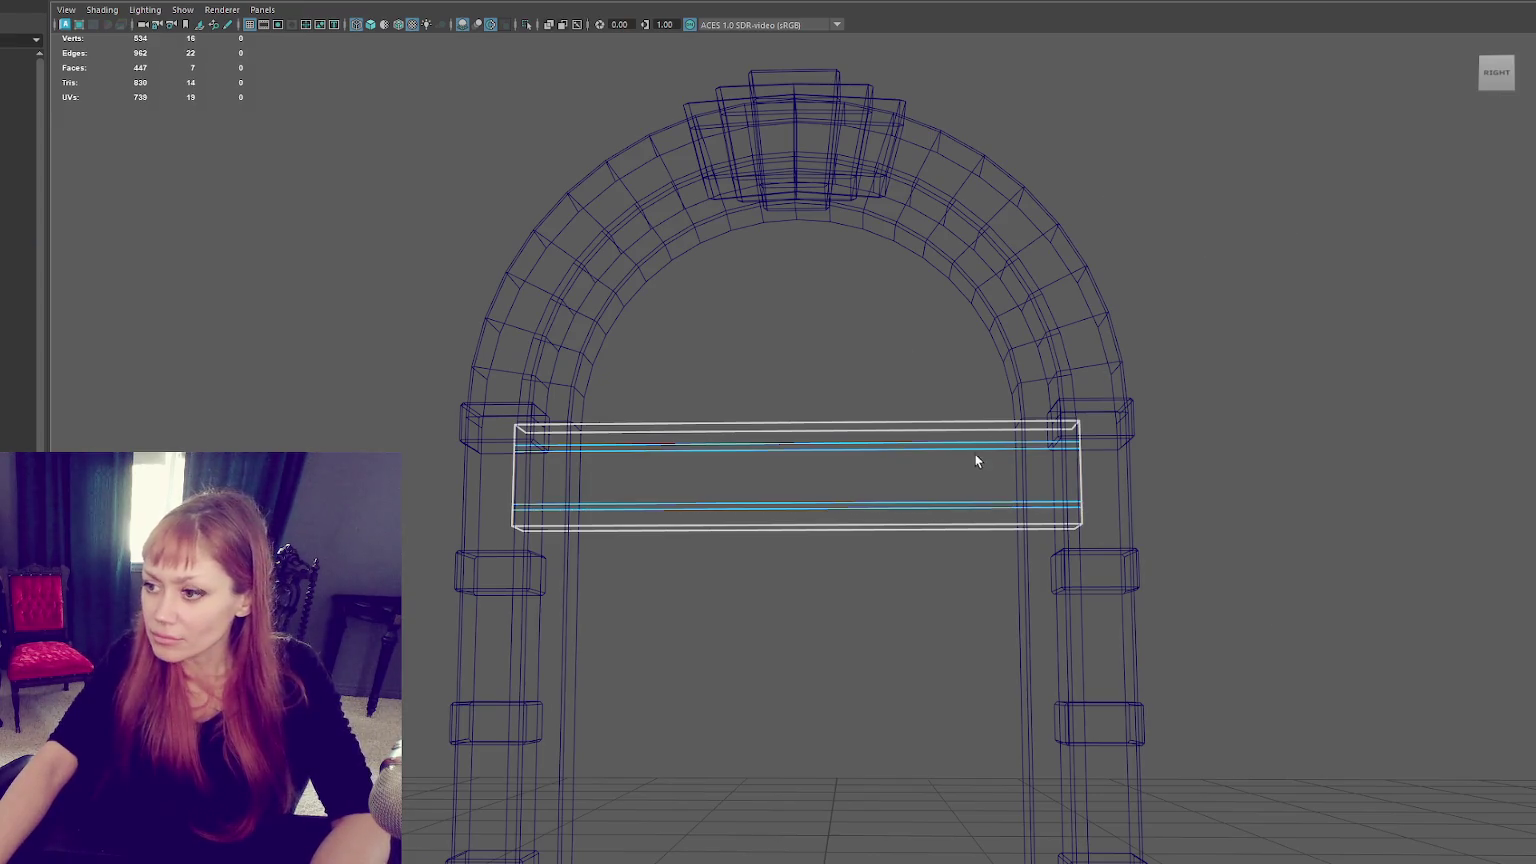
key(6)
Scale down the slab's middle face strip.
mouse_move(938, 474)
alt+mouse_down()
mouse_move(743, 516)
mouse_move(778, 500)
mouse_move(773, 417)
alt+mouse_up()
key(e)
key(r)
drag(718, 520, 732, 514)
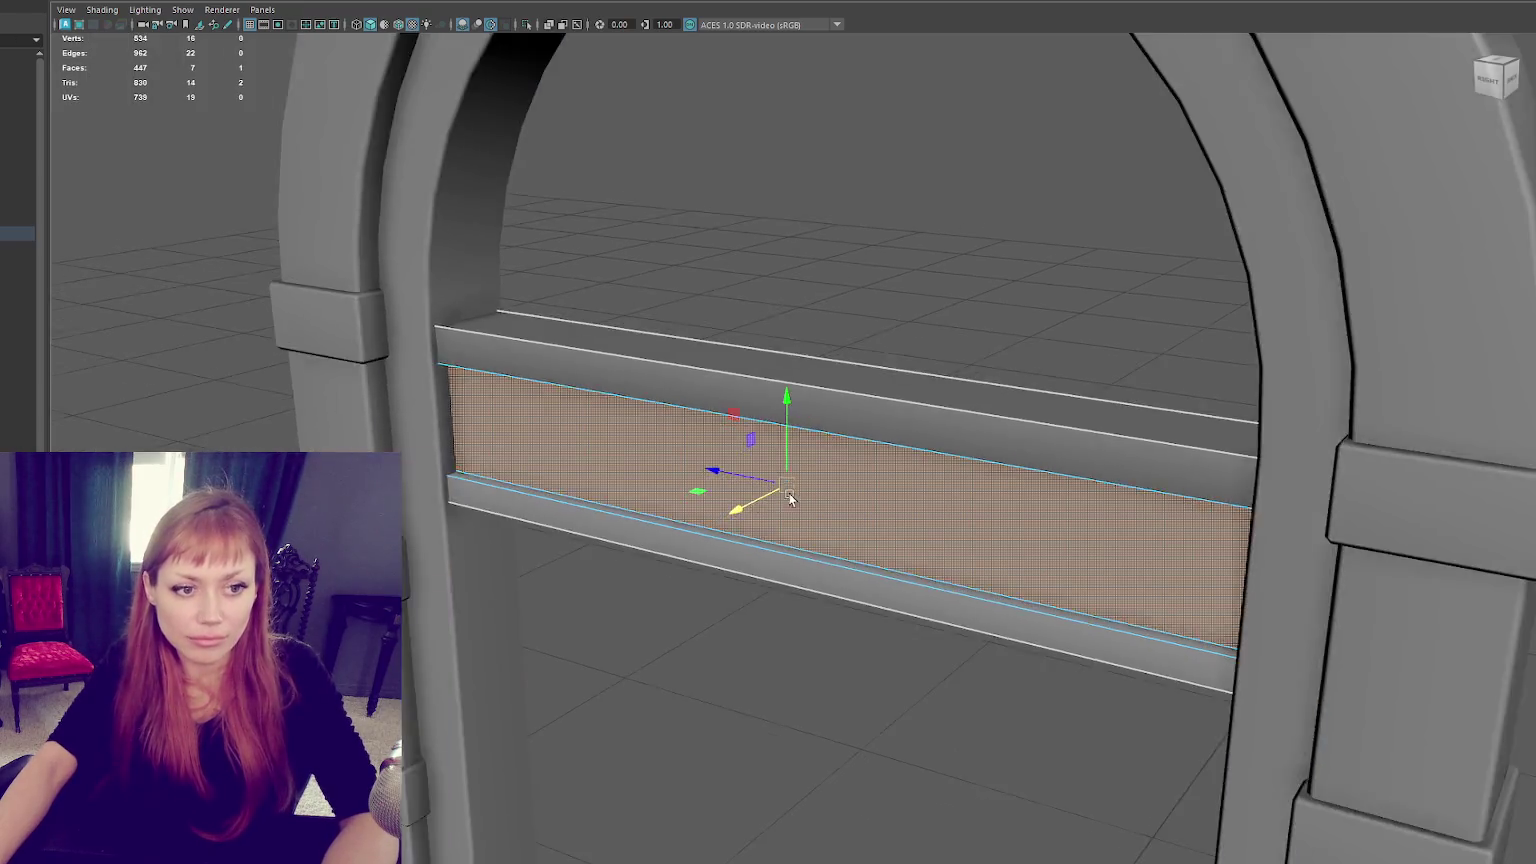
Bevel the slab's top and bottom loop edges into narrow grooves.
alt+drag(732, 514, 874, 367)
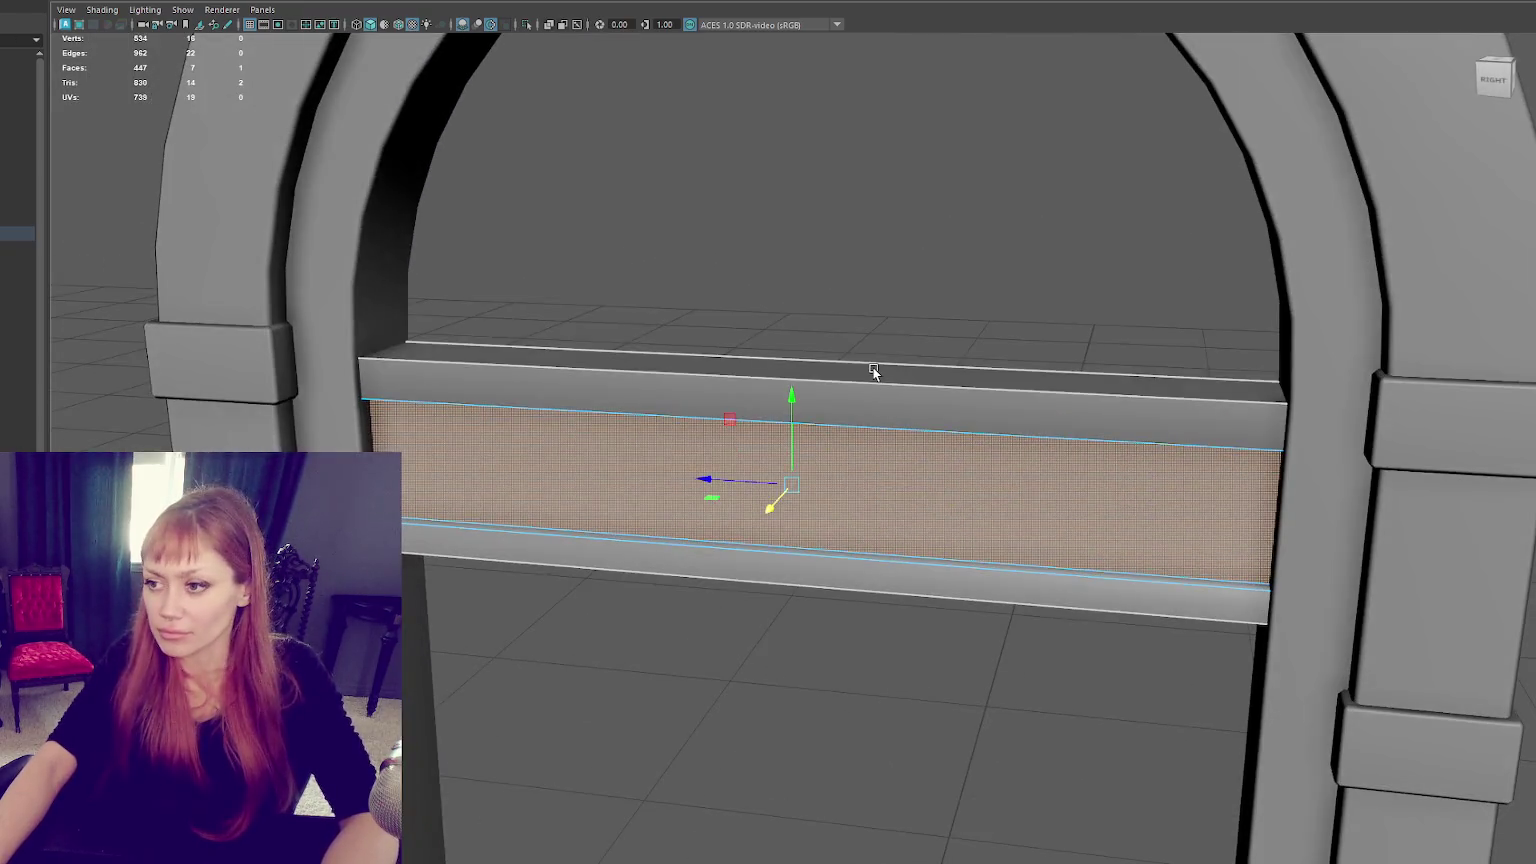
click(874, 370)
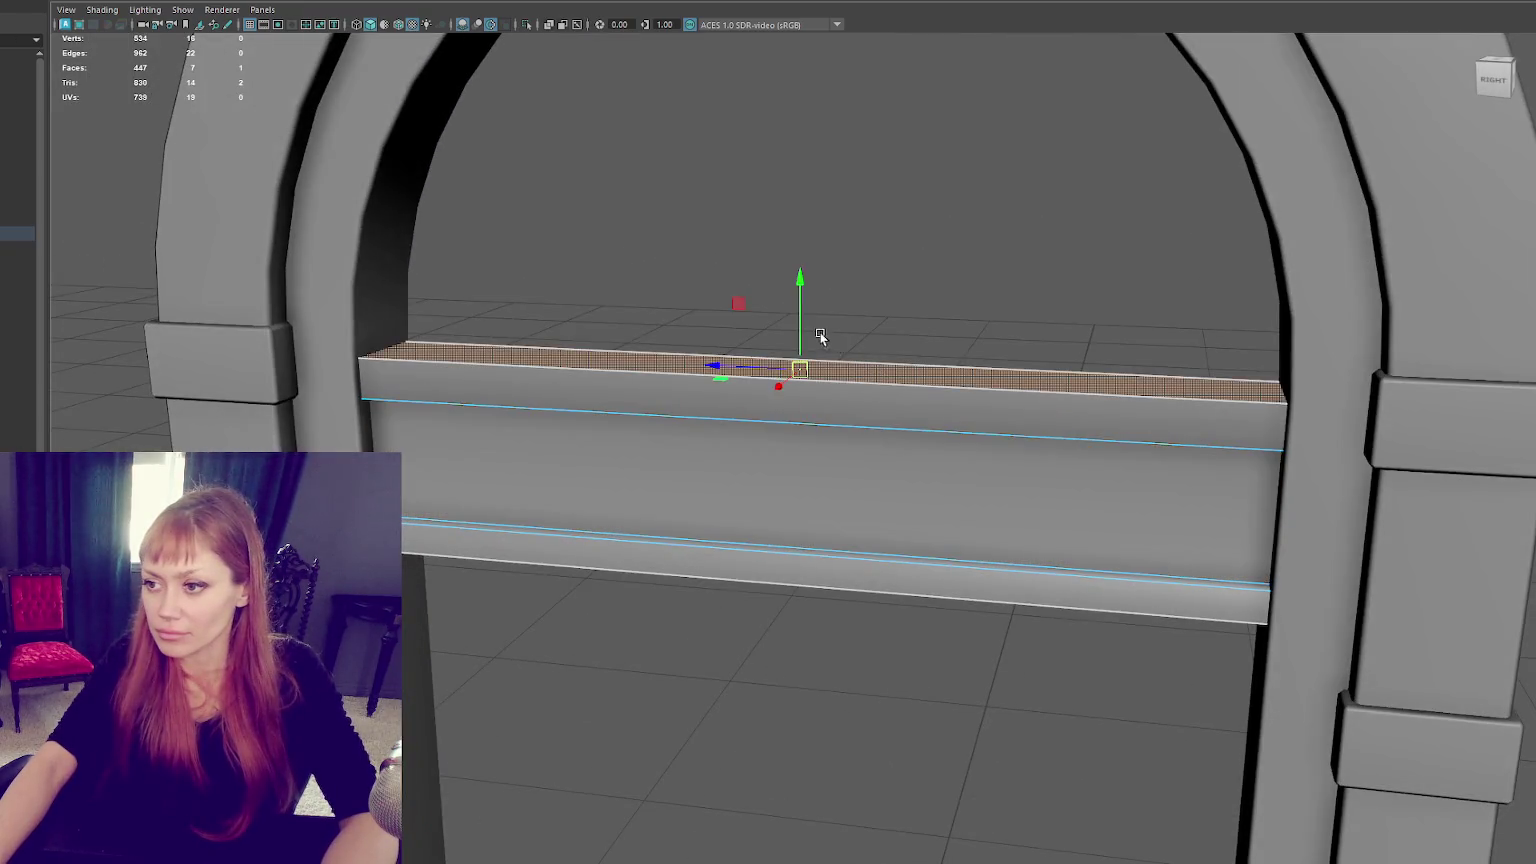
right_drag(926, 247, 926, 222)
alt+drag(874, 377, 905, 377)
drag(864, 267, 809, 699)
alt+drag(871, 435, 853, 432)
click(852, 423)
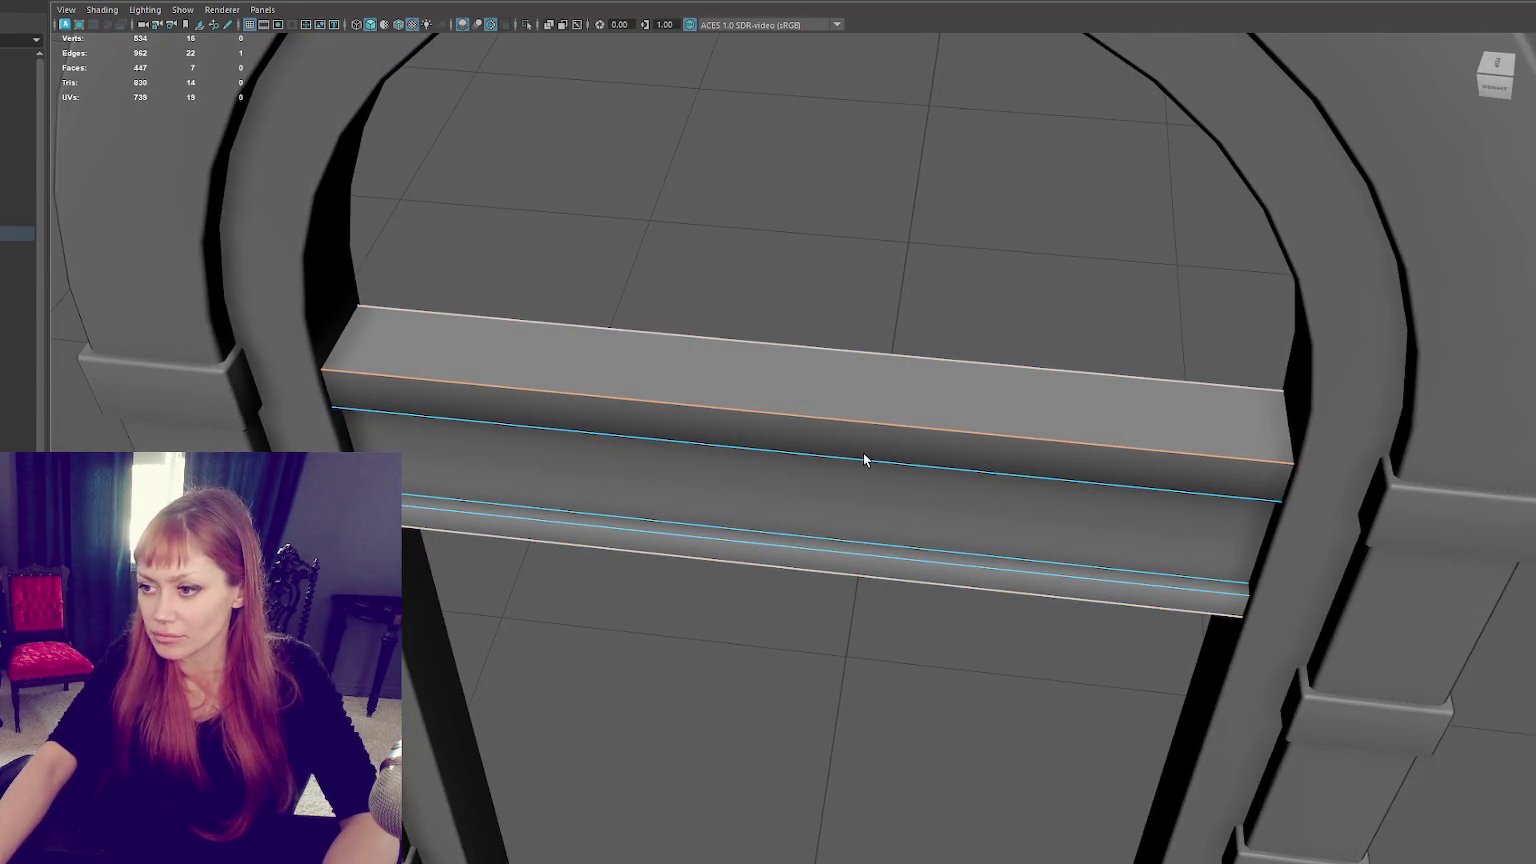
shift+click(876, 577)
alt+drag(876, 577, 1025, 588)
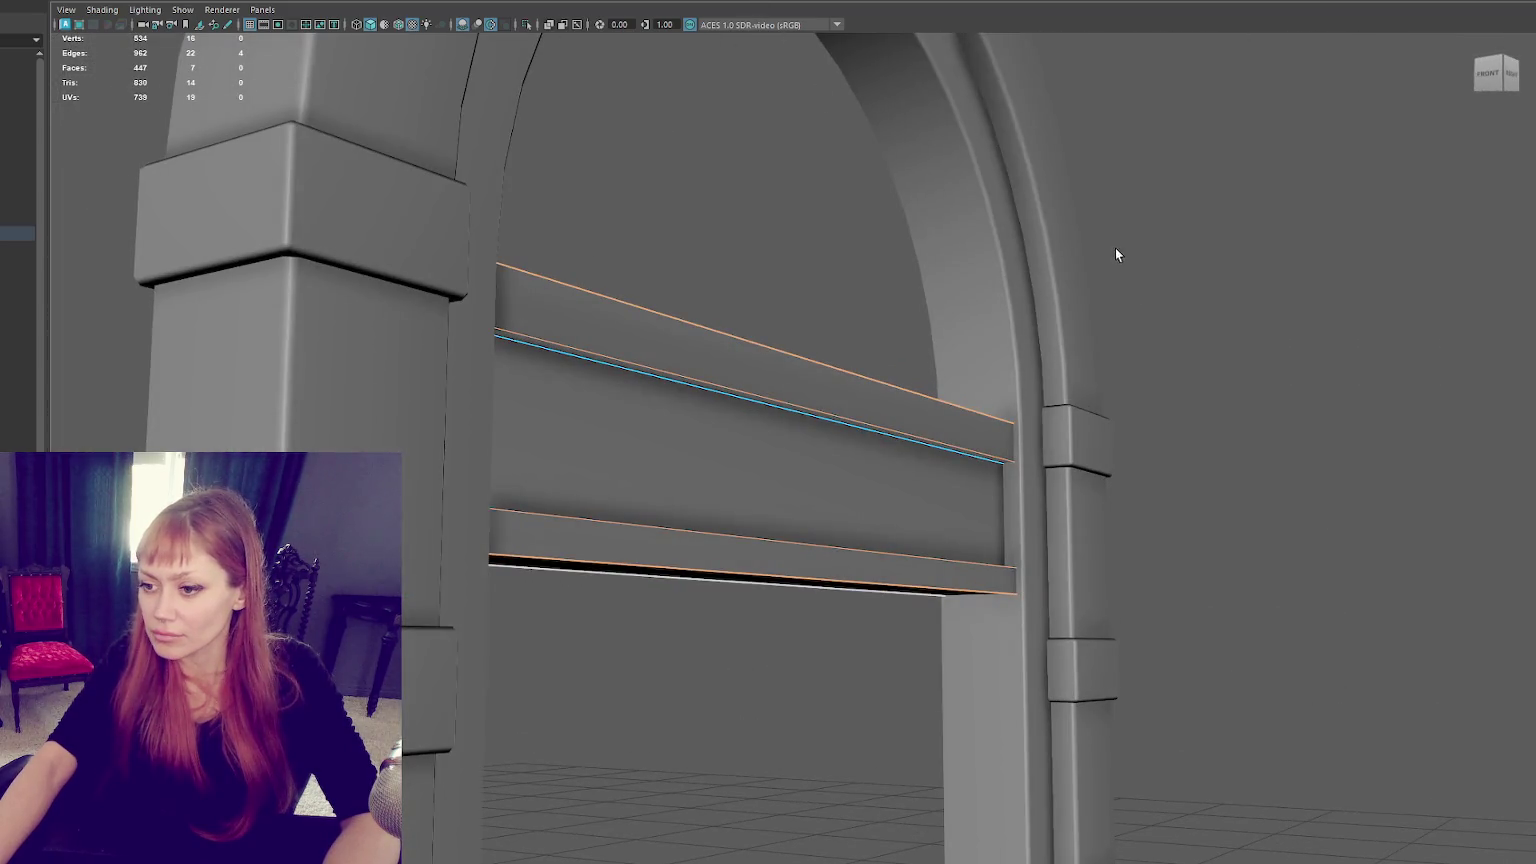
shift+right_drag(1110, 249, 1193, 320)
drag(1199, 495, 1182, 497)
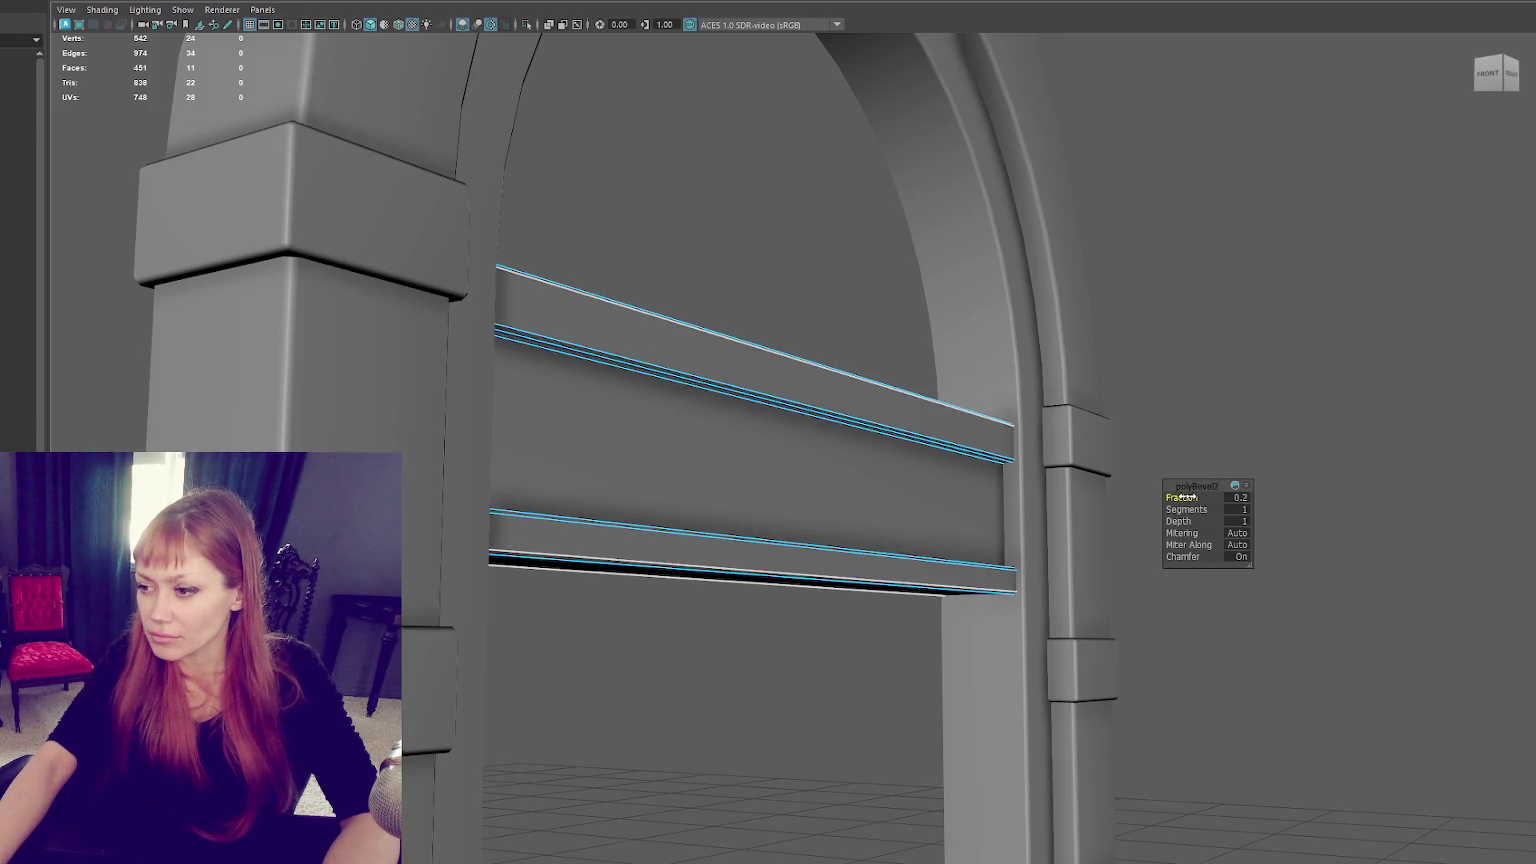
Scale the large middle face and adjust the beam's edge softness.
click(880, 485)
key(f)
alt+drag(881, 473, 939, 456)
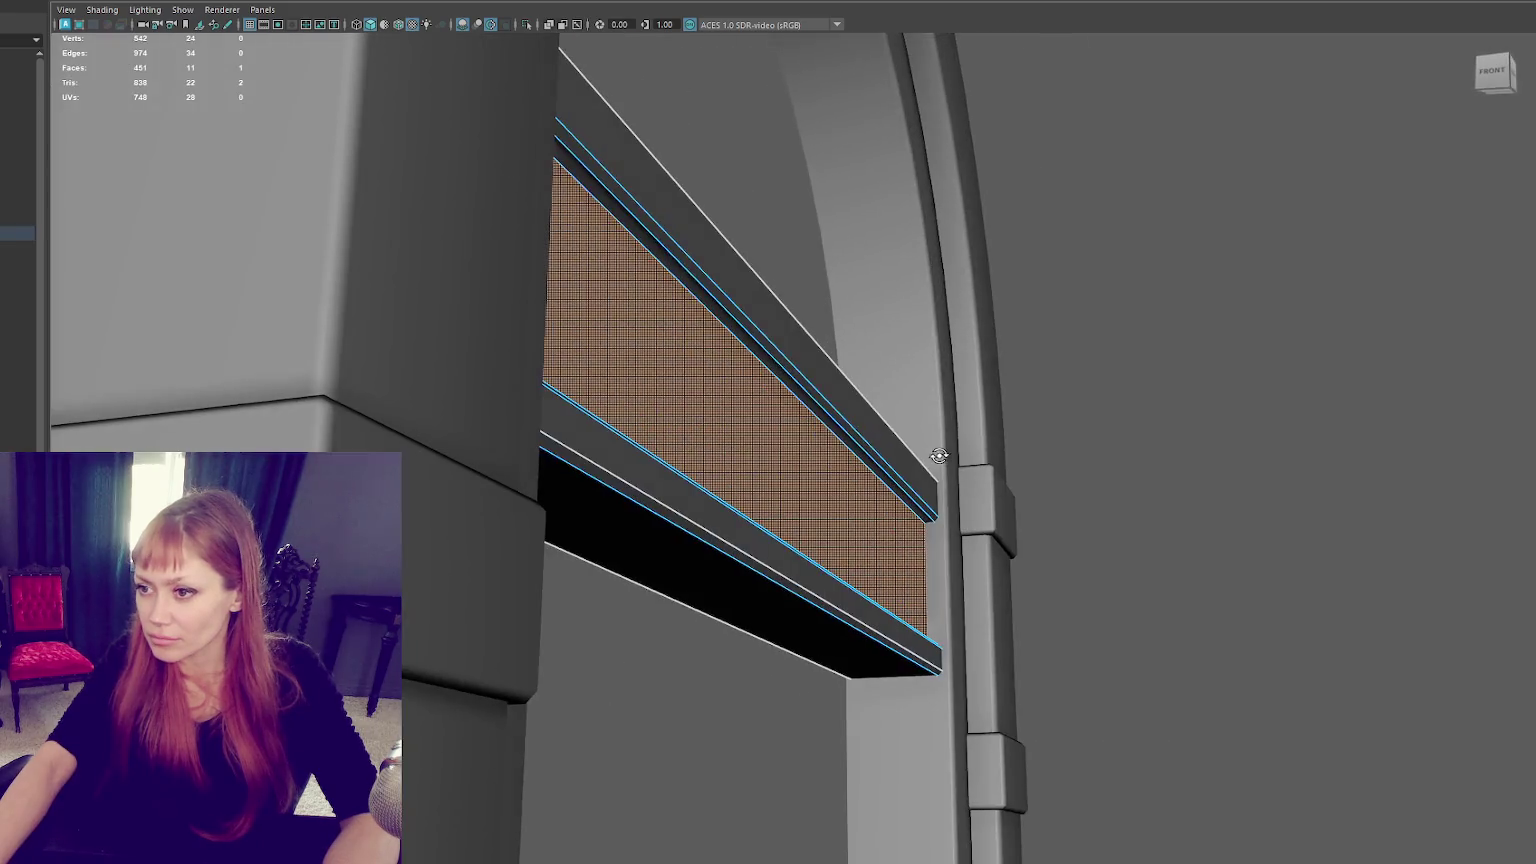
key(r)
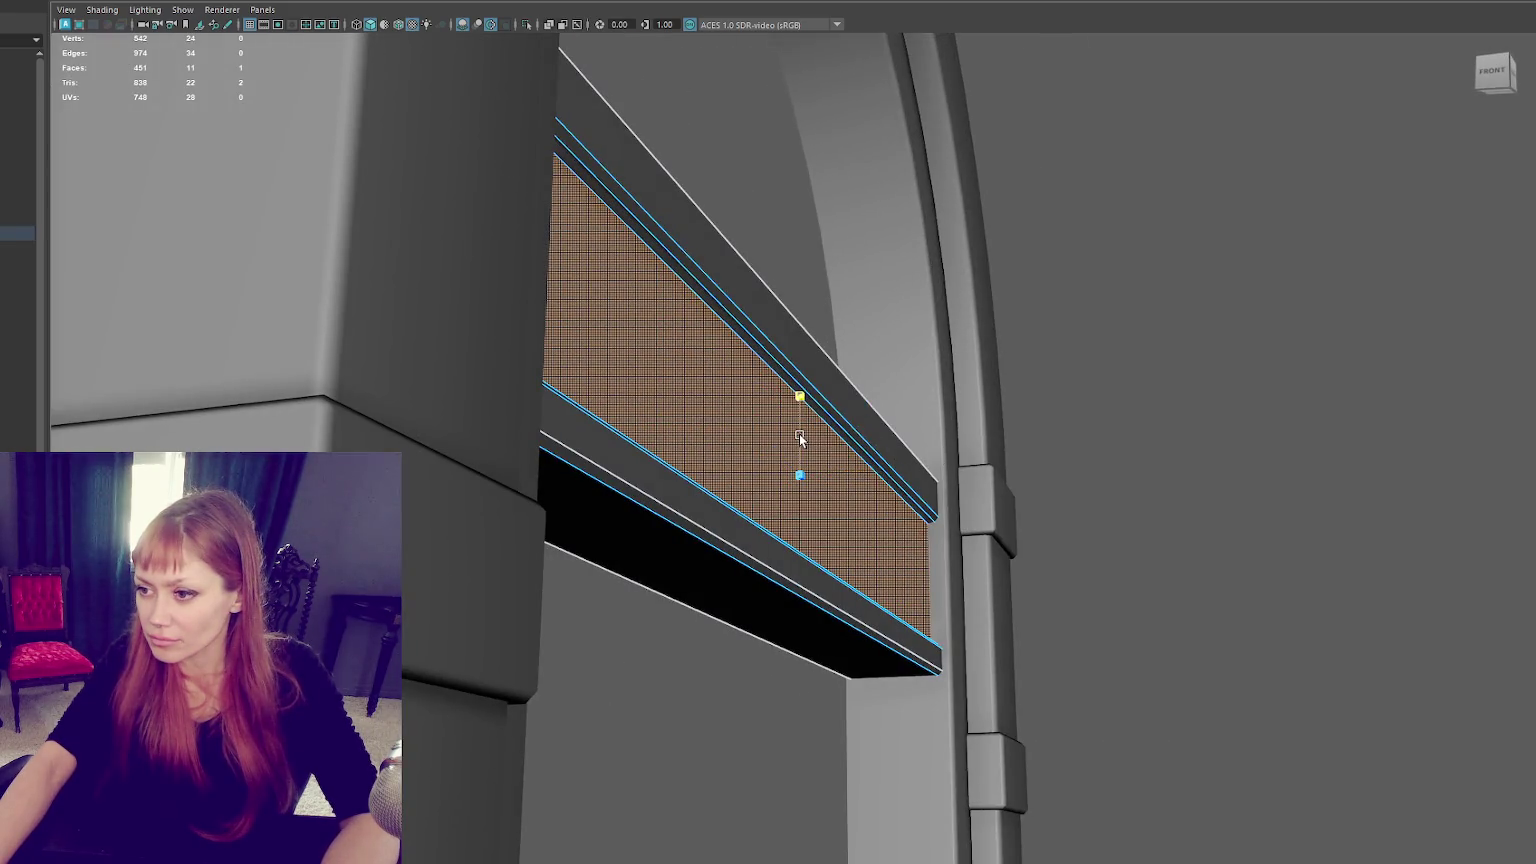
alt+drag(1112, 279, 796, 315)
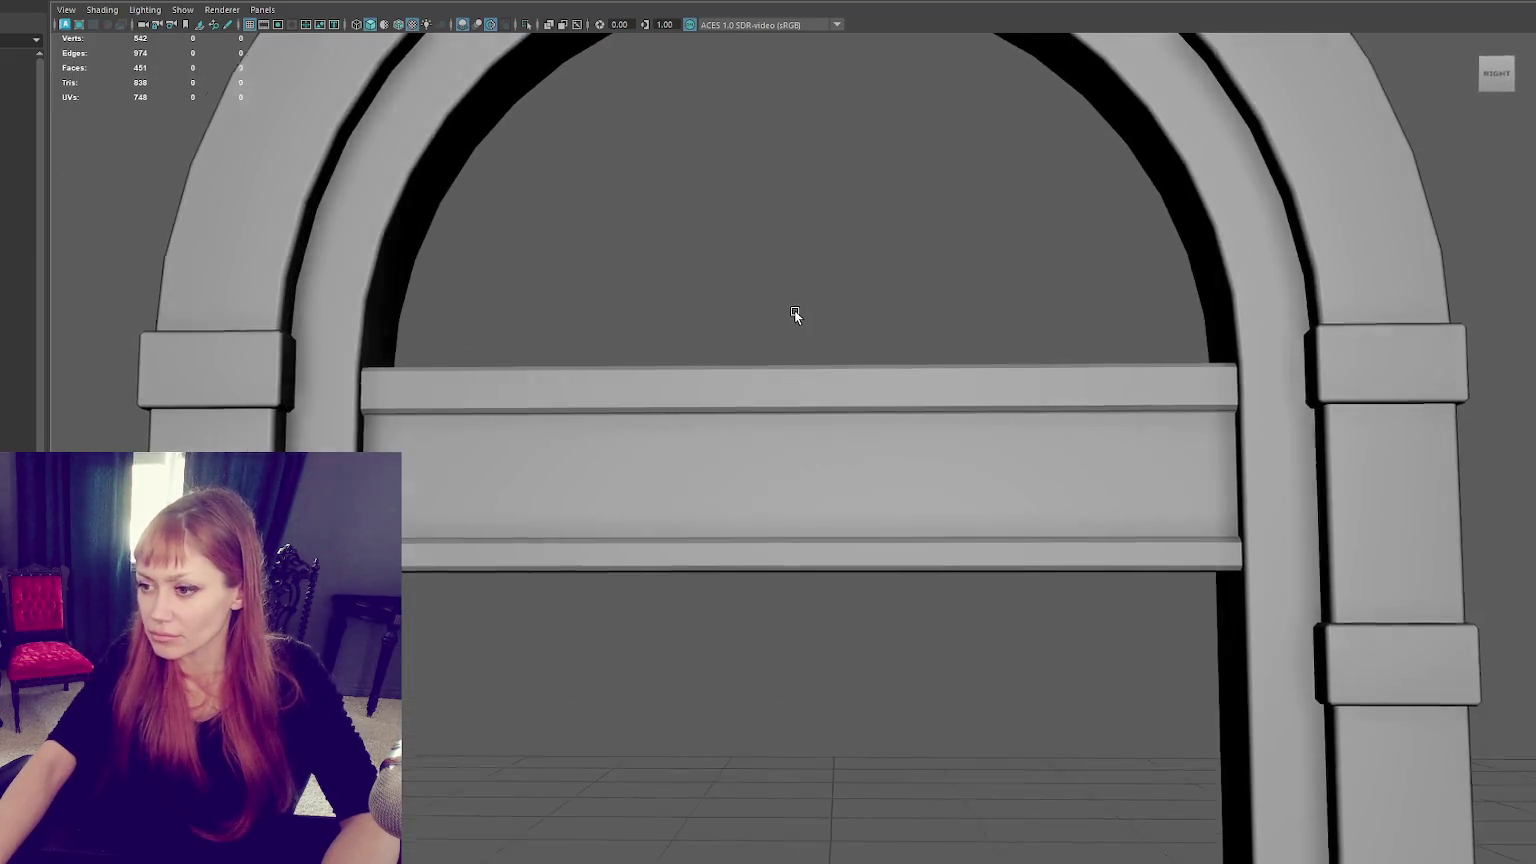
shift+right_drag(817, 259, 913, 311)
alt+drag(910, 346, 928, 278)
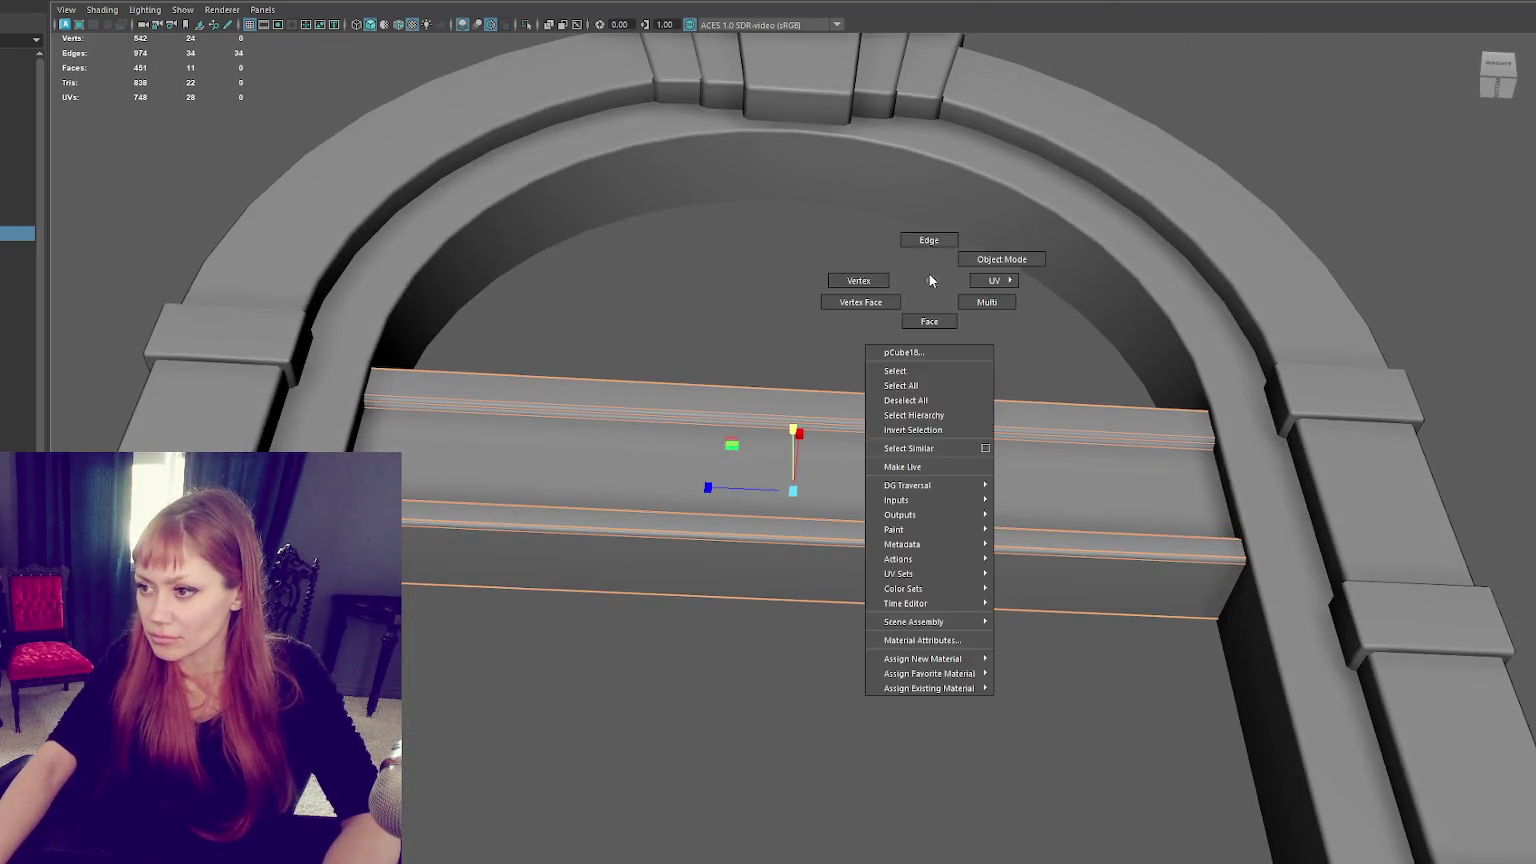
alt+drag(931, 441, 918, 514)
shift+right_drag(922, 262, 1053, 302)
key(a)
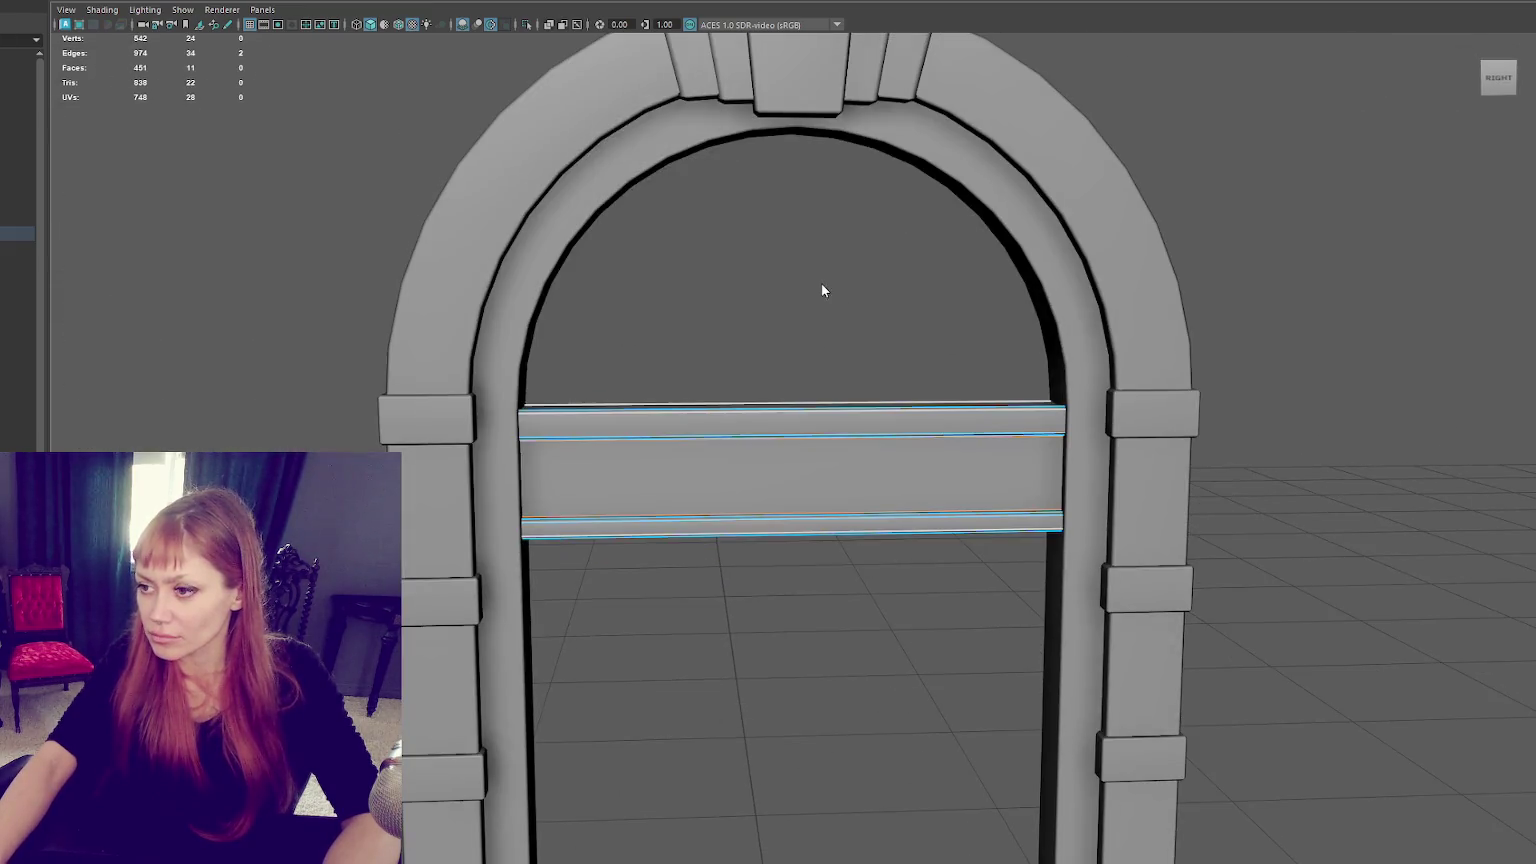
click(865, 266)
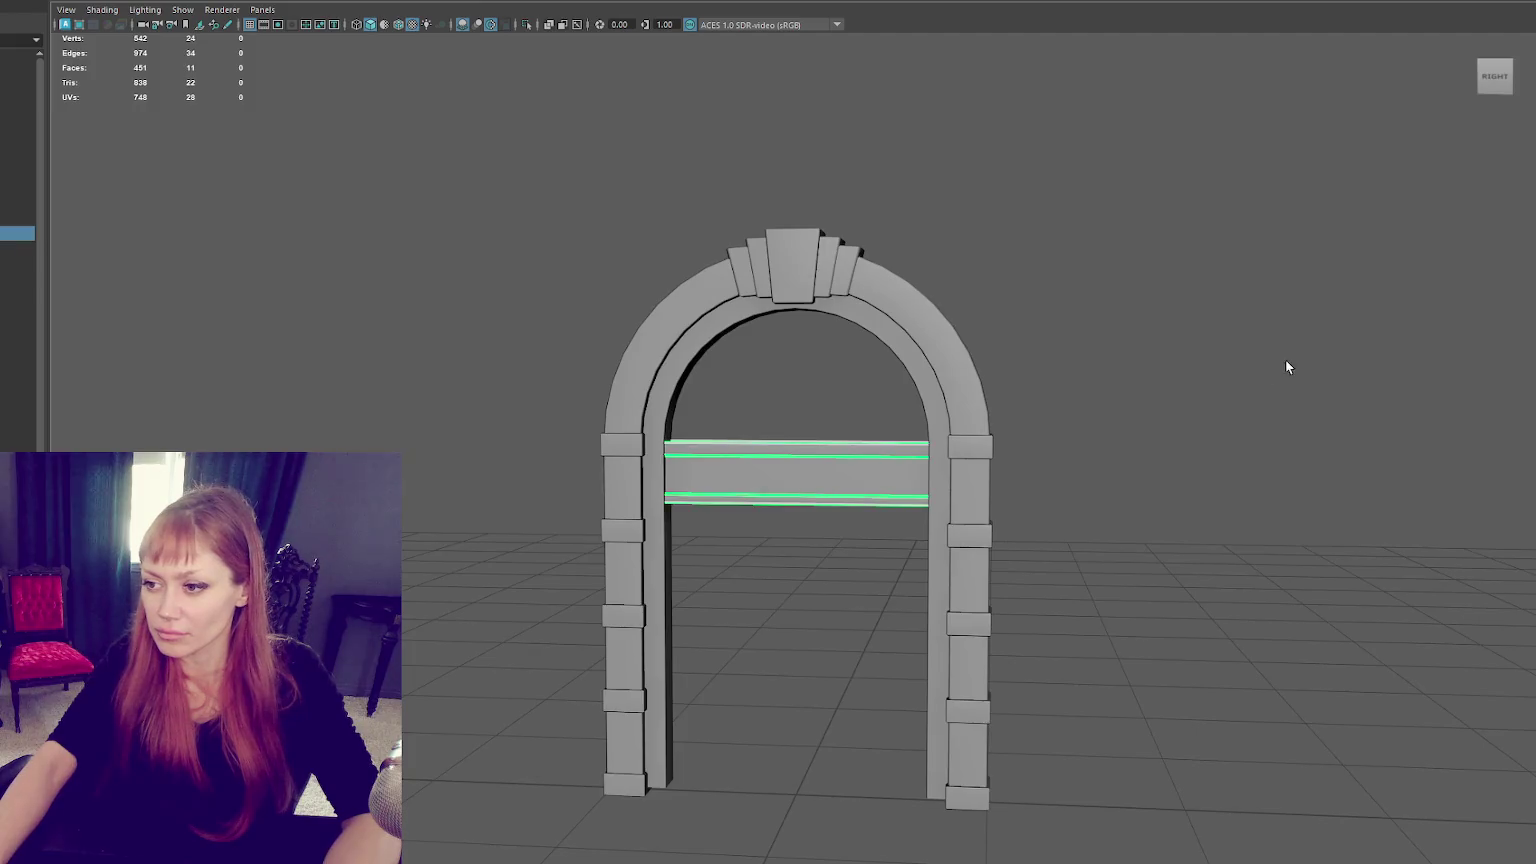
Raise the beam's bottom vertices.
drag(1074, 449, 462, 581)
drag(1159, 480, 395, 557)
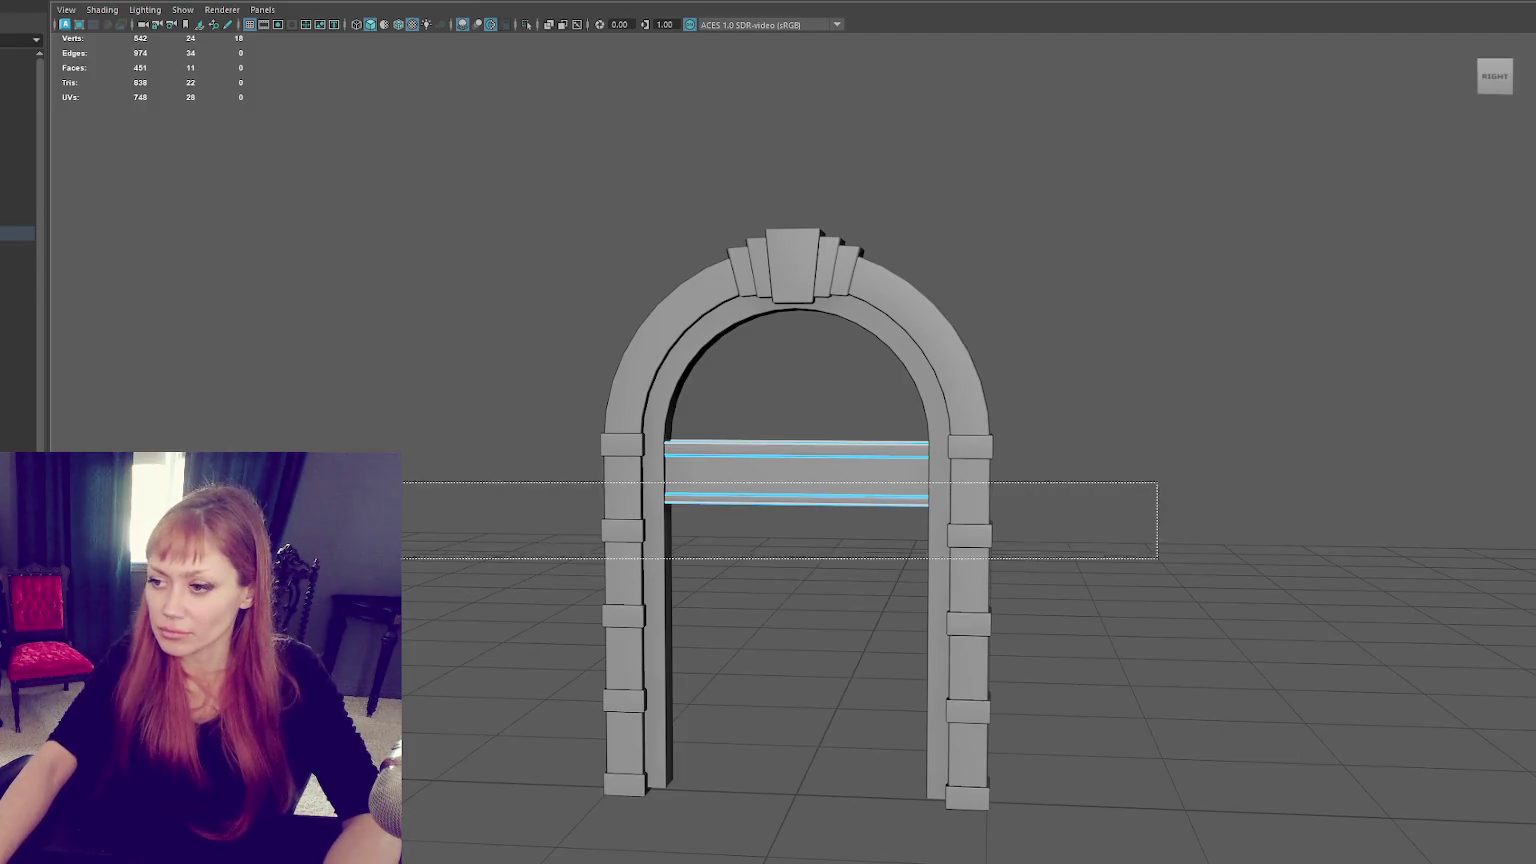
mouse_move(796, 460)
mouse_down()
mouse_move(796, 447)
mouse_move(826, 454)
mouse_up()
scroll(842, 449, up, 3)
key(4)
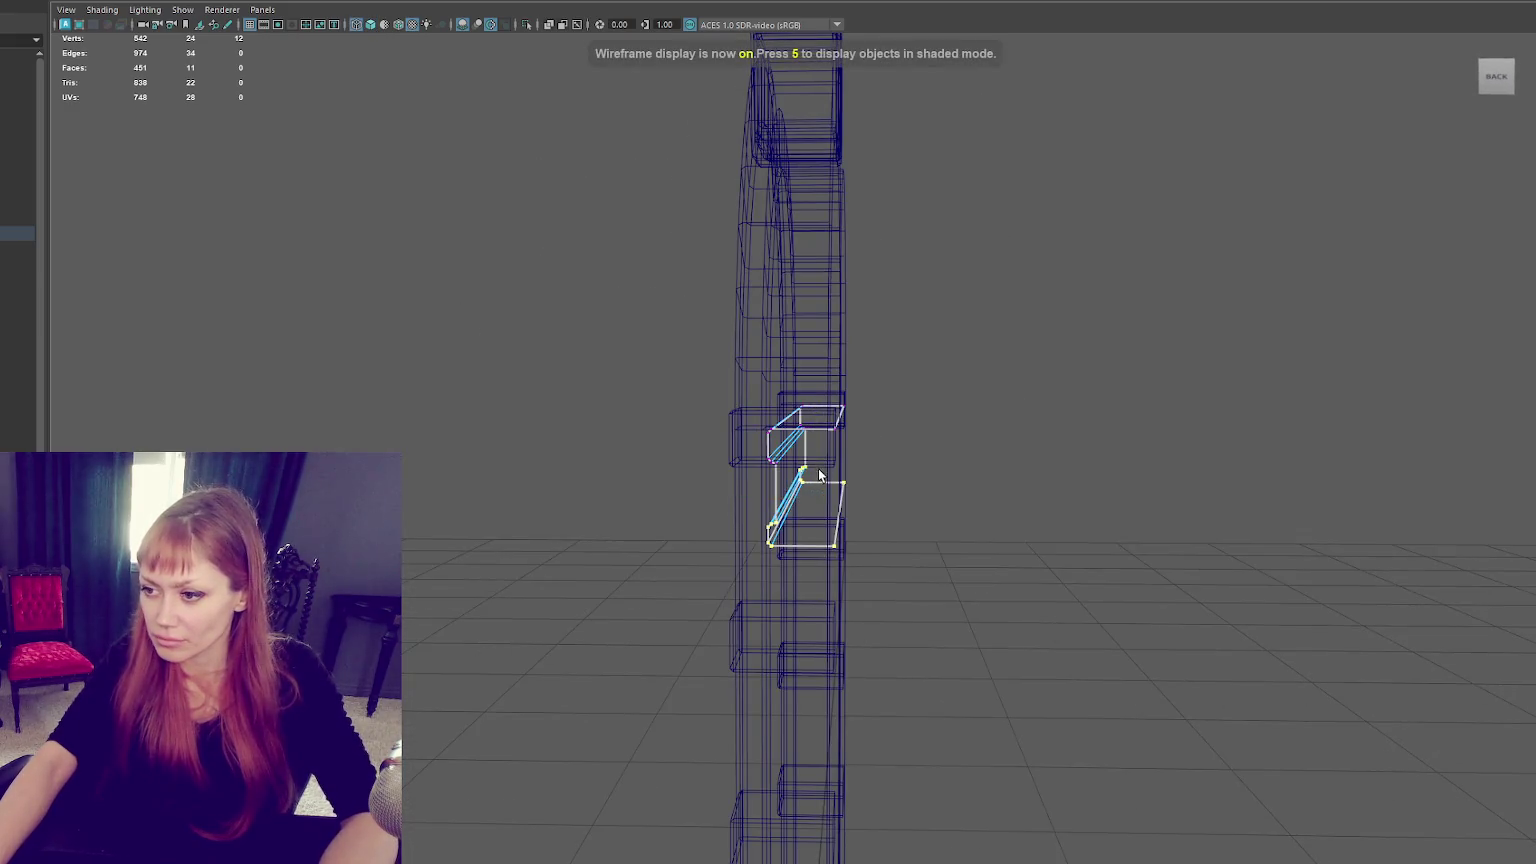
drag(702, 607, 702, 604)
key(5)
key(4)
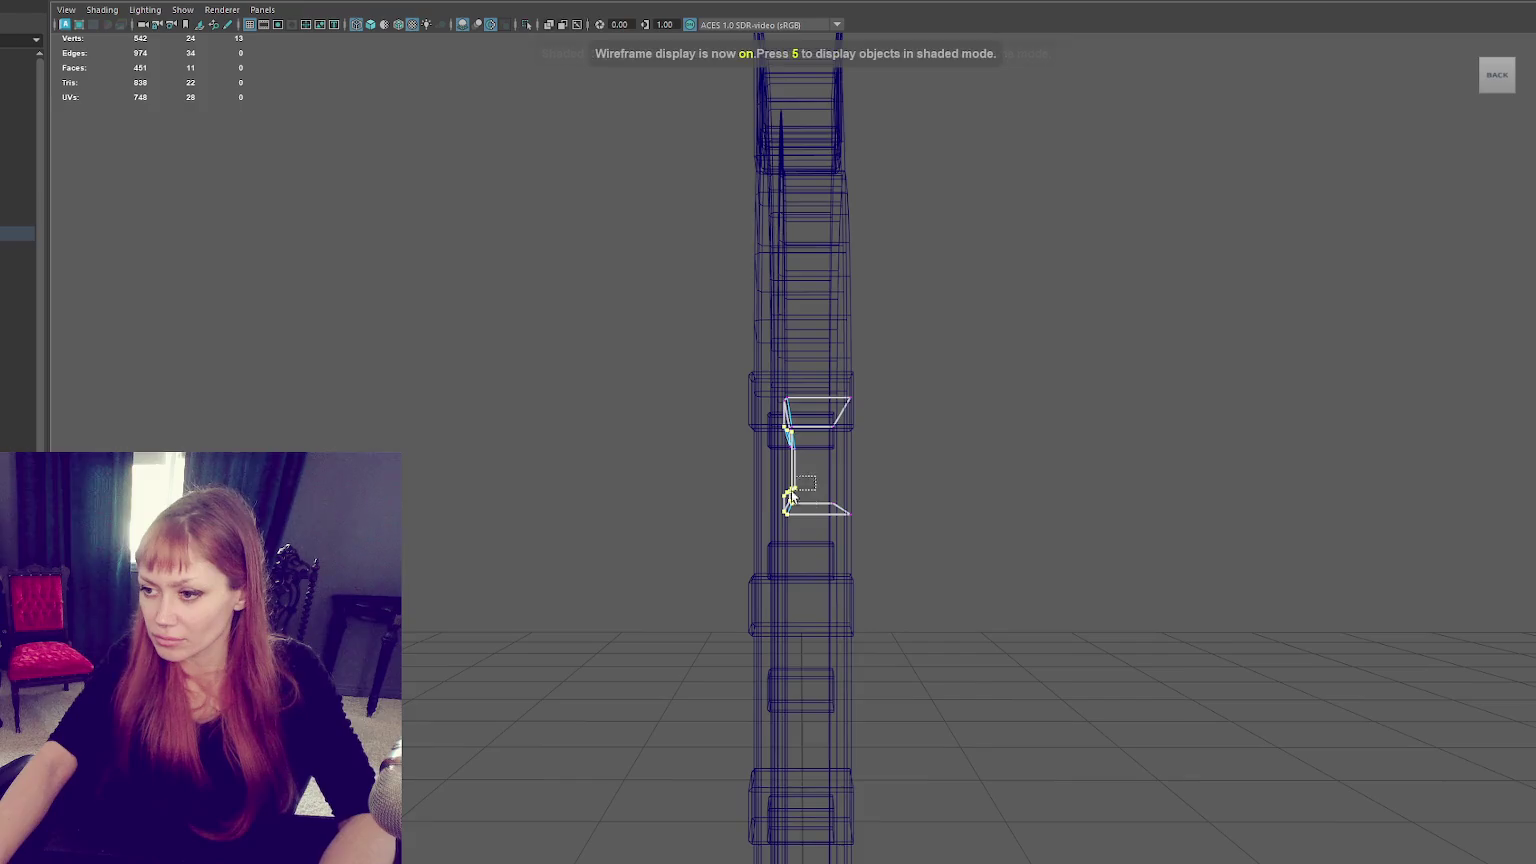
key(5)
alt+drag(736, 533, 751, 527)
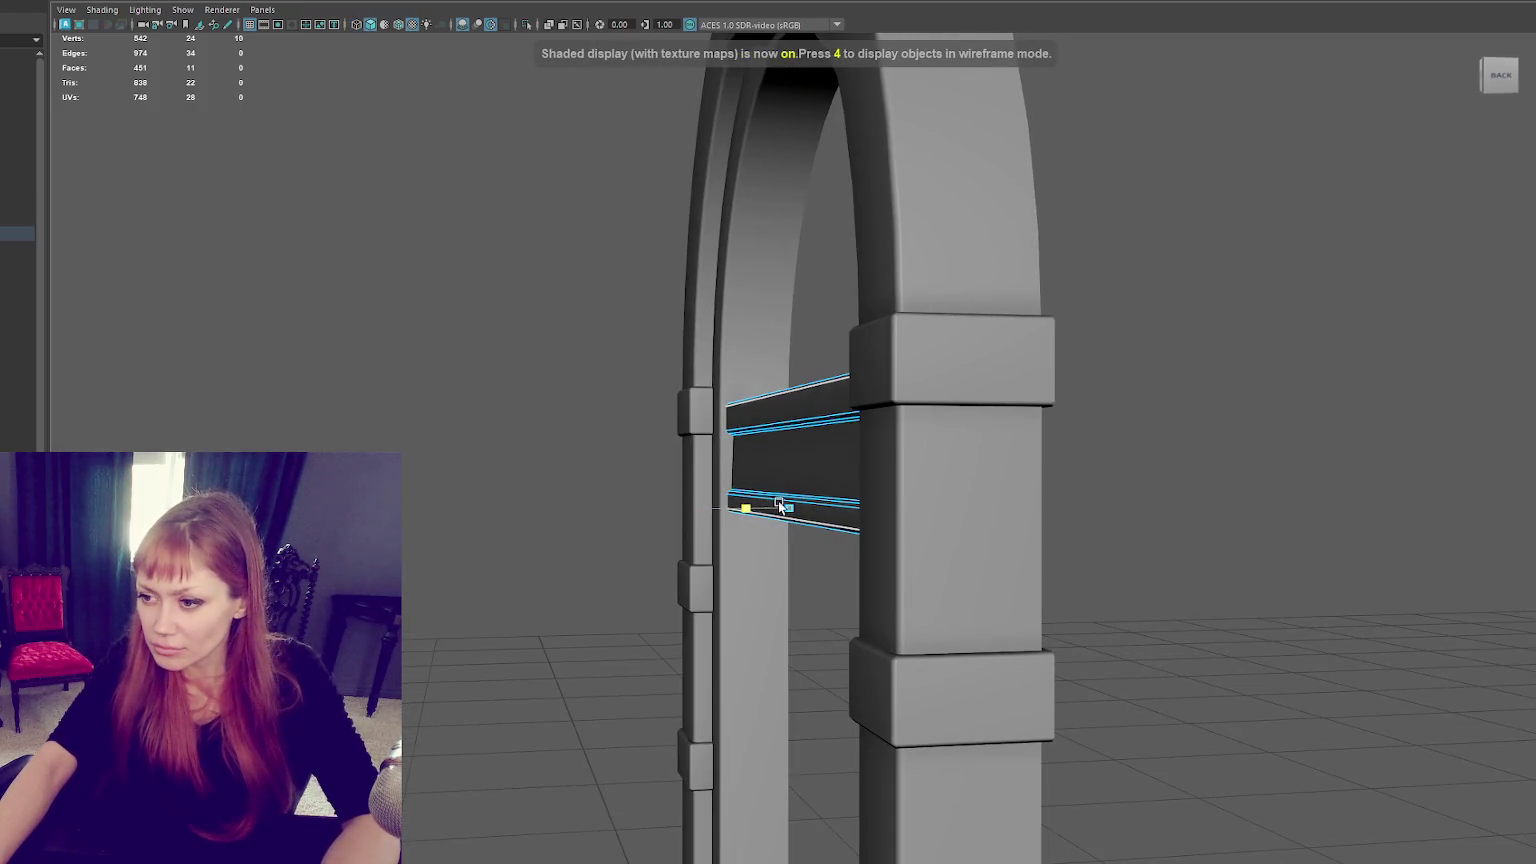
Undo the raise and lower the beam's bottom vertices slightly instead.
click(1142, 287)
mouse_move(1142, 287)
alt+mouse_down()
mouse_move(809, 397)
mouse_move(904, 406)
alt+mouse_up()
scroll(905, 408, down, 3)
key(ctrl+z)
key(4)
drag(977, 480, 531, 541)
scroll(811, 499, up, 3)
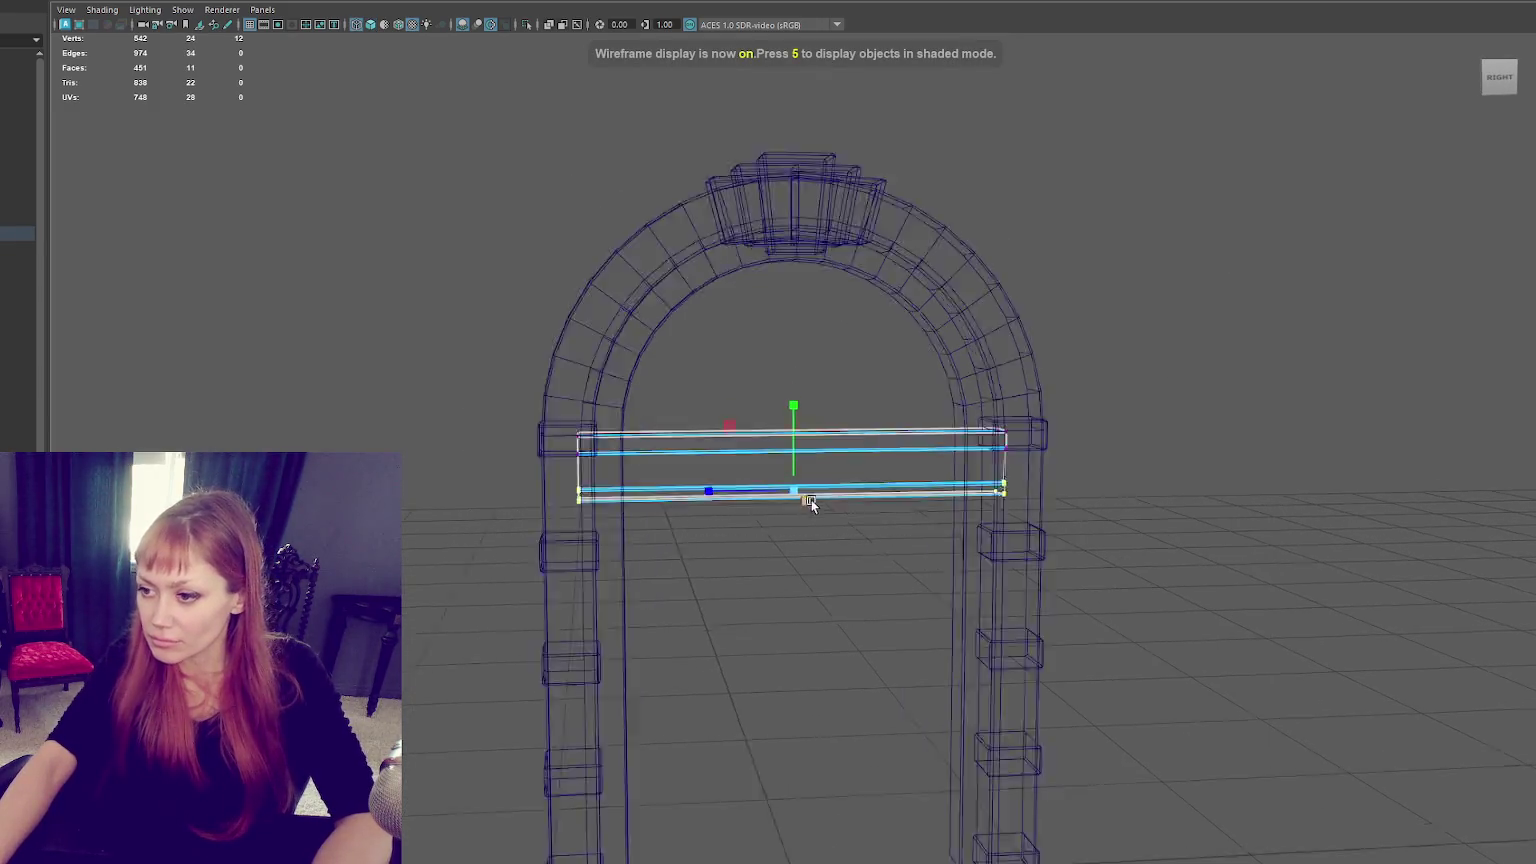
key(5)
drag(795, 459, 789, 474)
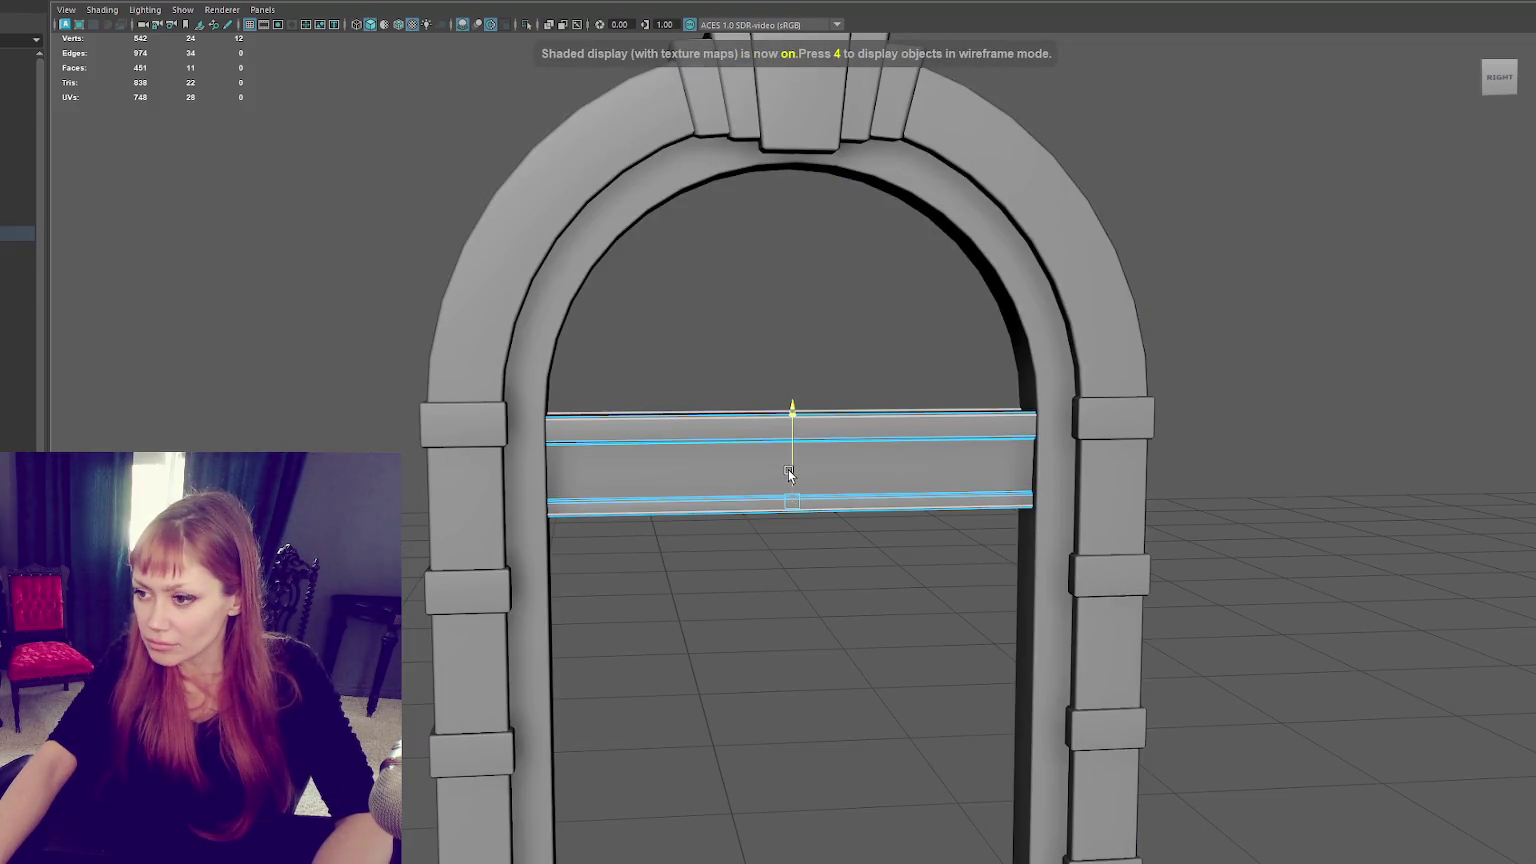
click(1134, 283)
scroll(896, 326, down, 3)
scroll(1087, 338, down, 3)
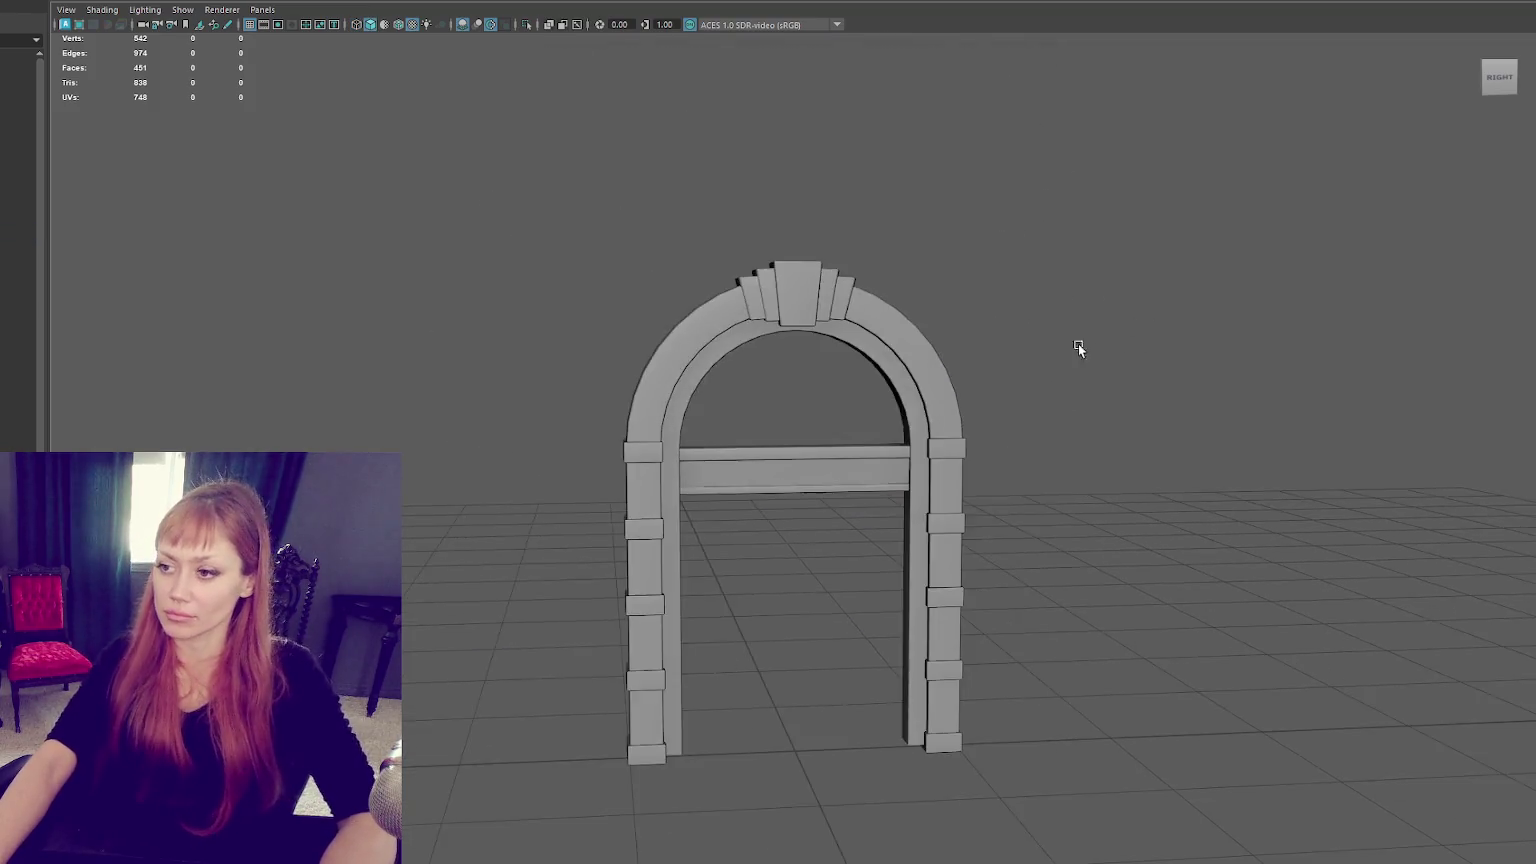
scroll(982, 350, down, 2)
alt+drag(982, 350, 953, 408)
Narrow the arch's inner loop, slide it into place, and raise its lower vertices to the lintel.
double_click(913, 412)
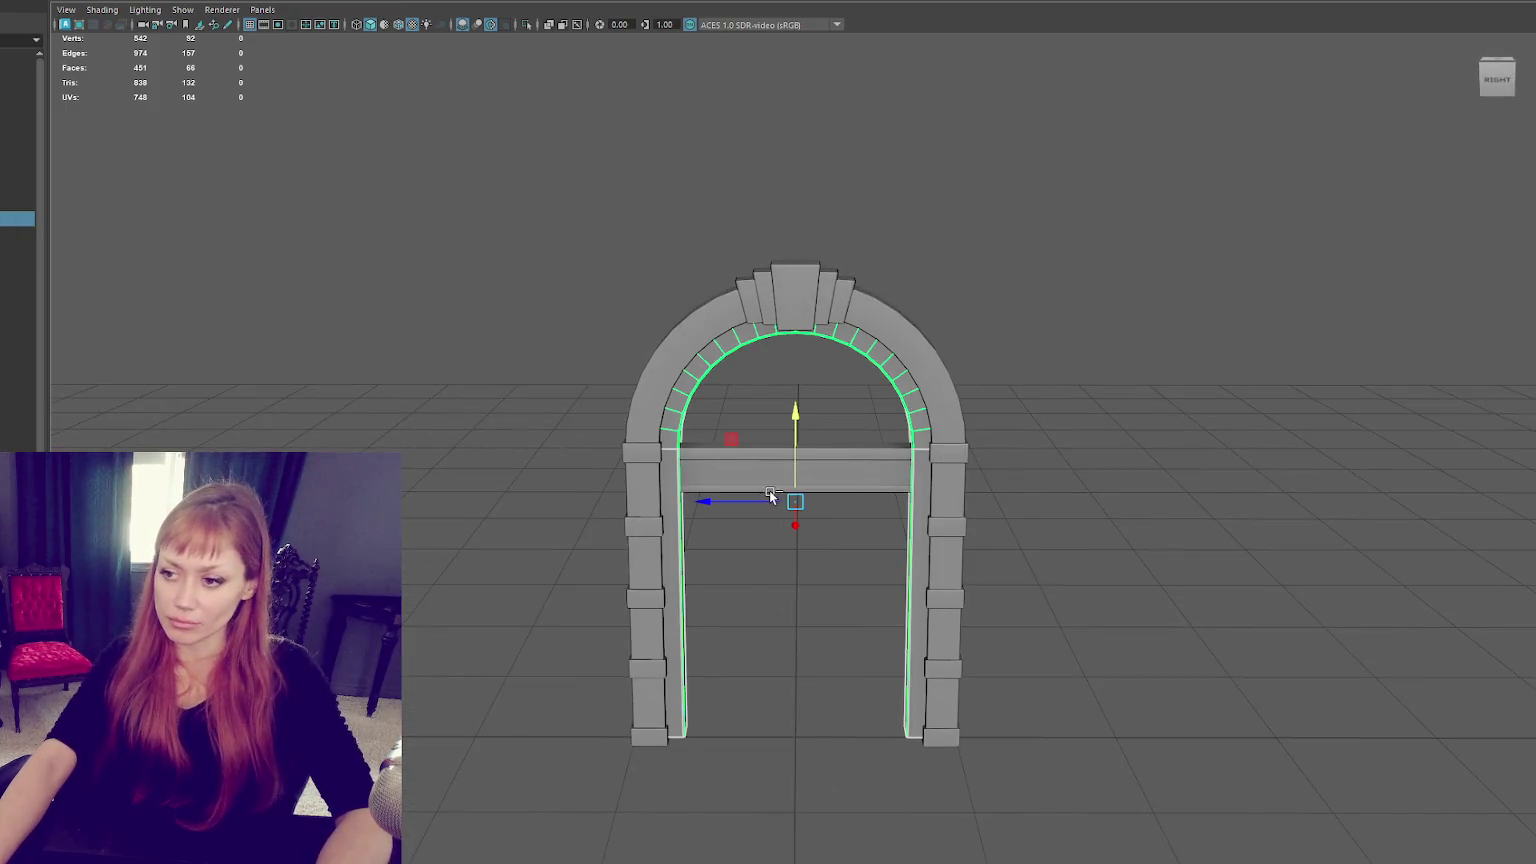
key(r)
drag(806, 503, 766, 507)
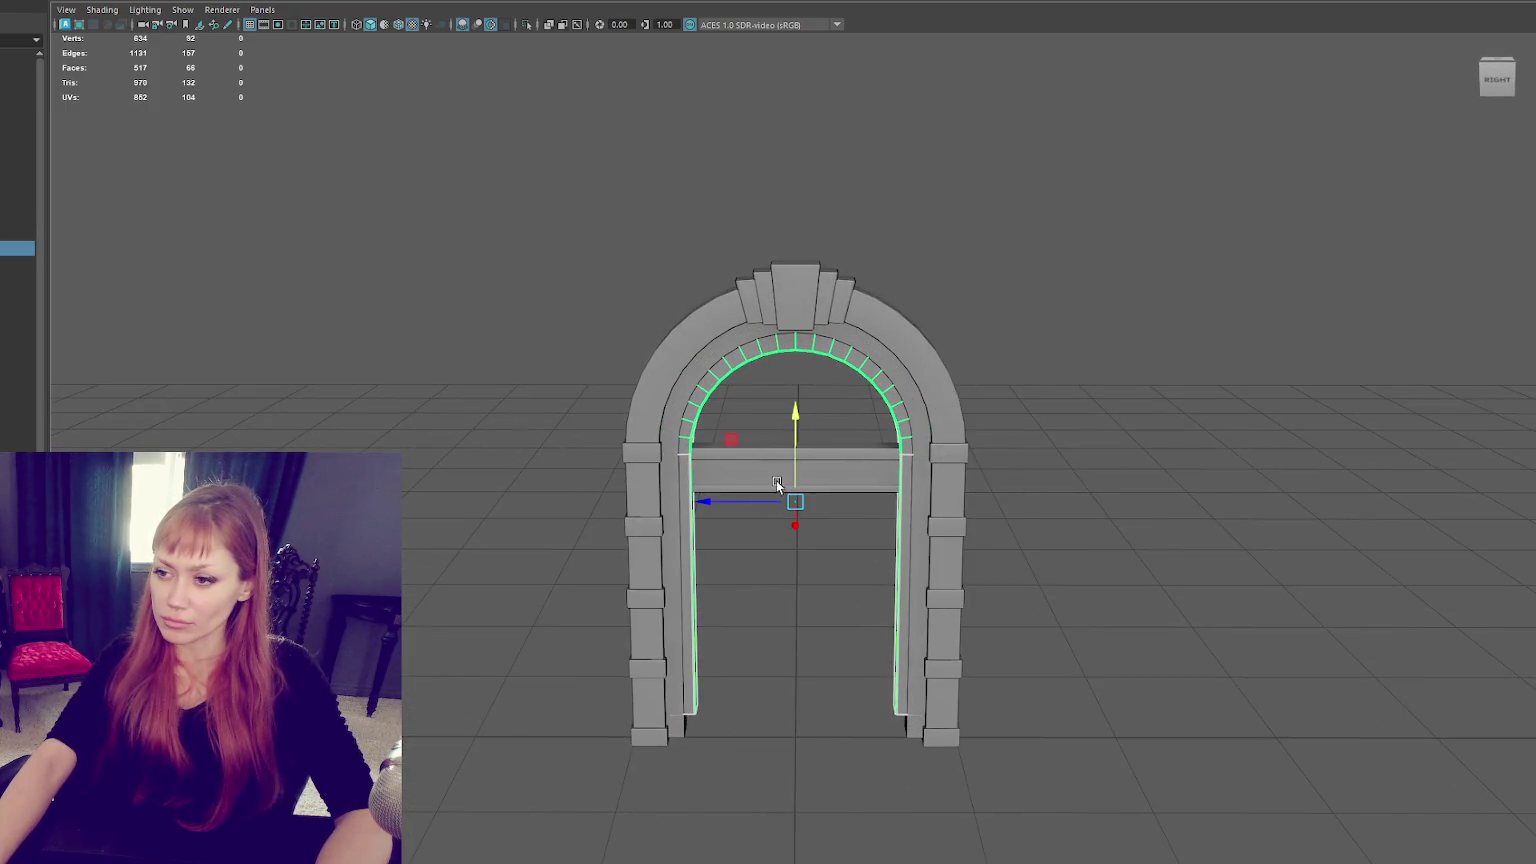
alt+drag(803, 454, 786, 498)
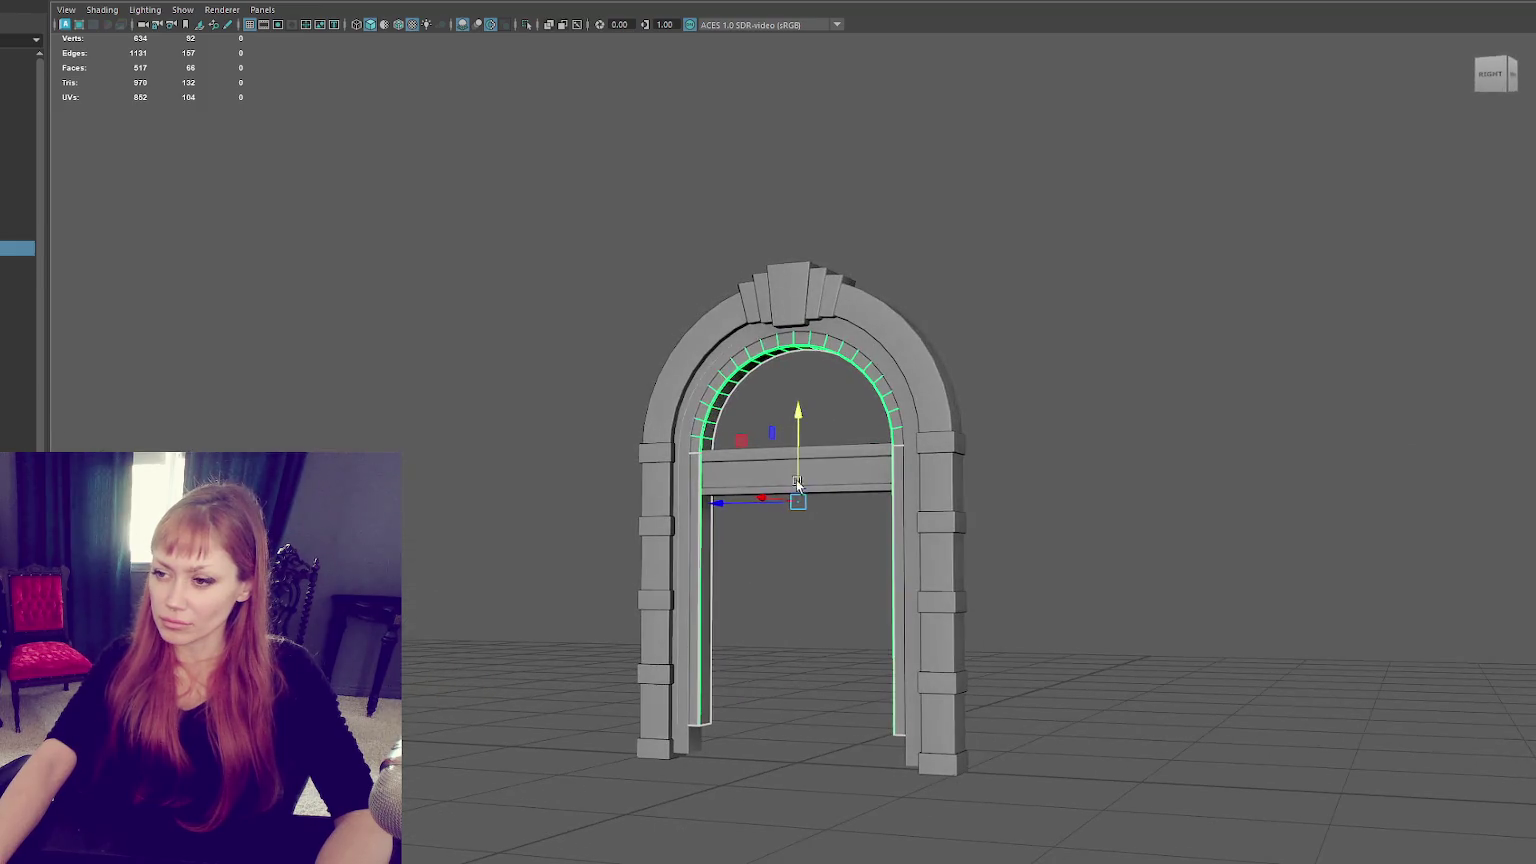
key(w)
drag(759, 500, 820, 497)
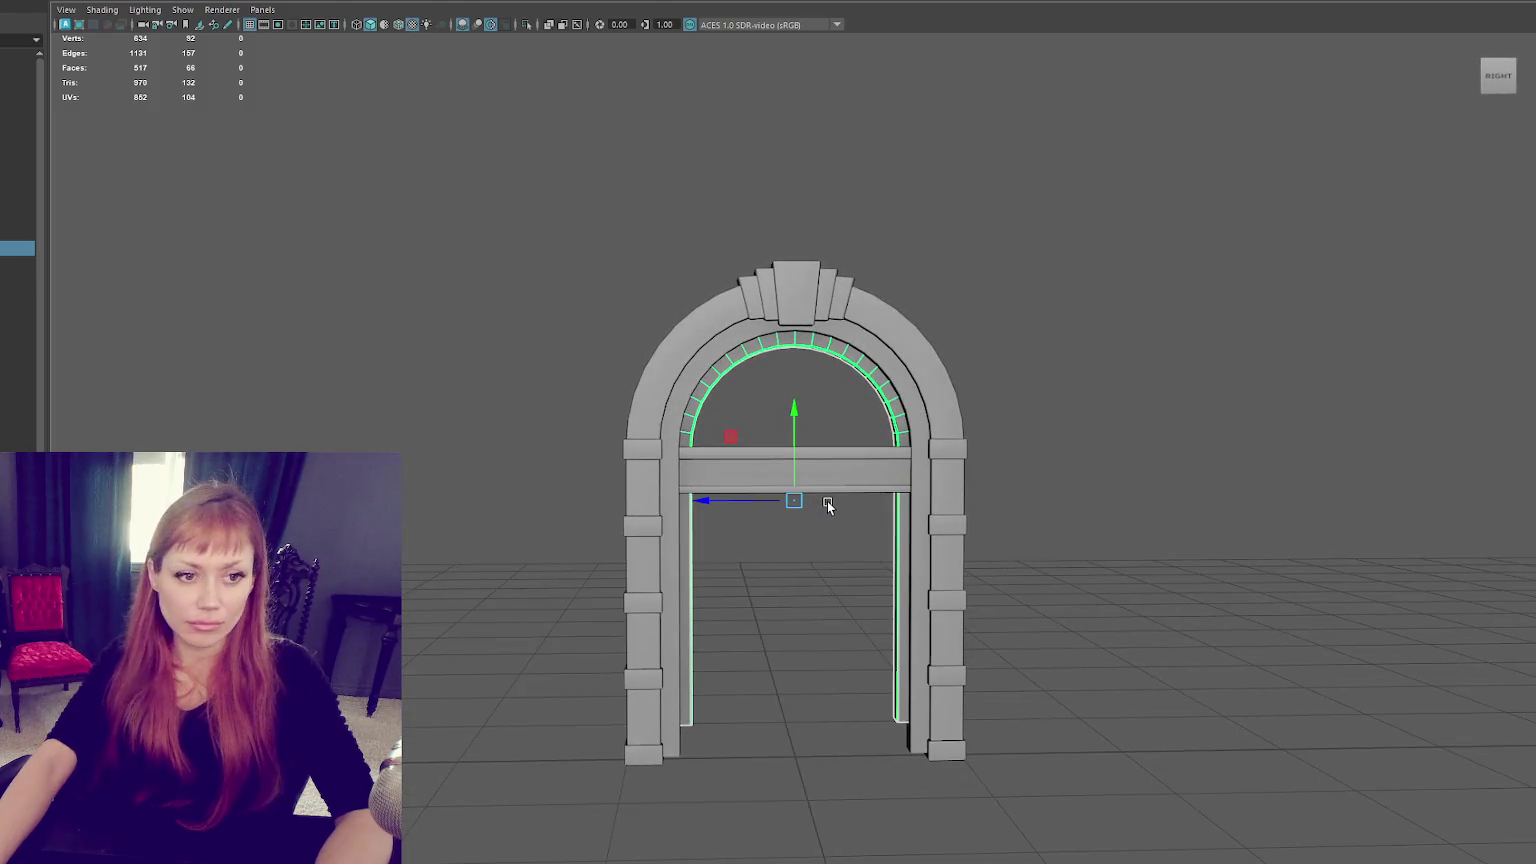
click(1141, 348)
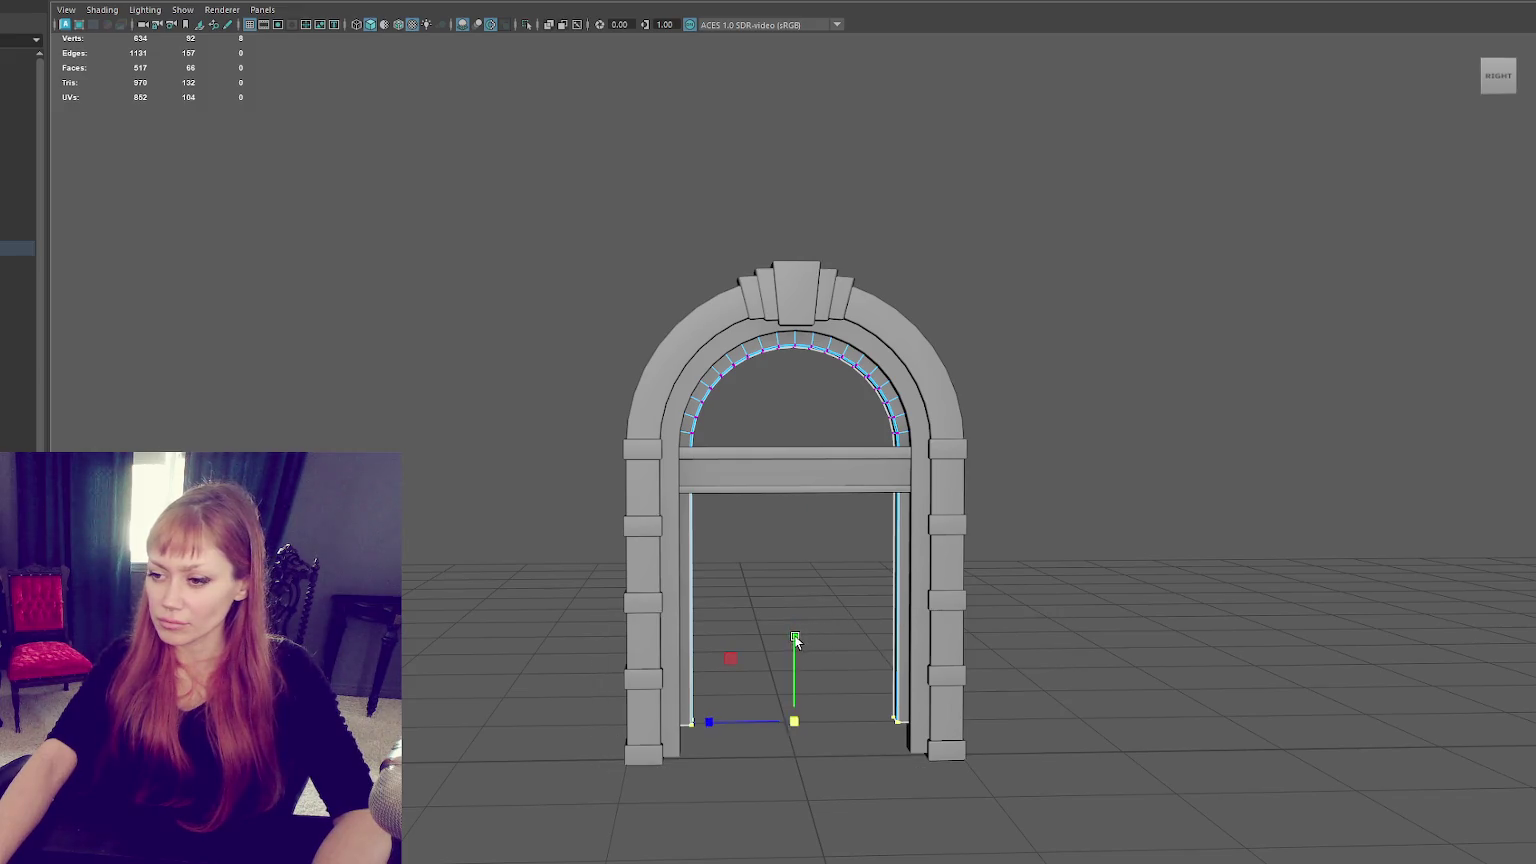
drag(795, 640, 825, 365)
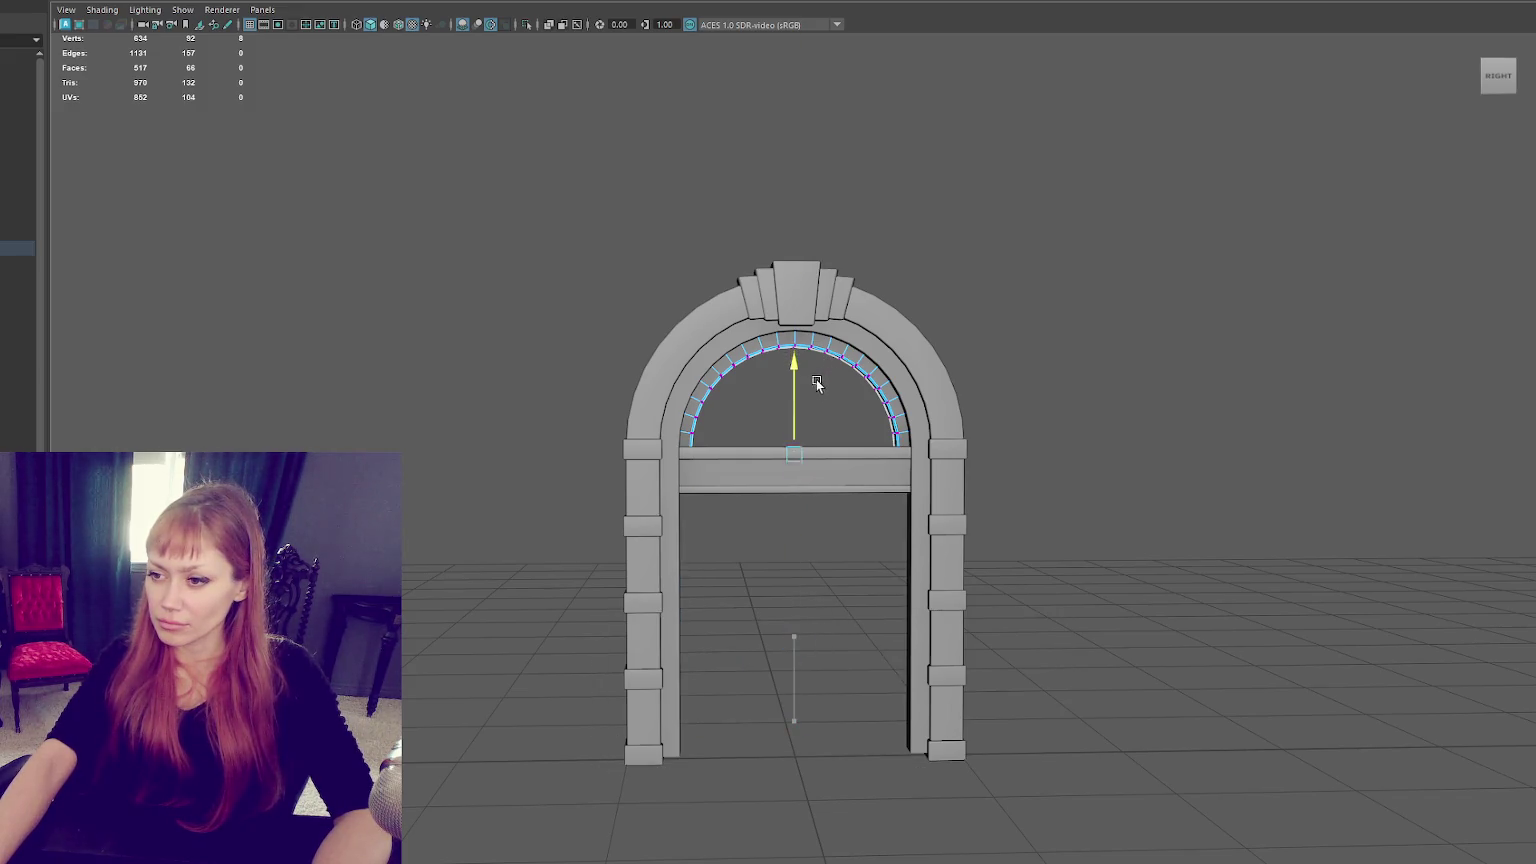
Delete the corner faces, bridge the inner arch edges into a fill, and raise its bottom edge slightly.
key(4)
right_drag(1062, 445, 953, 458)
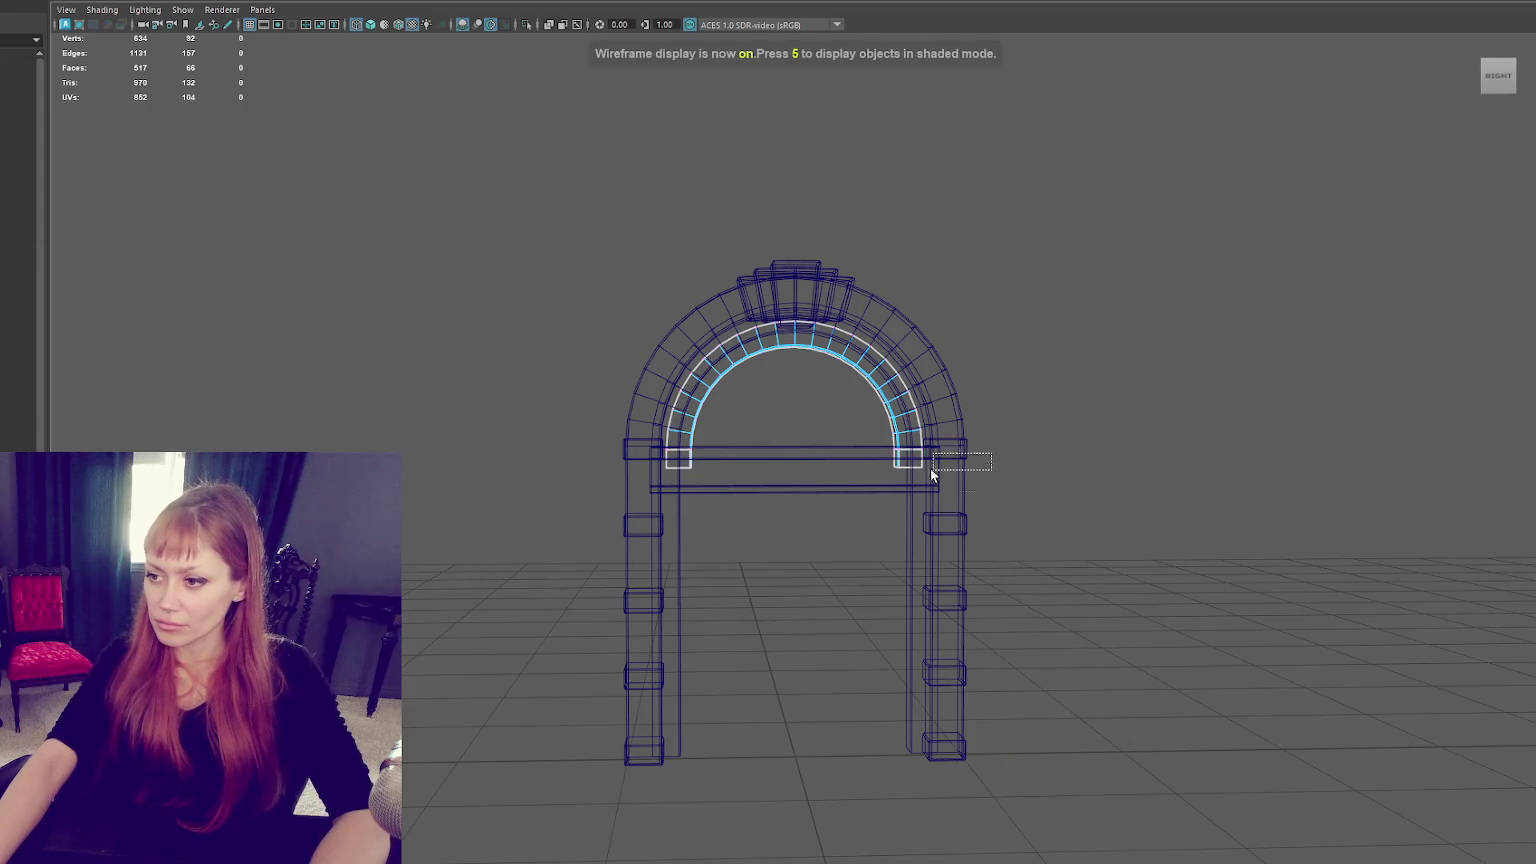
key(Delete)
scroll(527, 523, up, 5)
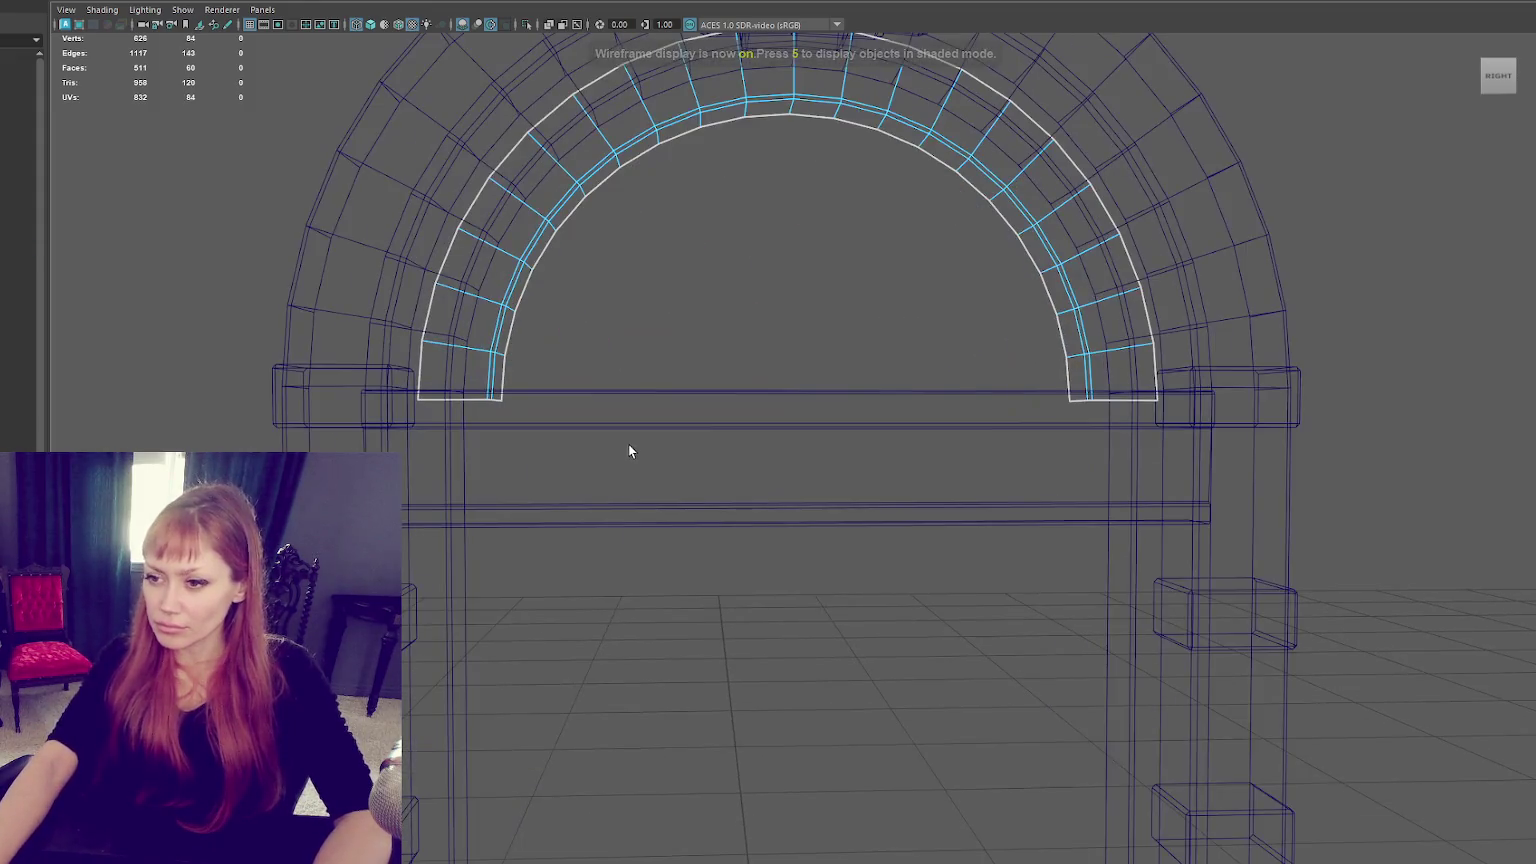
alt+drag(500, 372, 519, 397)
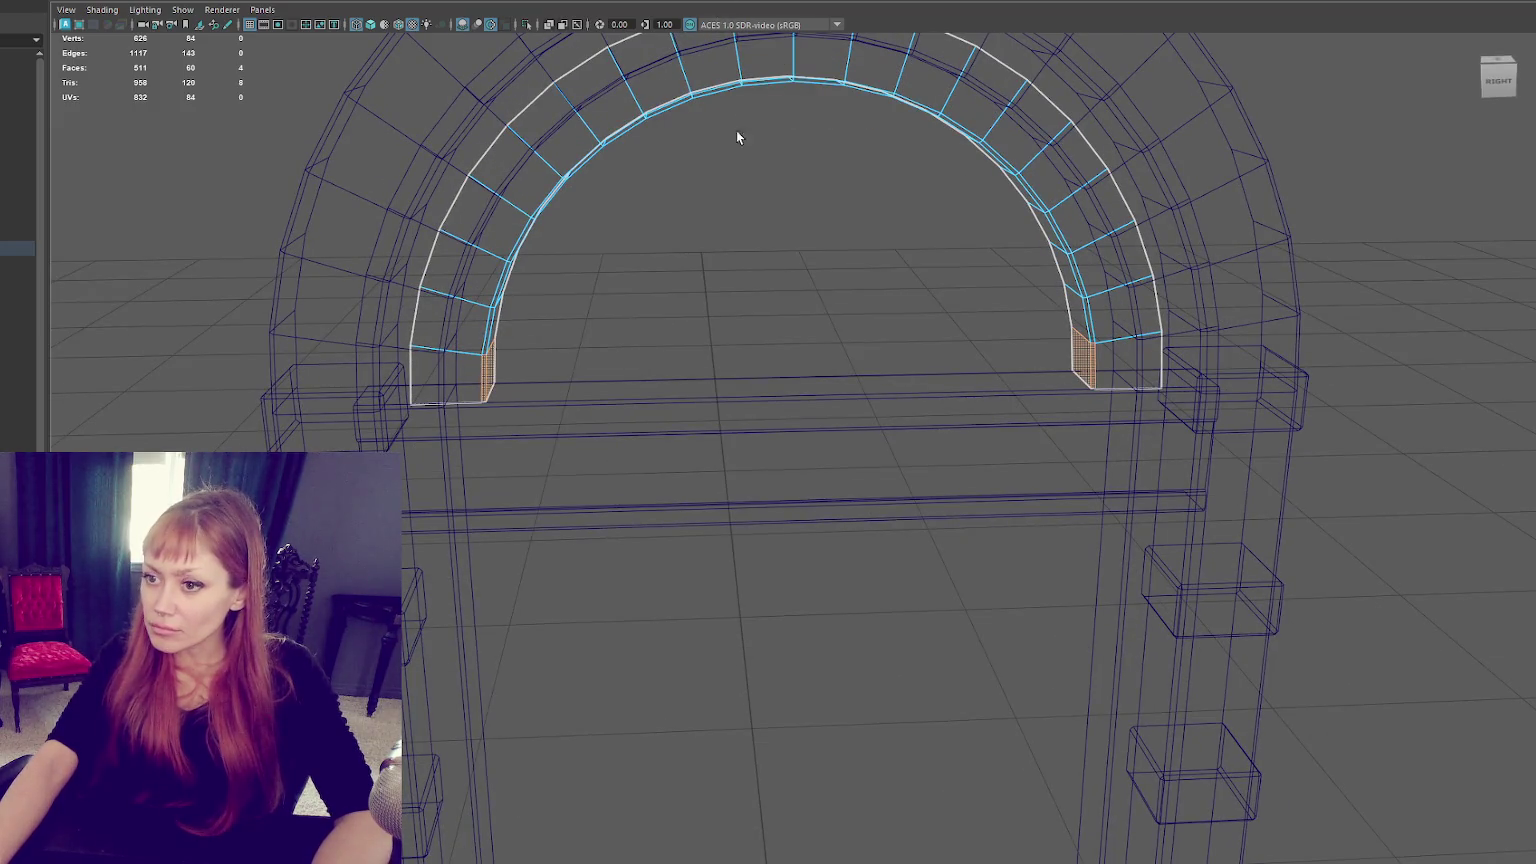
right_drag(798, 260, 805, 234)
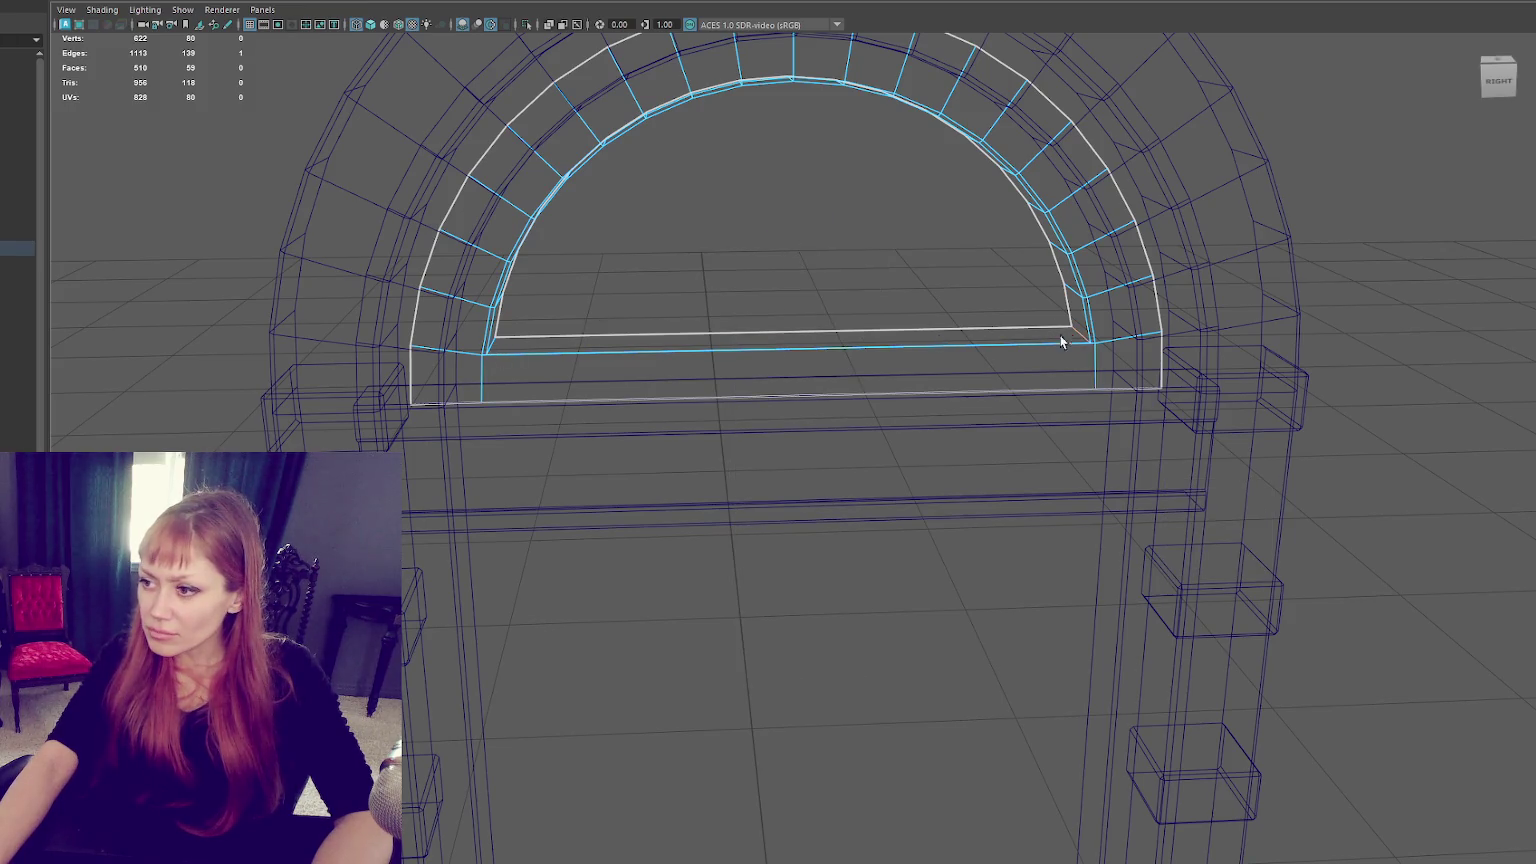
drag(793, 296, 742, 335)
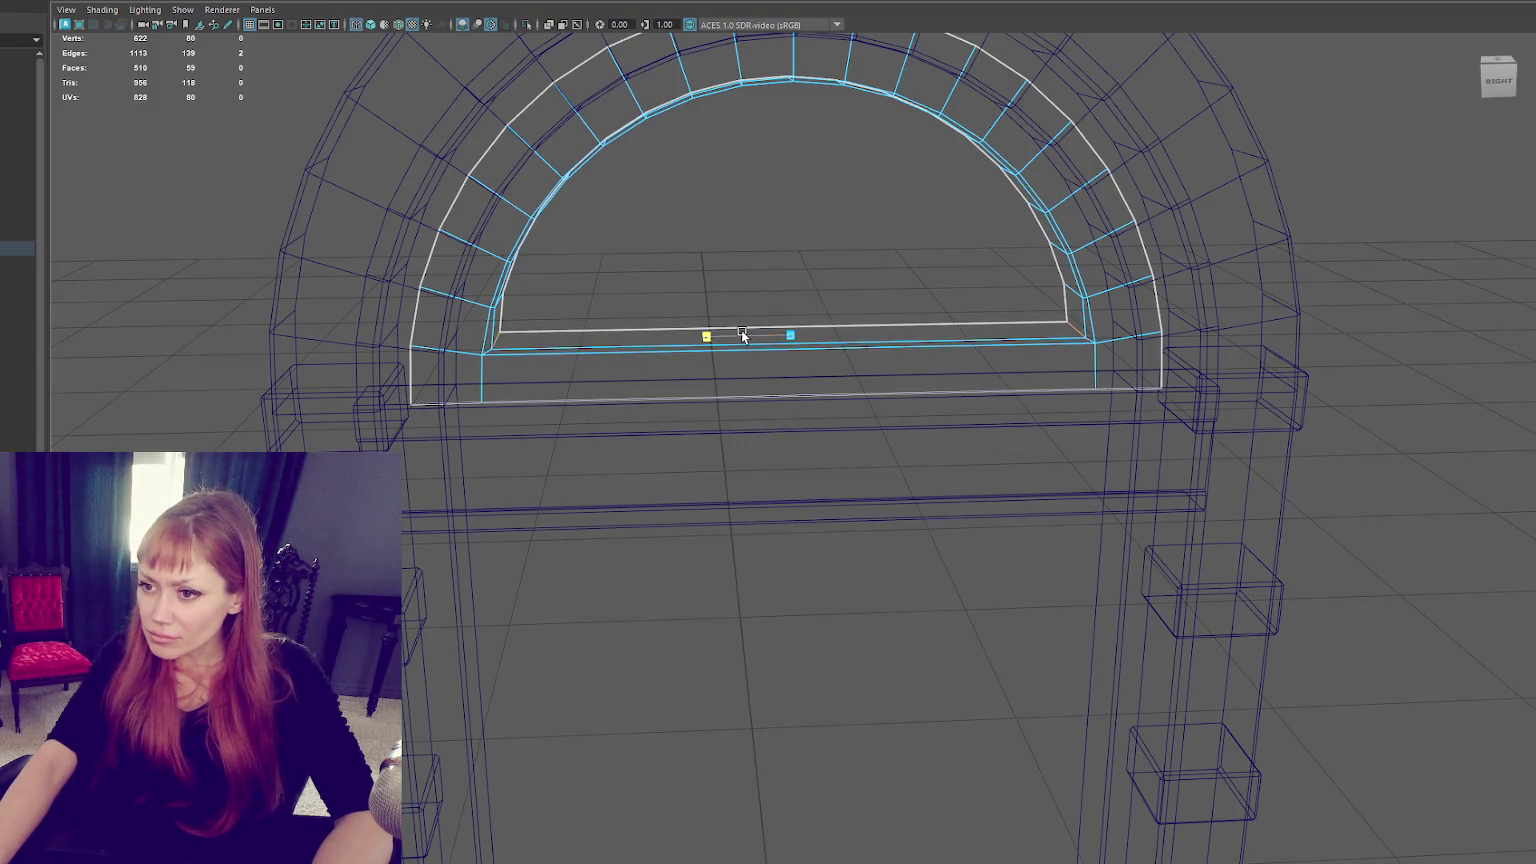
Select the bottom edge of the arch fill in edge mode, then reselect the inner arch piece.
key(5)
key(F8)
right_drag(801, 243, 801, 204)
click(794, 338)
shift+right_drag(790, 260, 926, 257)
key(F8)
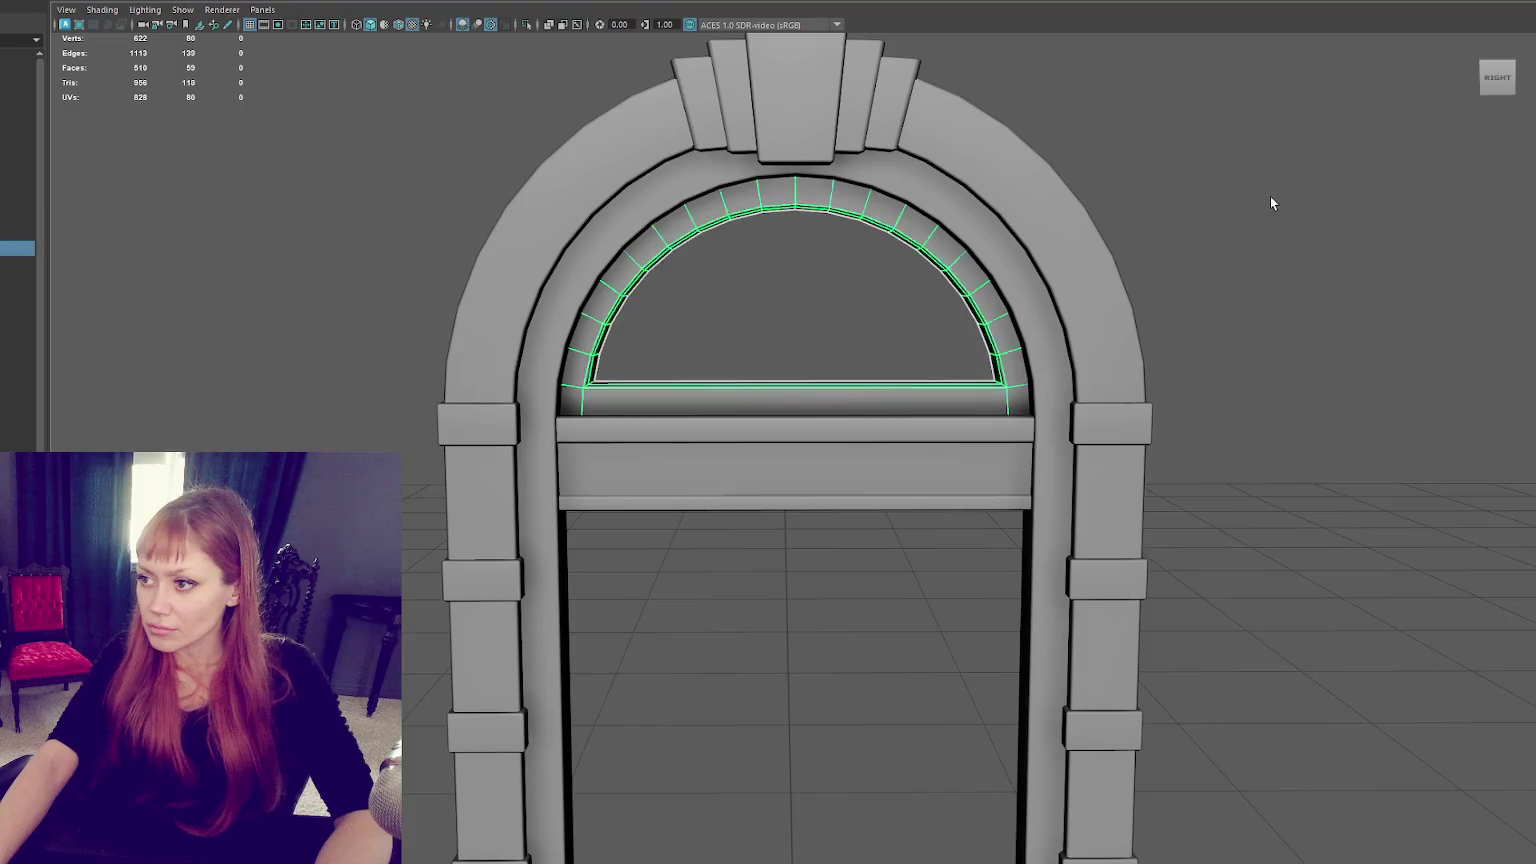
click(1270, 196)
Select the arch fill's bottom vertices in wireframe, then clear the selection and undo back to object mode.
scroll(1270, 196, down, 3)
click(832, 410)
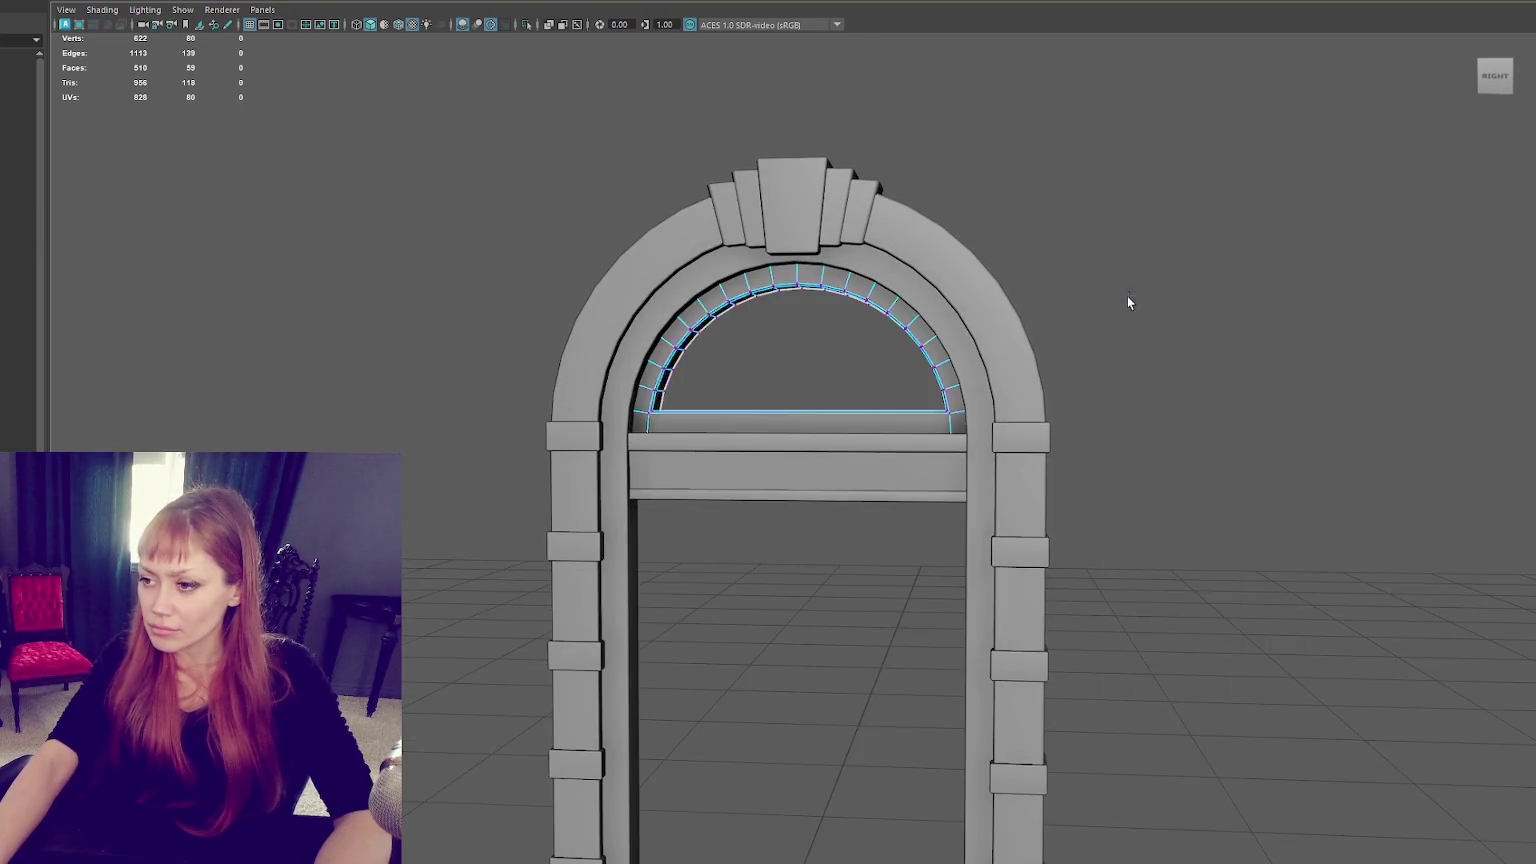
key(4)
key(F9)
drag(696, 480, 847, 425)
key(5)
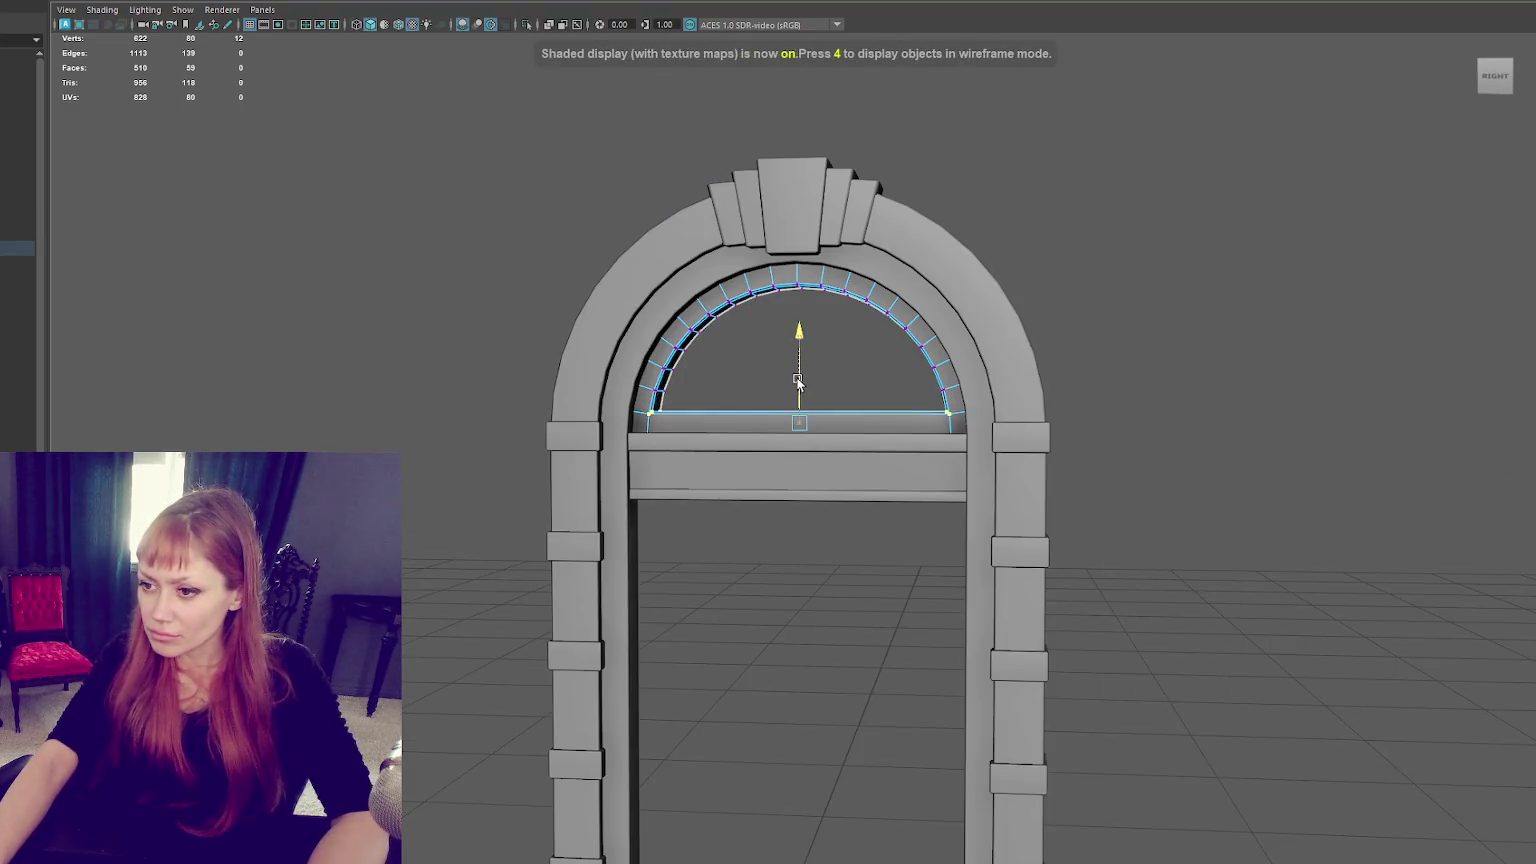
click(1256, 268)
key(ctrl+z)
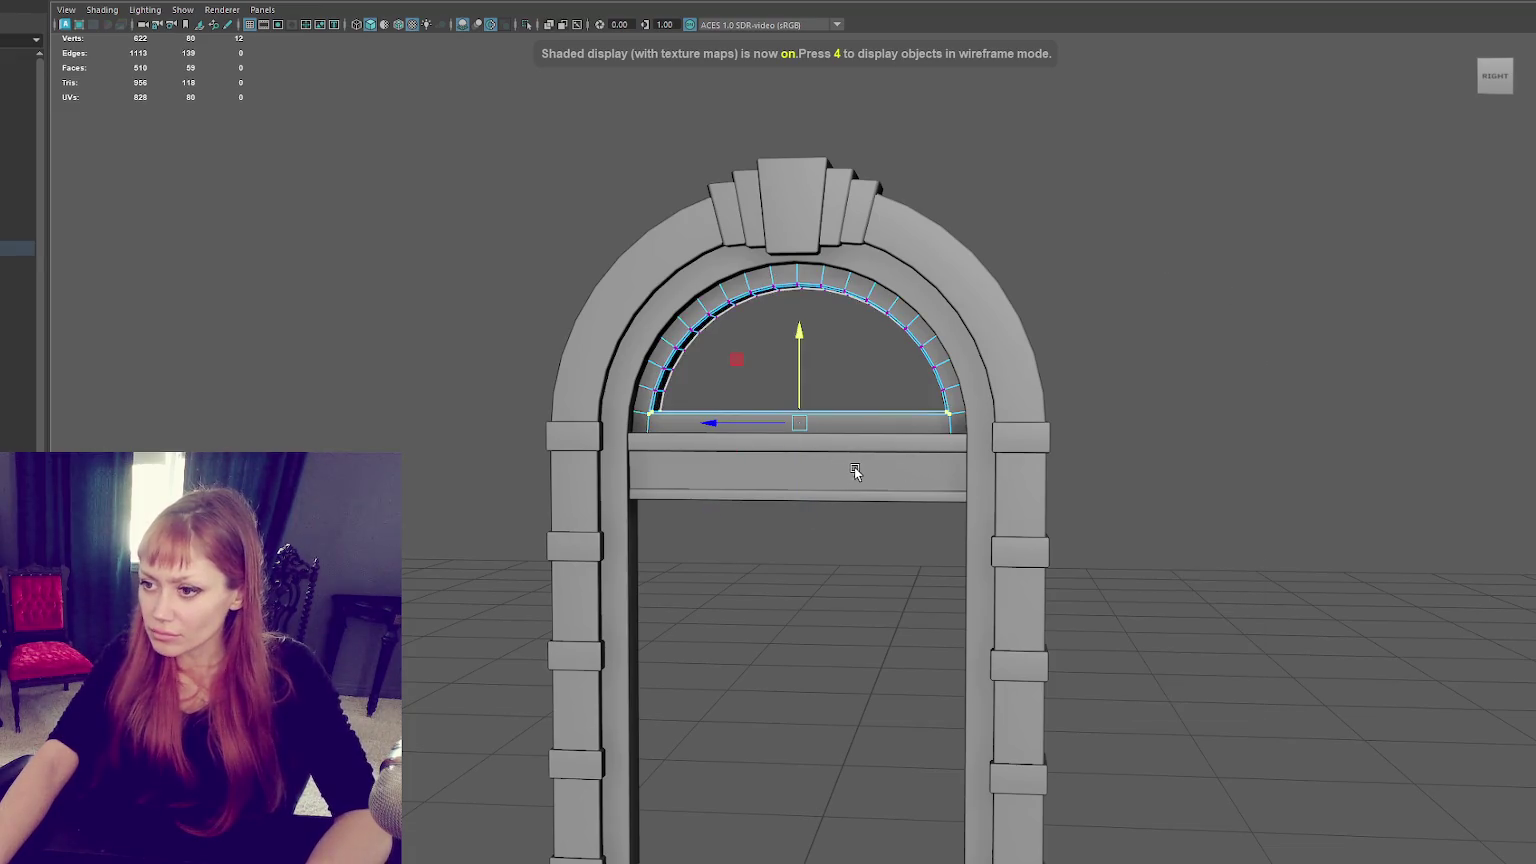
Raise the lintel bar slightly on Y.
click(857, 467)
drag(797, 440, 798, 433)
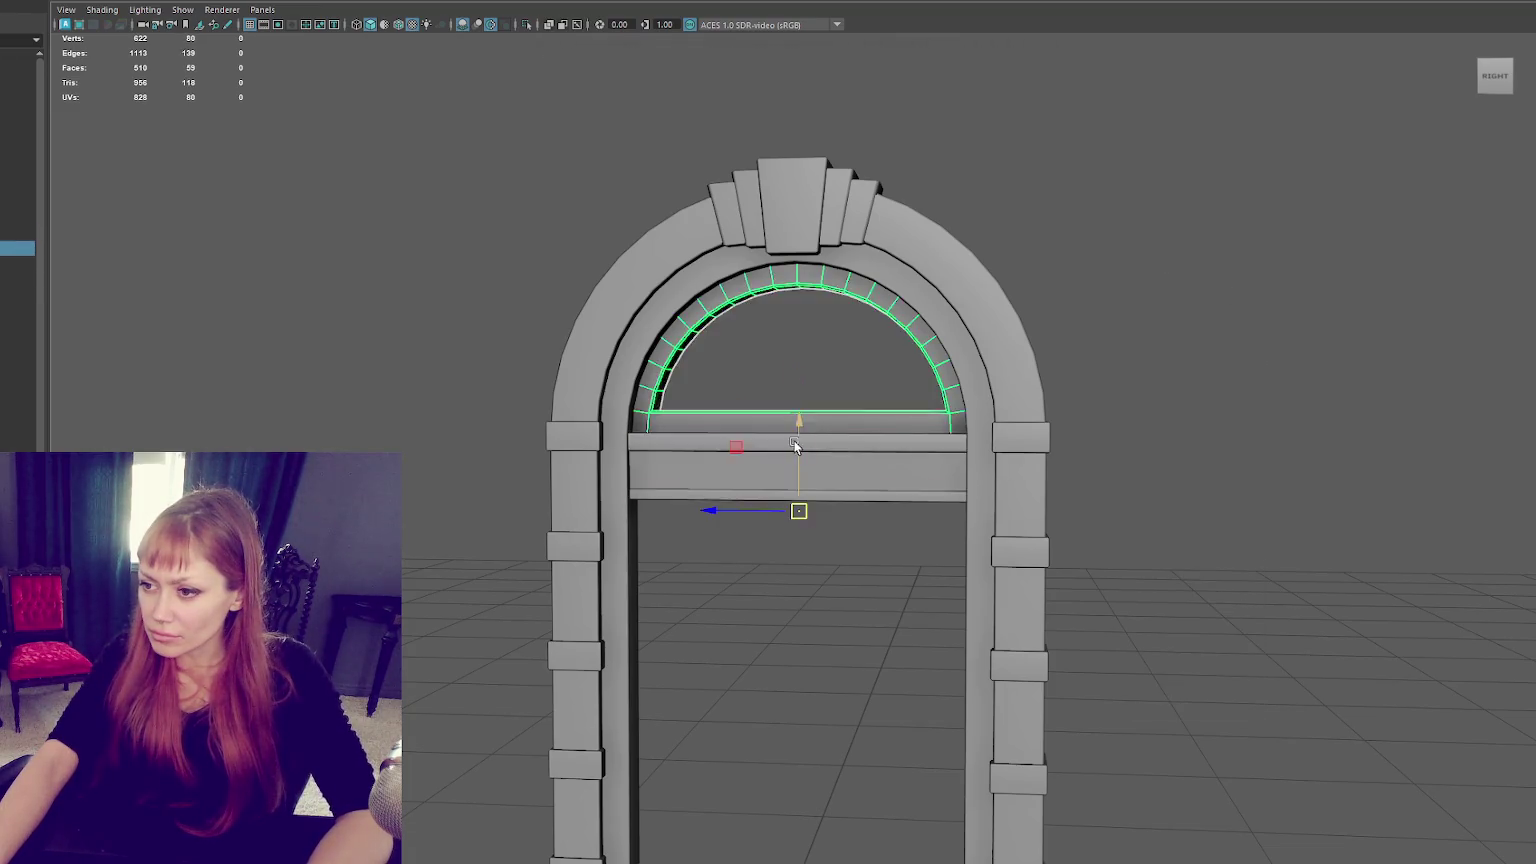
scroll(836, 423, down, 3)
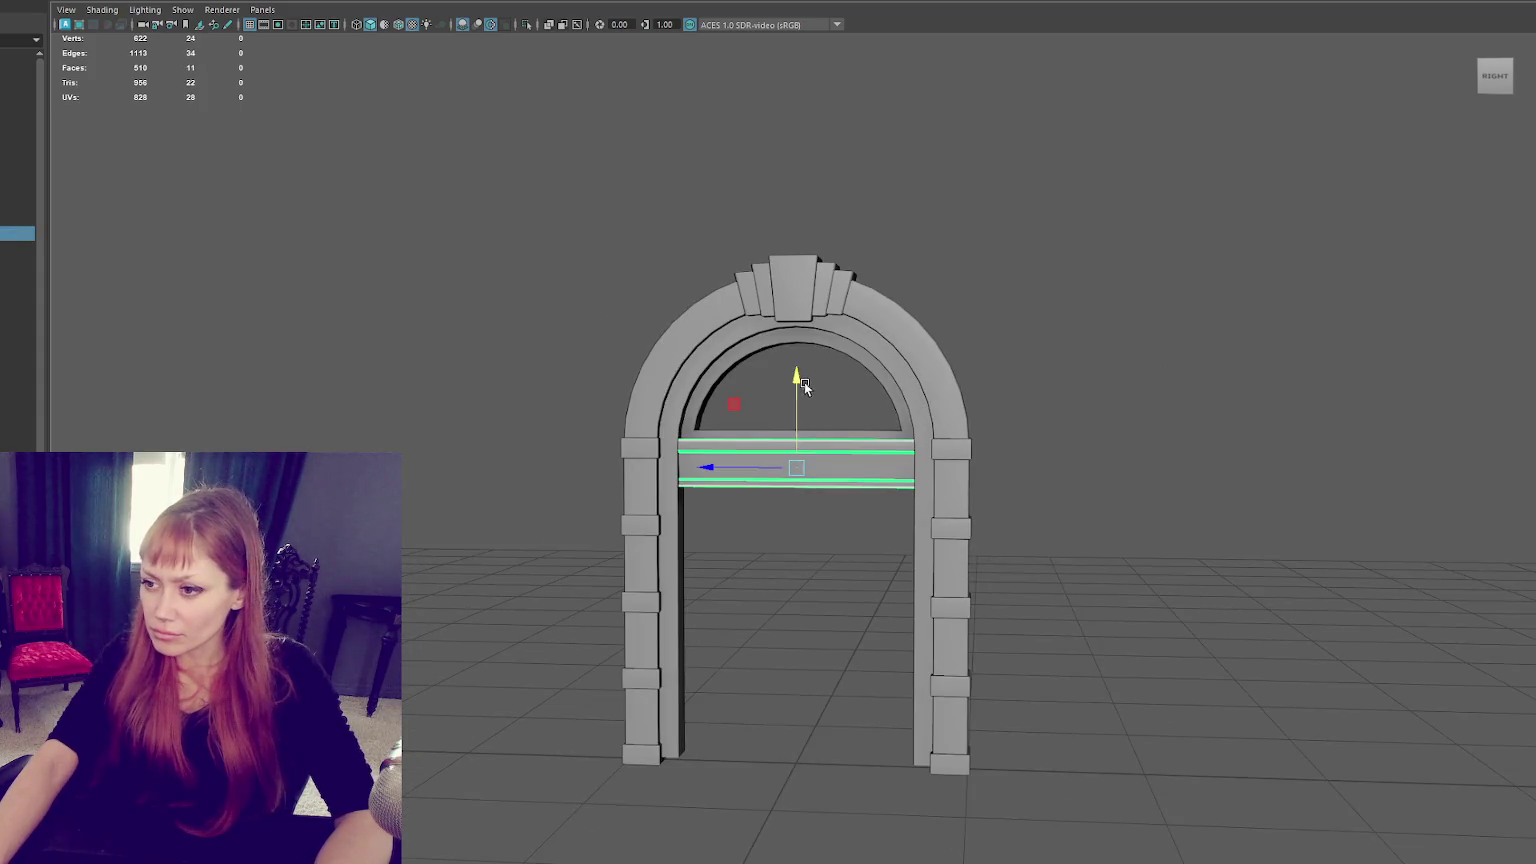
click(799, 392)
scroll(1000, 370, down, 1)
alt+middle_drag(1130, 360, 950, 322)
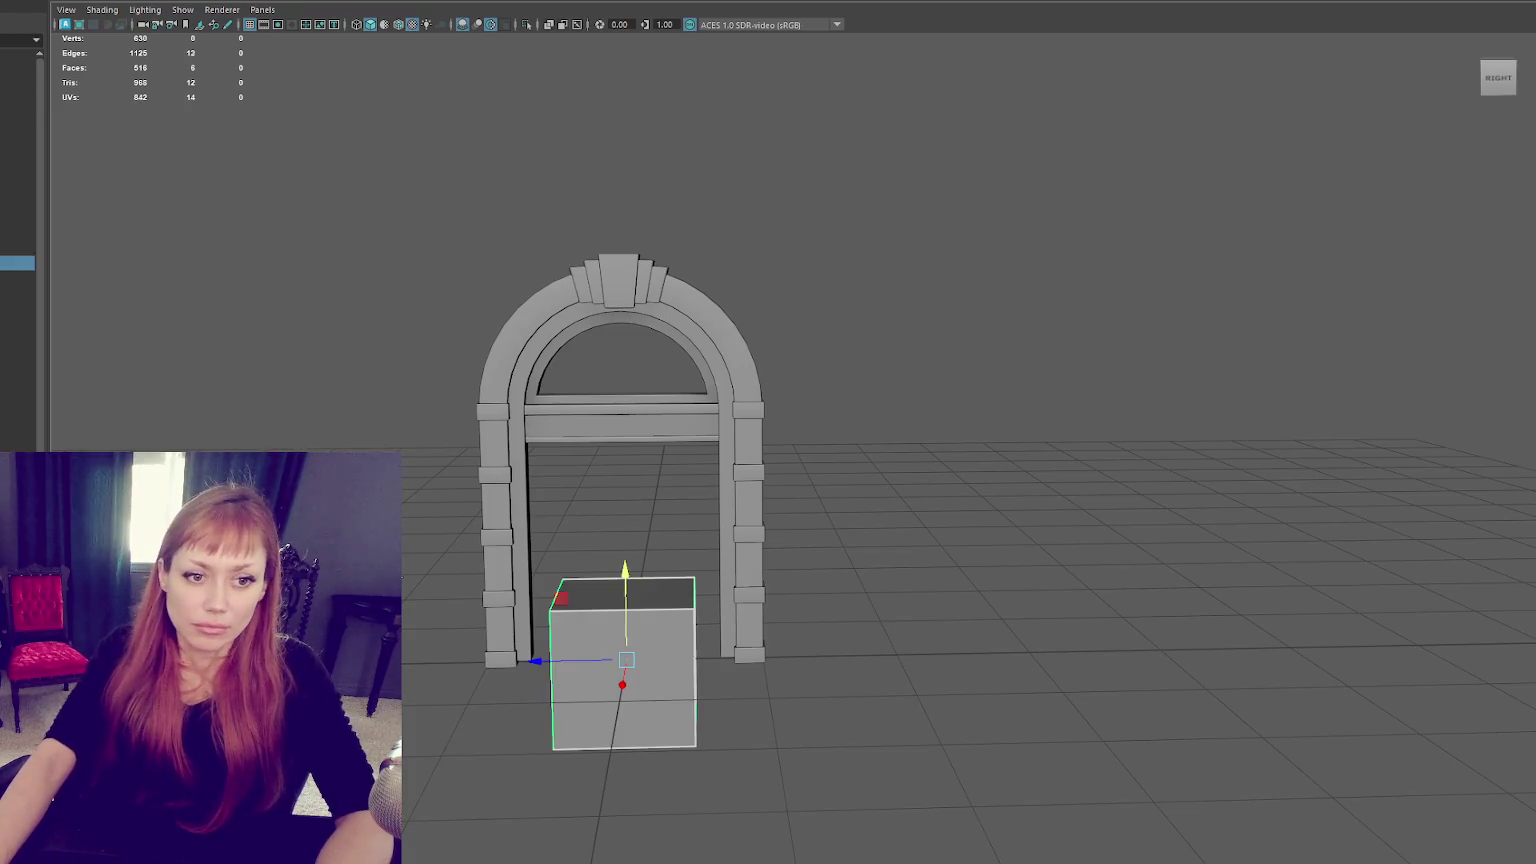
Add a cube in front of the arch and flatten it into a narrow slab shifted left.
alt+drag(760, 430, 562, 490)
mouse_move(758, 528)
alt+mouse_down()
mouse_move(800, 648)
mouse_move(745, 662)
alt+mouse_up()
key(w)
mouse_move(722, 597)
mouse_down()
mouse_move(722, 527)
mouse_move(627, 507)
mouse_move(645, 513)
mouse_up()
key(f)
drag(784, 476, 662, 480)
right_drag(916, 250, 916, 288)
Extrude the slab's front face twice, insetting it and pushing the inner panel inward.
click(720, 473)
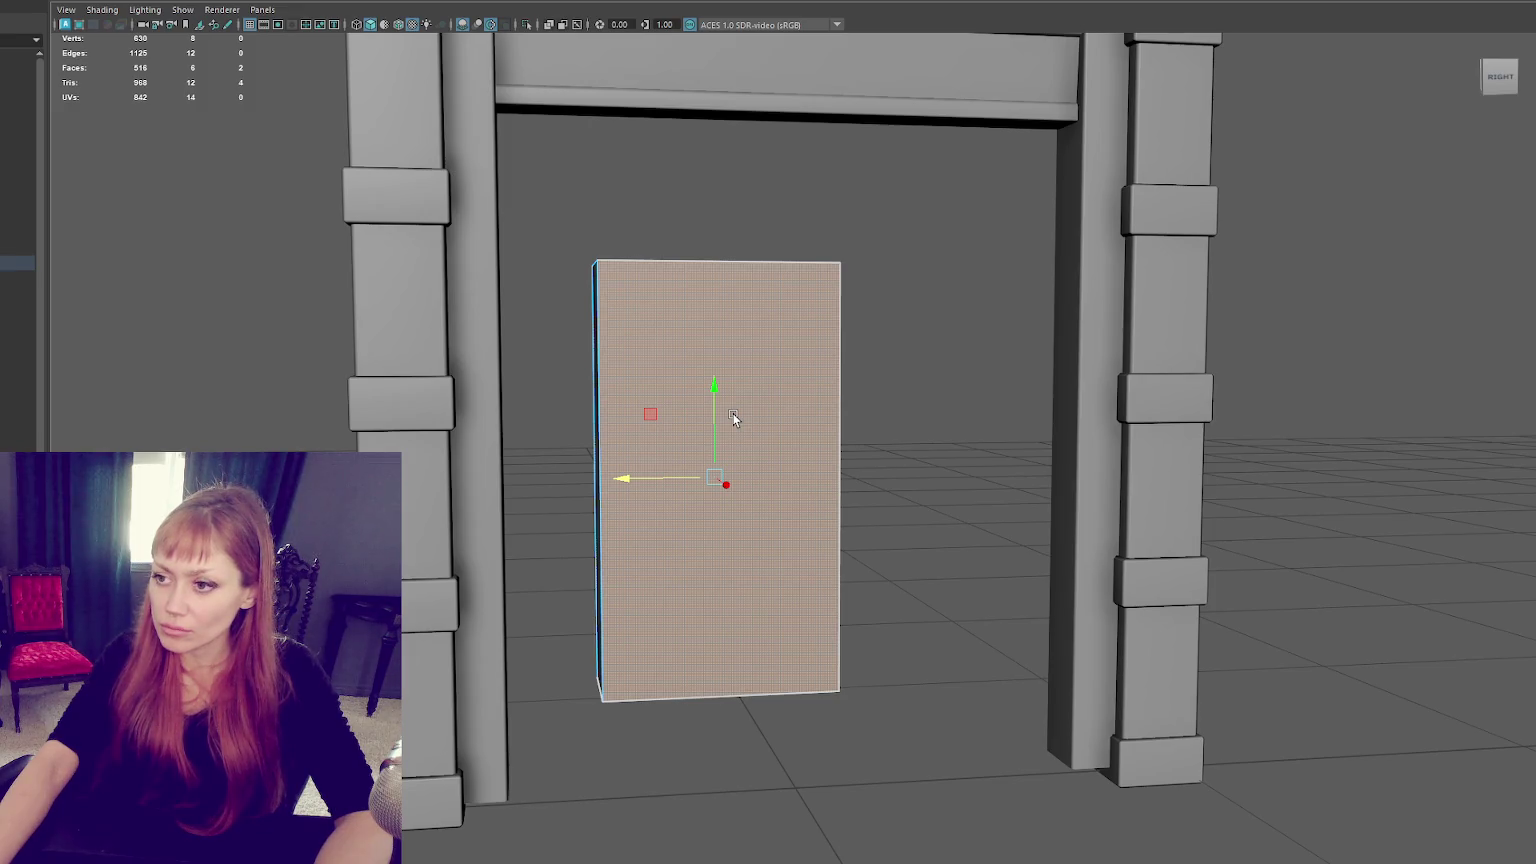
key(ctrl+e)
mouse_move(707, 485)
mouse_down()
mouse_move(727, 404)
mouse_move(722, 465)
mouse_move(703, 470)
mouse_up()
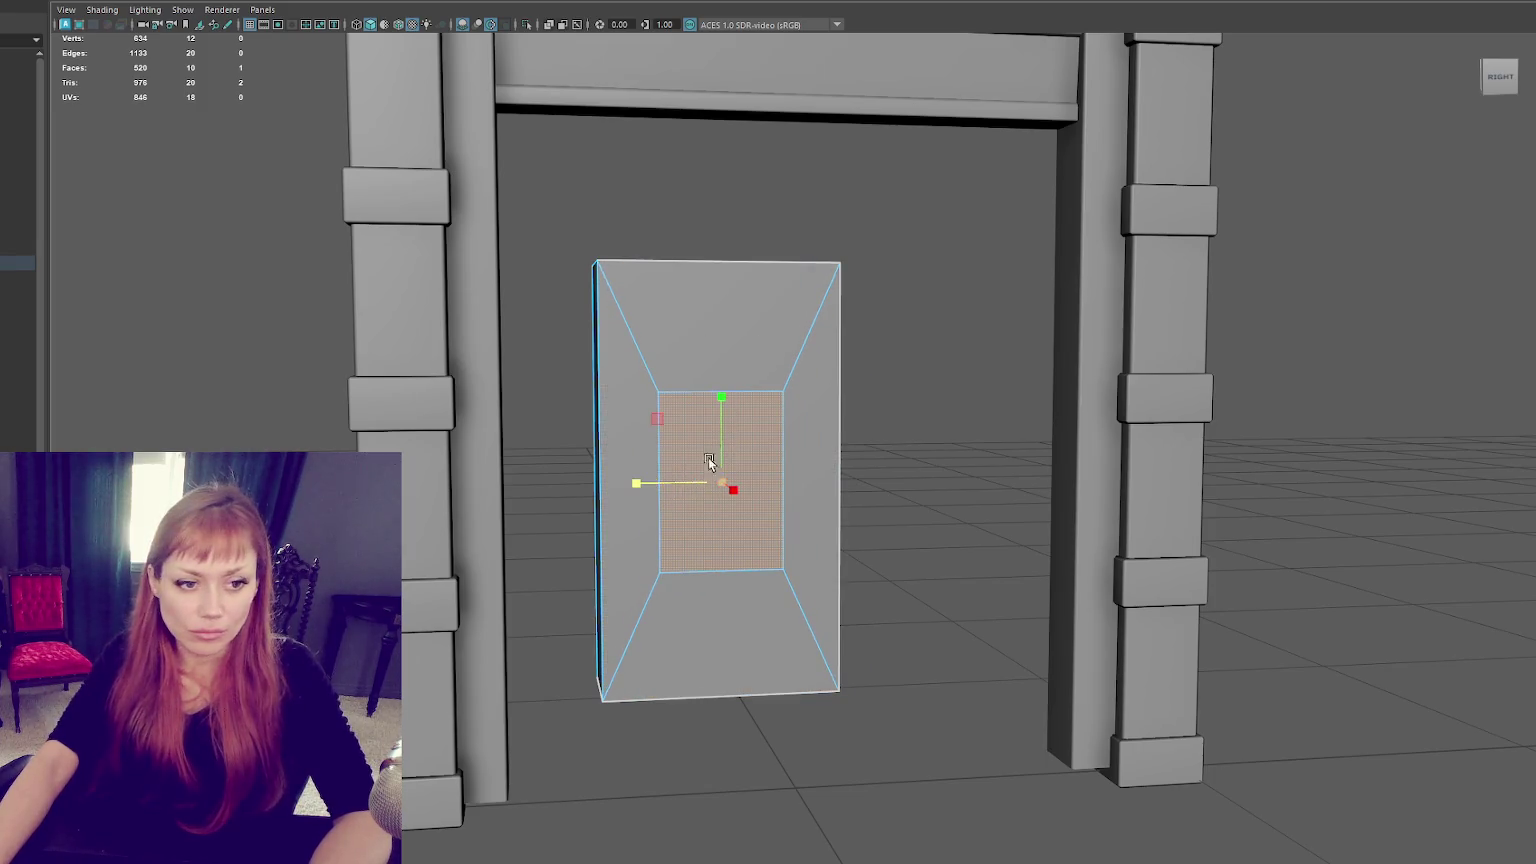
key(ctrl+e)
mouse_move(727, 446)
alt+mouse_down()
mouse_move(762, 515)
mouse_move(707, 492)
mouse_move(698, 459)
mouse_move(716, 432)
mouse_move(793, 528)
mouse_move(715, 495)
alt+mouse_up()
Raise the inner panel's bottom edge and move the slab's selected vertices upward.
right_drag(910, 326, 840, 326)
key(4)
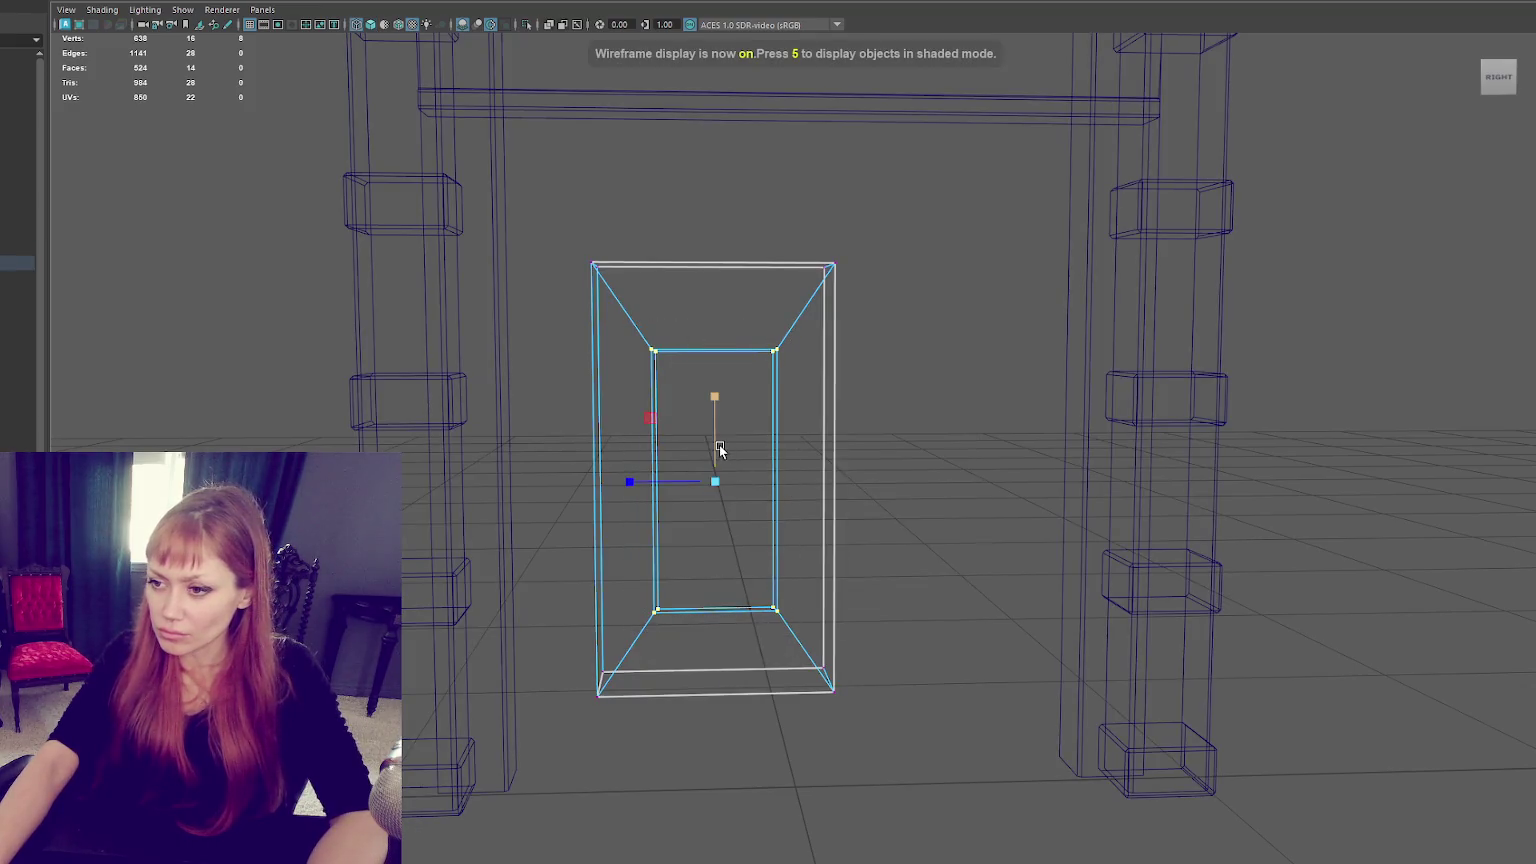
click(750, 310)
scroll(830, 313, down, 3)
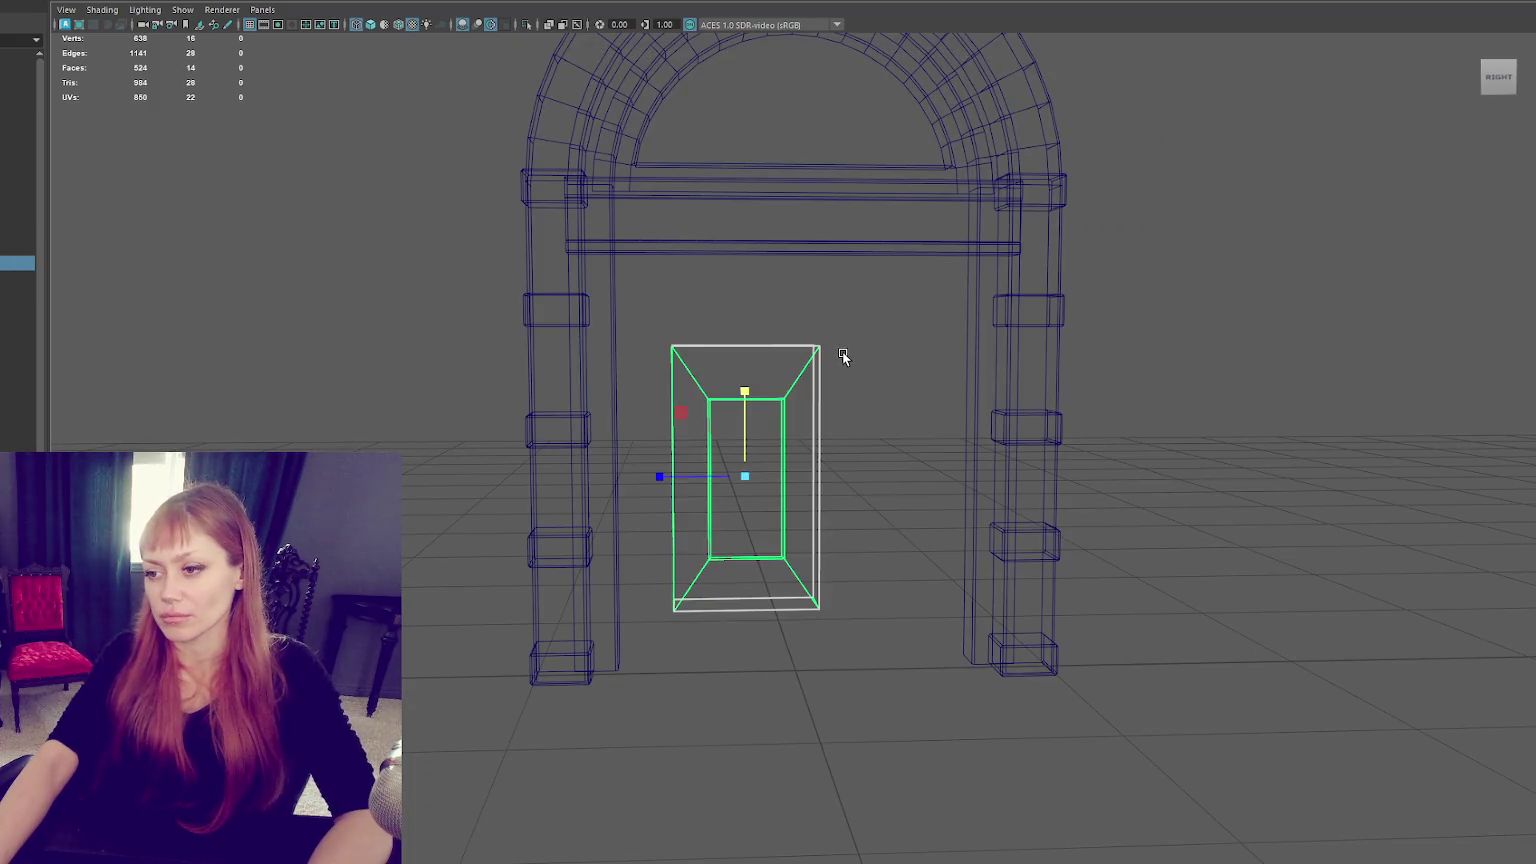
right_drag(844, 357, 790, 358)
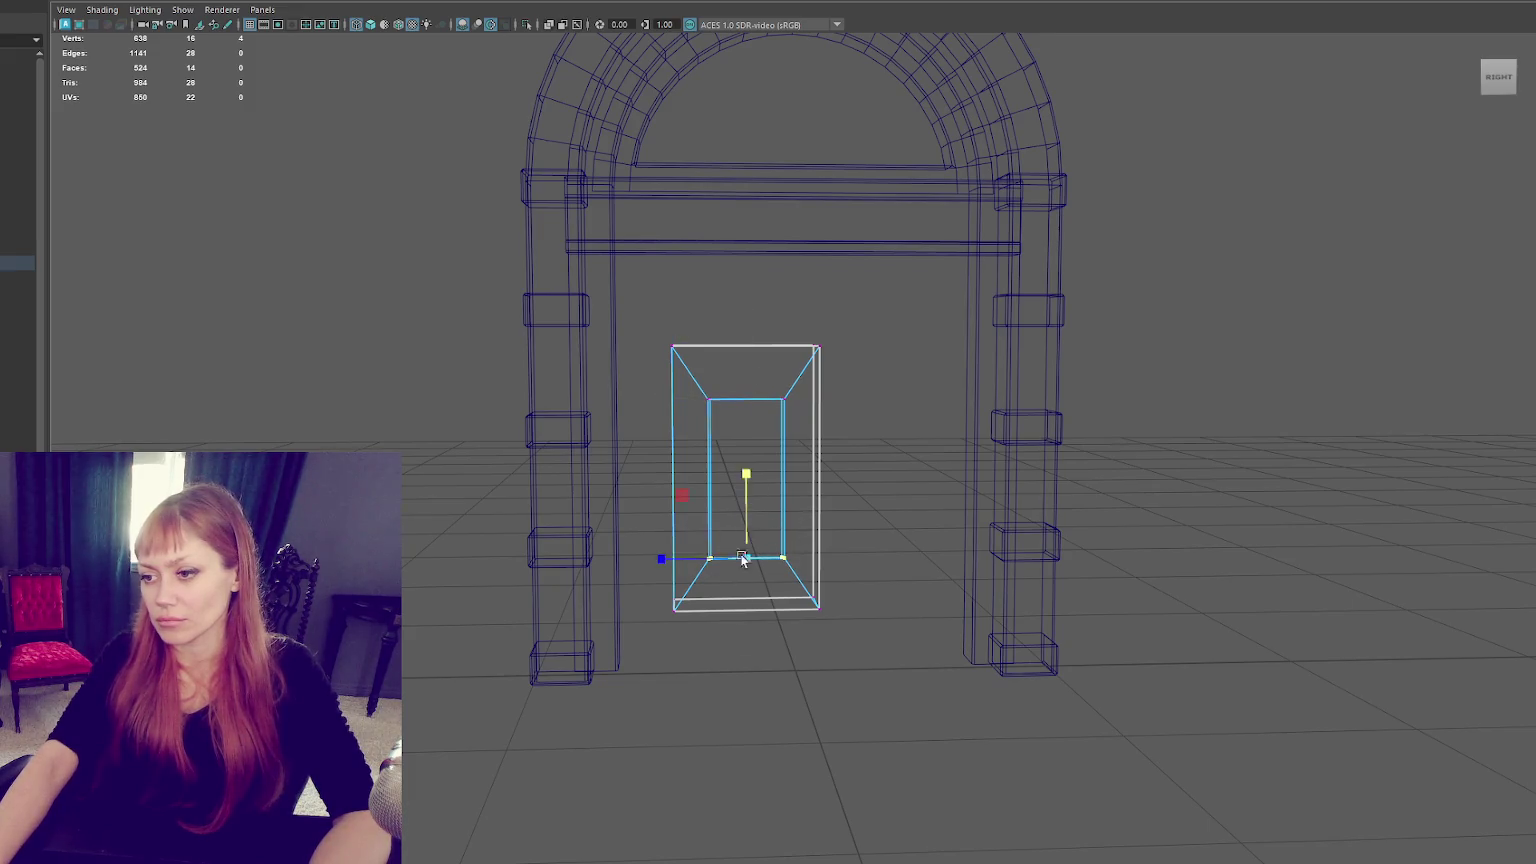
drag(748, 503, 772, 419)
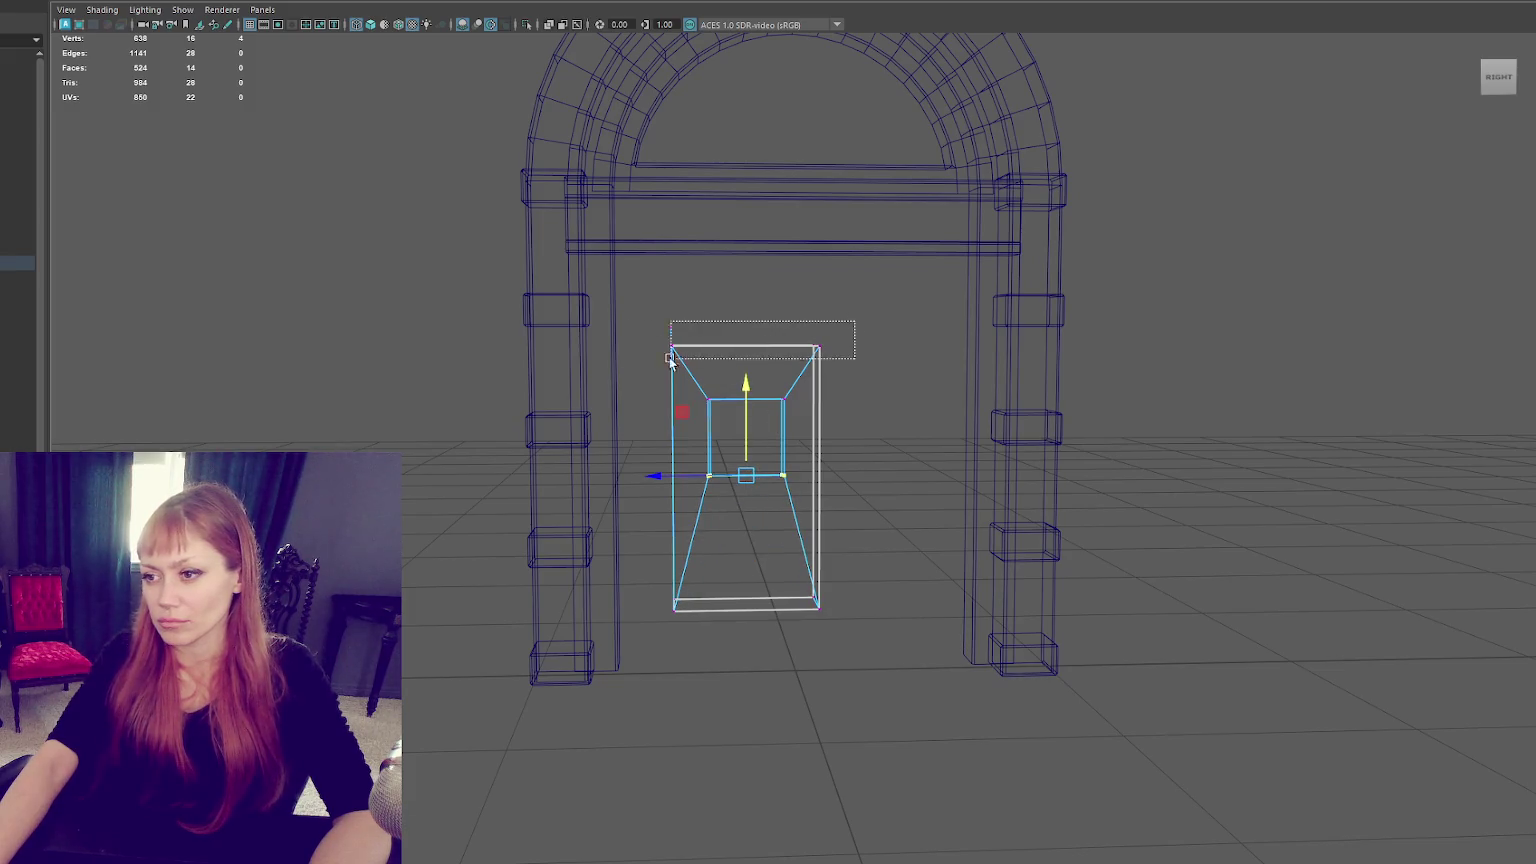
drag(627, 363, 642, 620)
mouse_move(744, 414)
mouse_down()
mouse_move(768, 329)
mouse_move(751, 391)
mouse_move(687, 430)
mouse_move(748, 425)
mouse_move(724, 377)
mouse_move(707, 440)
mouse_up()
key(r)
key(w)
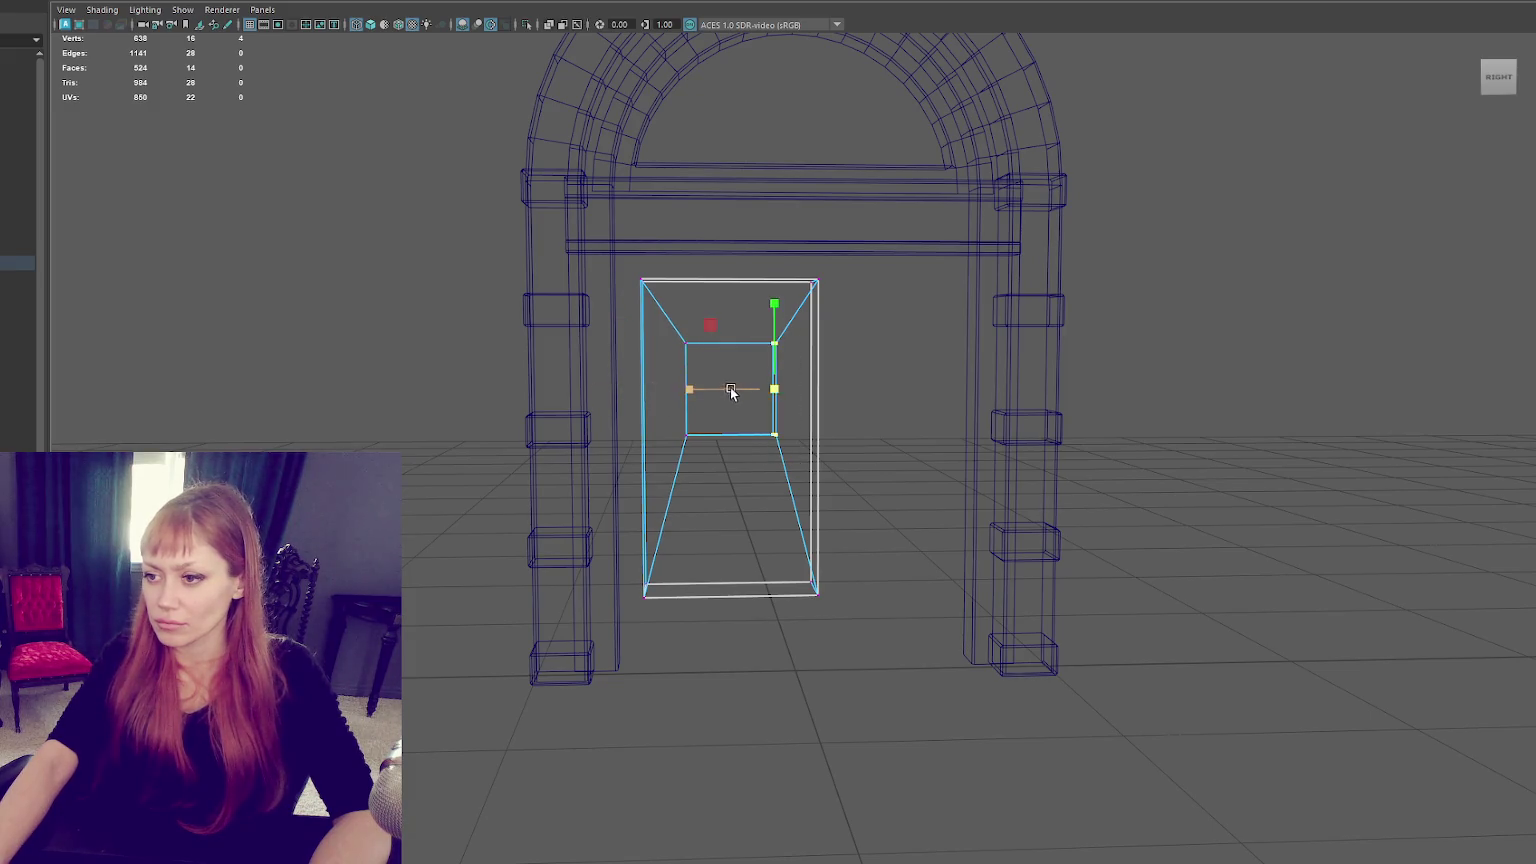
Shrink the inner panel, lower the slab's bottom edge to the floor, and lower the panel slightly.
drag(716, 395, 782, 439)
mouse_move(730, 388)
mouse_down()
mouse_move(717, 396)
mouse_move(729, 345)
mouse_move(726, 376)
mouse_up()
key(r)
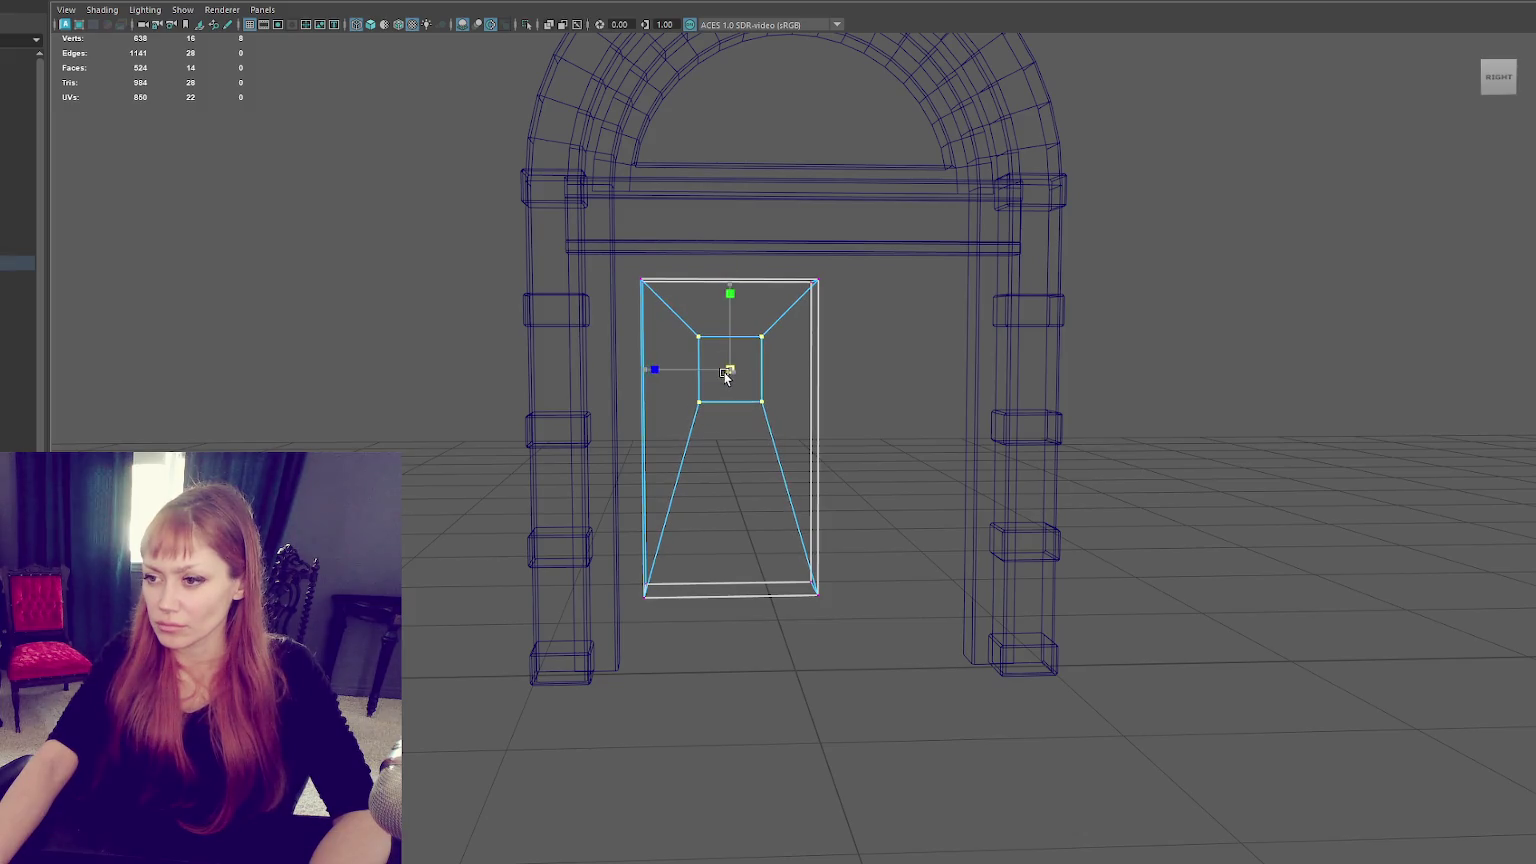
drag(606, 643, 607, 644)
key(w)
drag(730, 530, 730, 595)
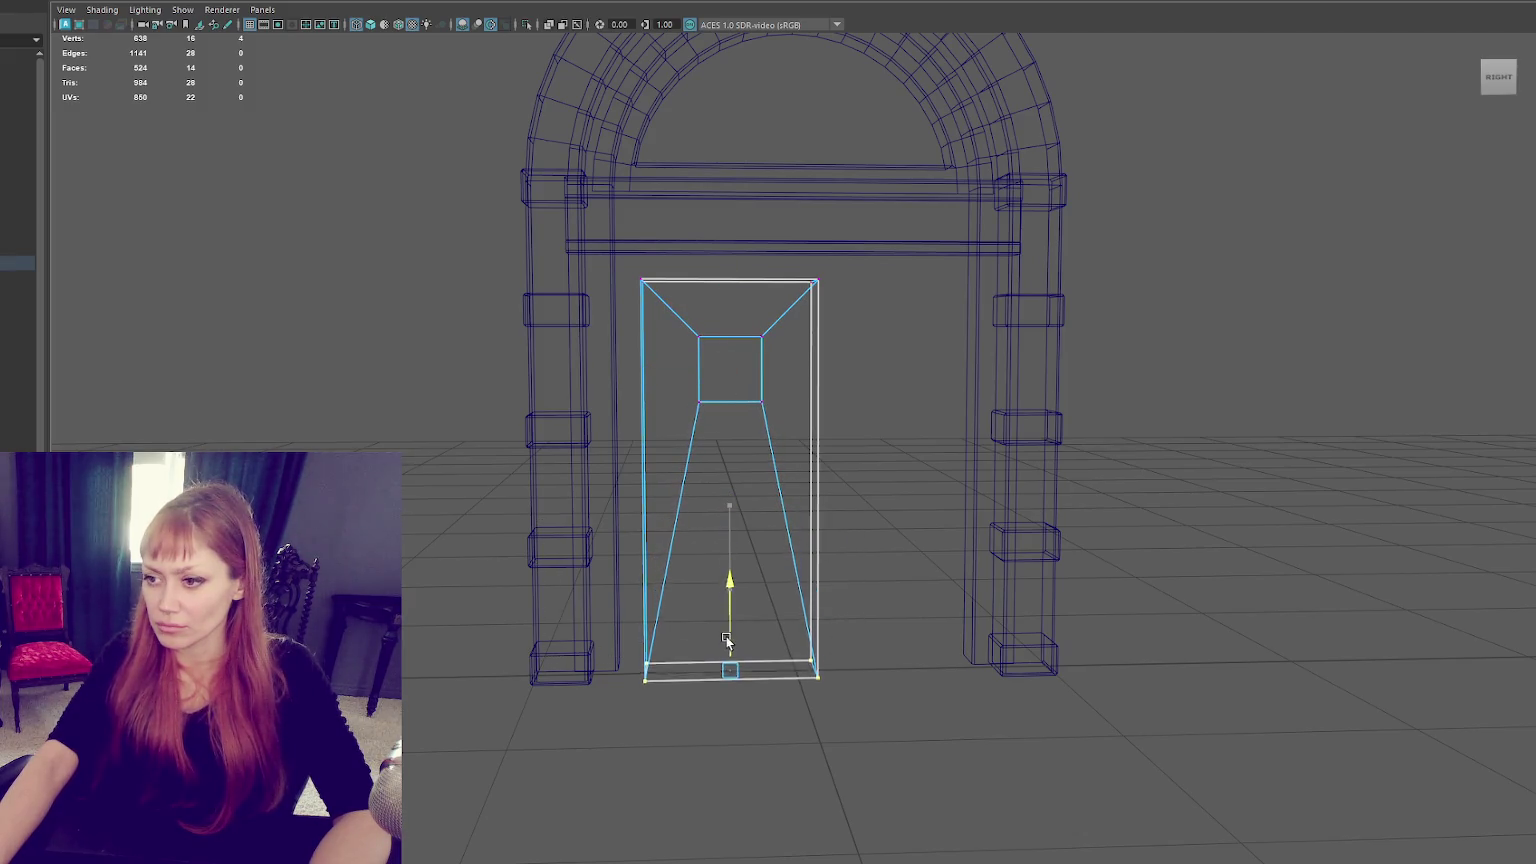
mouse_move(665, 435)
mouse_down()
mouse_move(790, 320)
mouse_move(730, 360)
mouse_move(727, 393)
mouse_up()
click(266, 317)
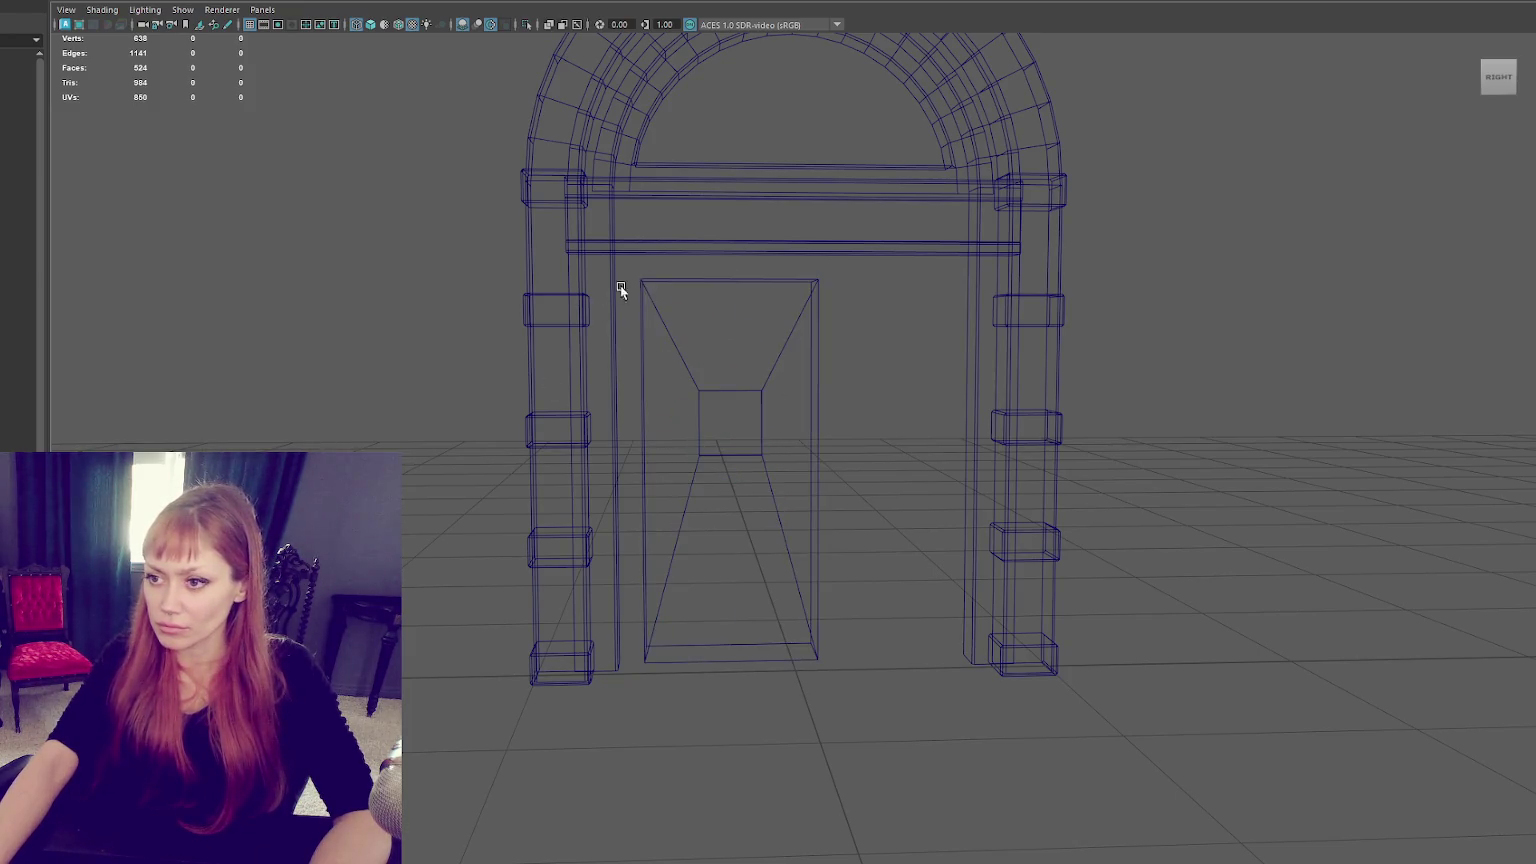
Create a new cube and extrude one of its faces, shrinking it inward.
key(g)
right_drag(1169, 373, 912, 712)
click(910, 713)
key(f)
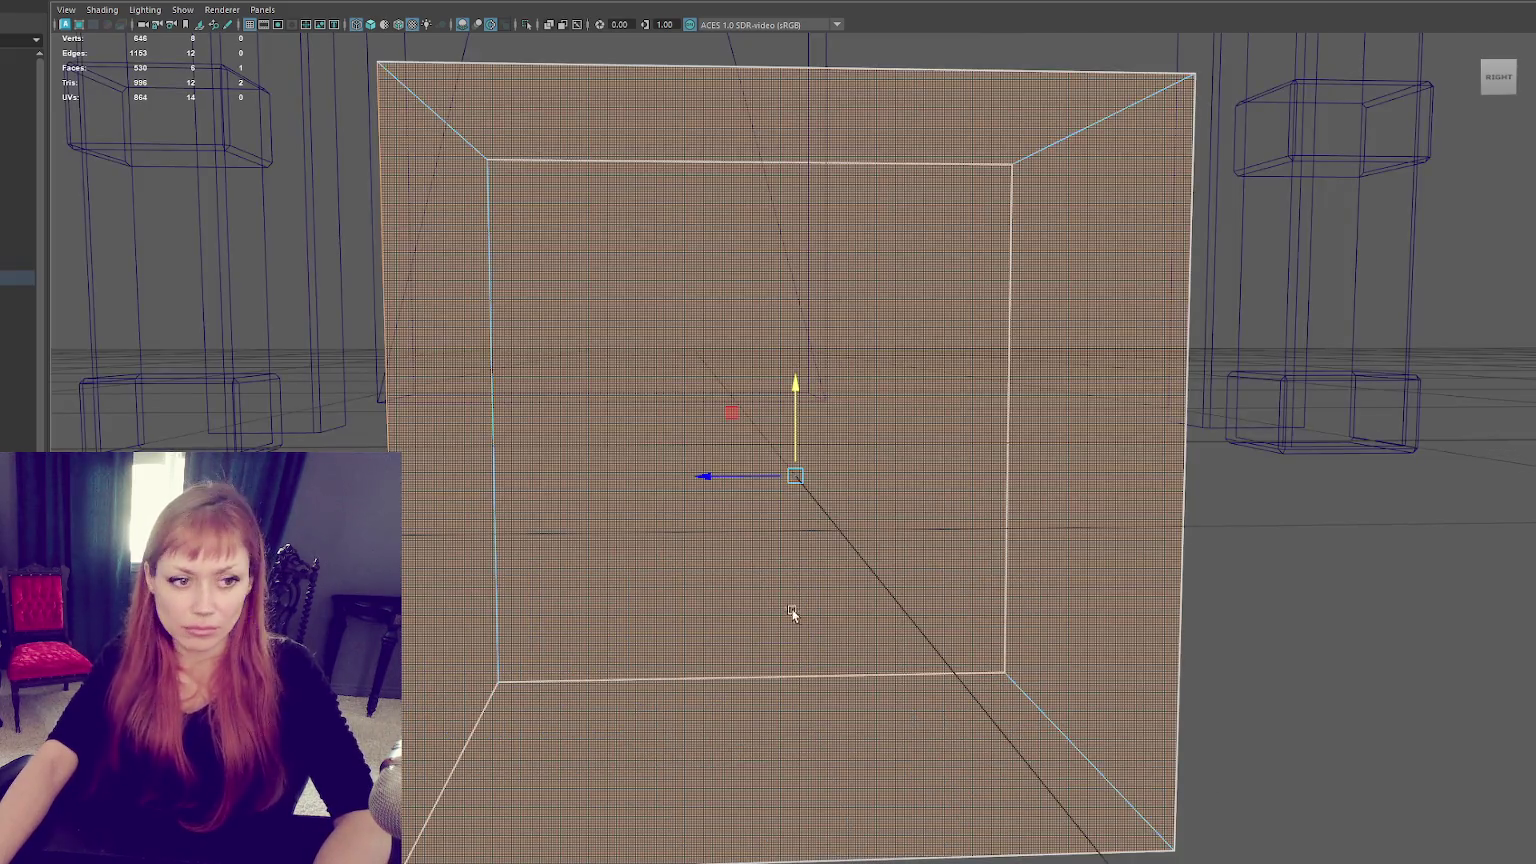
key(ctrl+e)
drag(796, 477, 714, 497)
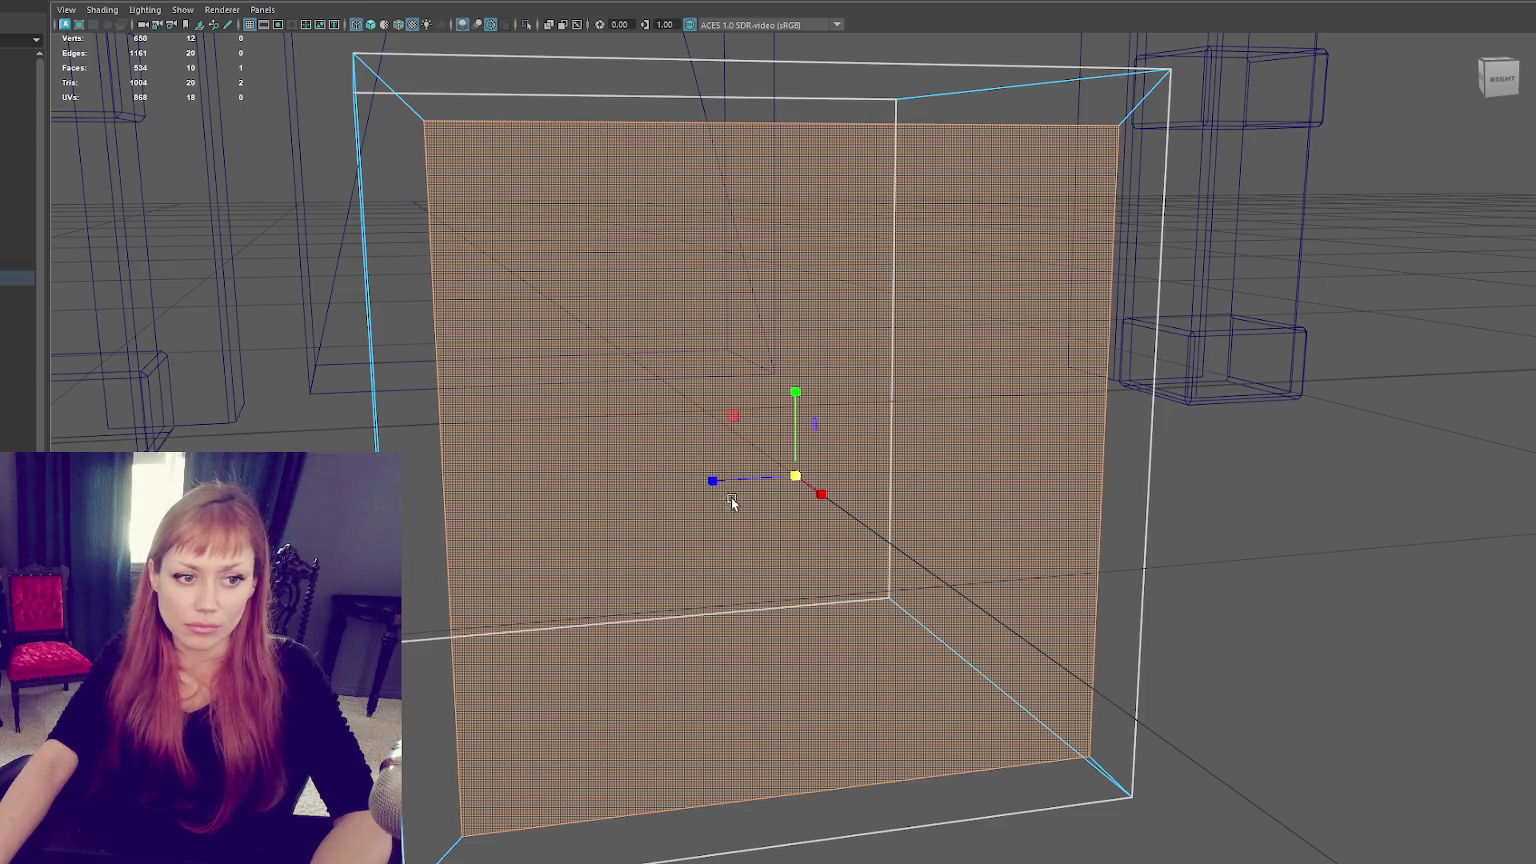
Extrude the face twice more with slight inward and outward offsets, then delete the inner faces.
key(ctrl+e)
key(r)
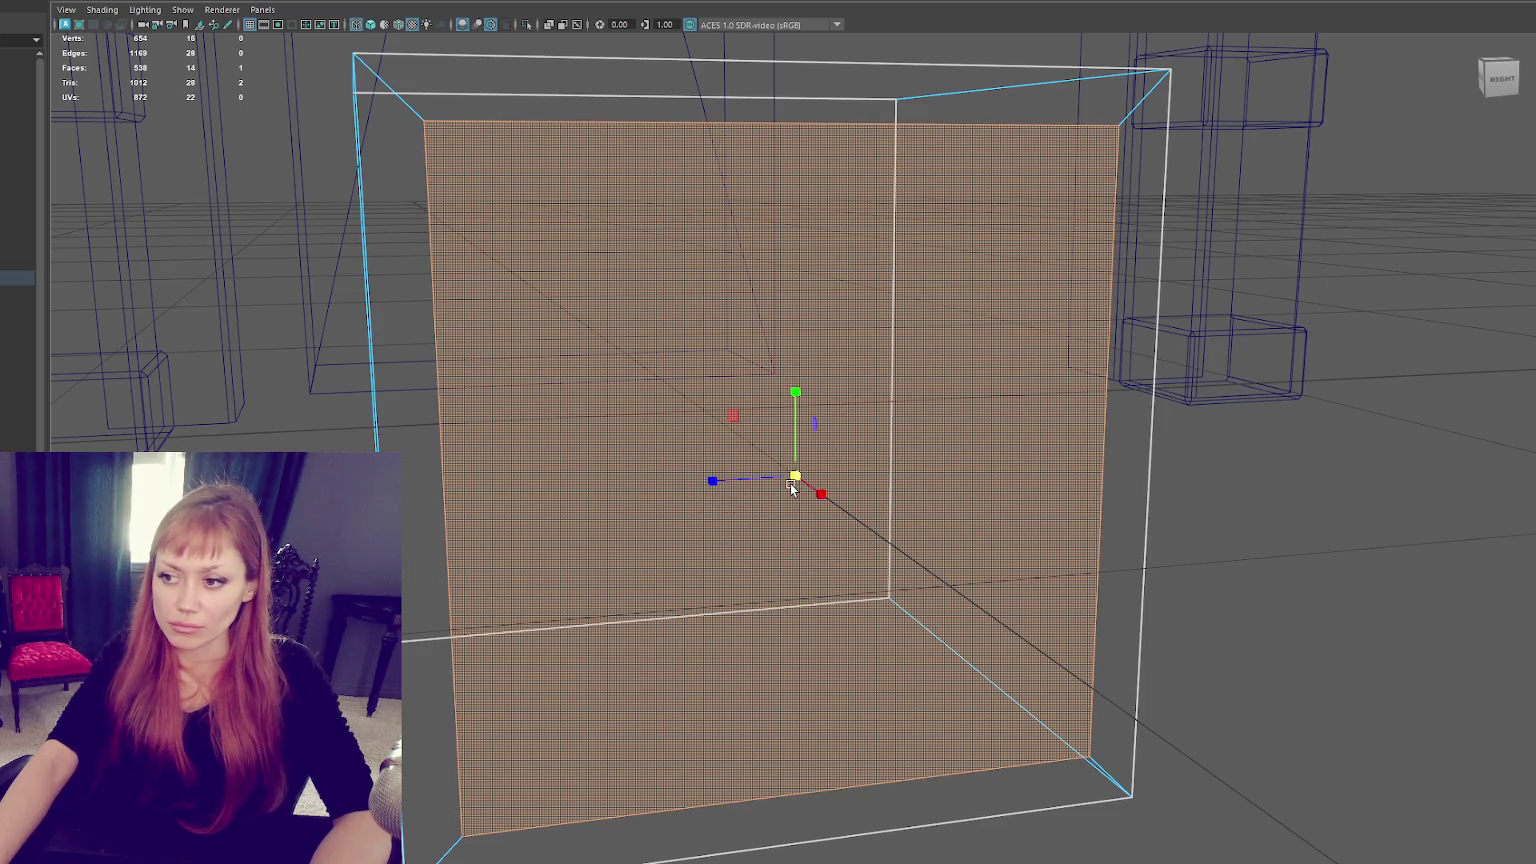
drag(795, 477, 782, 481)
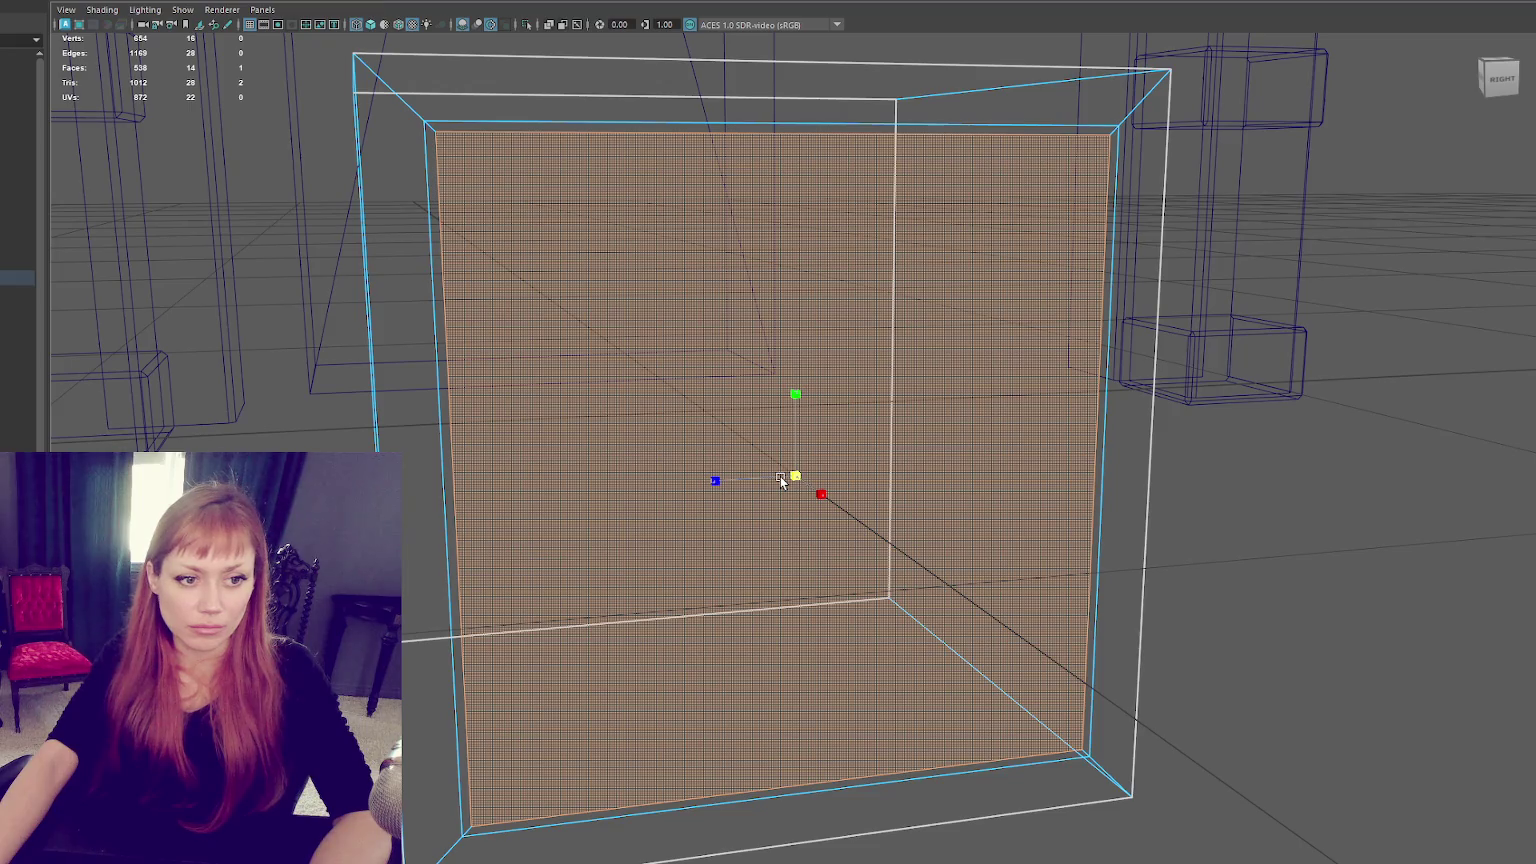
key(w)
mouse_move(793, 470)
mouse_down()
mouse_move(789, 493)
mouse_move(684, 442)
mouse_move(834, 450)
mouse_up()
key(ctrl+e)
shift+click(245, 330)
key(Delete)
Move the frame's left-side vertices to the right.
alt+drag(482, 461, 991, 212)
right_drag(991, 212, 889, 196)
drag(446, 216, 590, 741)
mouse_move(612, 484)
mouse_down()
mouse_move(830, 476)
mouse_move(847, 435)
mouse_up()
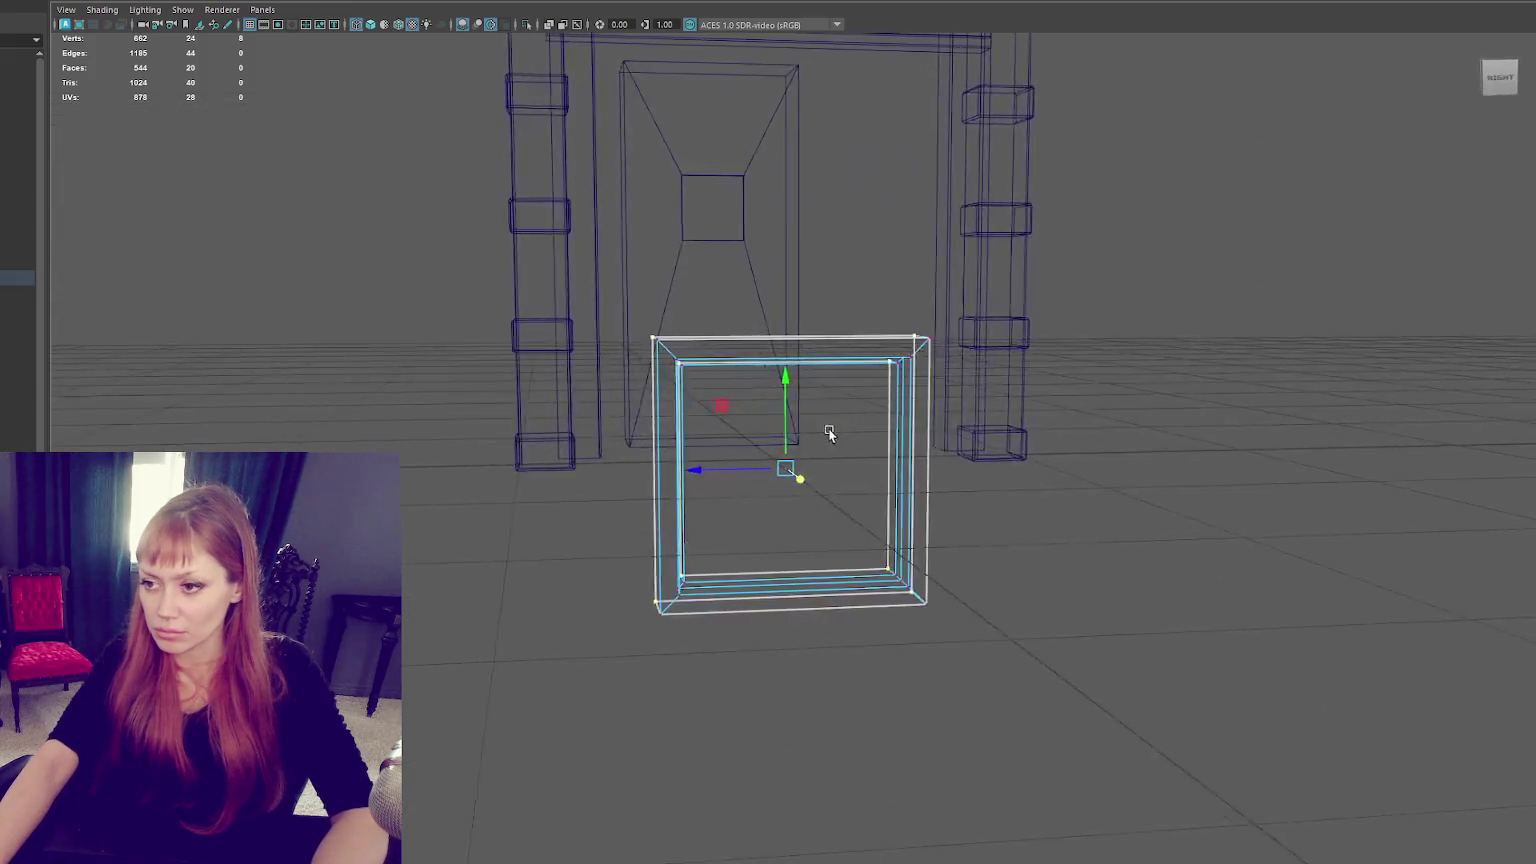
key(F8)
key(6)
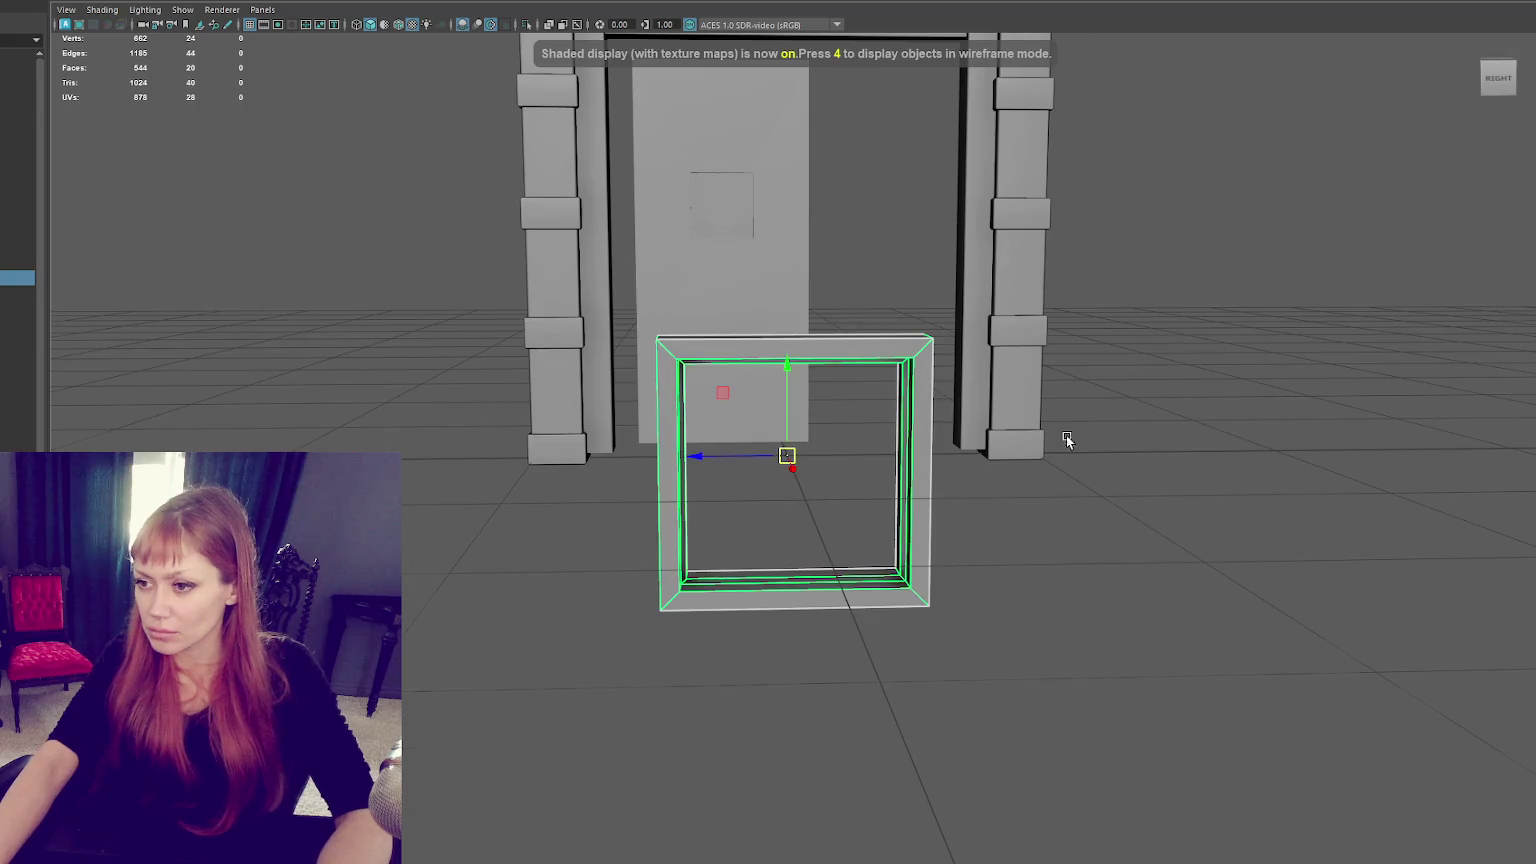
Delete the frame's end faces so it is open through its centre.
scroll(838, 254, up, 3)
scroll(838, 254, up, 3)
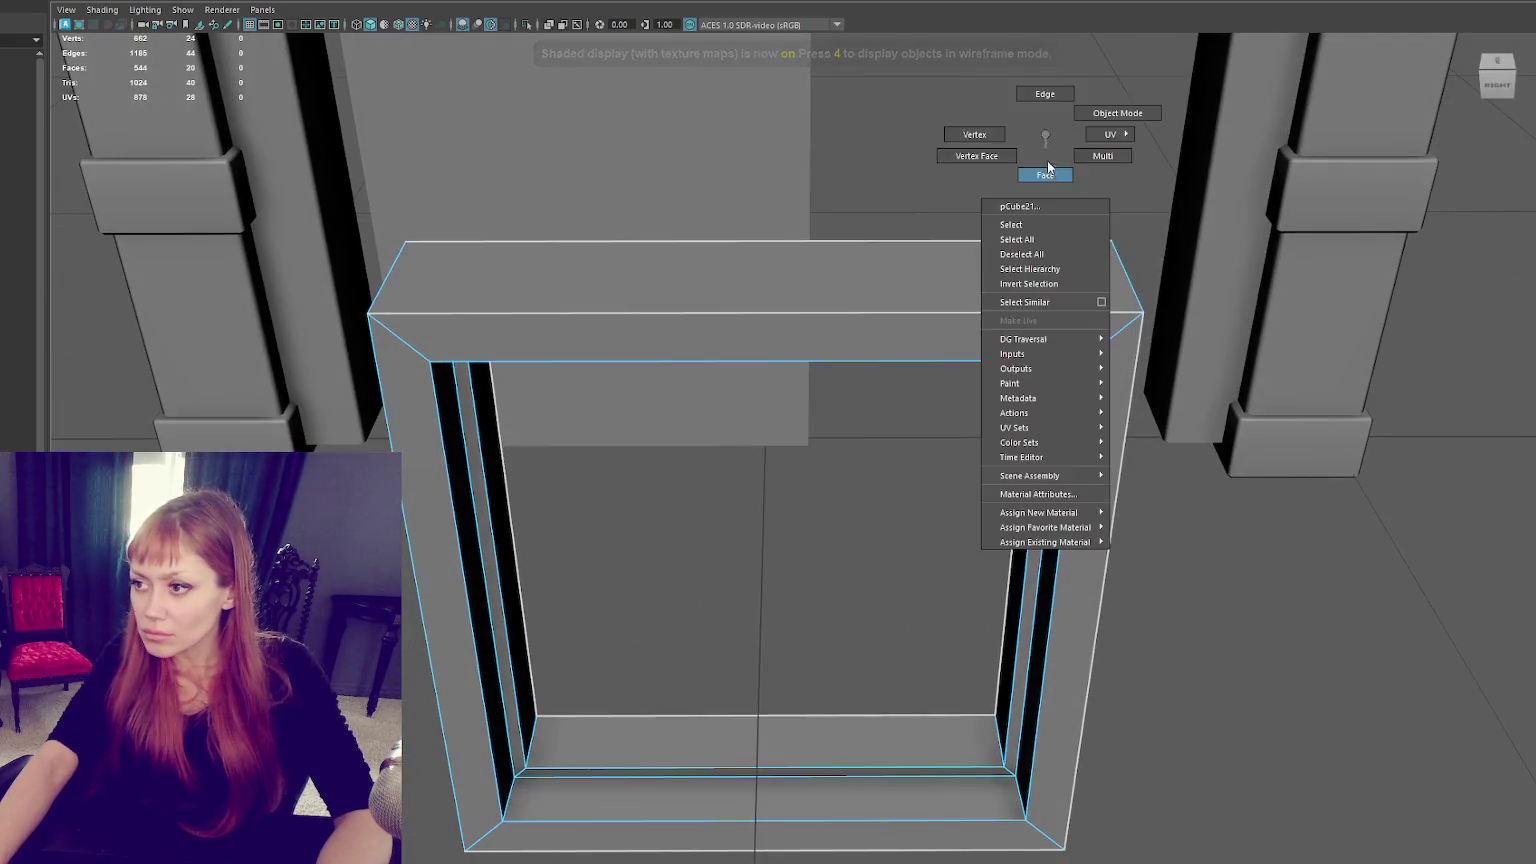
right_drag(1046, 160, 1046, 210)
mouse_move(1166, 274)
alt+mouse_down()
mouse_move(1020, 380)
mouse_move(1049, 328)
alt+mouse_up()
key(Delete)
scroll(1027, 360, up, 2)
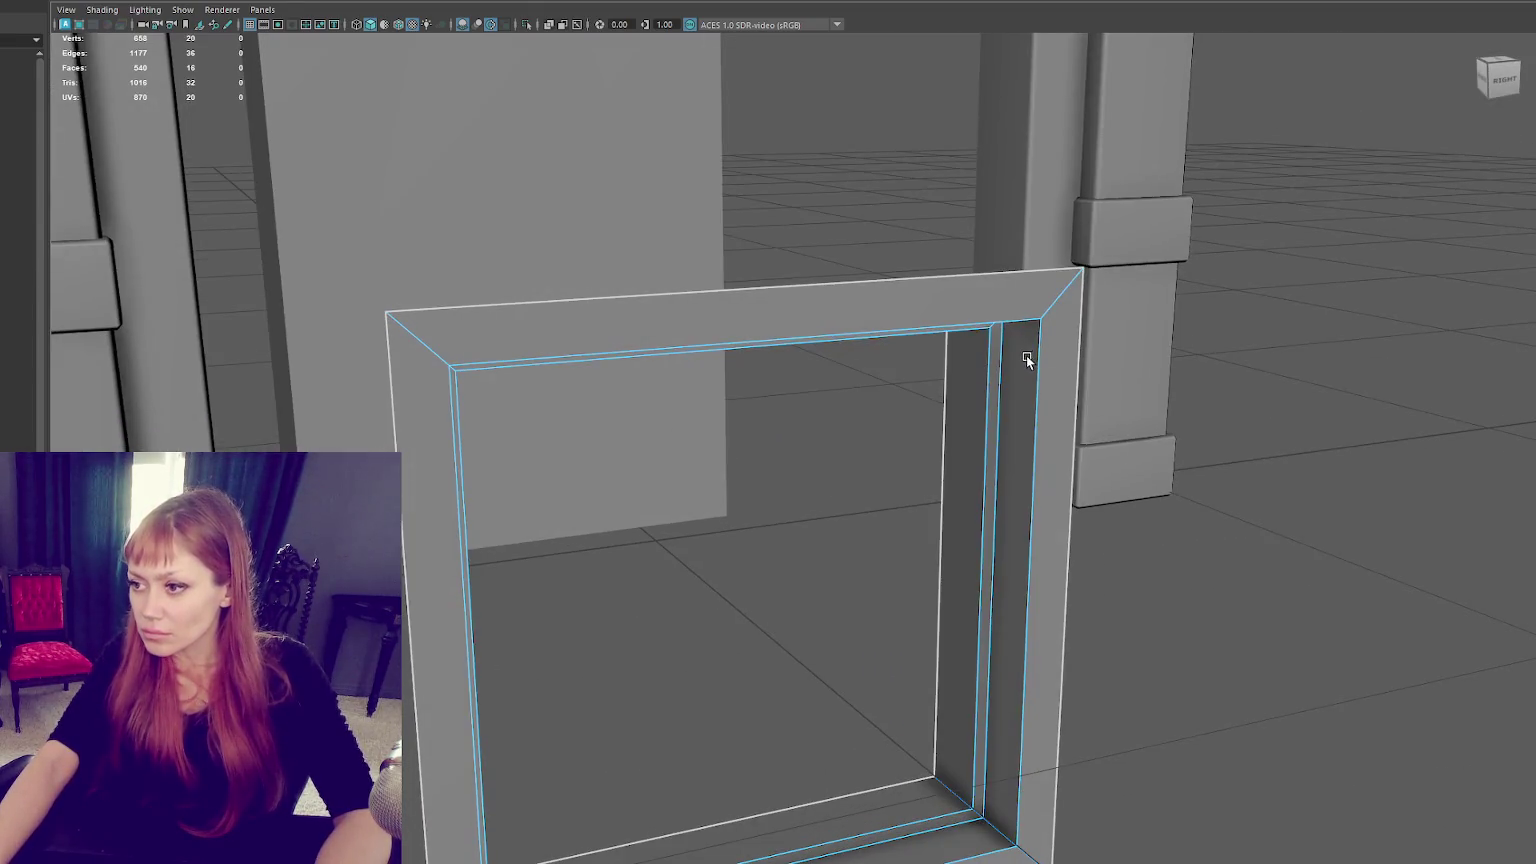
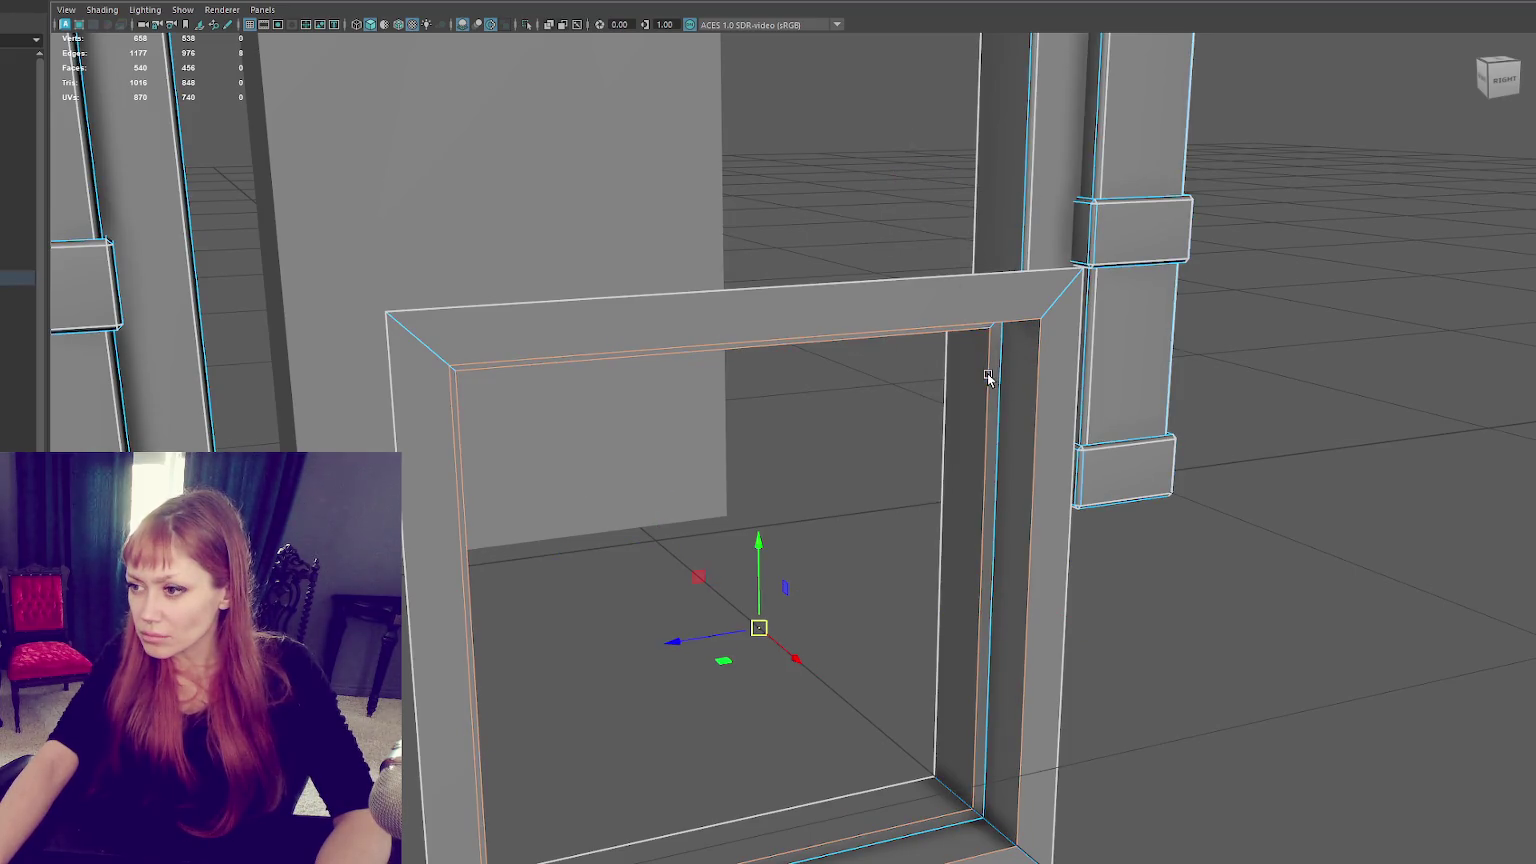
Bevel the square frame's inner edges with a 0.08 fraction.
key(ctrl+b)
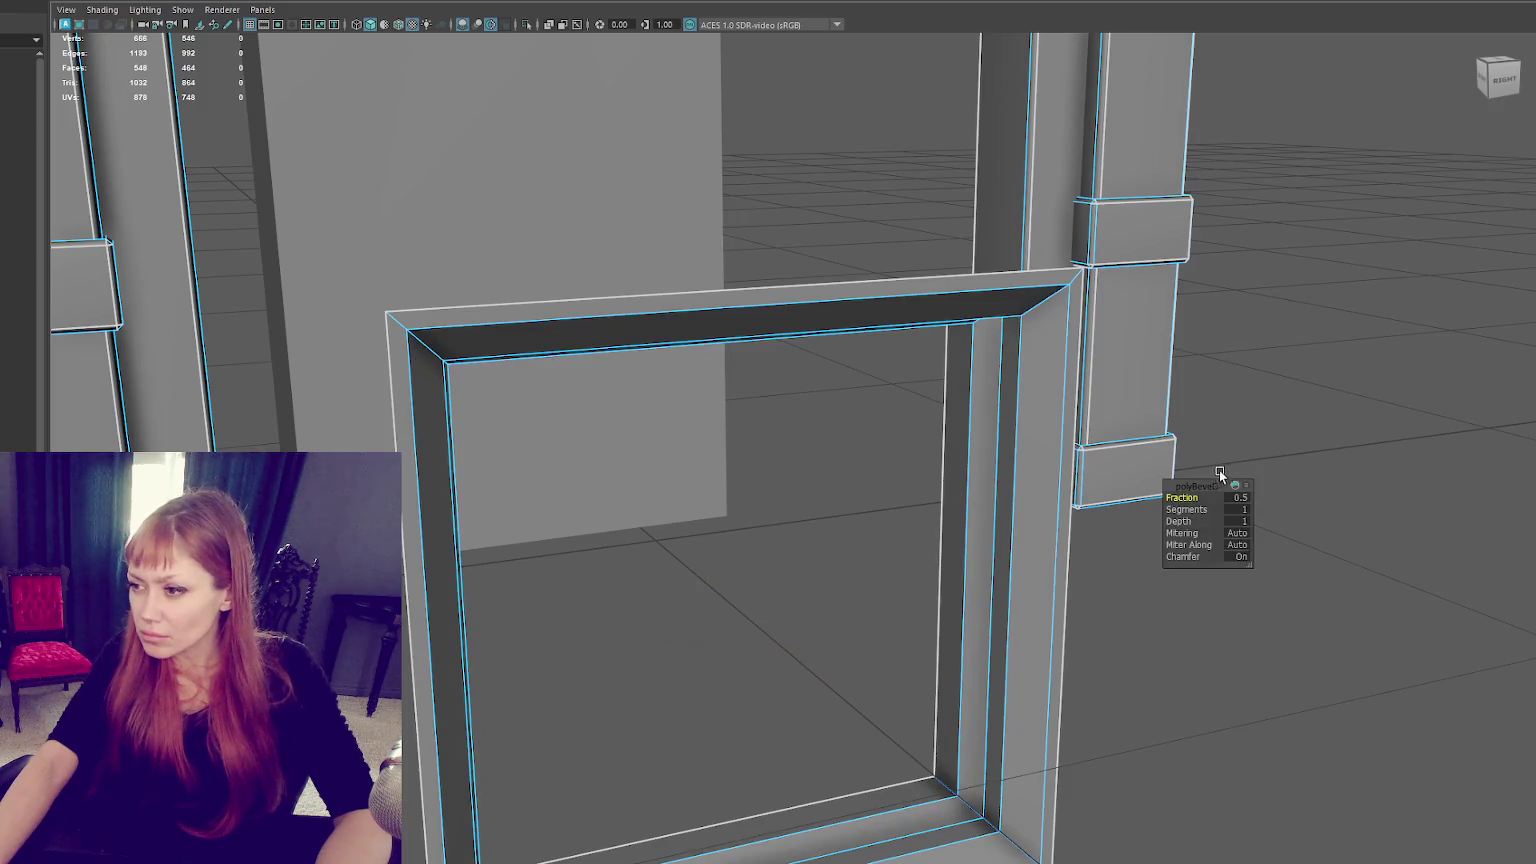
text(0.1)
key(Return)
scroll(1100, 480, down, 5)
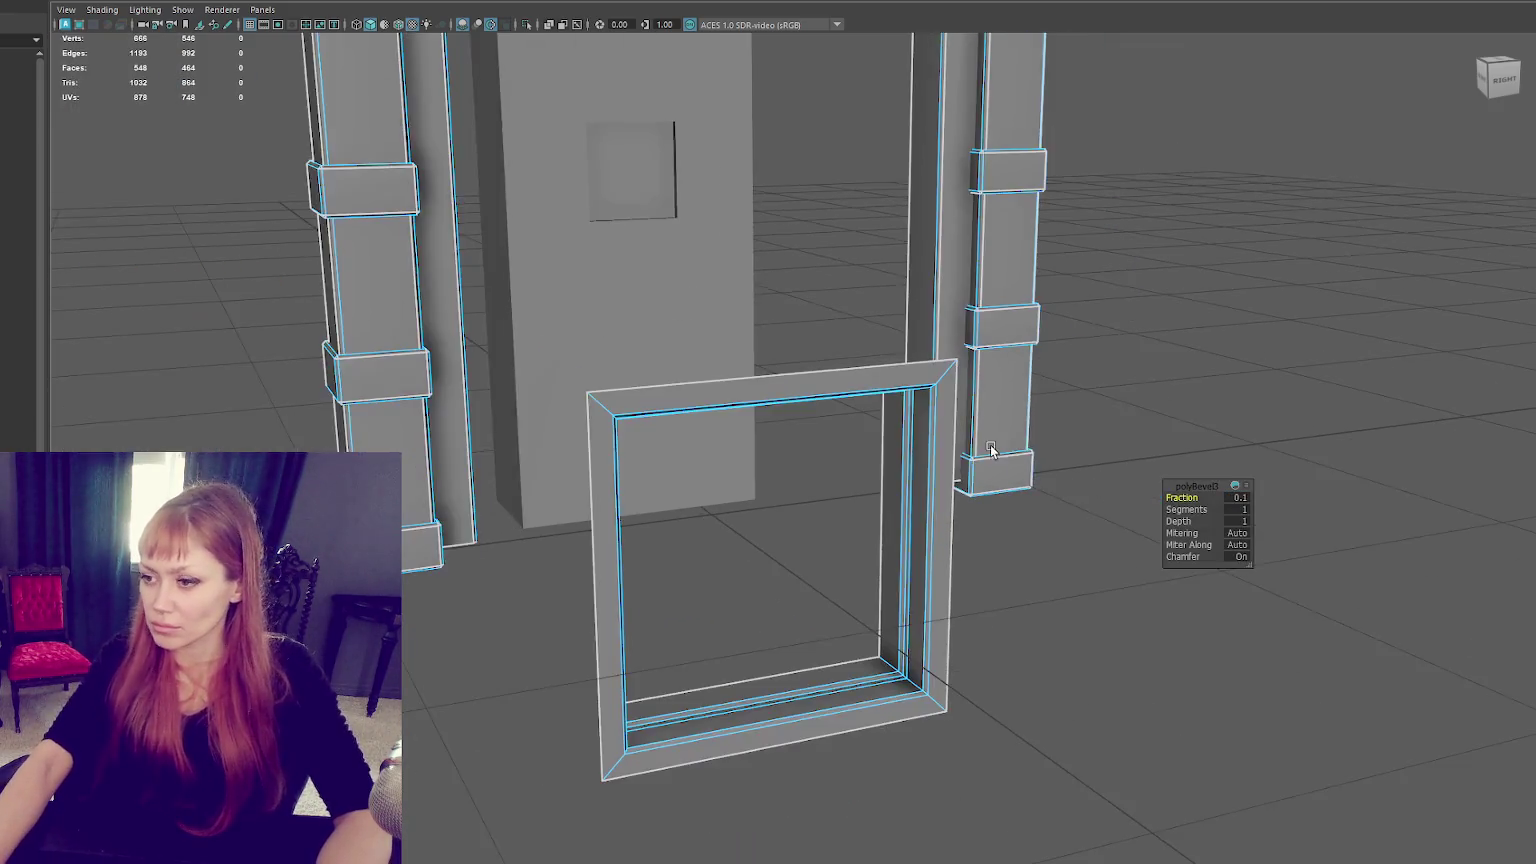
text(0.08)
key(Return)
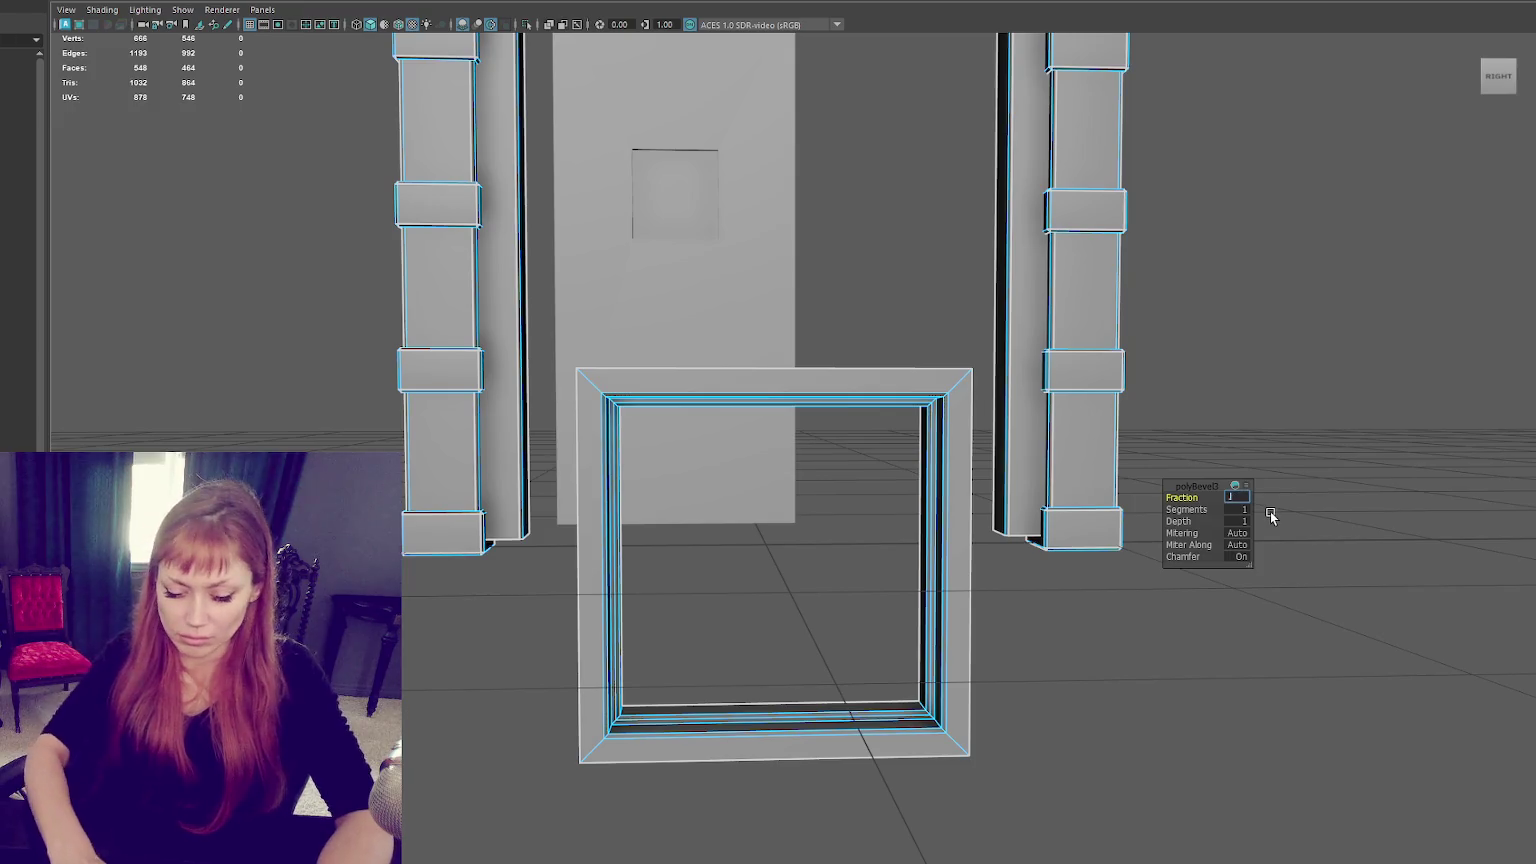
scroll(864, 206, up, 3)
click(910, 301)
Harden the beveled frame's edges.
right_drag(911, 219, 923, 160)
scroll(1095, 372, up, 2)
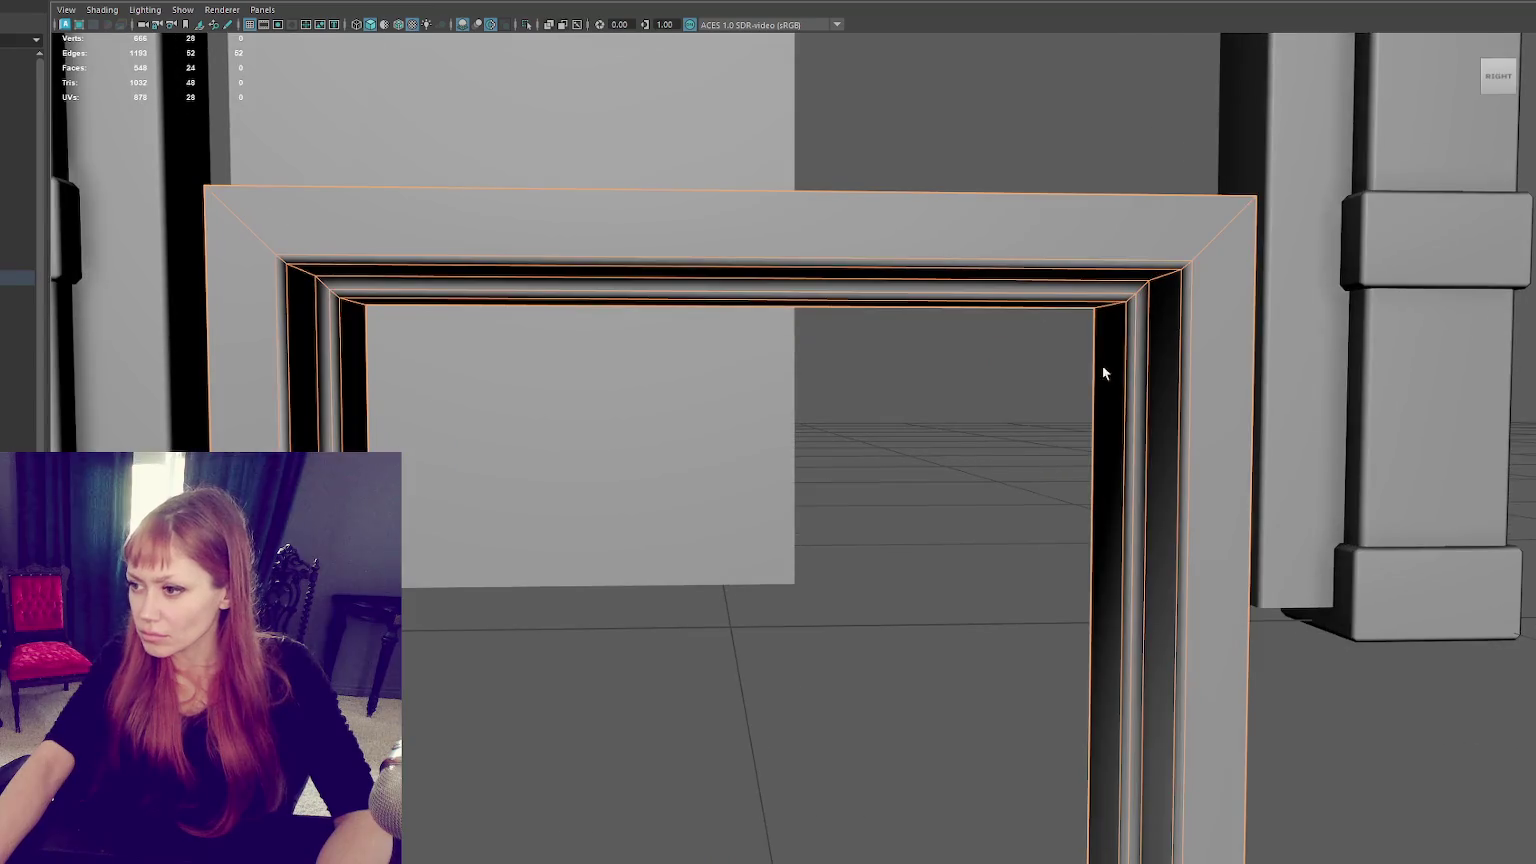
key(F10)
mouse_move(1143, 359)
alt+mouse_down()
mouse_move(1142, 388)
mouse_move(1333, 393)
mouse_move(1340, 356)
mouse_move(950, 476)
mouse_move(833, 538)
mouse_move(876, 525)
mouse_move(809, 474)
alt+mouse_up()
shift+right_click(1230, 245)
shift+right_drag(1238, 251, 1354, 305)
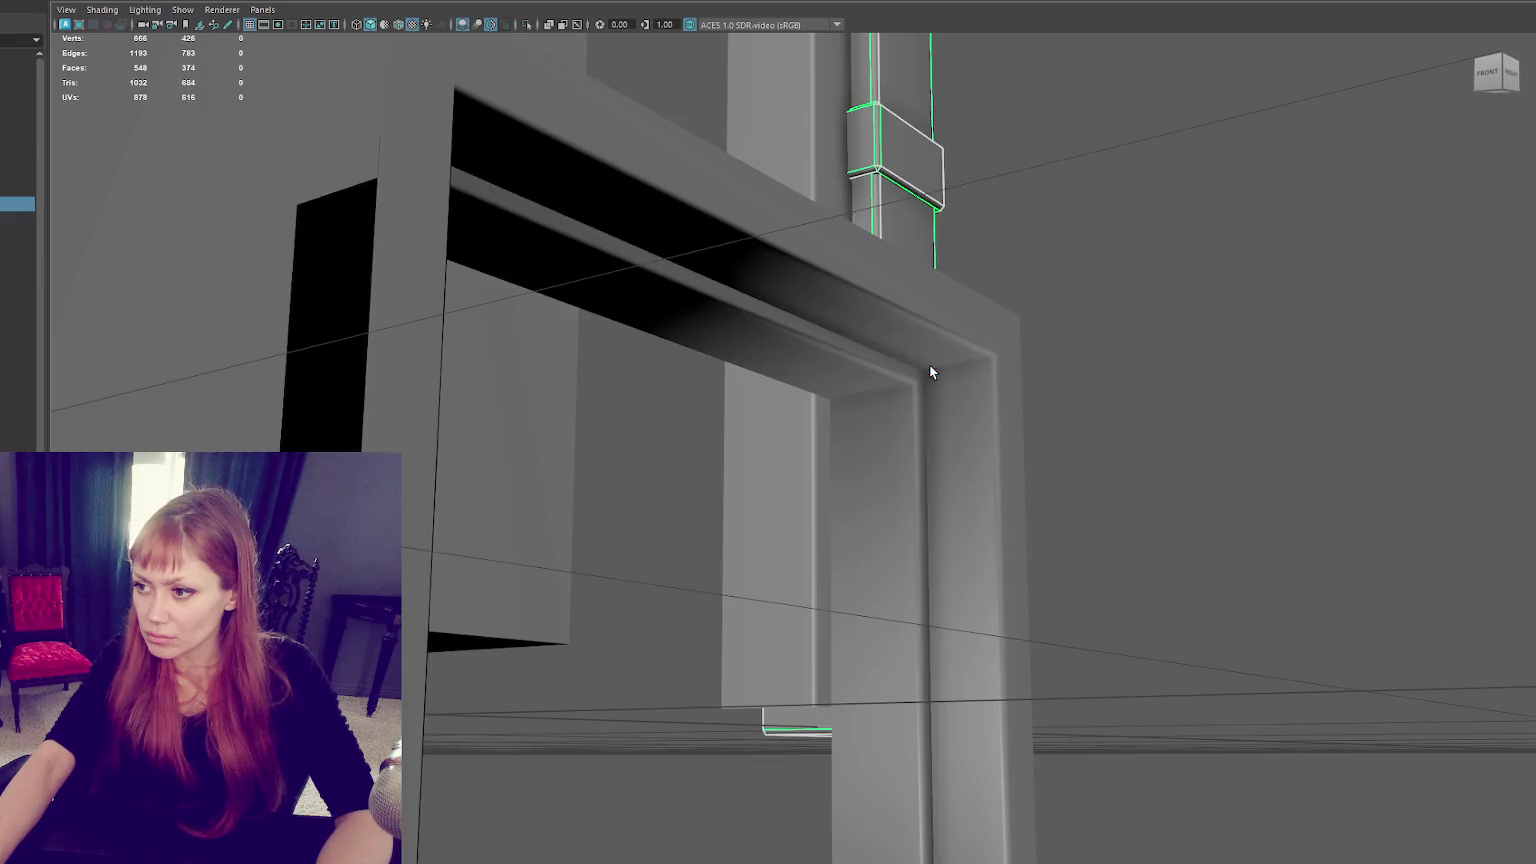
alt+drag(967, 358, 862, 382)
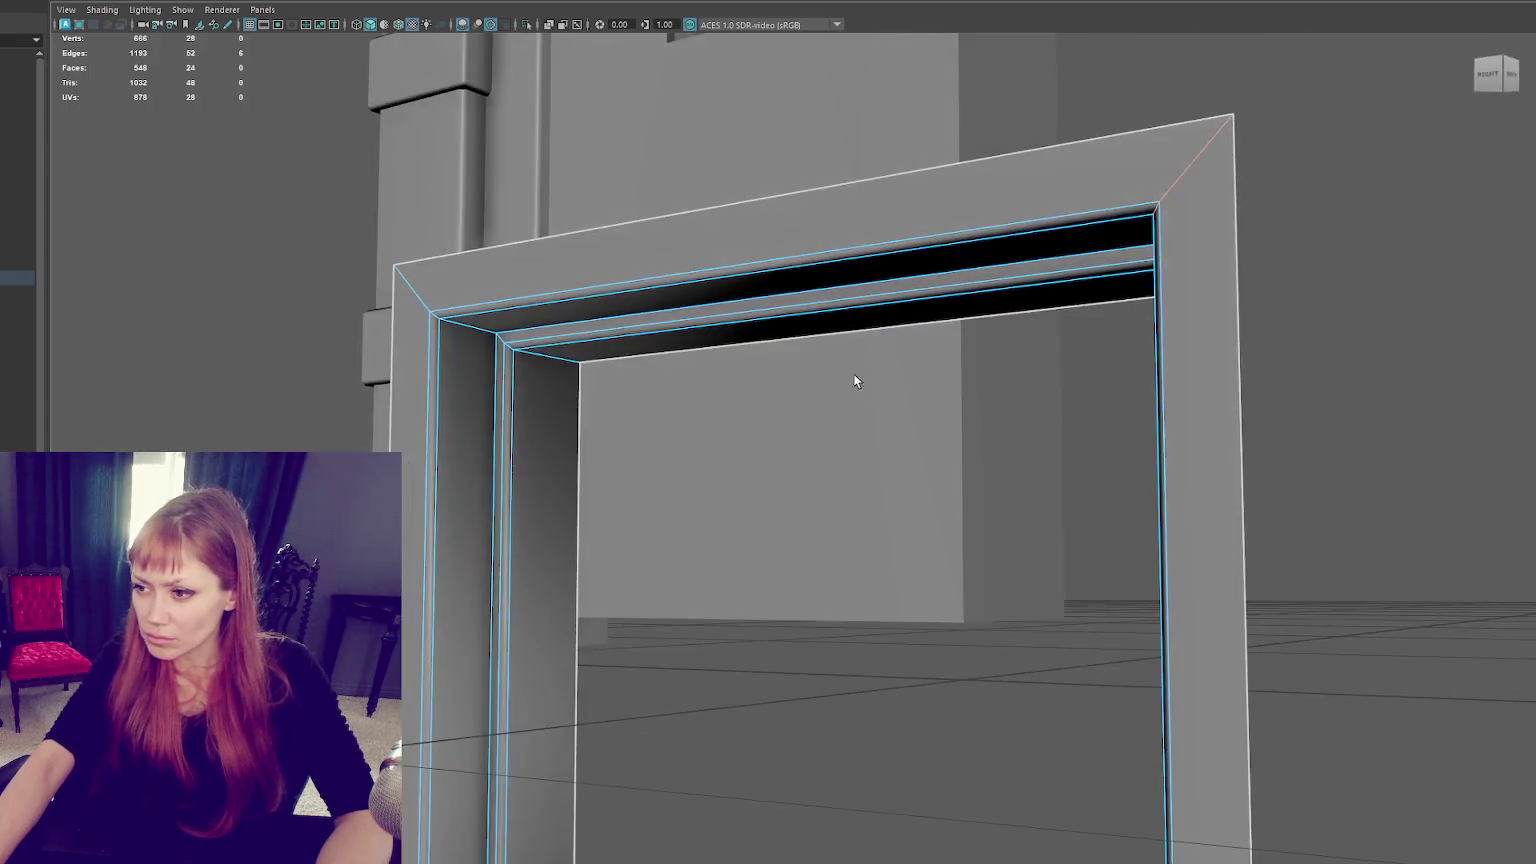
mouse_move(558, 363)
alt+mouse_down()
mouse_move(761, 480)
mouse_move(960, 391)
mouse_move(516, 619)
alt+mouse_up()
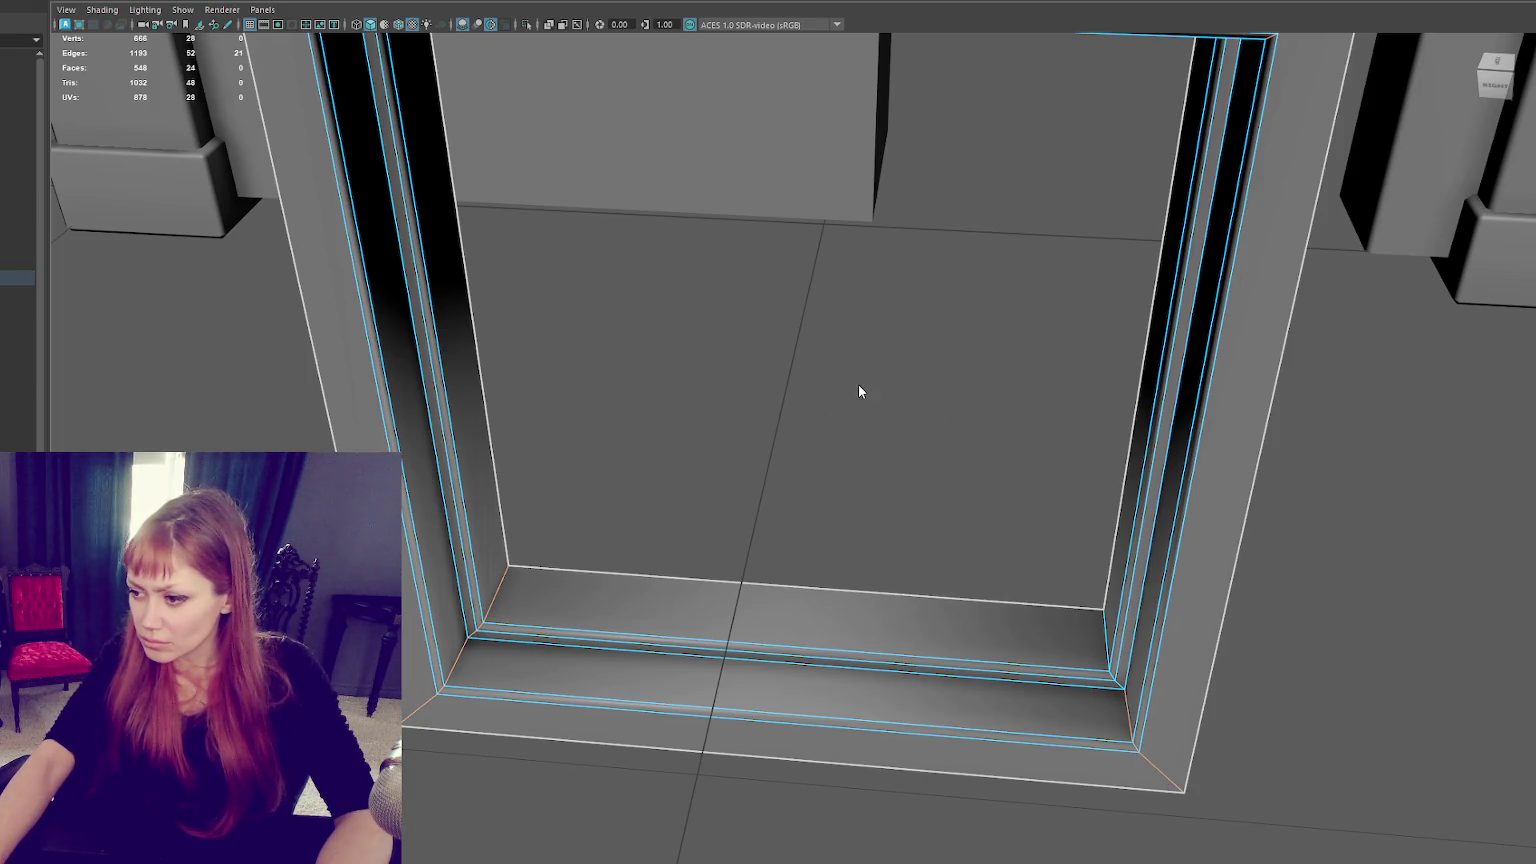
Select the whole frame and move it in front of the door.
right_drag(768, 318, 977, 387)
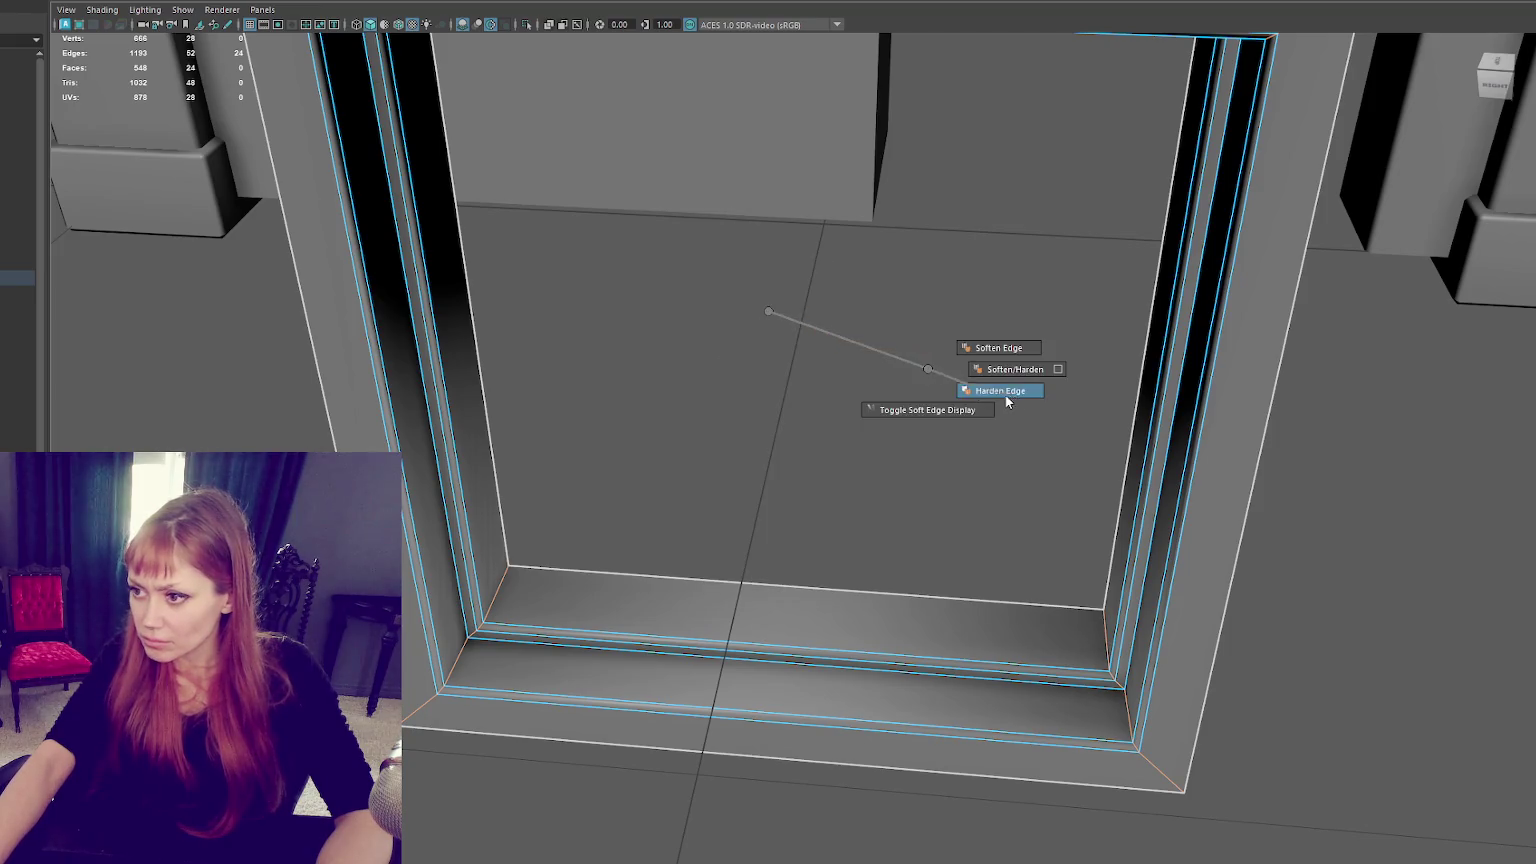
scroll(870, 350, down, 5)
click(943, 265)
scroll(943, 265, down, 3)
key(w)
drag(778, 442, 775, 437)
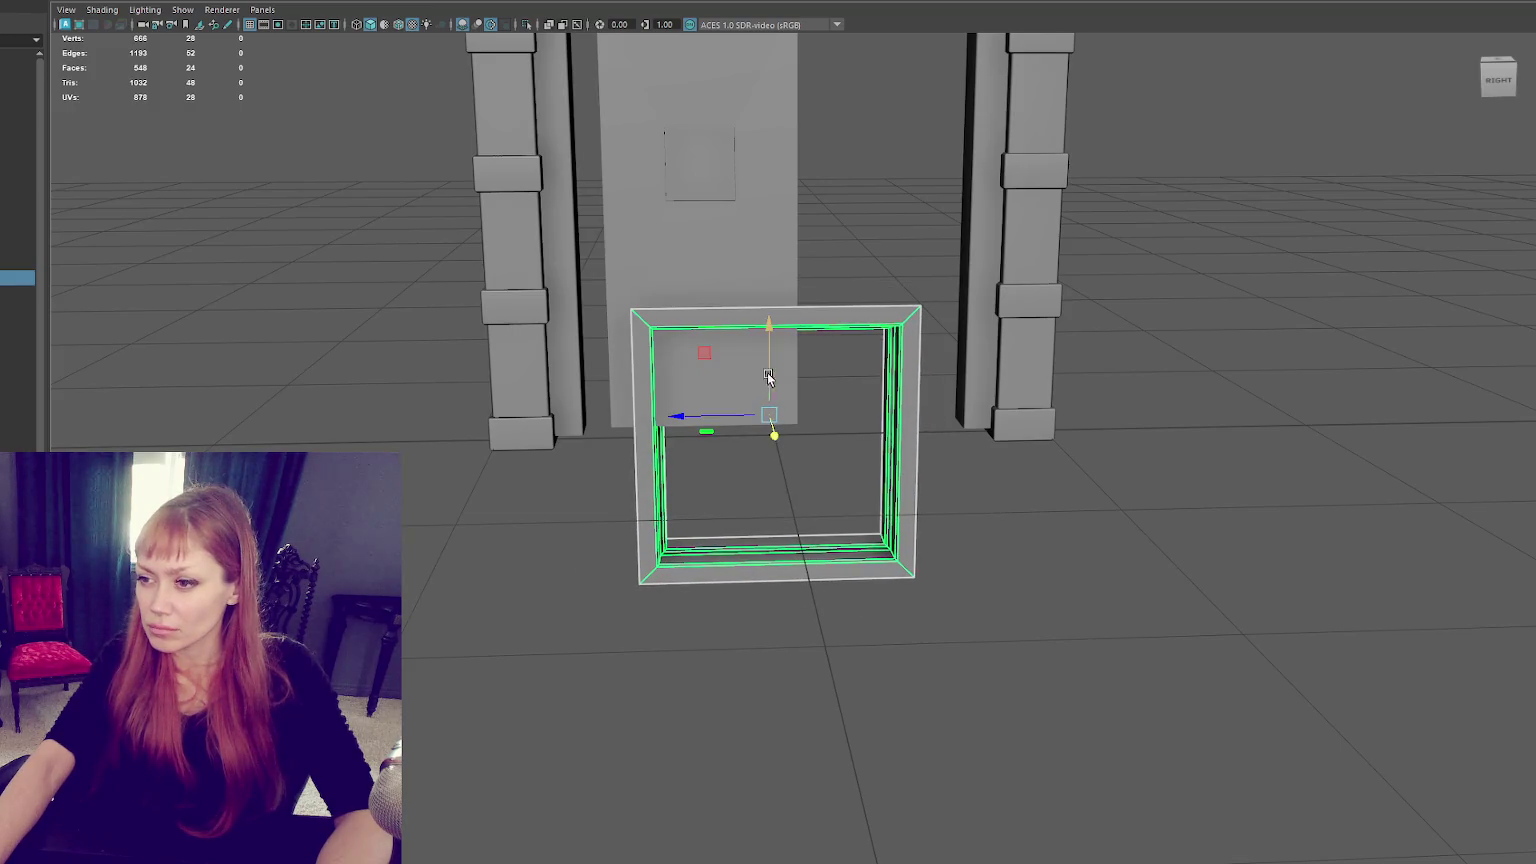
Raise the frame and widen its sides out to the left and right pillars.
drag(767, 377, 764, 117)
alt+middle_drag(764, 117, 760, 300)
mouse_move(756, 300)
mouse_down()
mouse_move(754, 233)
mouse_move(744, 318)
mouse_move(612, 313)
mouse_move(760, 280)
mouse_up()
right_drag(1080, 215, 1060, 190)
drag(720, 104, 596, 384)
drag(574, 321, 507, 321)
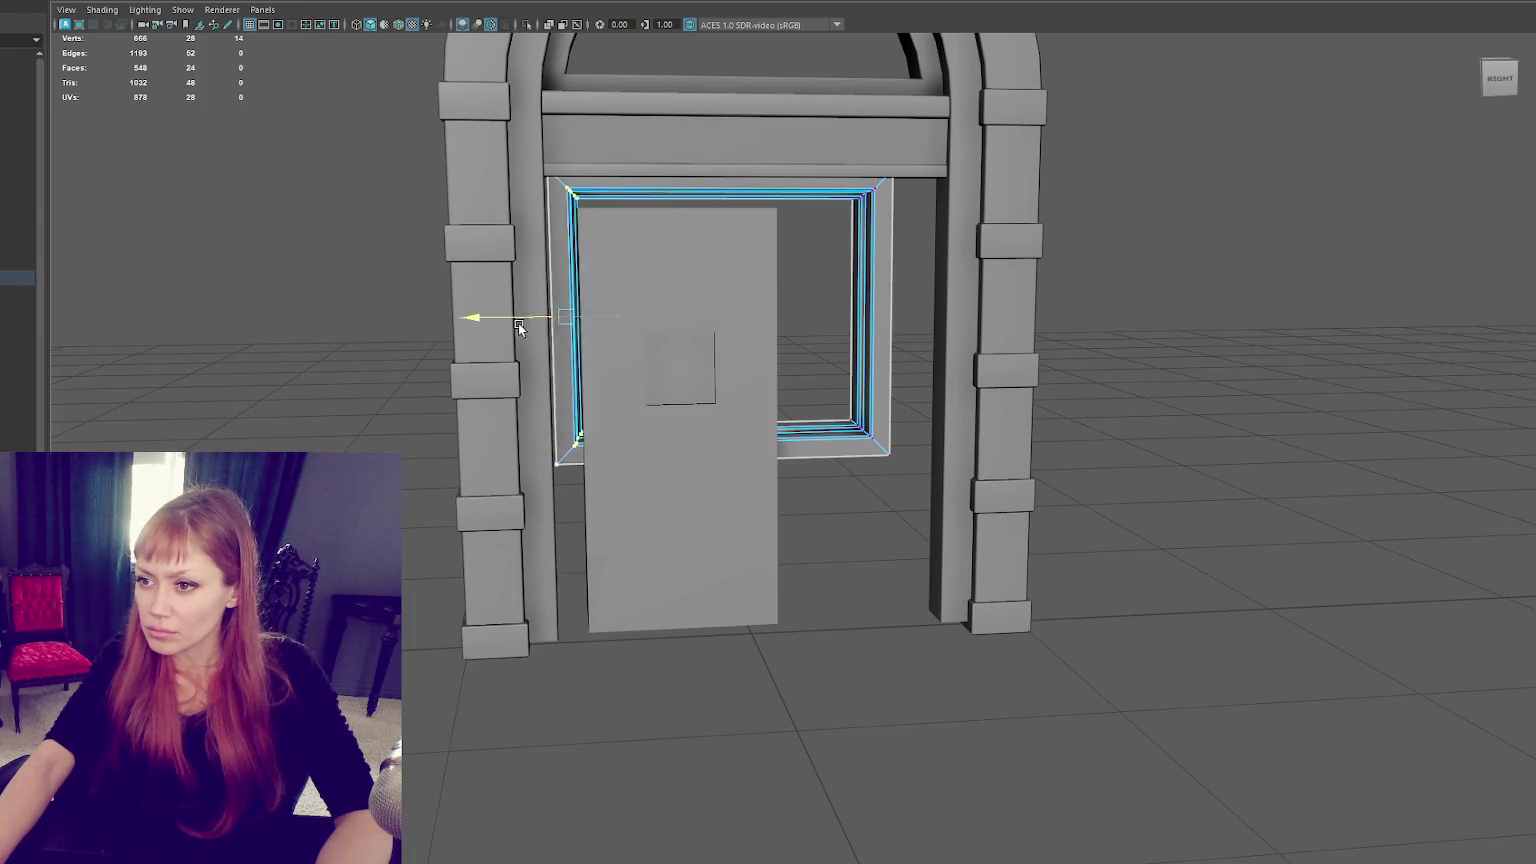
drag(960, 182, 884, 444)
drag(790, 315, 841, 318)
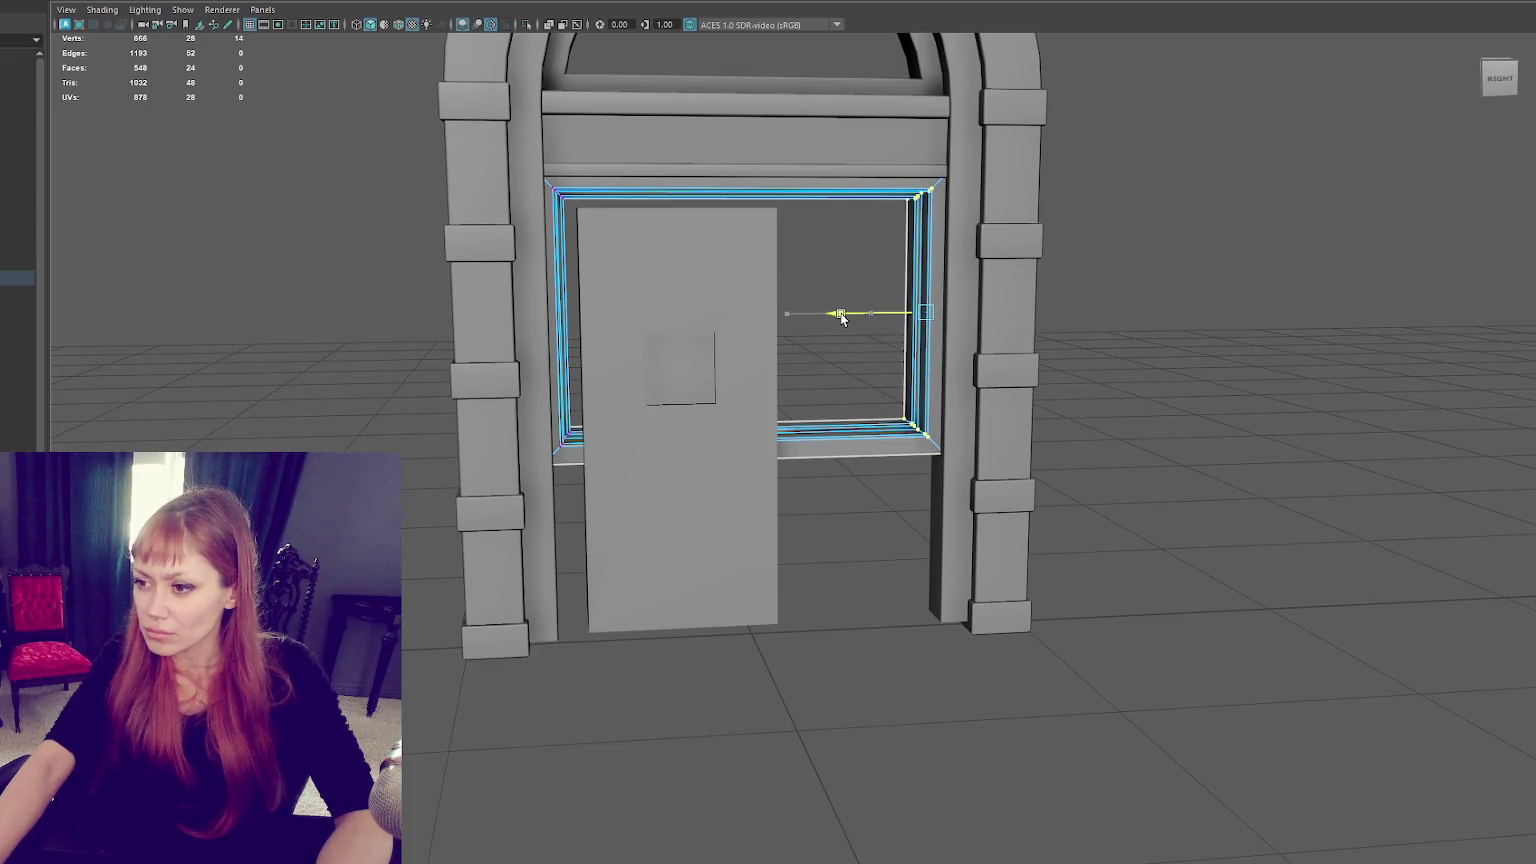
Delete the frame's bottom faces and extend its sides down to the floor.
right_drag(1258, 340, 1260, 380)
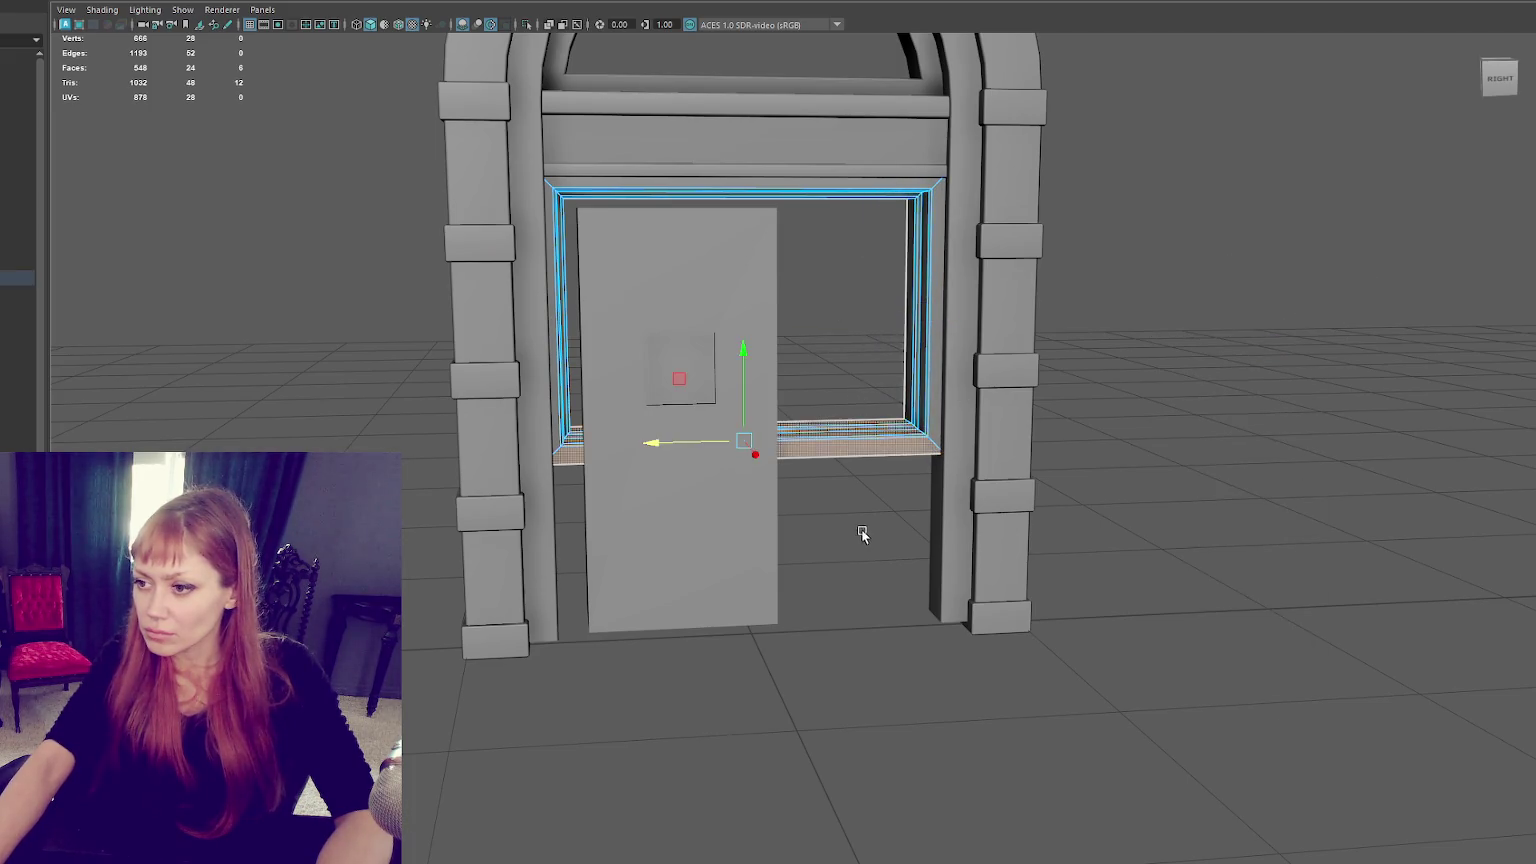
key(Delete)
mouse_move(979, 514)
alt+mouse_down()
mouse_move(1049, 394)
mouse_move(1180, 453)
mouse_move(1155, 411)
mouse_move(1100, 407)
alt+mouse_up()
key(ctrl+z)
key(Delete)
drag(1142, 341, 1128, 374)
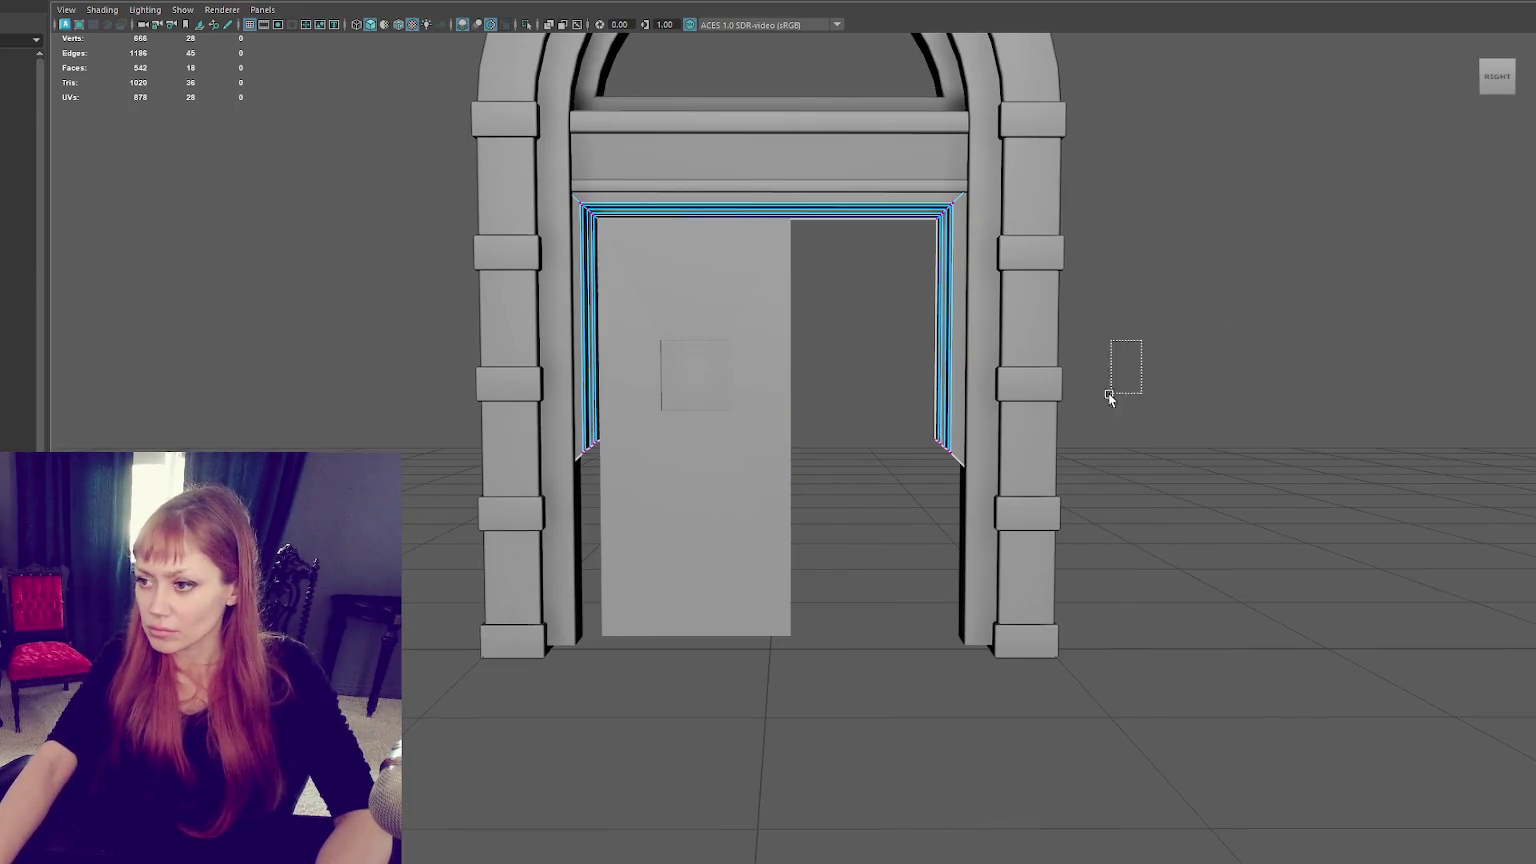
drag(772, 362, 760, 544)
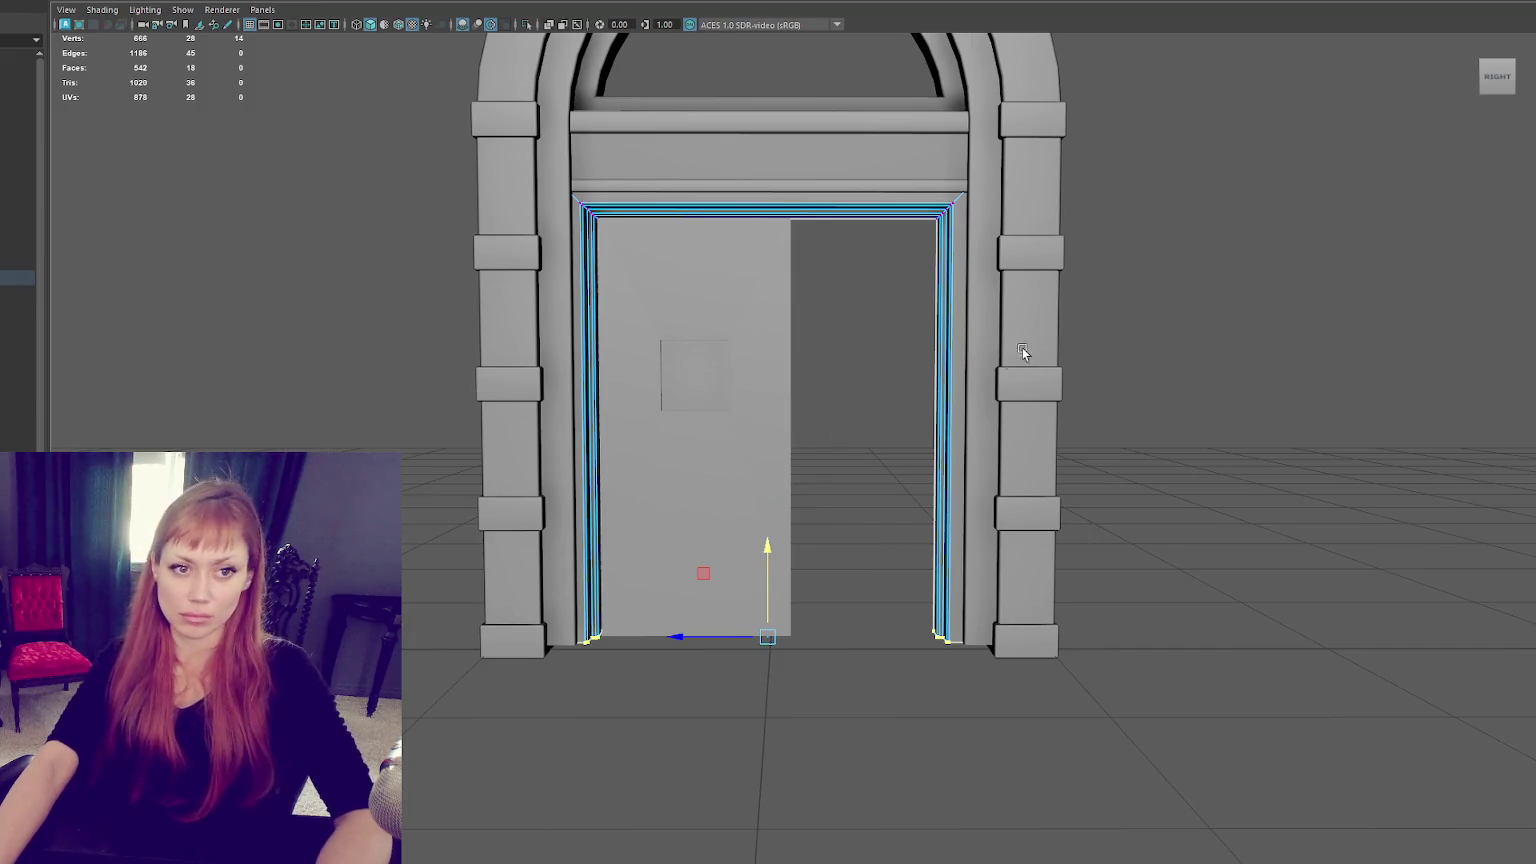
key(F8)
key(f)
click(640, 490)
Bevel the door's square inset border edges with a 0.2 fraction.
scroll(713, 424, up, 5)
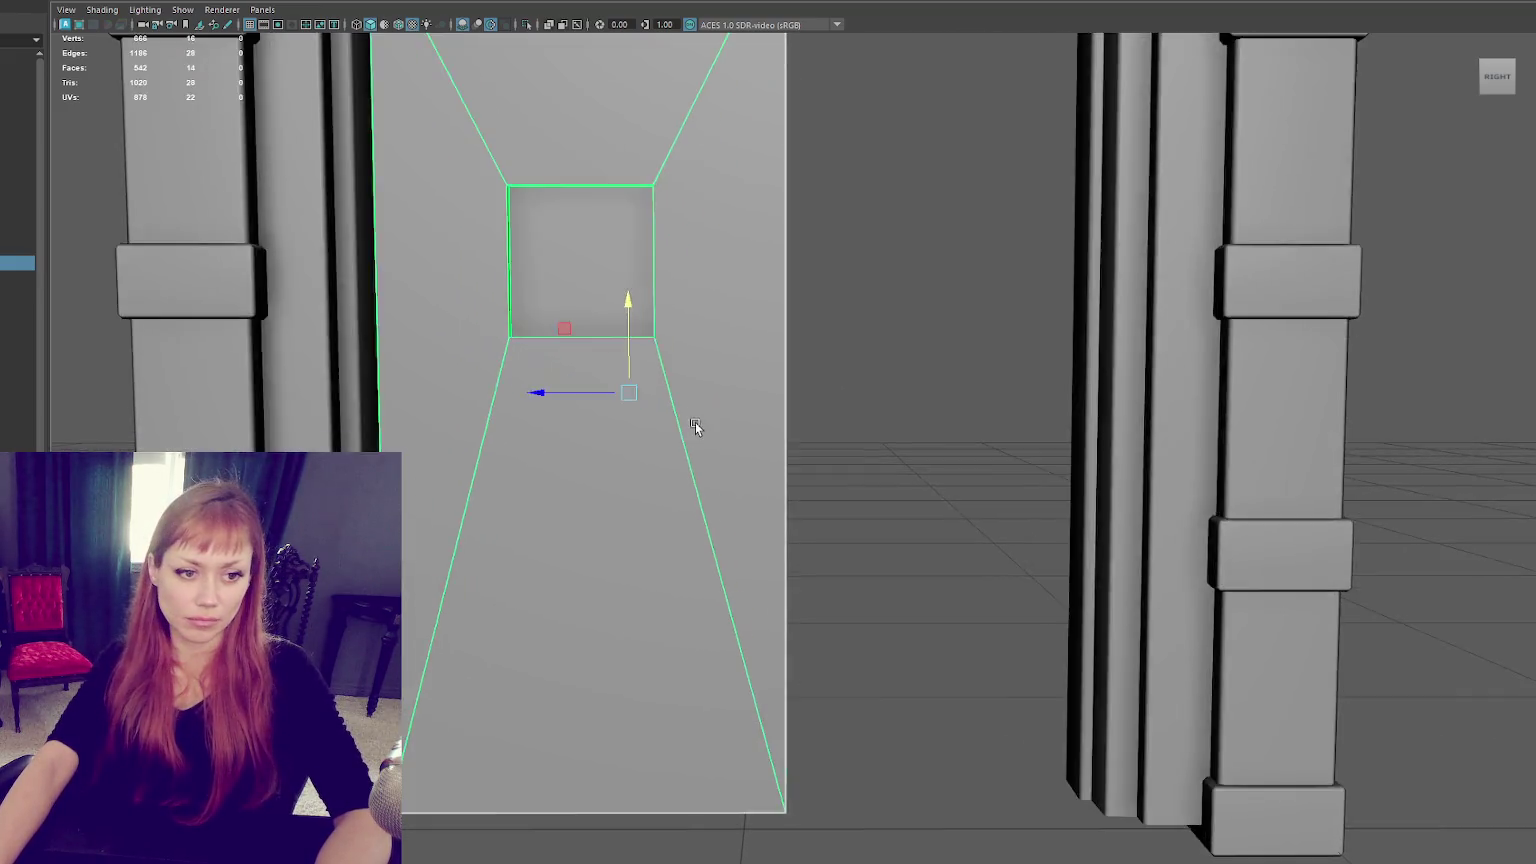
scroll(797, 350, up, 4)
scroll(559, 446, down, 4)
scroll(531, 439, down, 1)
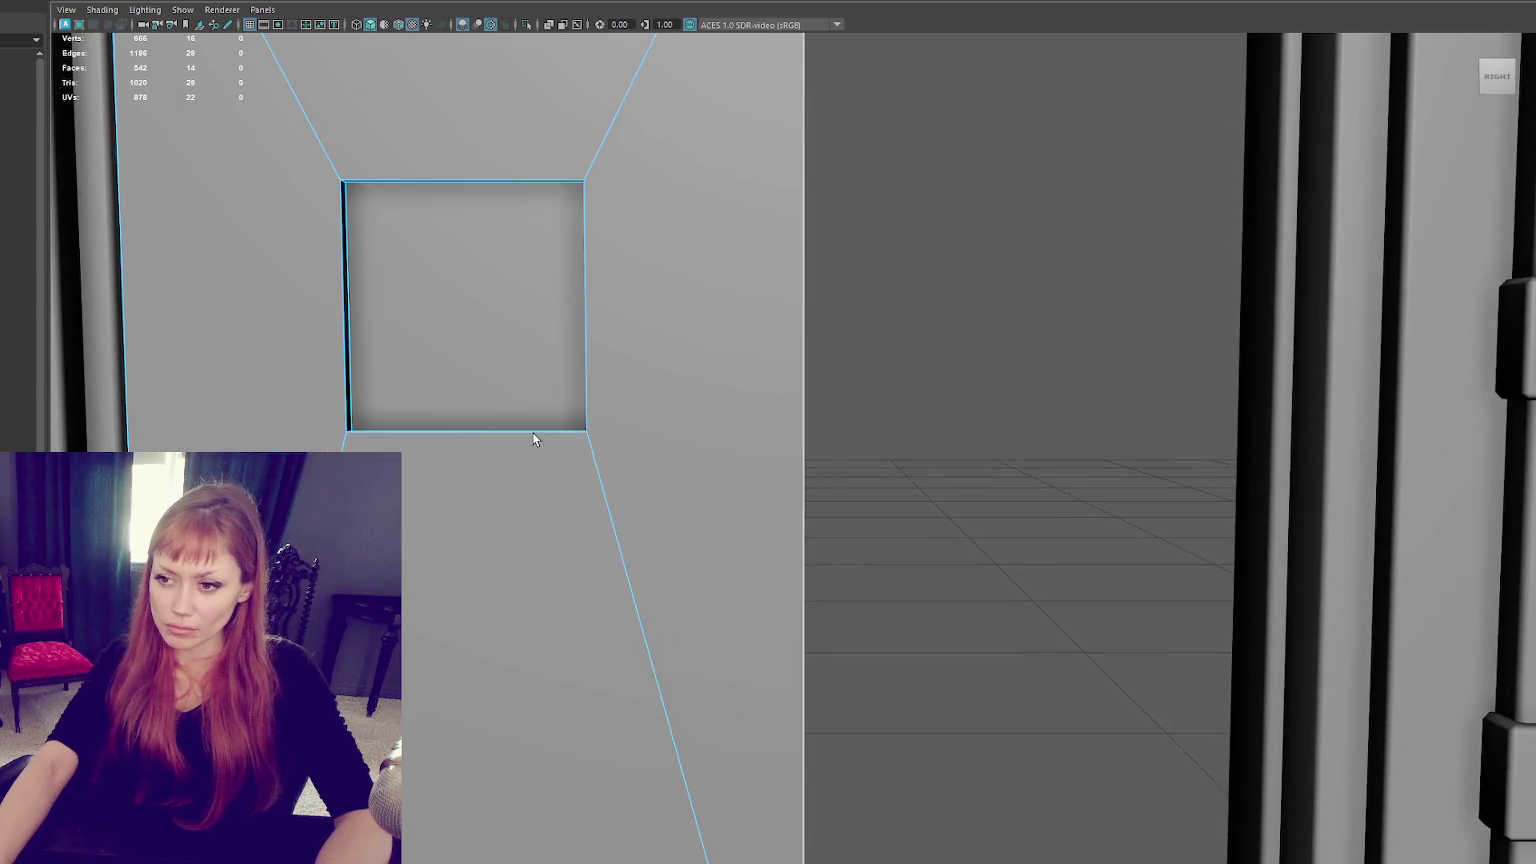
double_click(493, 181)
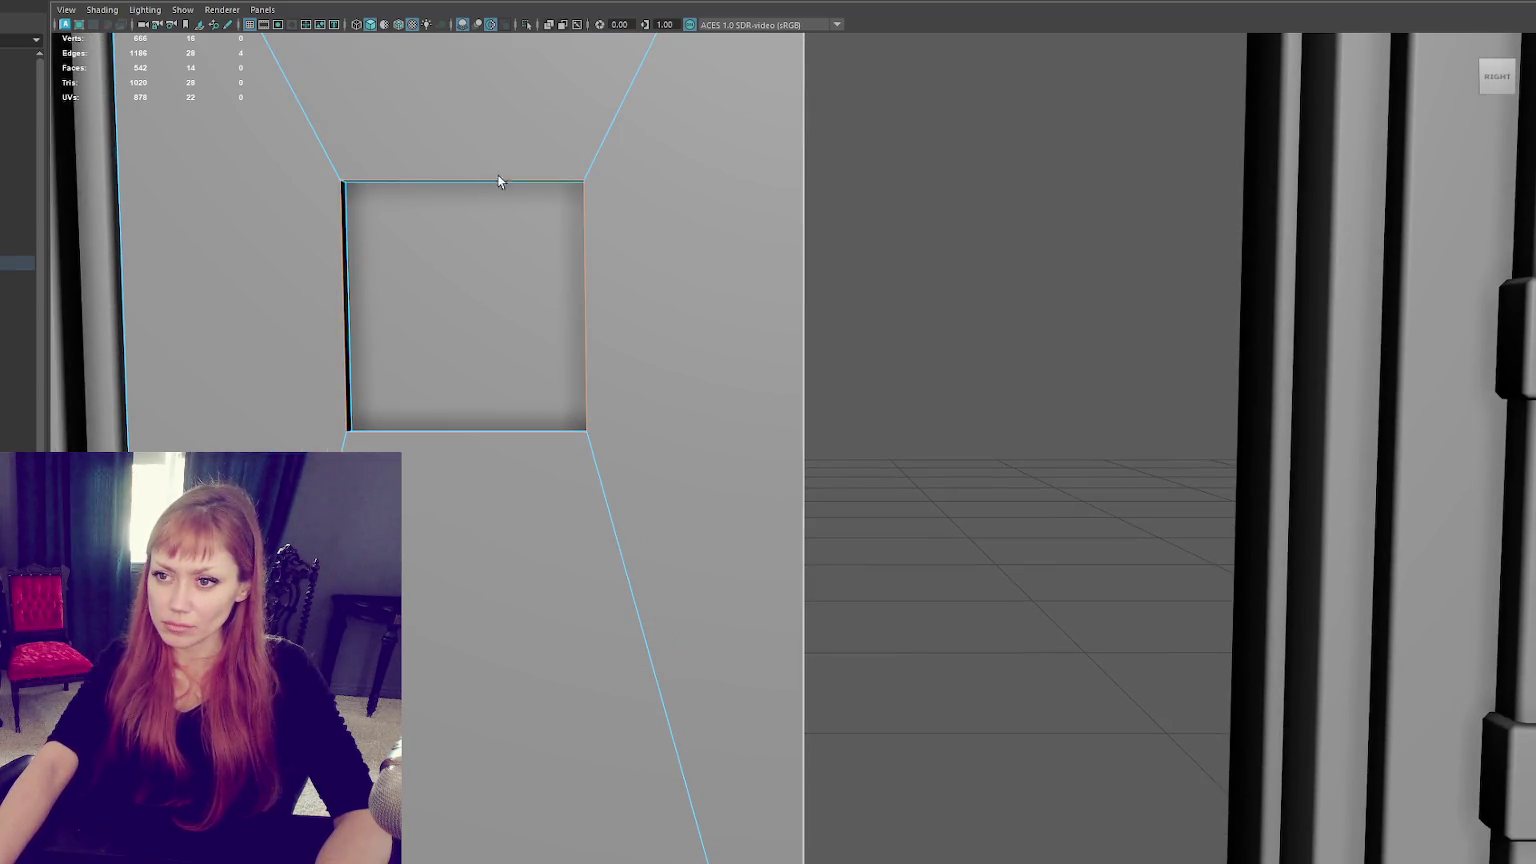
key(ctrl+b)
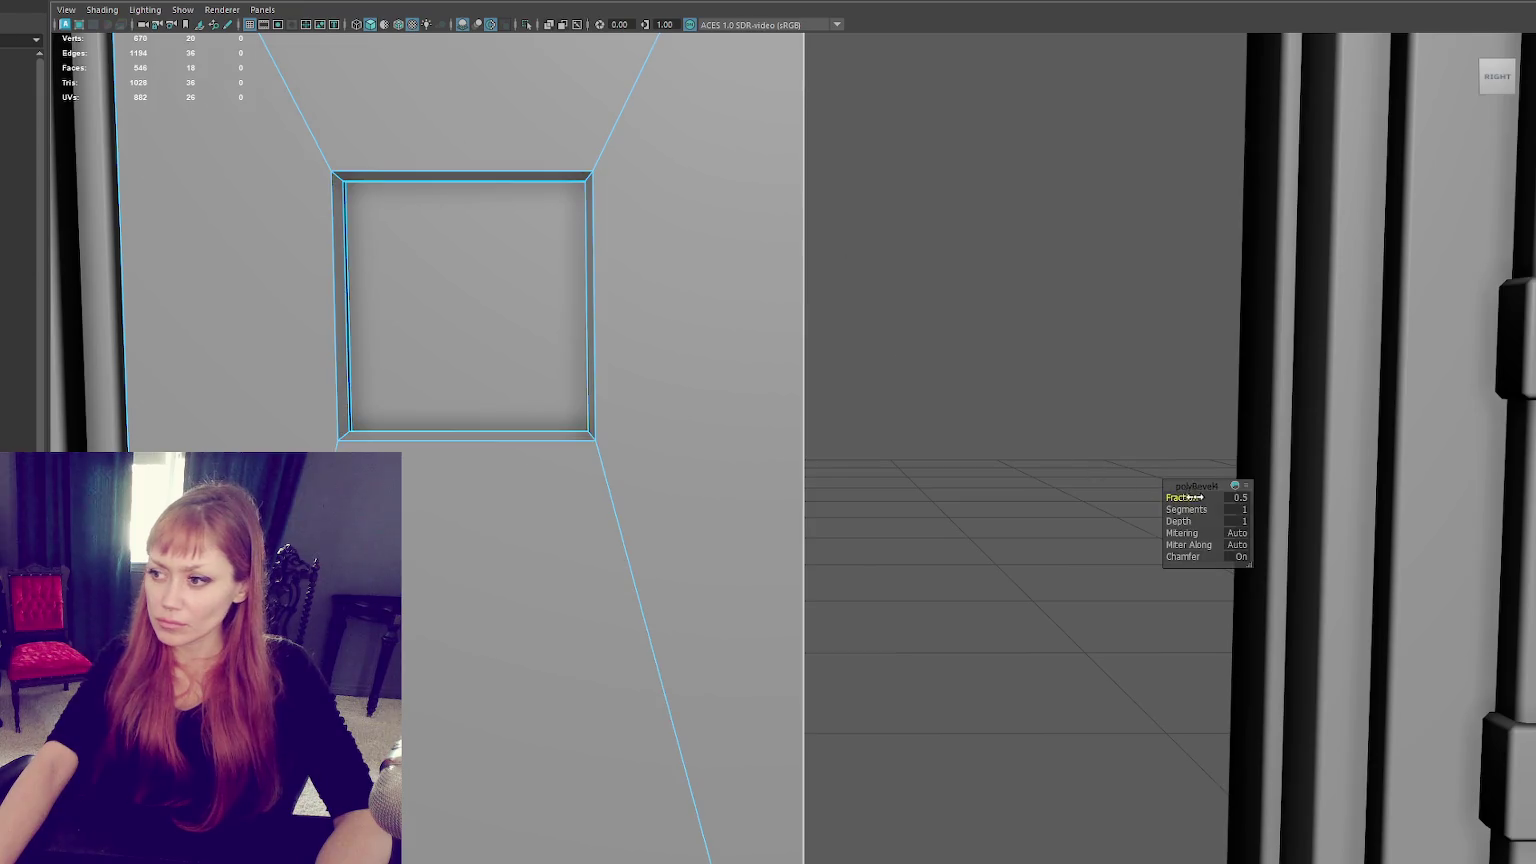
text(0.1)
key(Return)
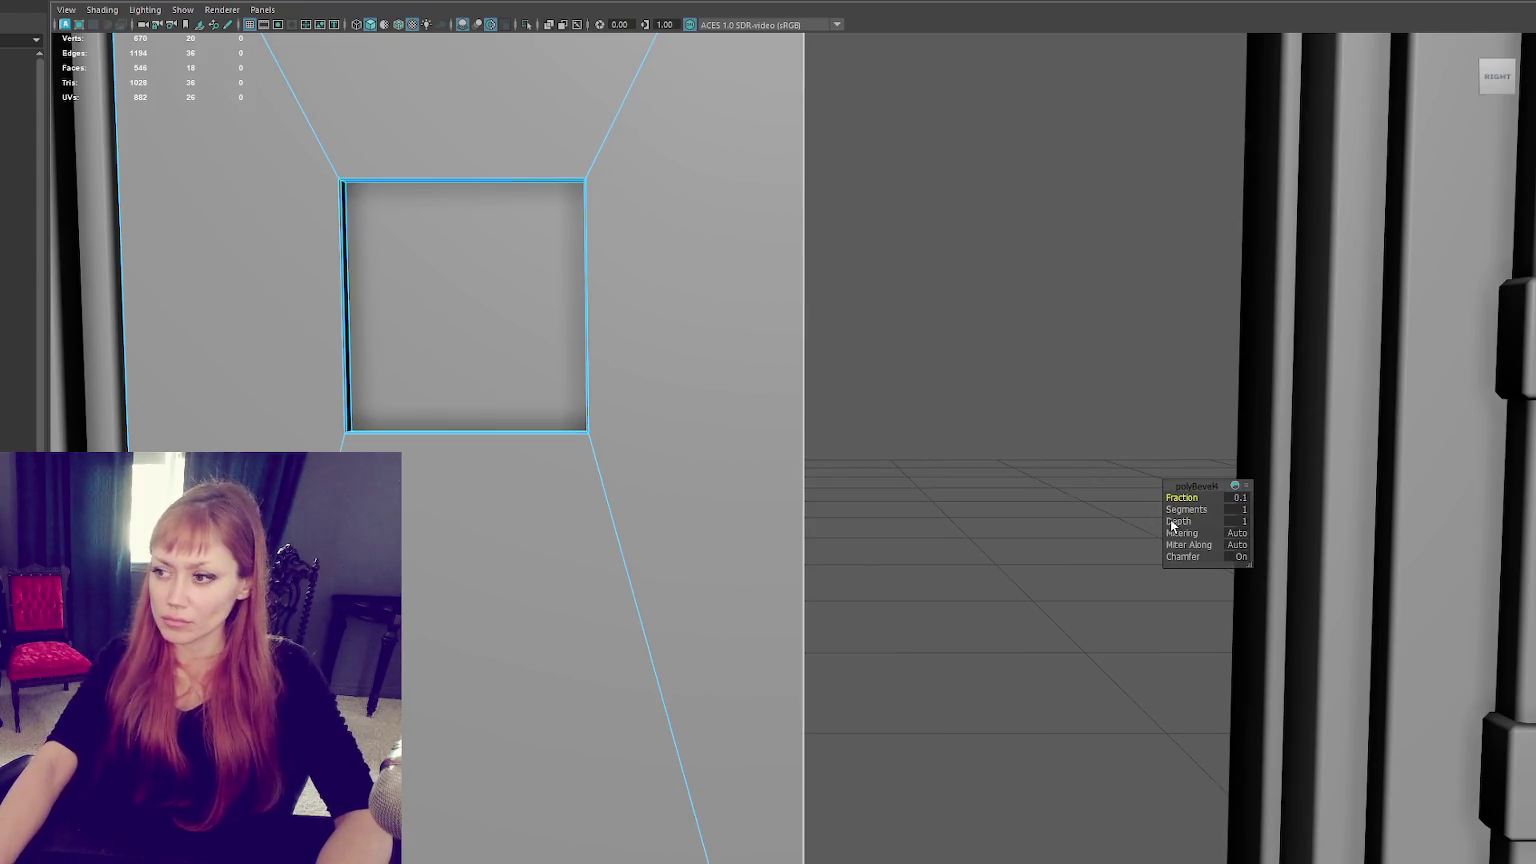
text(0.2)
key(Return)
mouse_move(758, 302)
alt+mouse_down()
mouse_move(645, 259)
mouse_move(446, 246)
alt+mouse_up()
click(387, 278)
drag(371, 278, 369, 278)
scroll(723, 209, down, 3)
scroll(716, 369, down, 3)
Select the door panel's outer edges in wireframe view.
right_click(838, 334)
key(4)
drag(857, 480, 737, 540)
scroll(538, 580, down, 3)
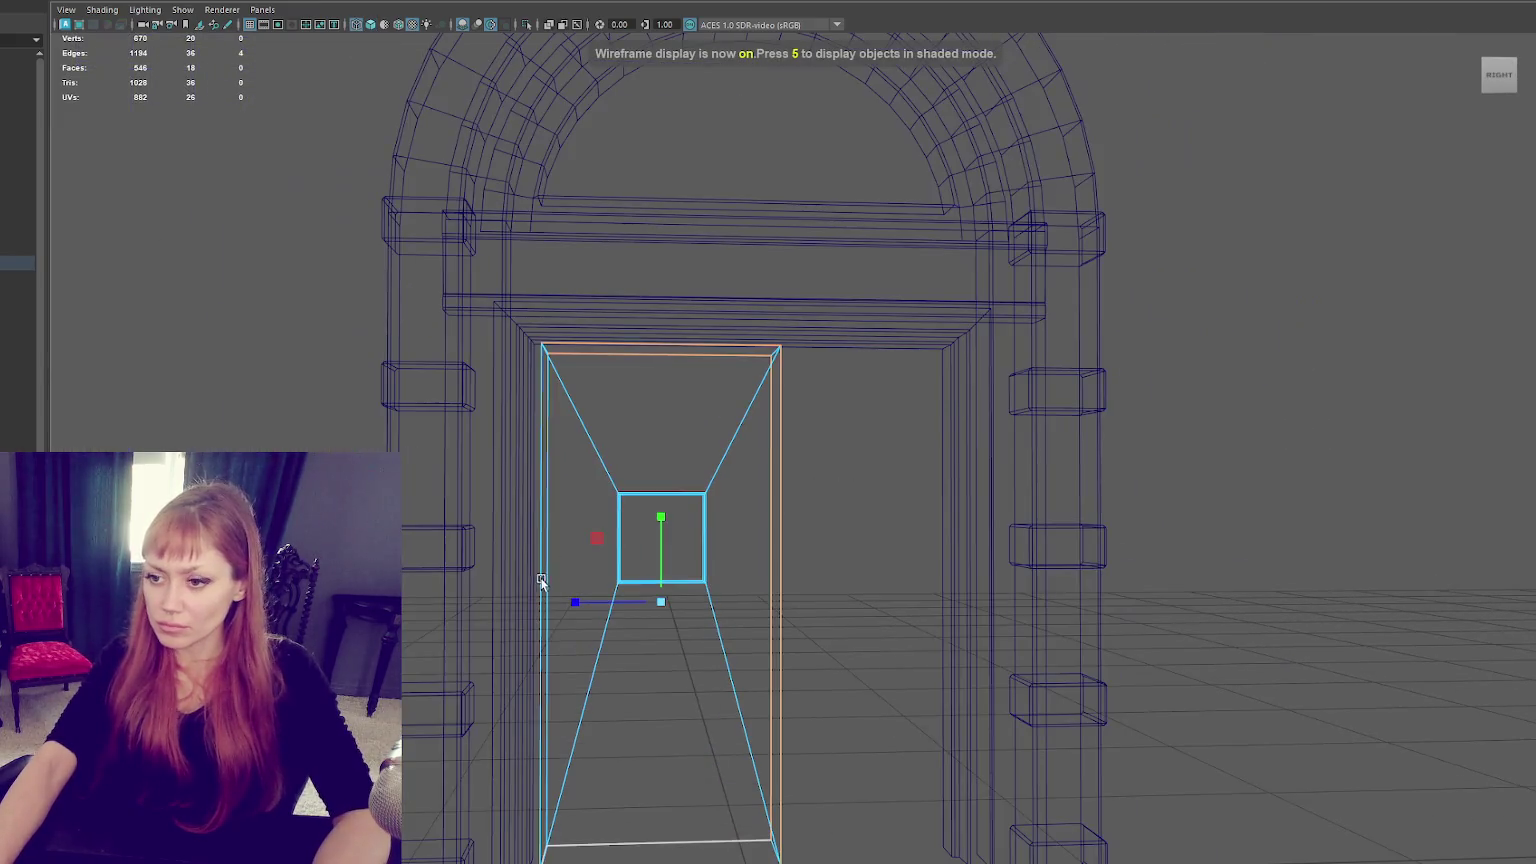
shift+drag(408, 766, 905, 860)
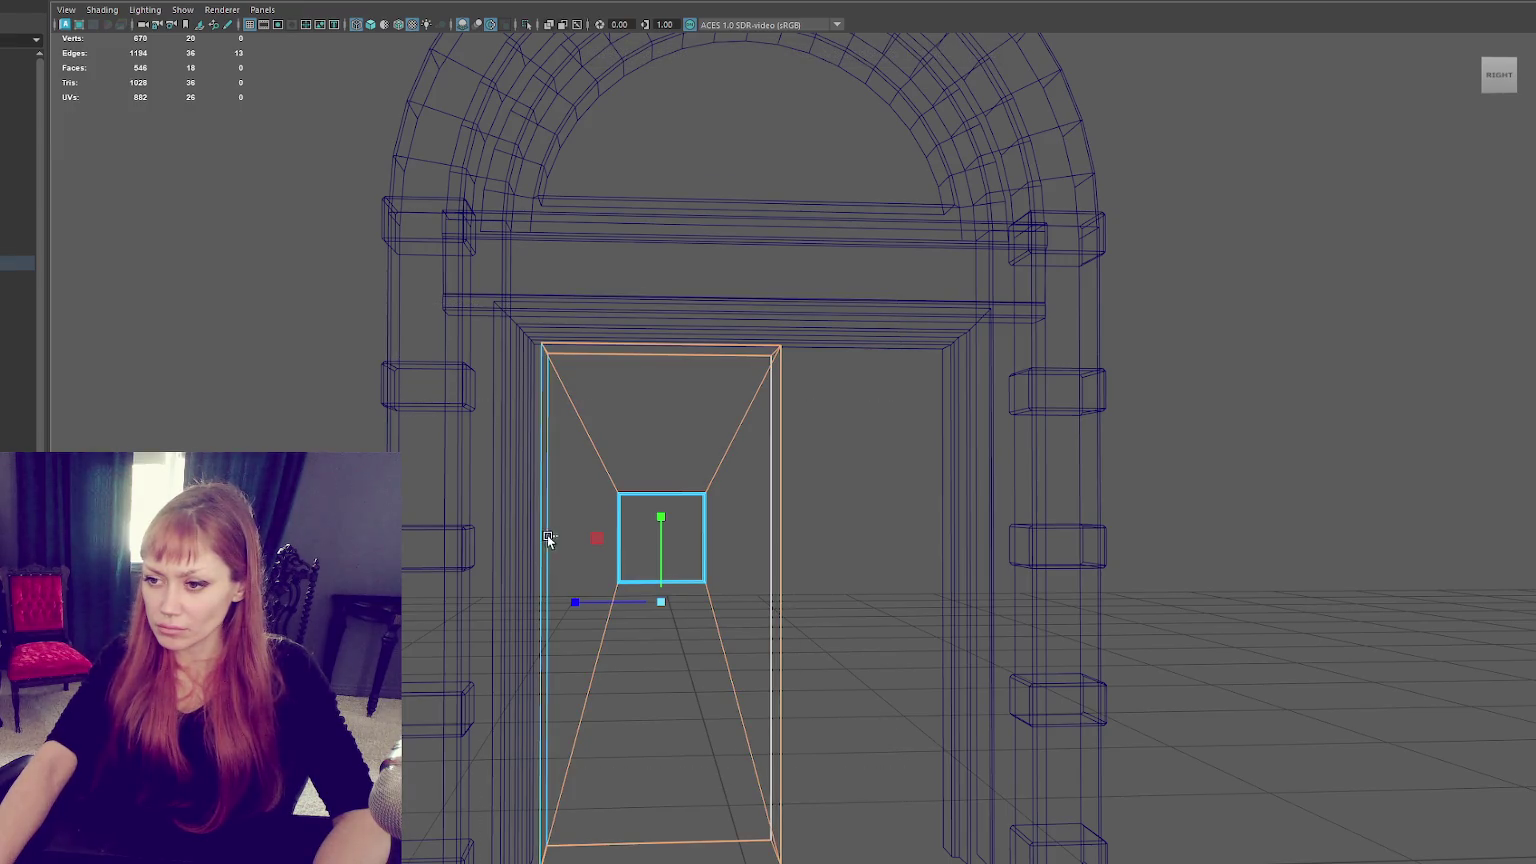
mouse_move(582, 680)
alt+mouse_down()
mouse_move(806, 670)
mouse_move(905, 689)
alt+mouse_up()
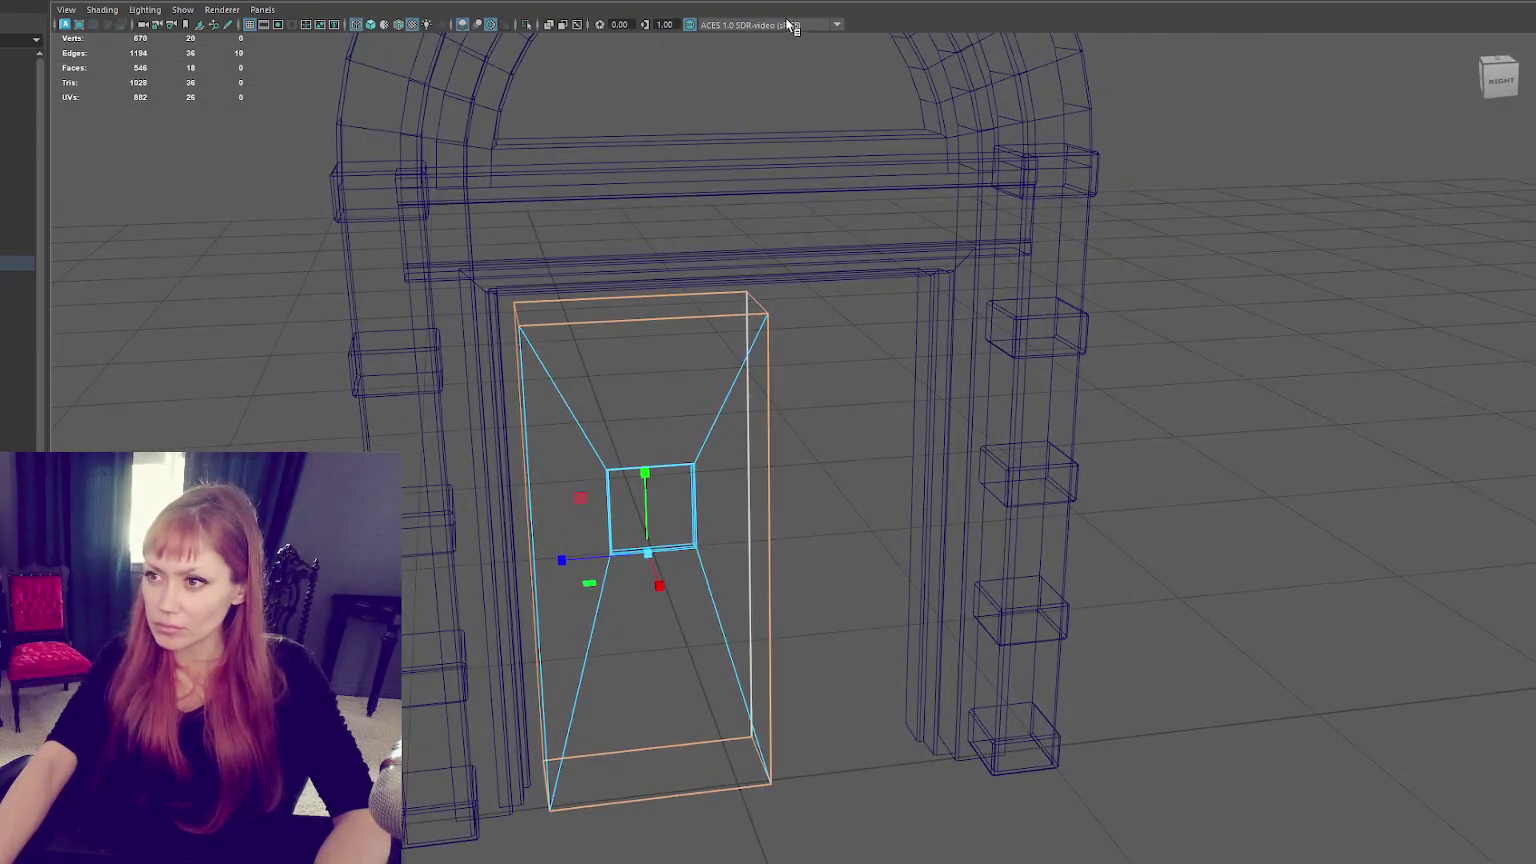
Bevel the door's outer edges at 0.05 and return to shaded display.
key(ctrl+b)
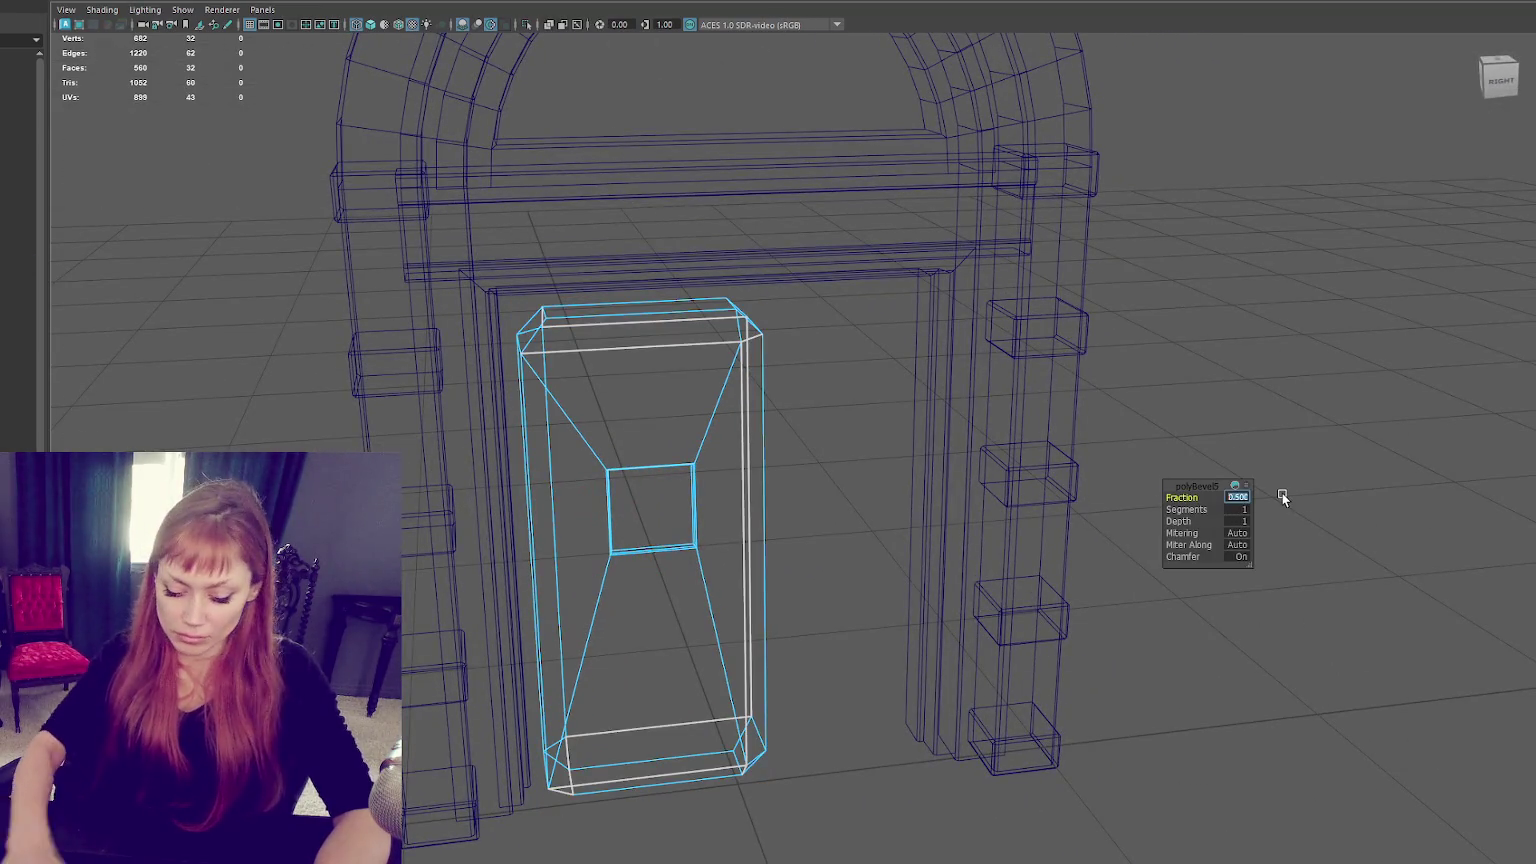
text(0.1)
key(Return)
scroll(970, 384, up, 5)
alt+drag(970, 388, 893, 320)
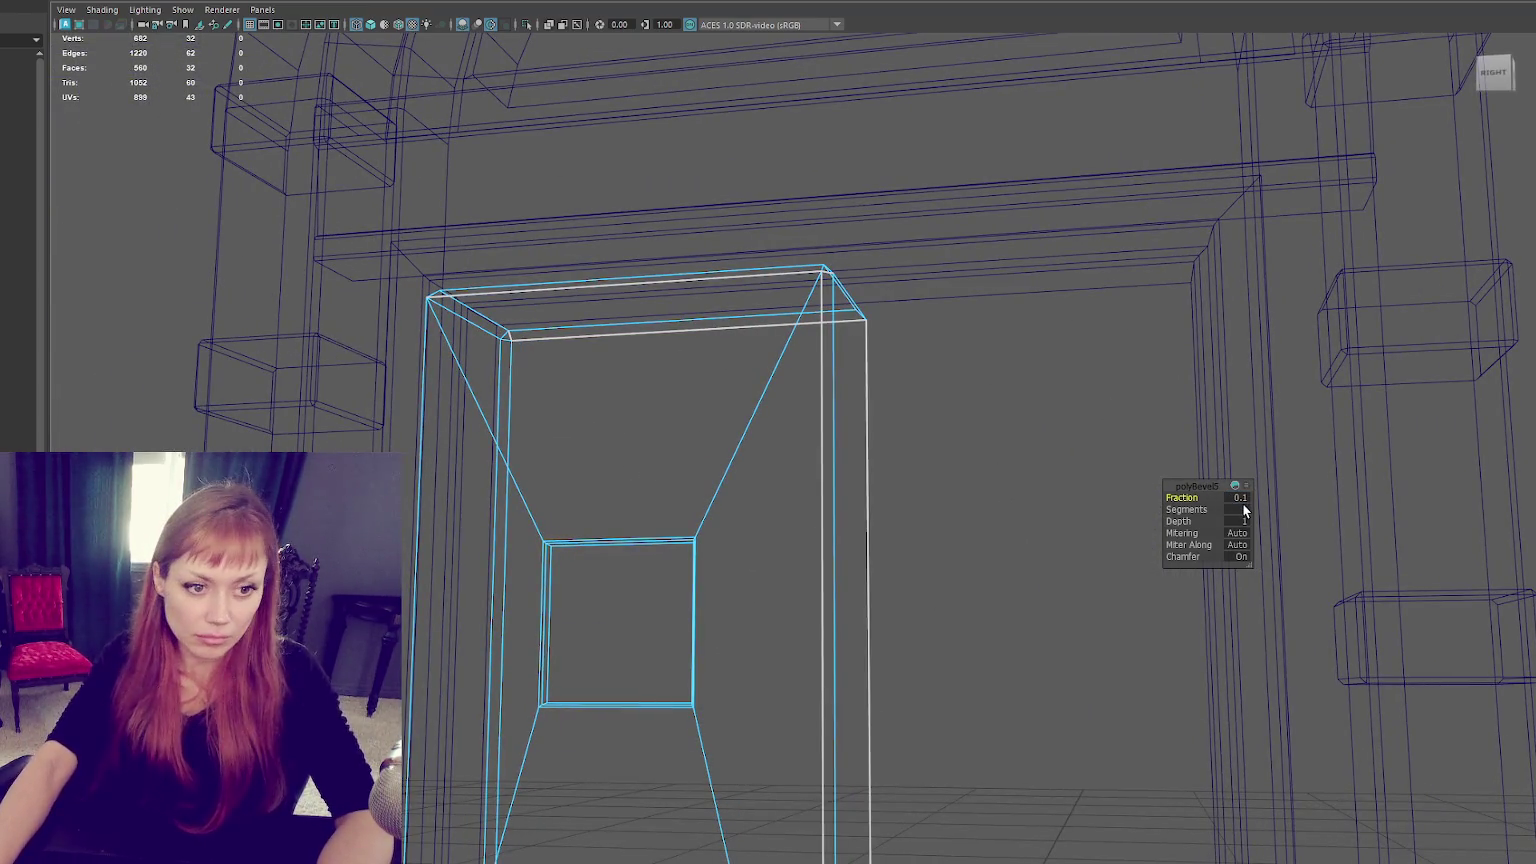
text(0.01)
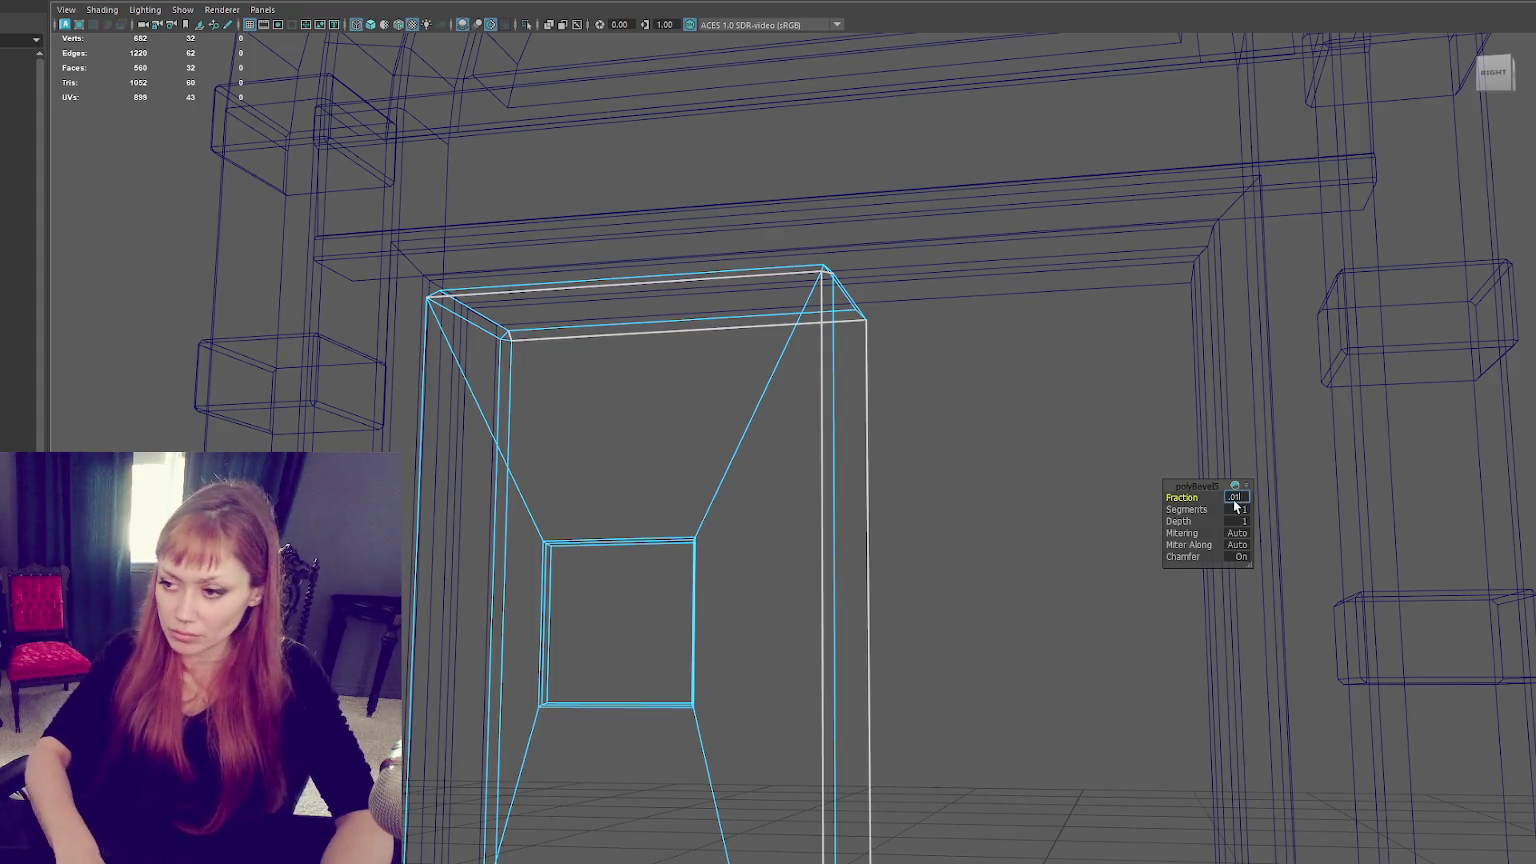
key(Return)
click(1236, 499)
text(0.05)
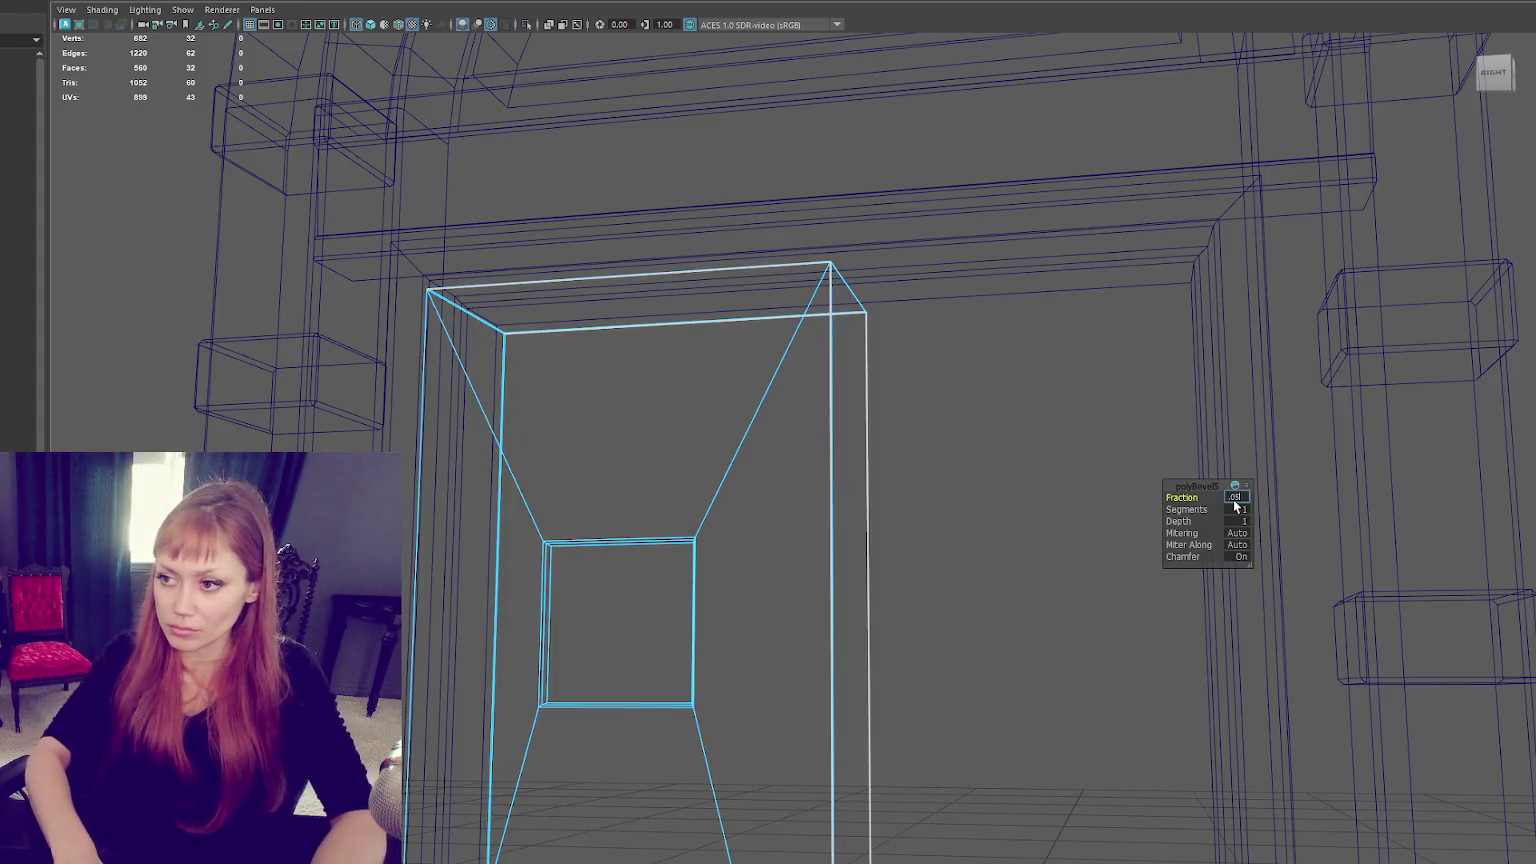
key(Return)
key(5)
right_drag(974, 372, 1040, 345)
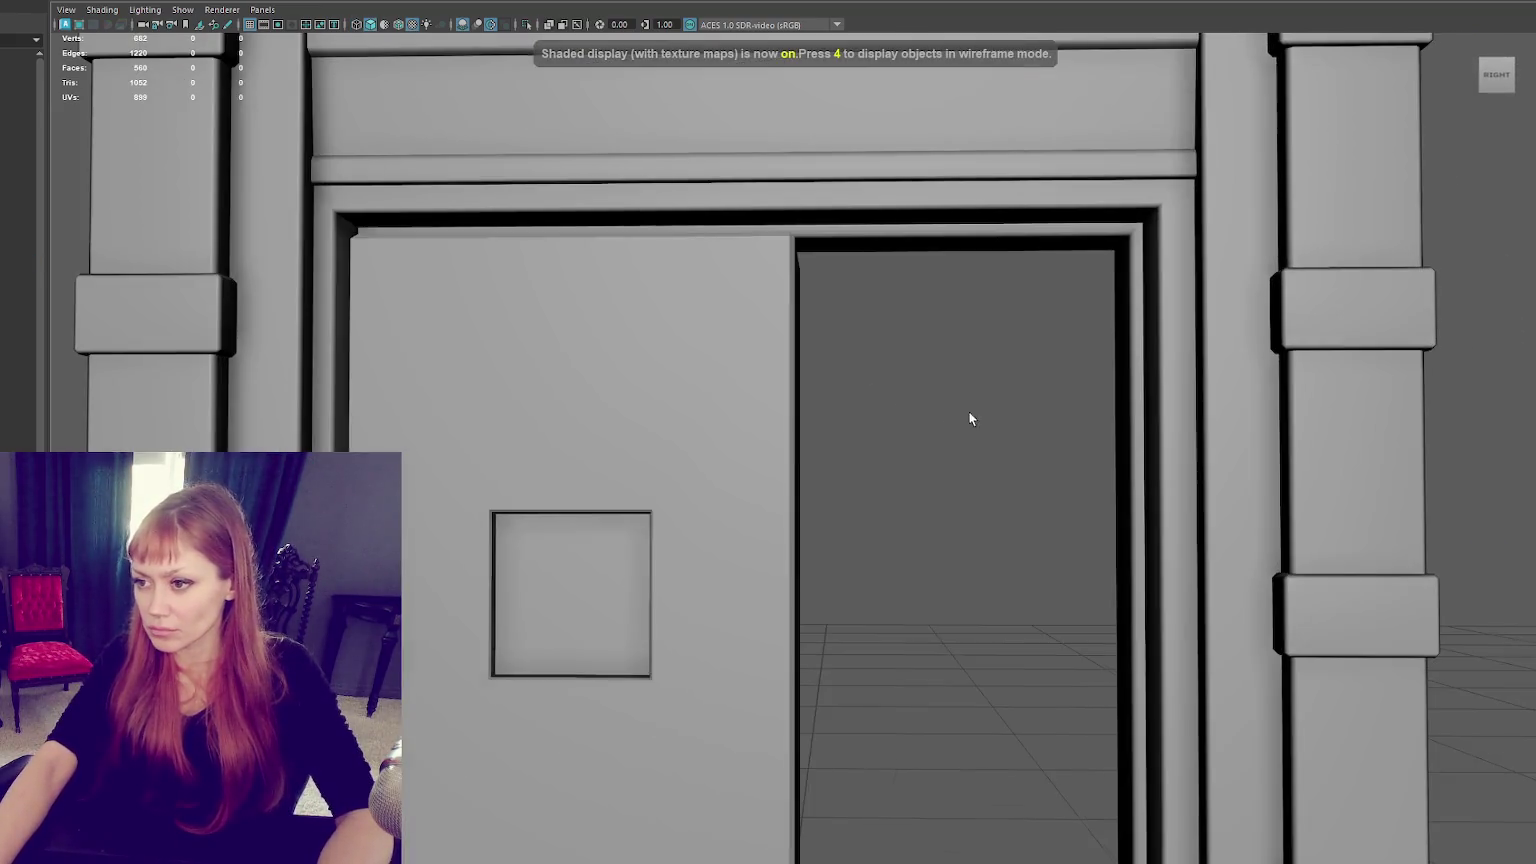
Select the door panel's border edge loop for beveling.
right_drag(946, 398, 1094, 437)
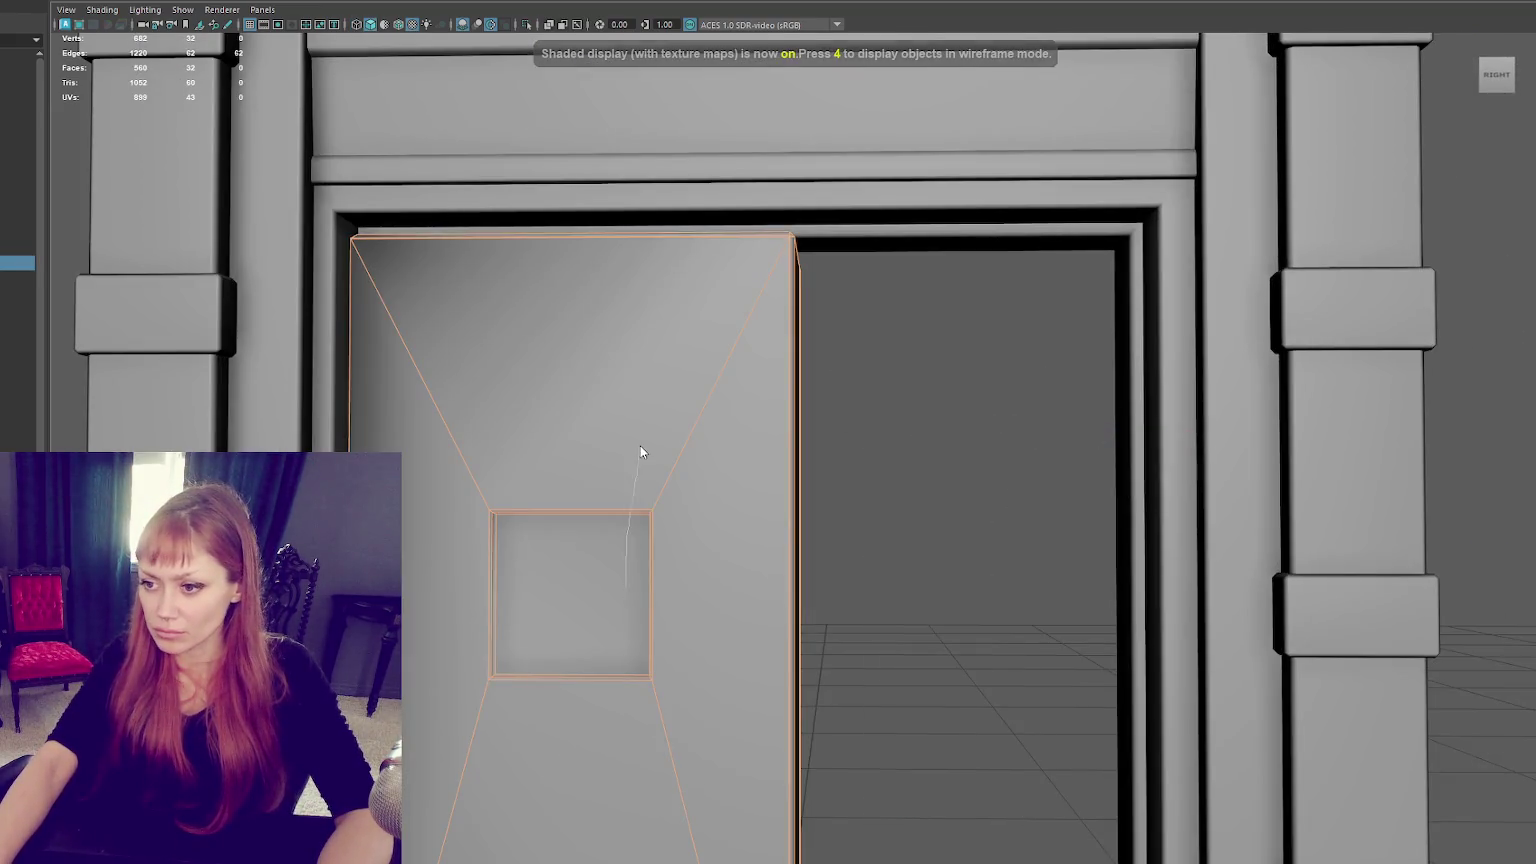
mouse_move(748, 313)
alt+mouse_down()
mouse_move(492, 640)
mouse_move(562, 684)
mouse_move(533, 700)
alt+mouse_up()
click(457, 647)
shift+click(533, 703)
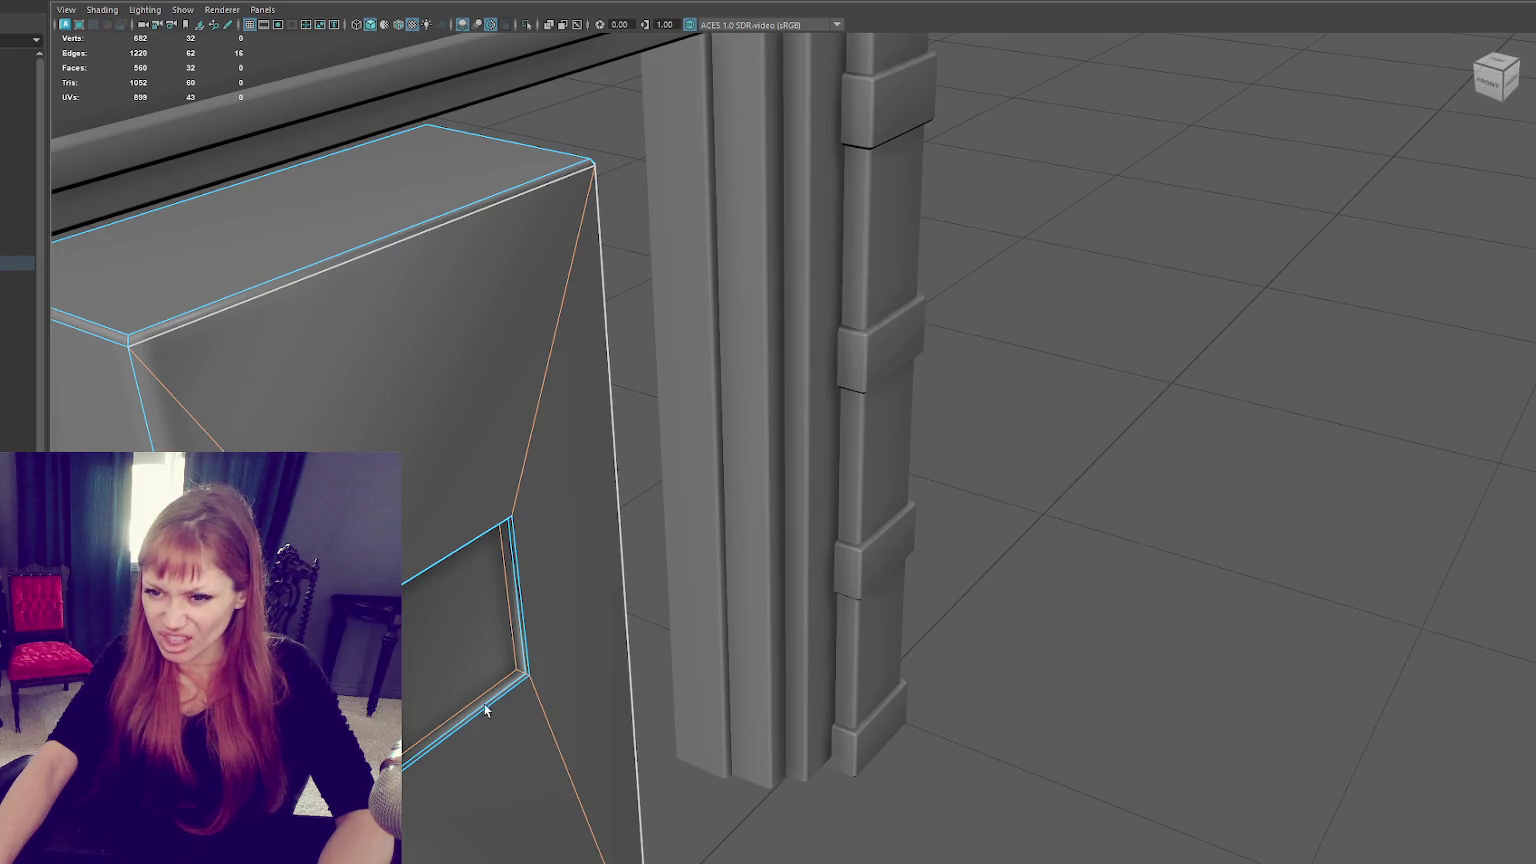
shift+right_click(1044, 370)
key(f)
alt+drag(775, 367, 154, 287)
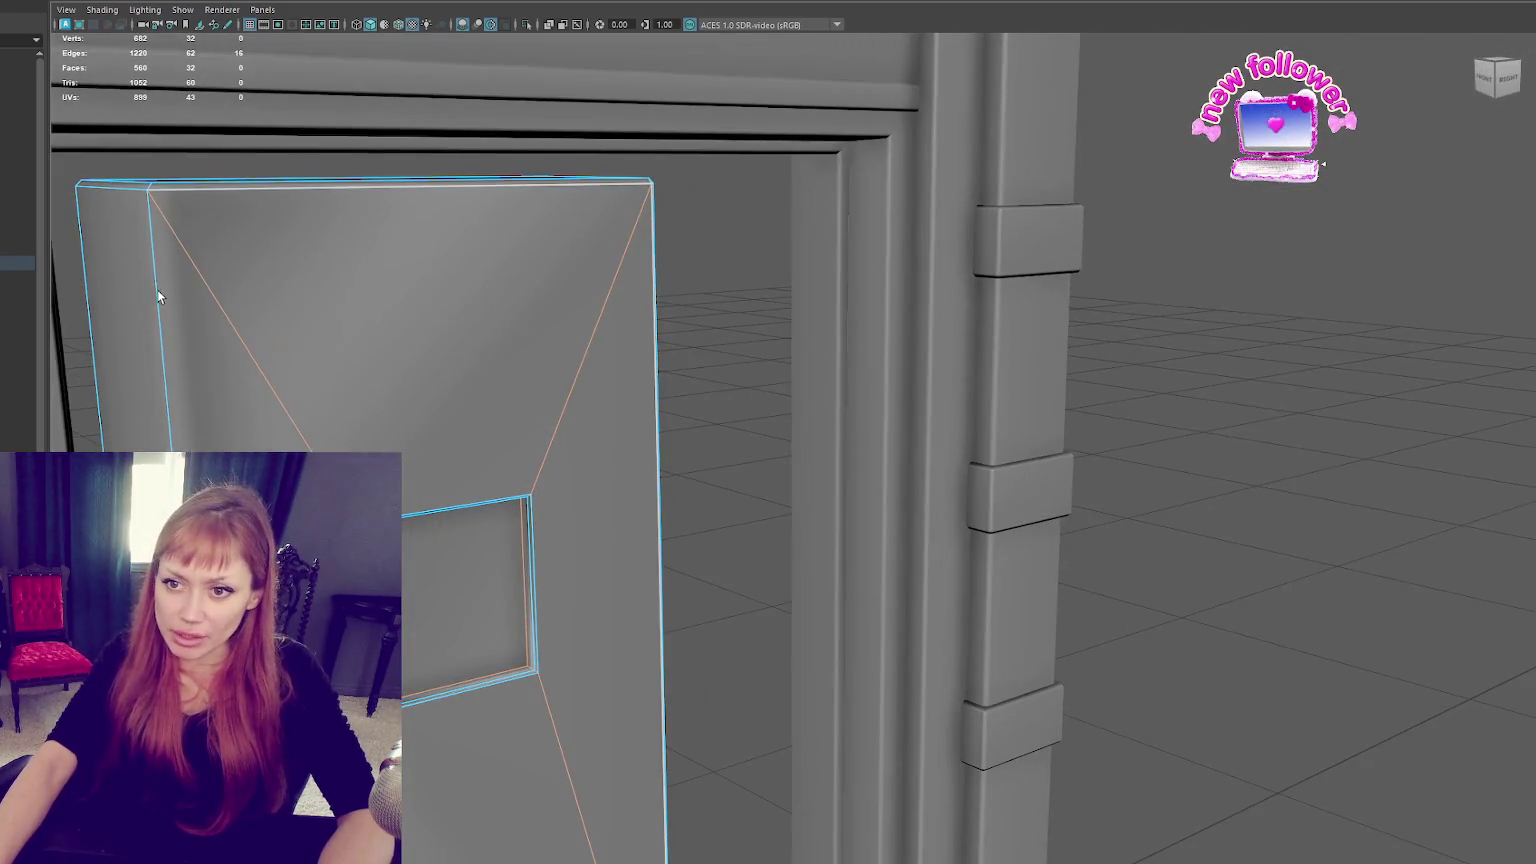
key(shift+period)
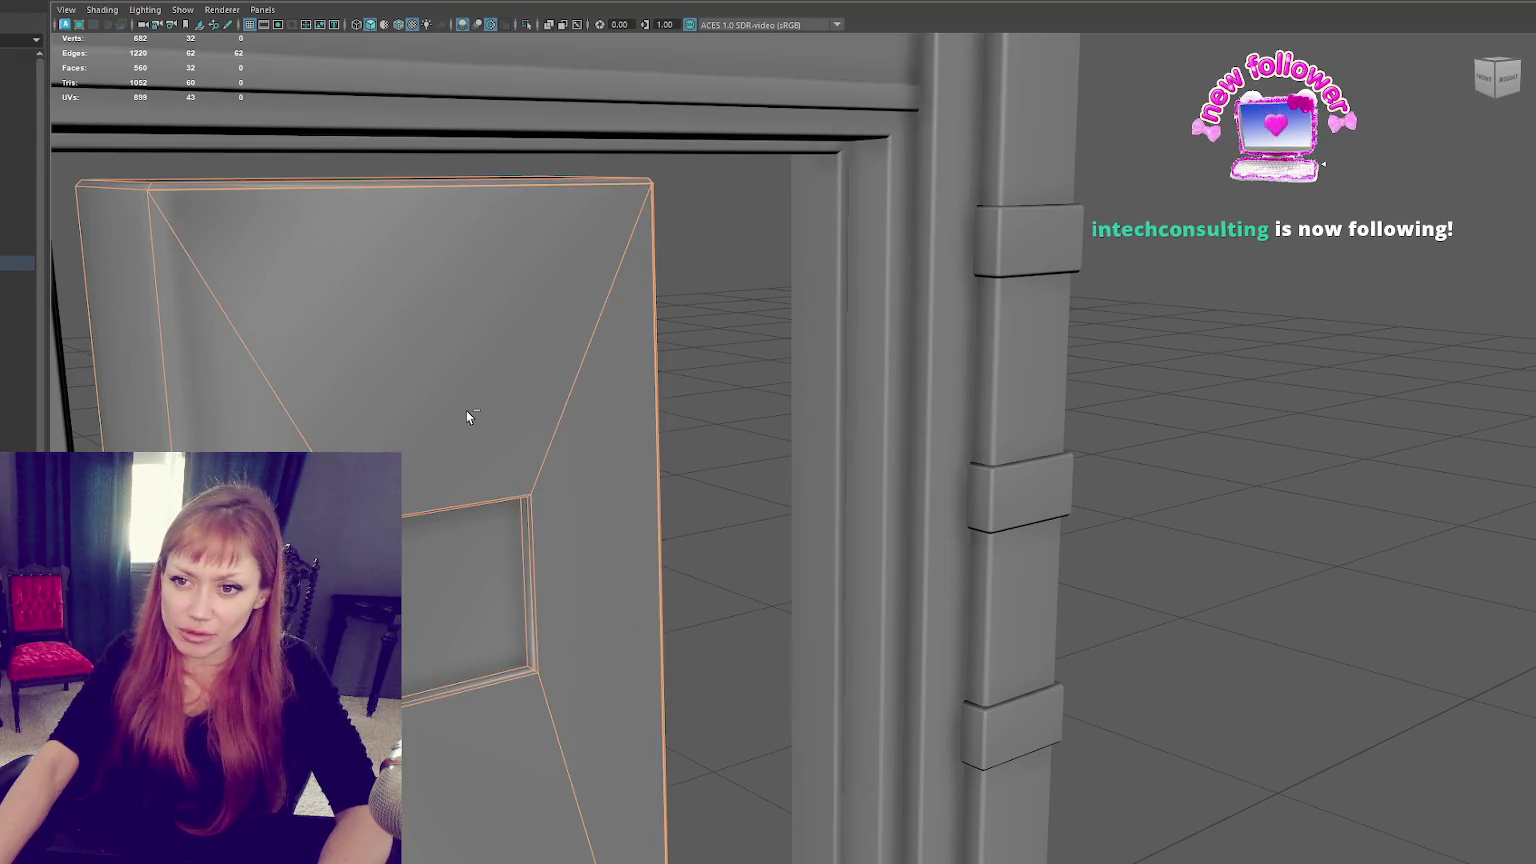
key(ctrl+b)
key(ctrl+z)
mouse_move(466, 412)
alt+mouse_down()
mouse_move(254, 418)
mouse_move(407, 448)
mouse_move(592, 434)
mouse_move(493, 447)
mouse_move(538, 439)
alt+mouse_up()
key(4)
key(5)
scroll(617, 326, up, 3)
scroll(617, 326, up, 2)
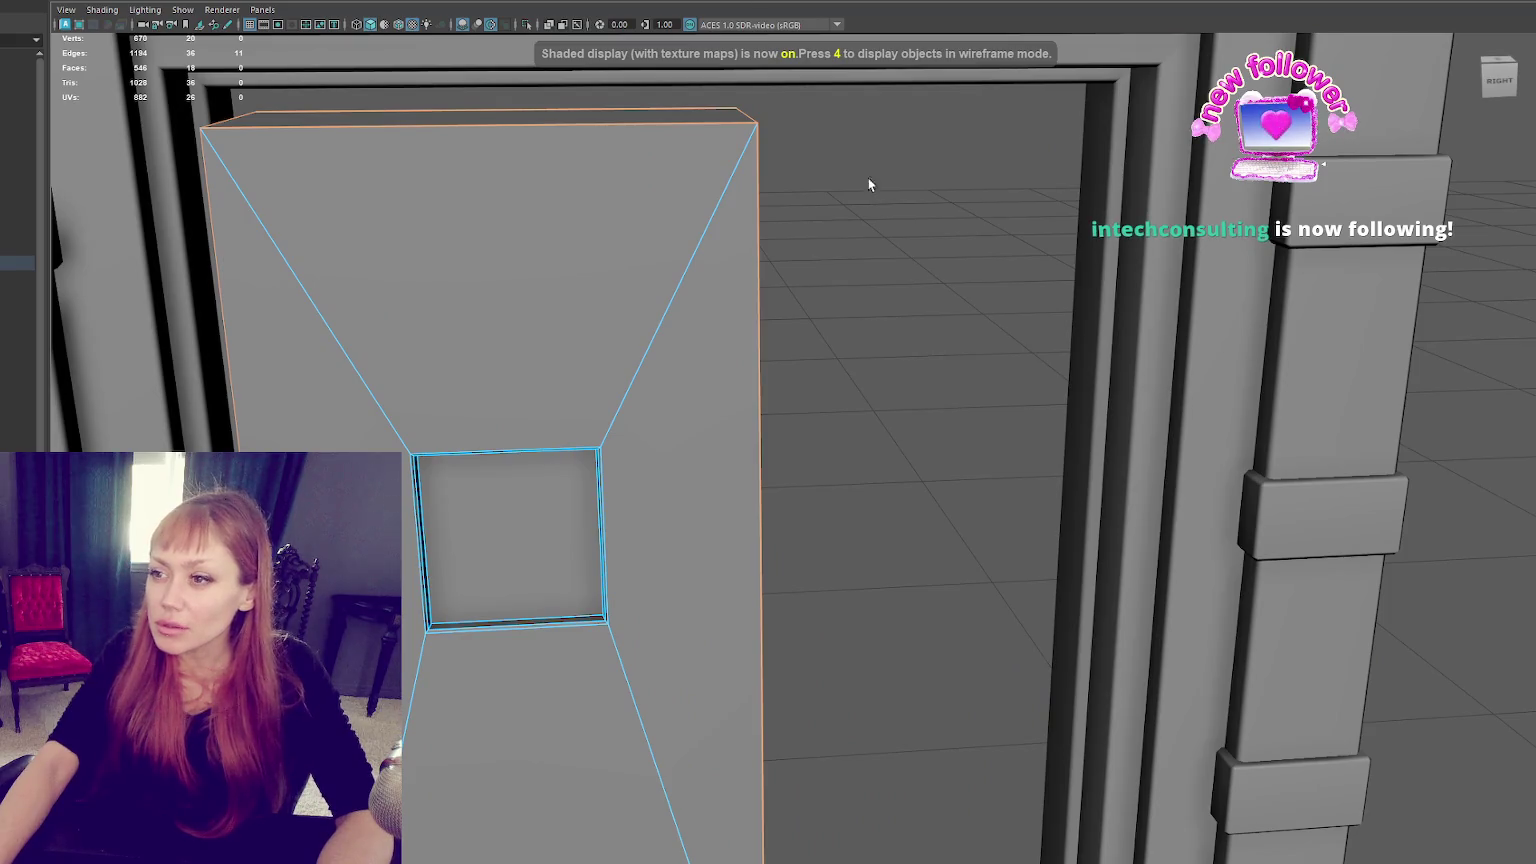
Bevel the door's border edges with a 0.08 fraction.
key(ctrl+b)
key(Return)
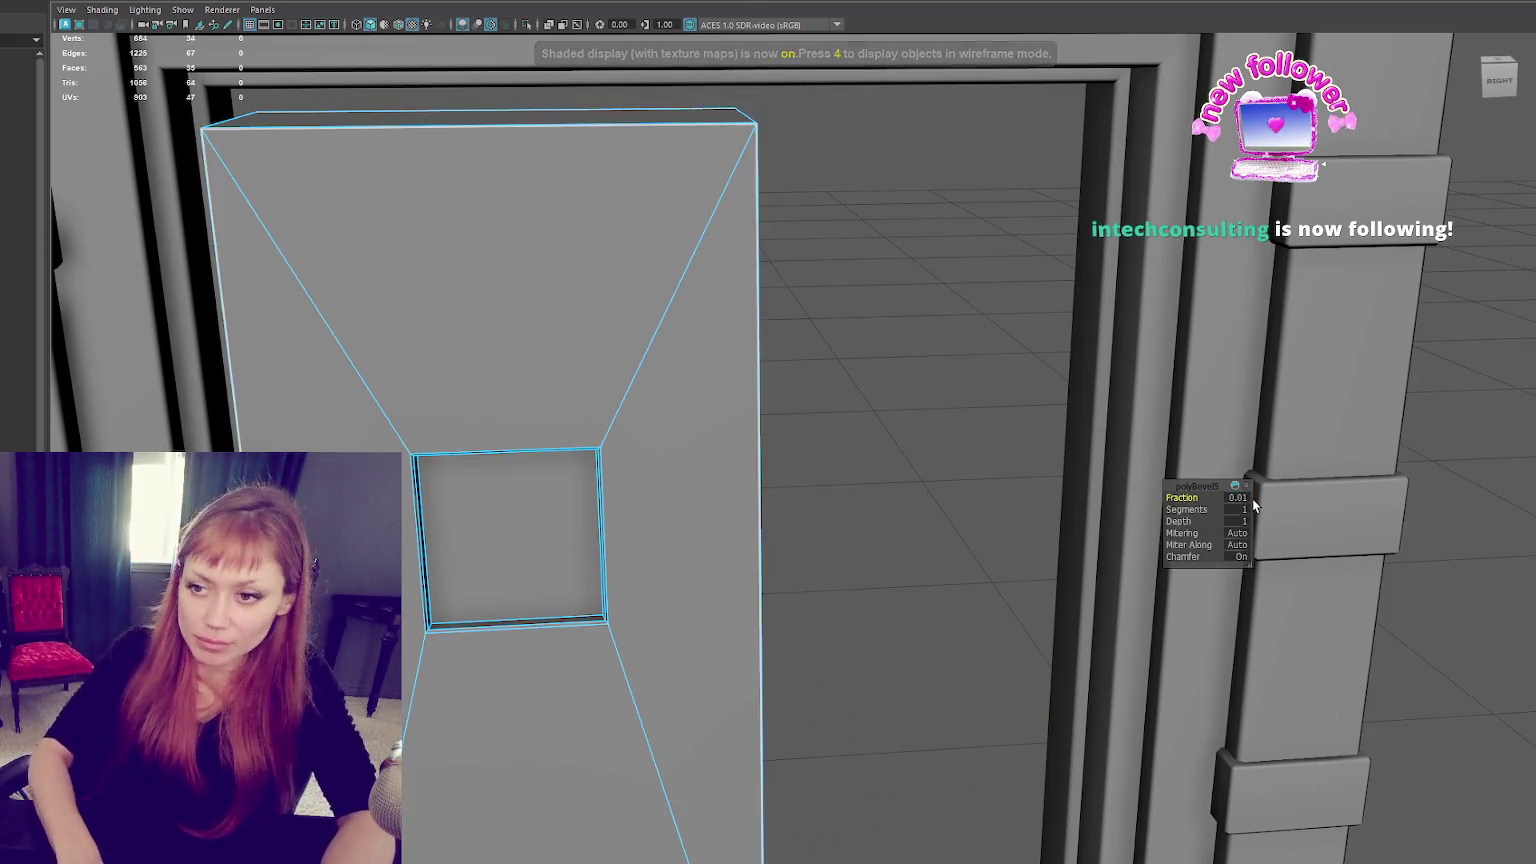
click(1238, 498)
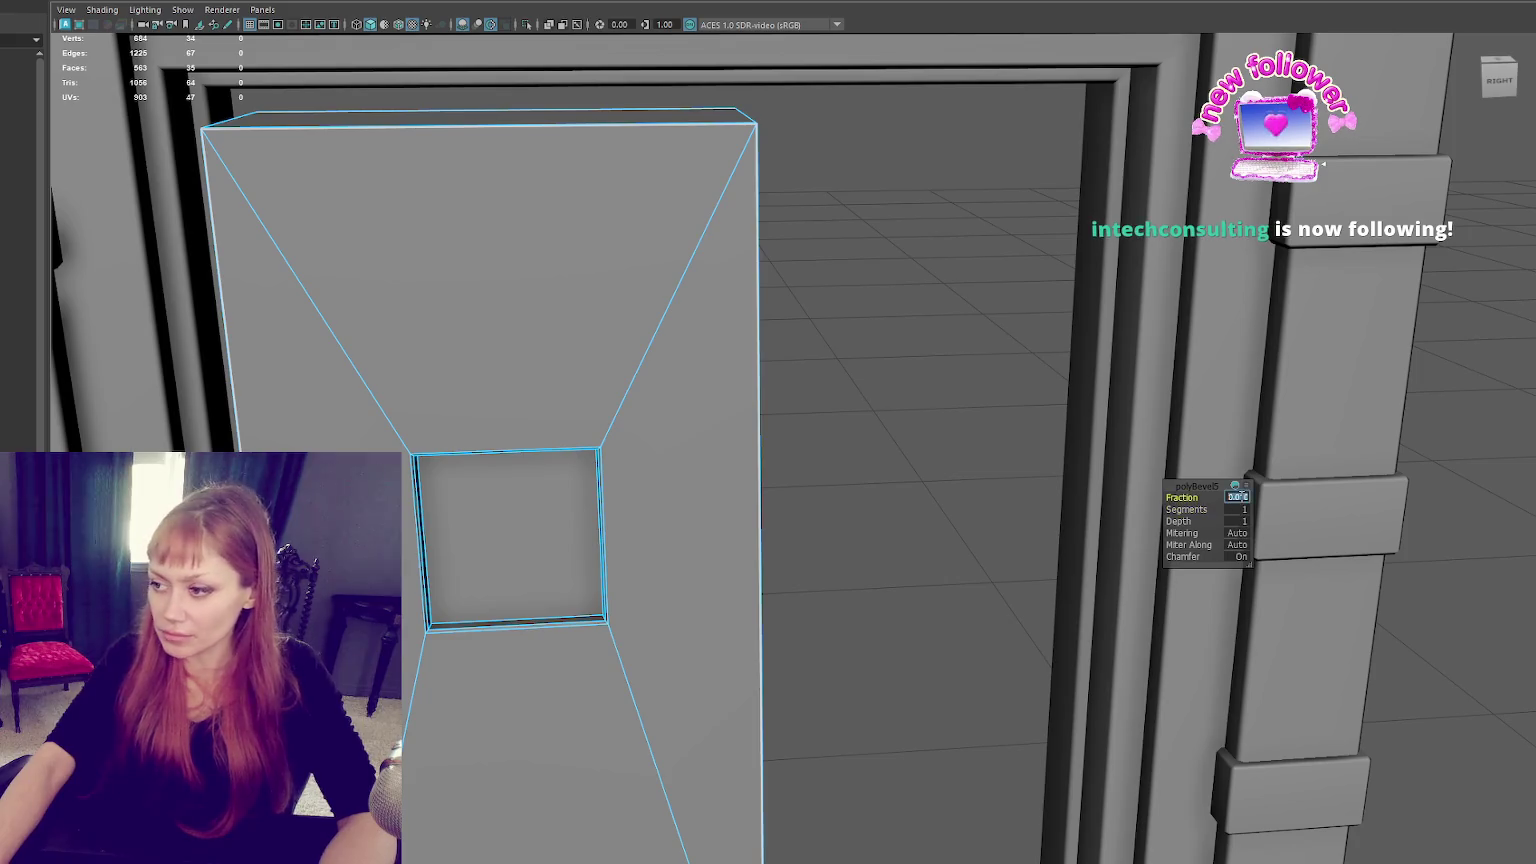
text(15)
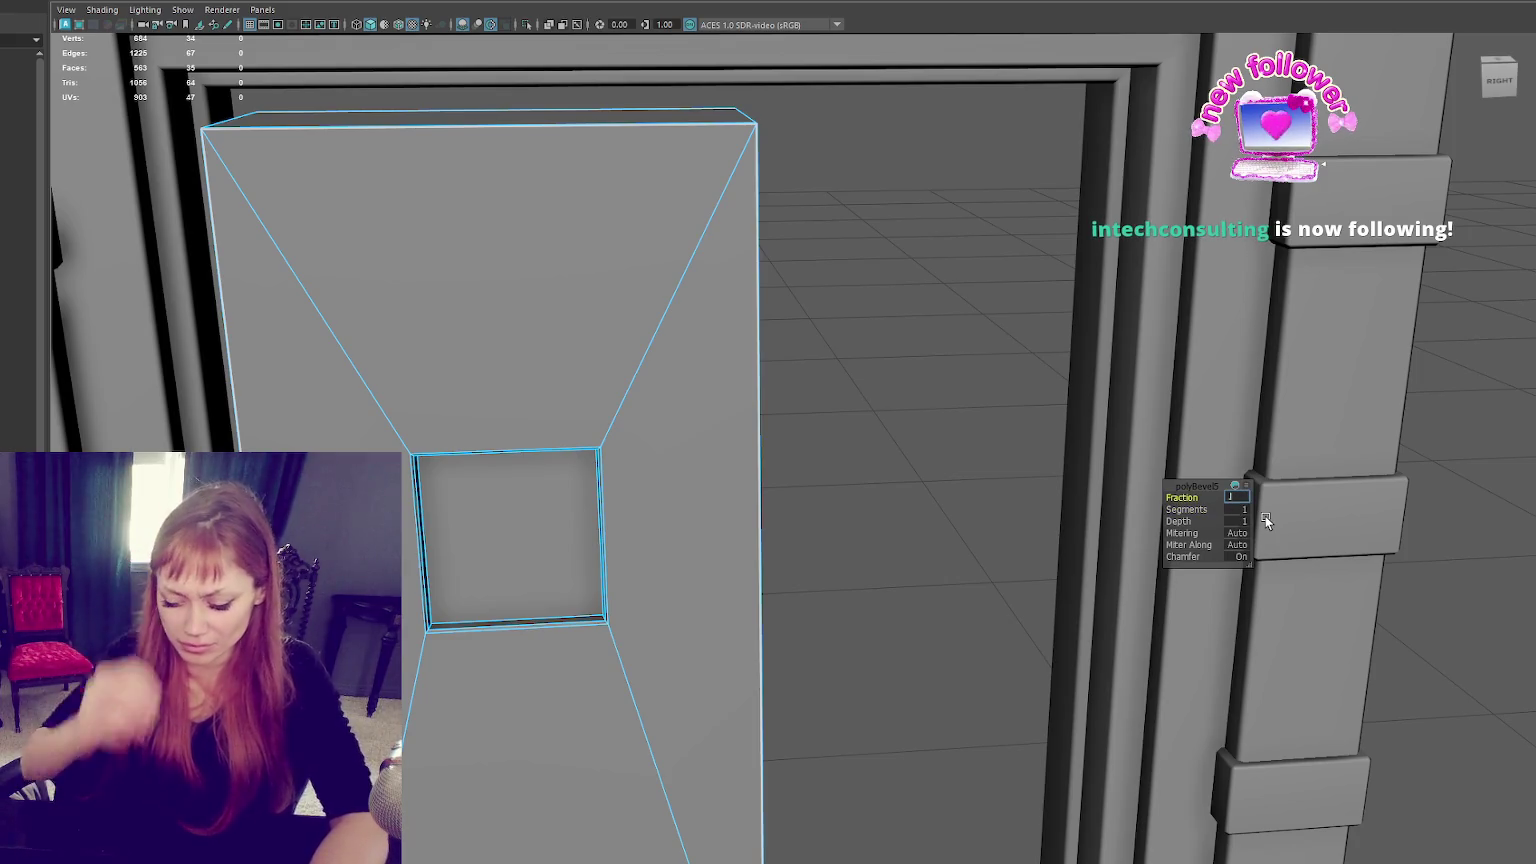
key(Return)
click(1236, 498)
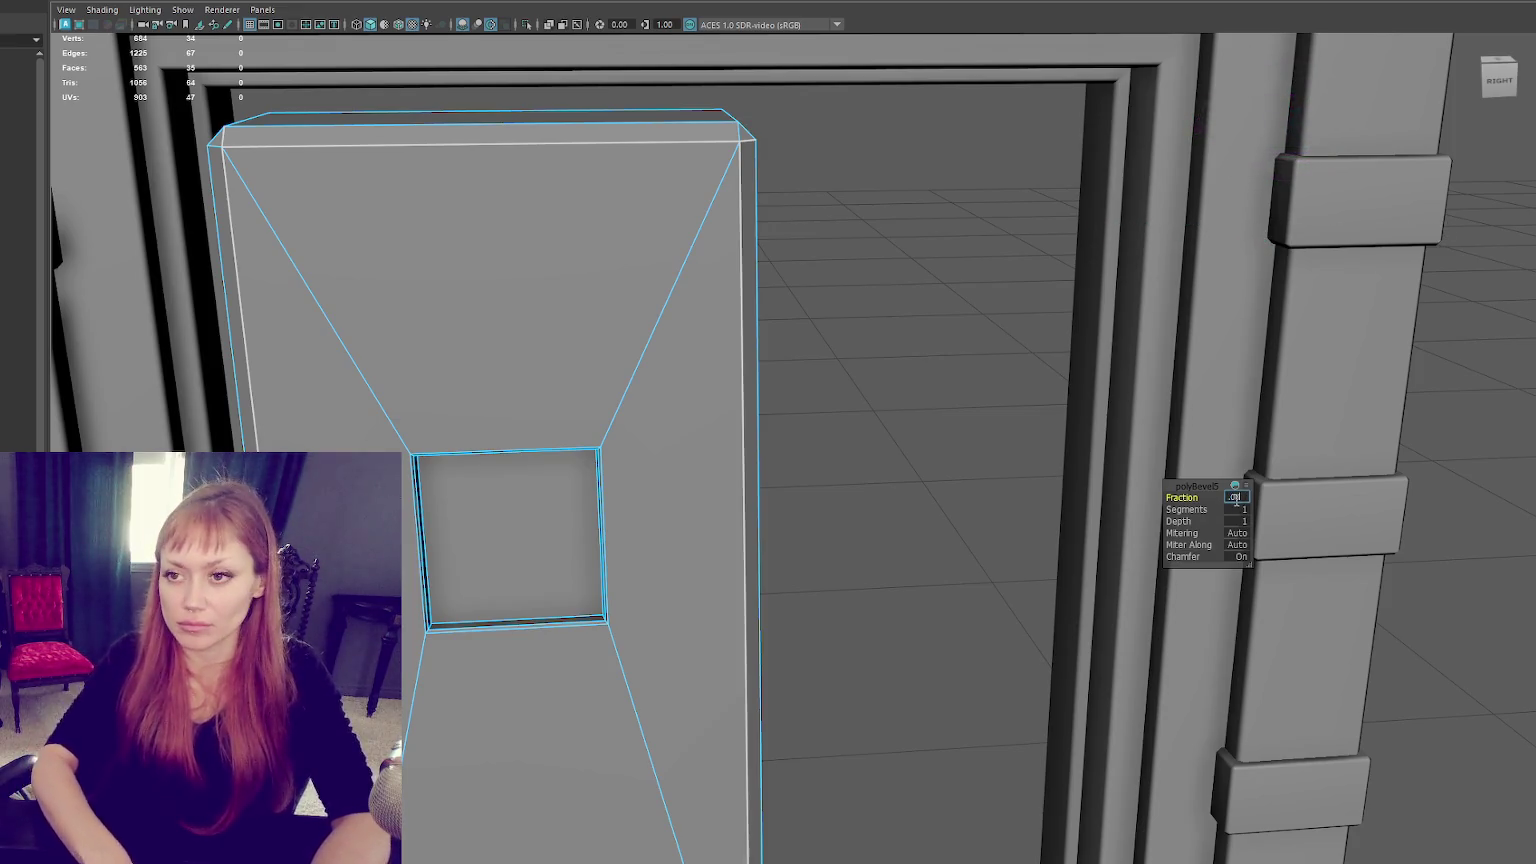
text(8)
key(Return)
Inspect the beveled door from the front, then select the whole door panel.
alt+drag(1236, 498, 912, 394)
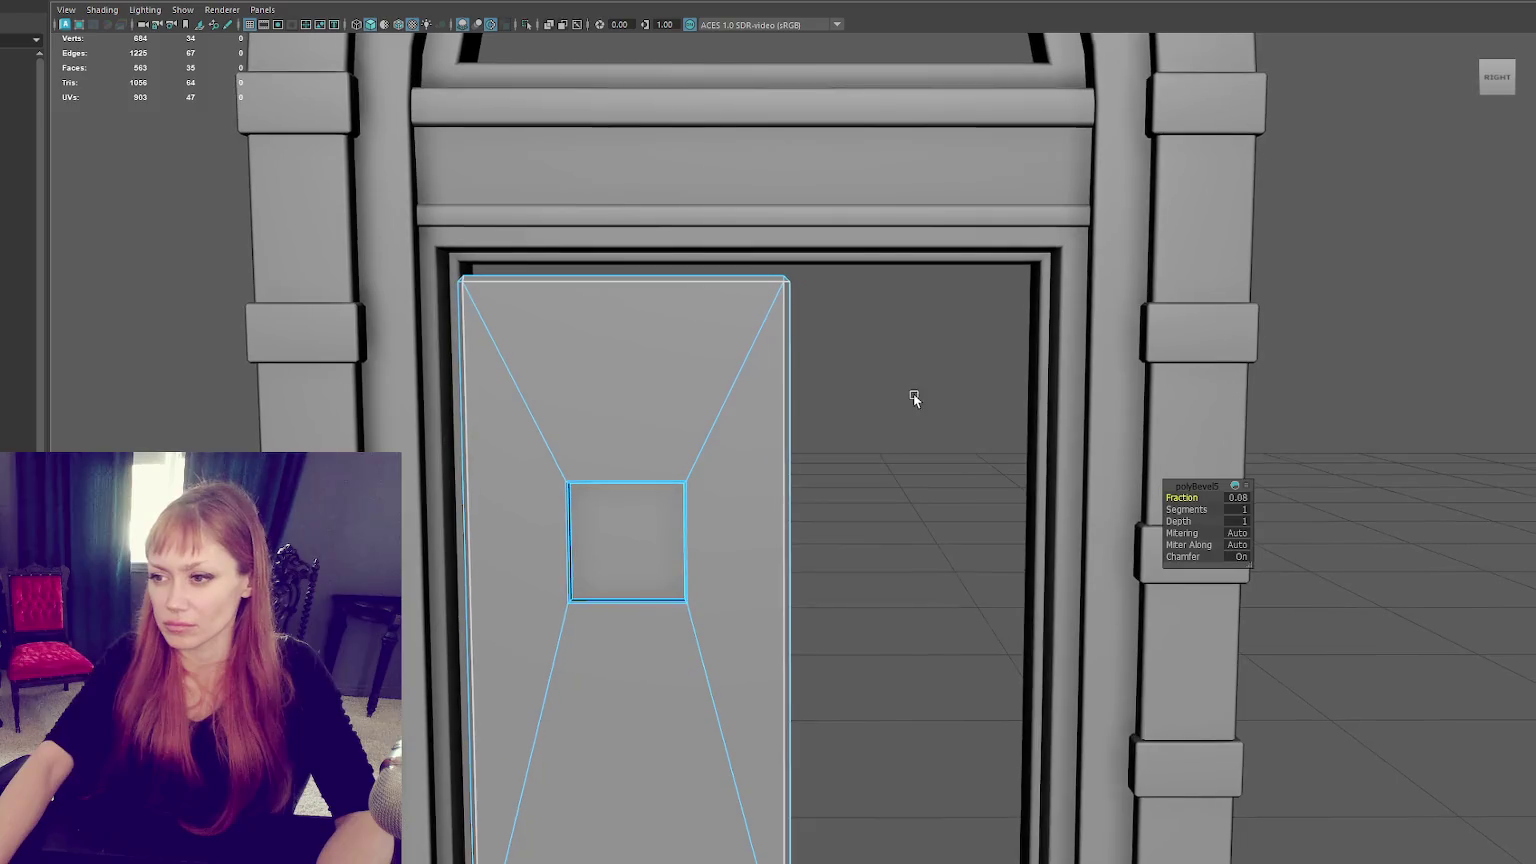
right_drag(912, 345, 918, 305)
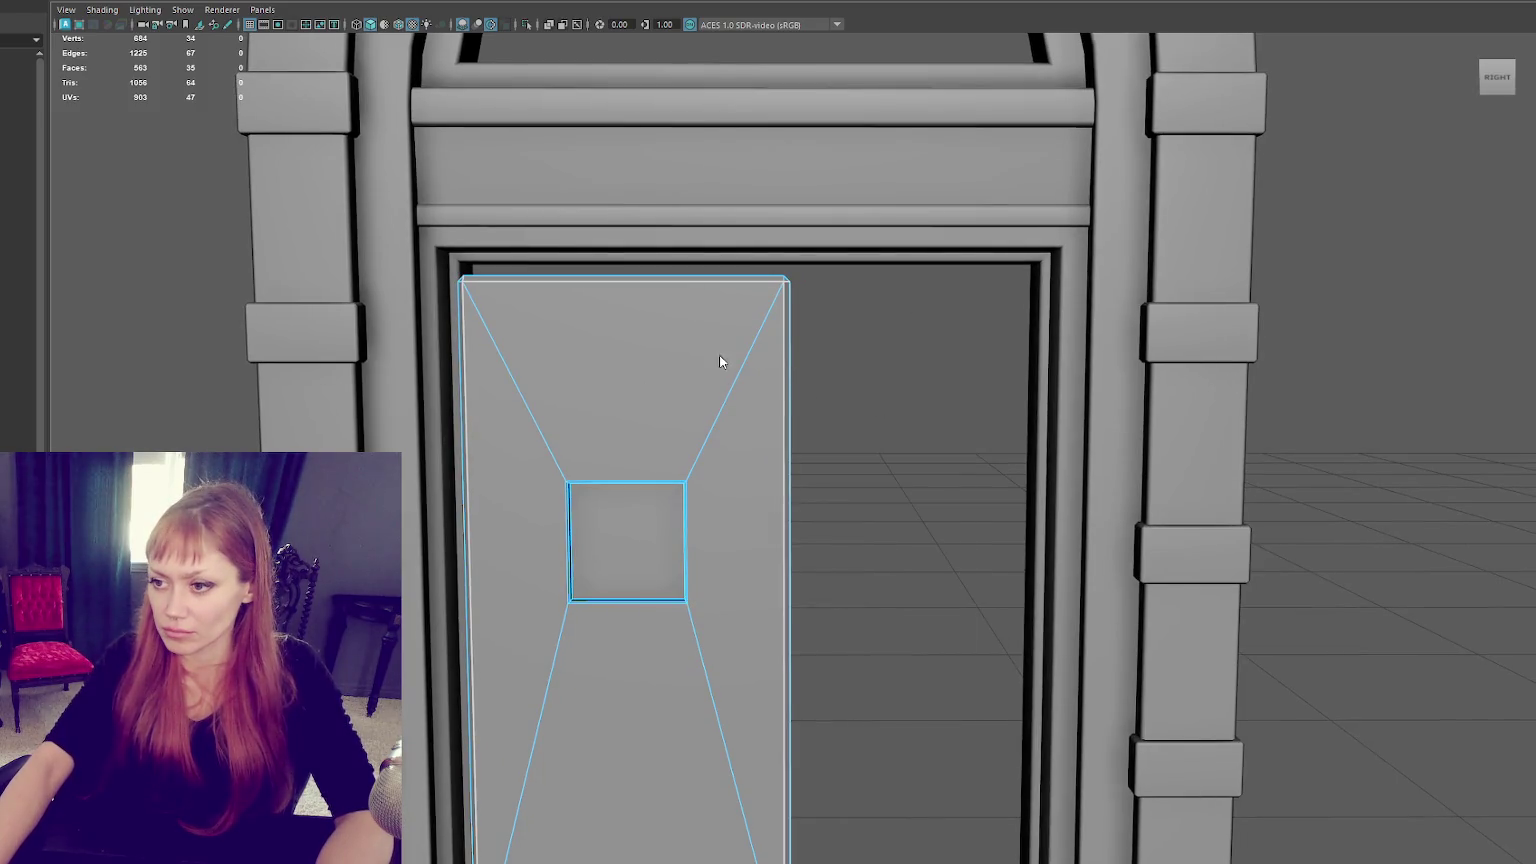
shift+right_drag(720, 356, 822, 412)
shift+right_drag(749, 302, 762, 394)
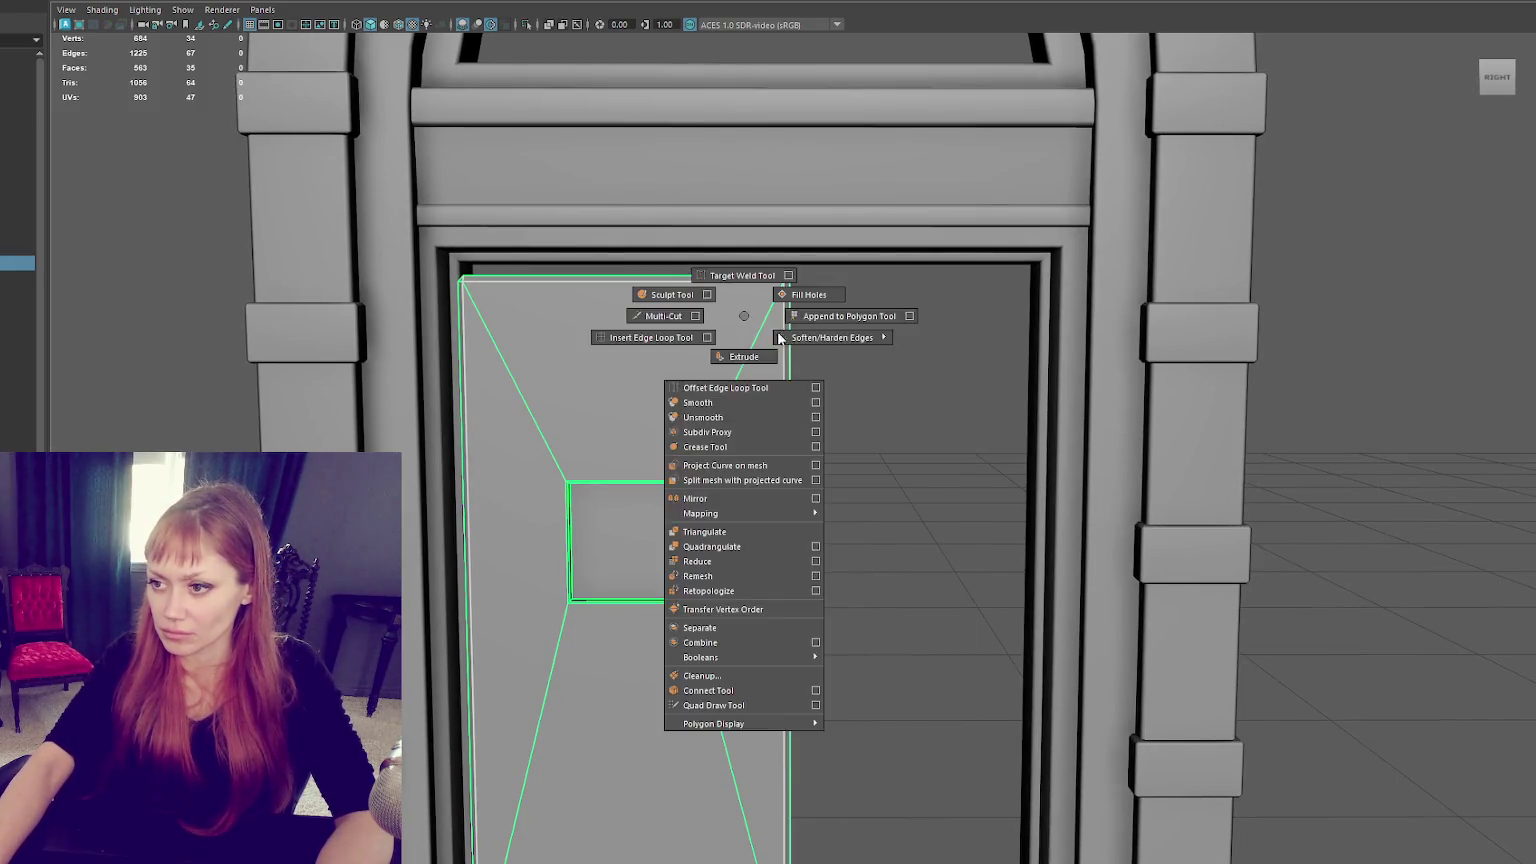
scroll(587, 498, up, 3)
right_drag(587, 498, 596, 425)
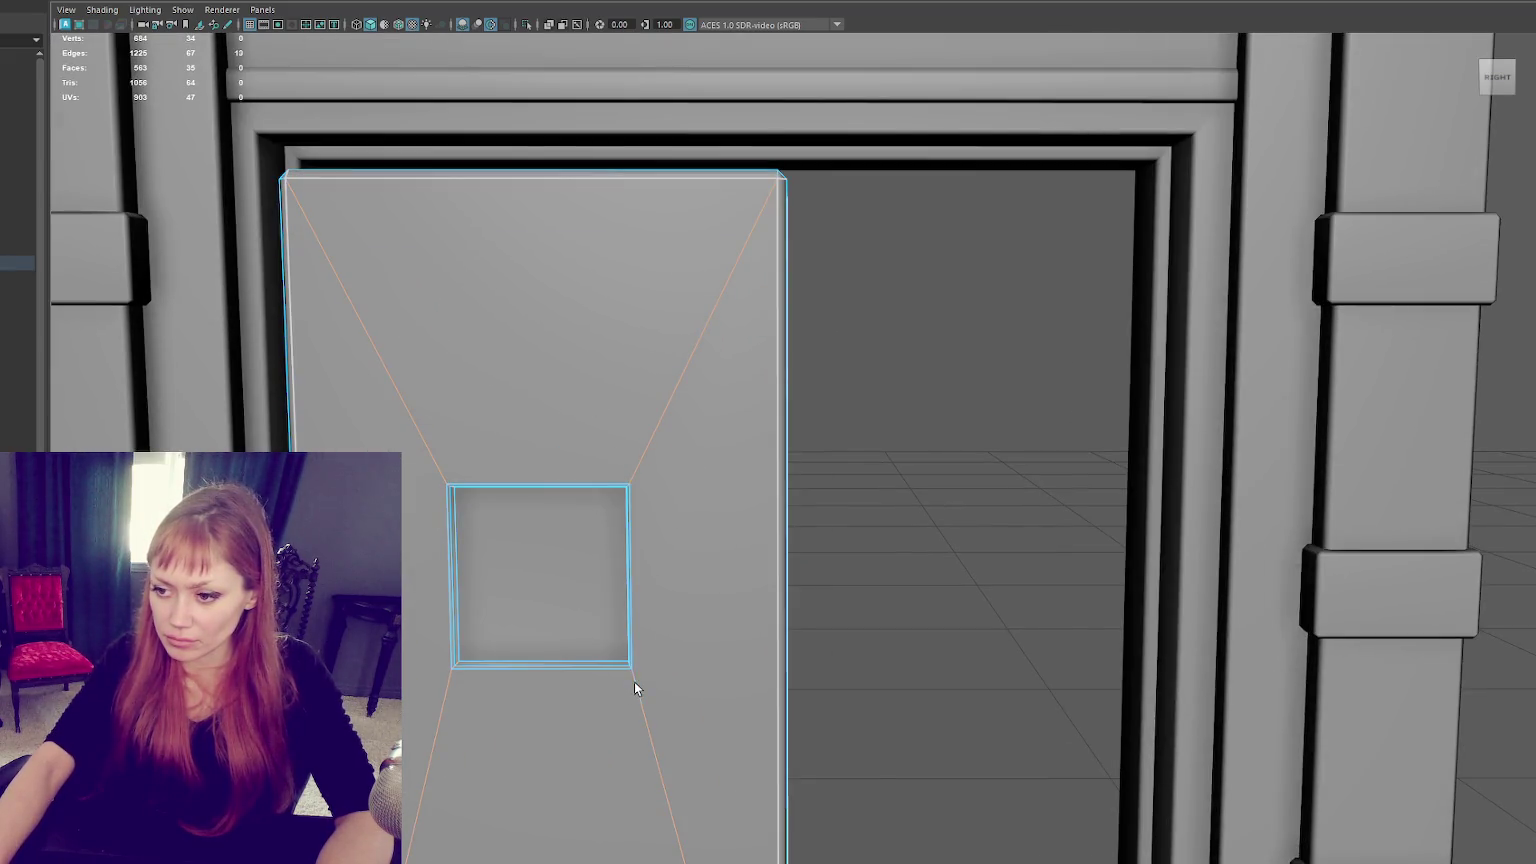
mouse_move(605, 655)
alt+mouse_down()
mouse_move(542, 662)
mouse_move(662, 617)
mouse_move(582, 682)
alt+mouse_up()
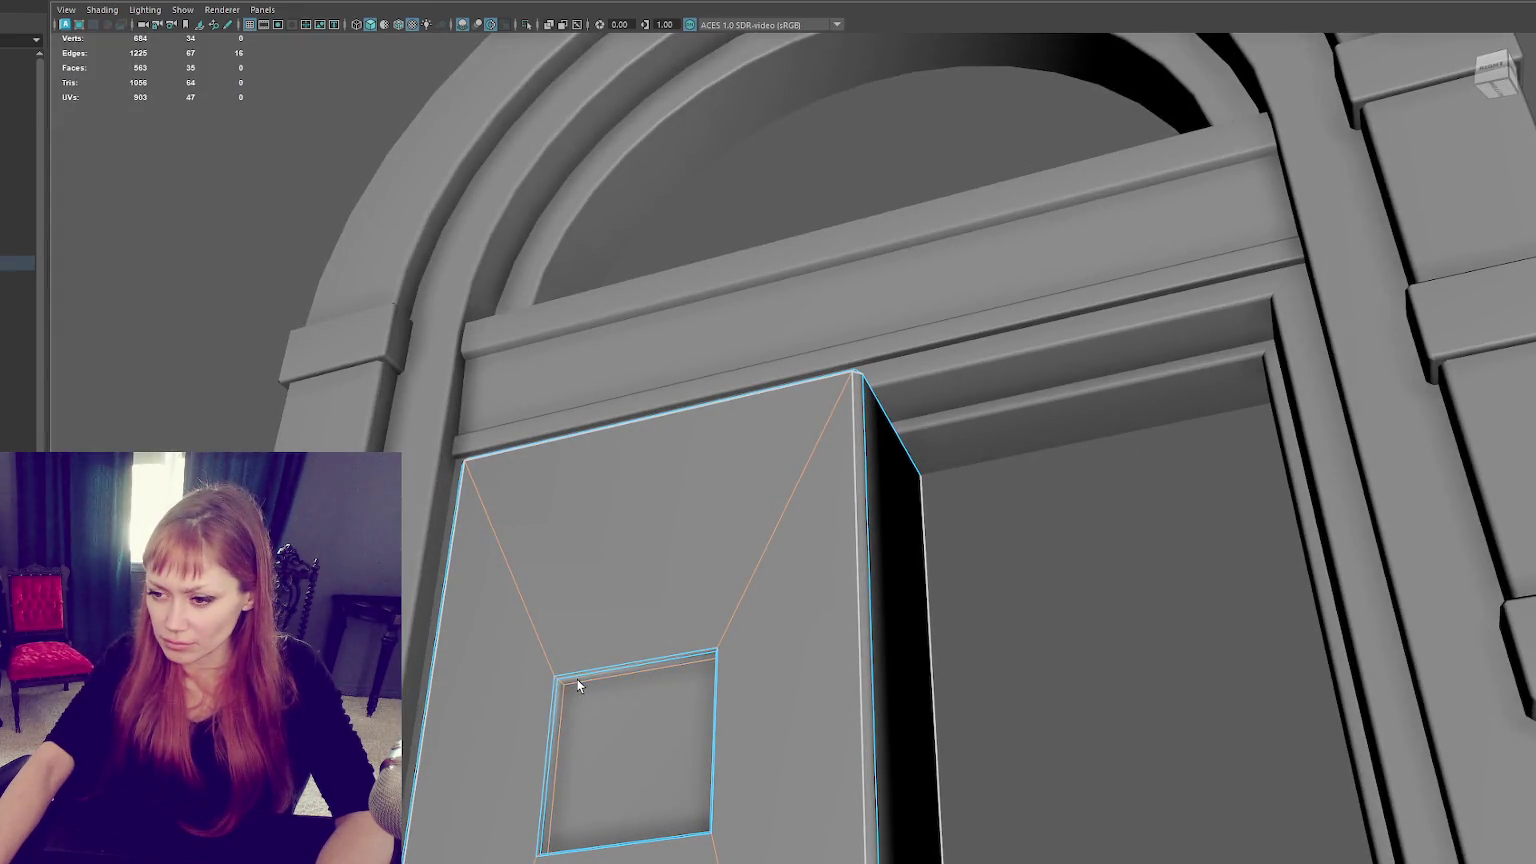
right_drag(1108, 517, 1097, 505)
click(1097, 505)
mouse_move(1097, 505)
alt+mouse_down()
mouse_move(736, 503)
mouse_move(704, 556)
alt+mouse_up()
click(736, 503)
mouse_move(667, 650)
alt+mouse_down()
mouse_move(686, 617)
mouse_move(640, 607)
mouse_move(655, 621)
mouse_move(673, 619)
mouse_move(648, 598)
alt+mouse_up()
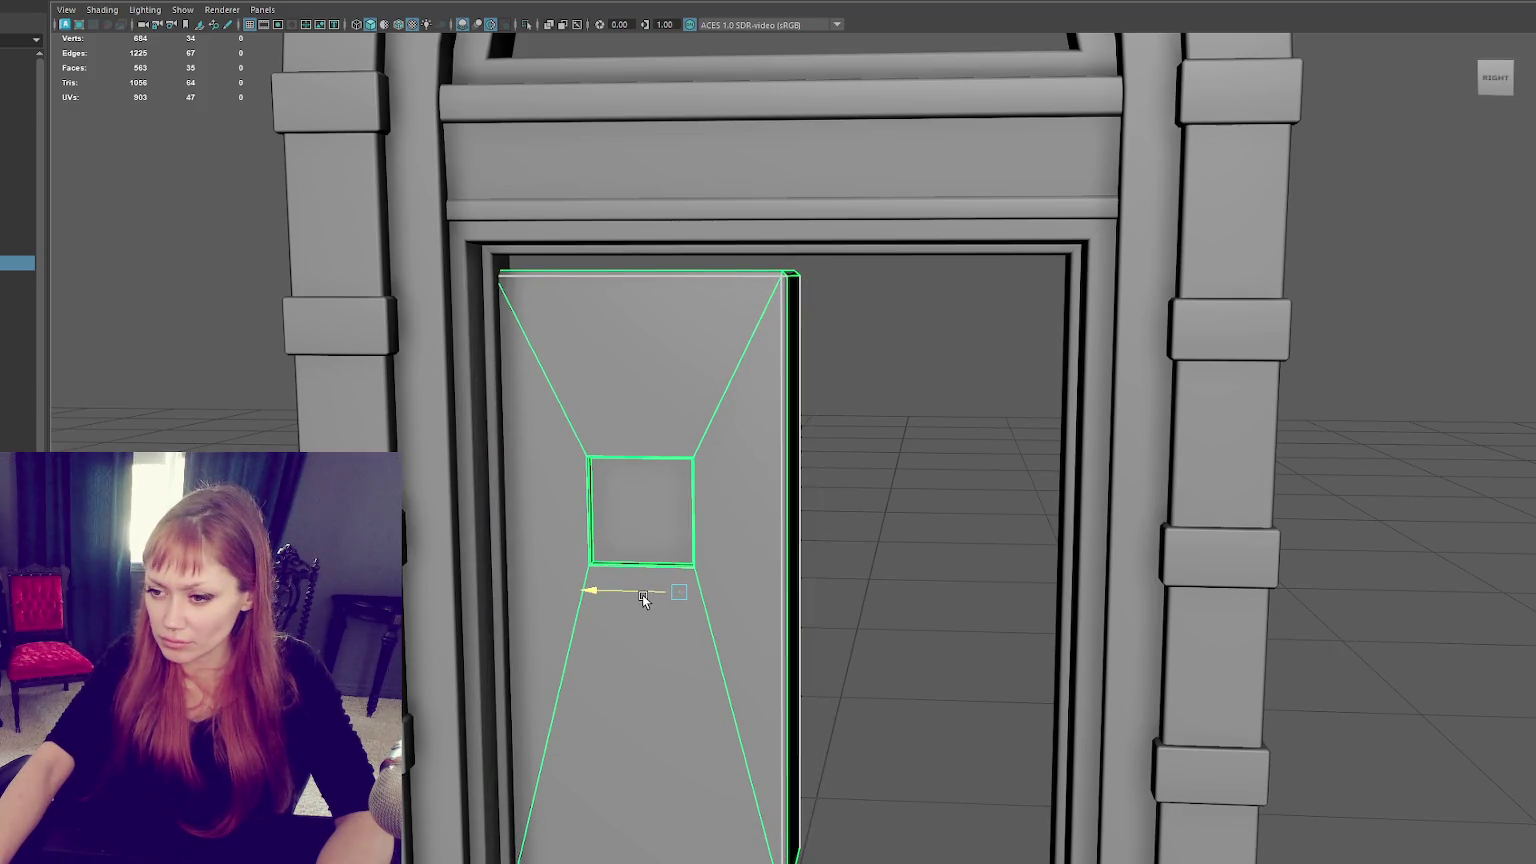
Raise the door's window square, then duplicate the door and butt the copy against it.
drag(686, 540, 686, 507)
scroll(700, 515, down, 3)
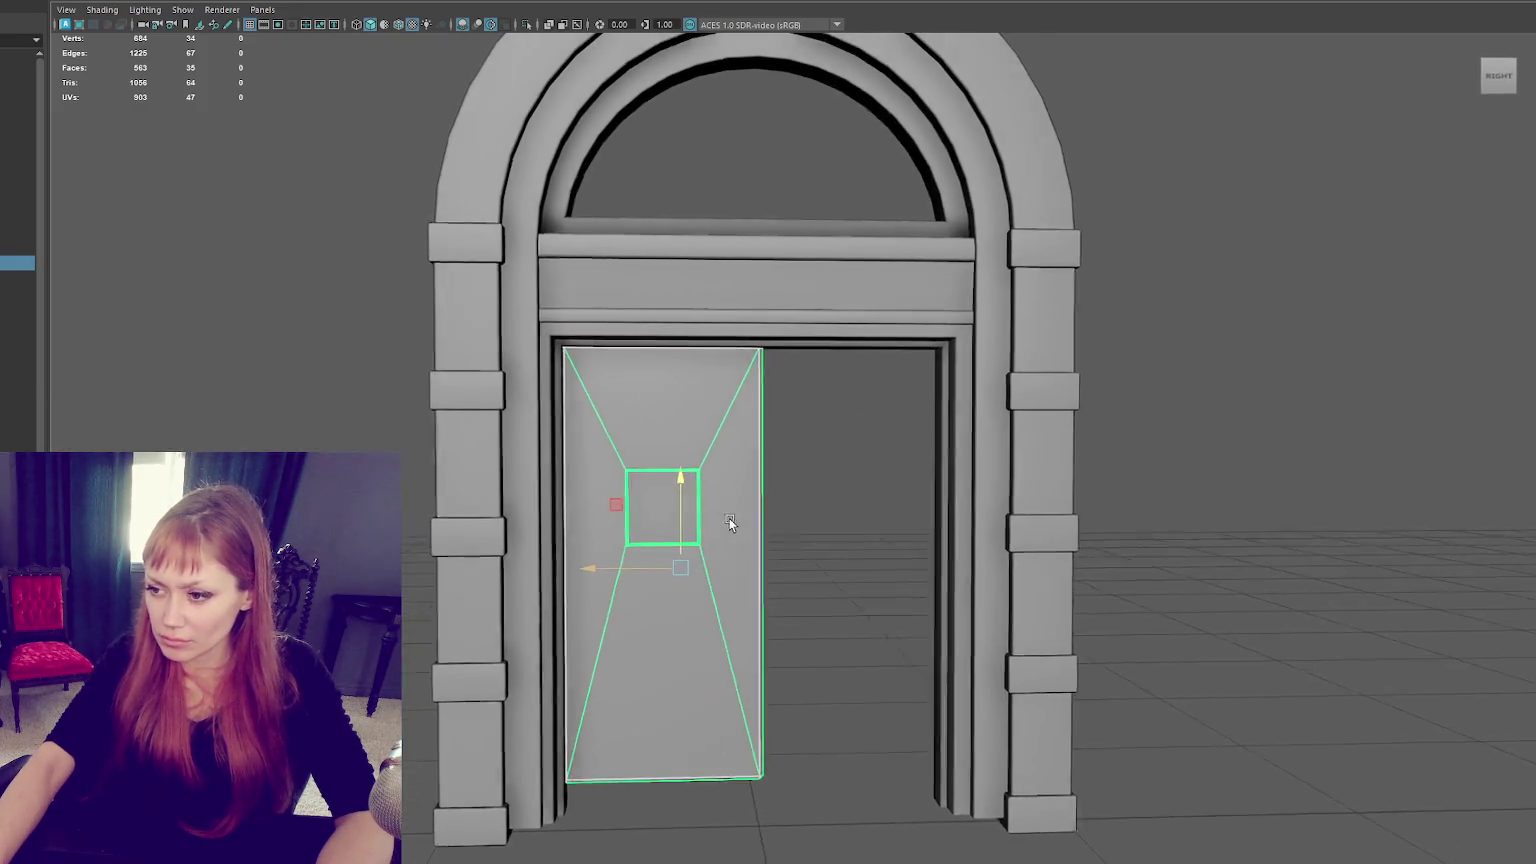
key(ctrl+d)
drag(610, 566, 800, 563)
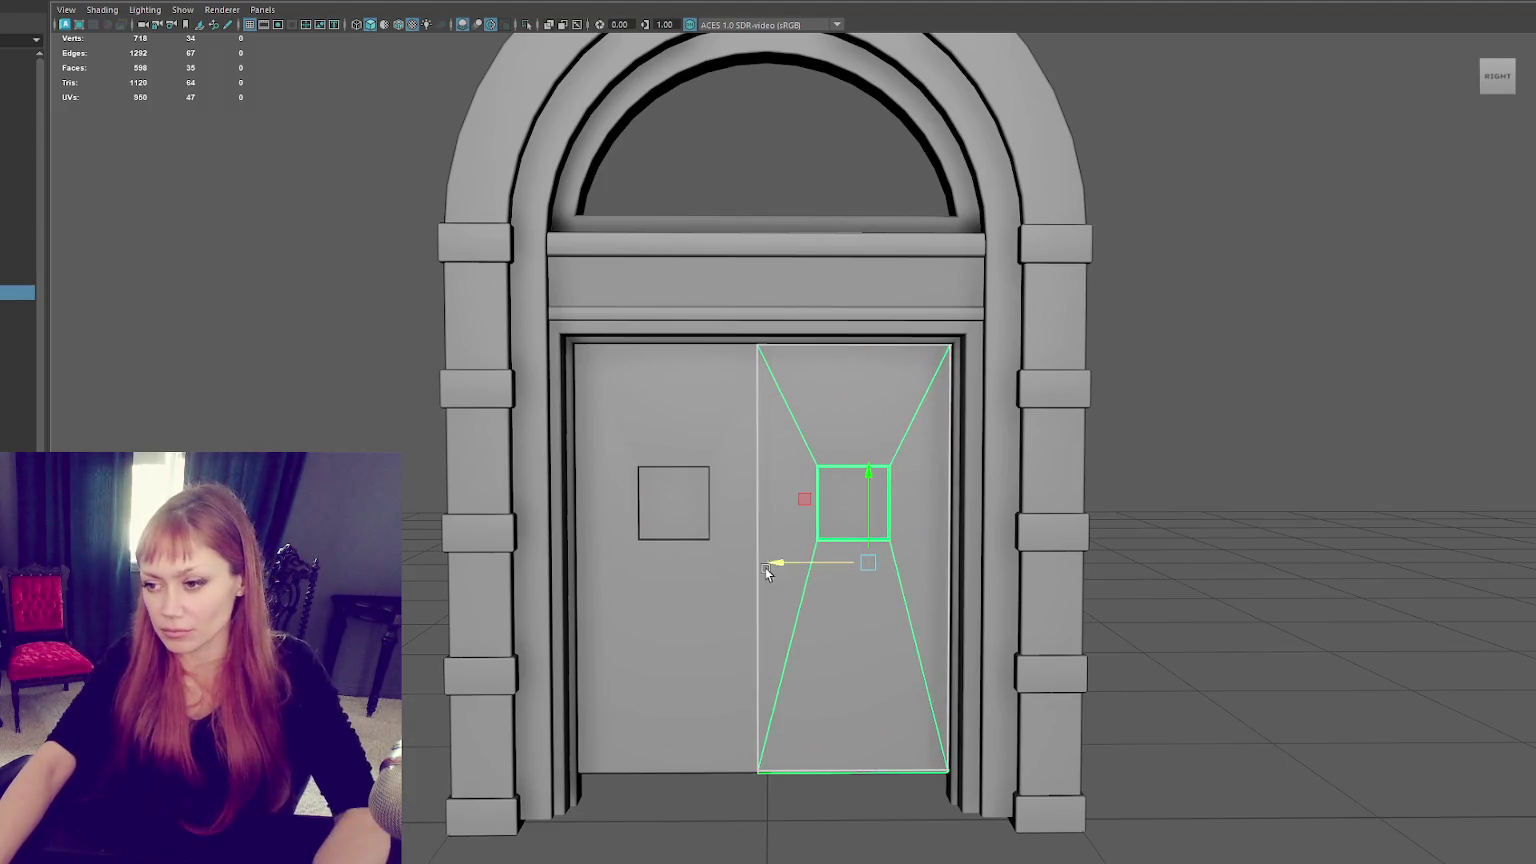
middle_drag(875, 566, 867, 563)
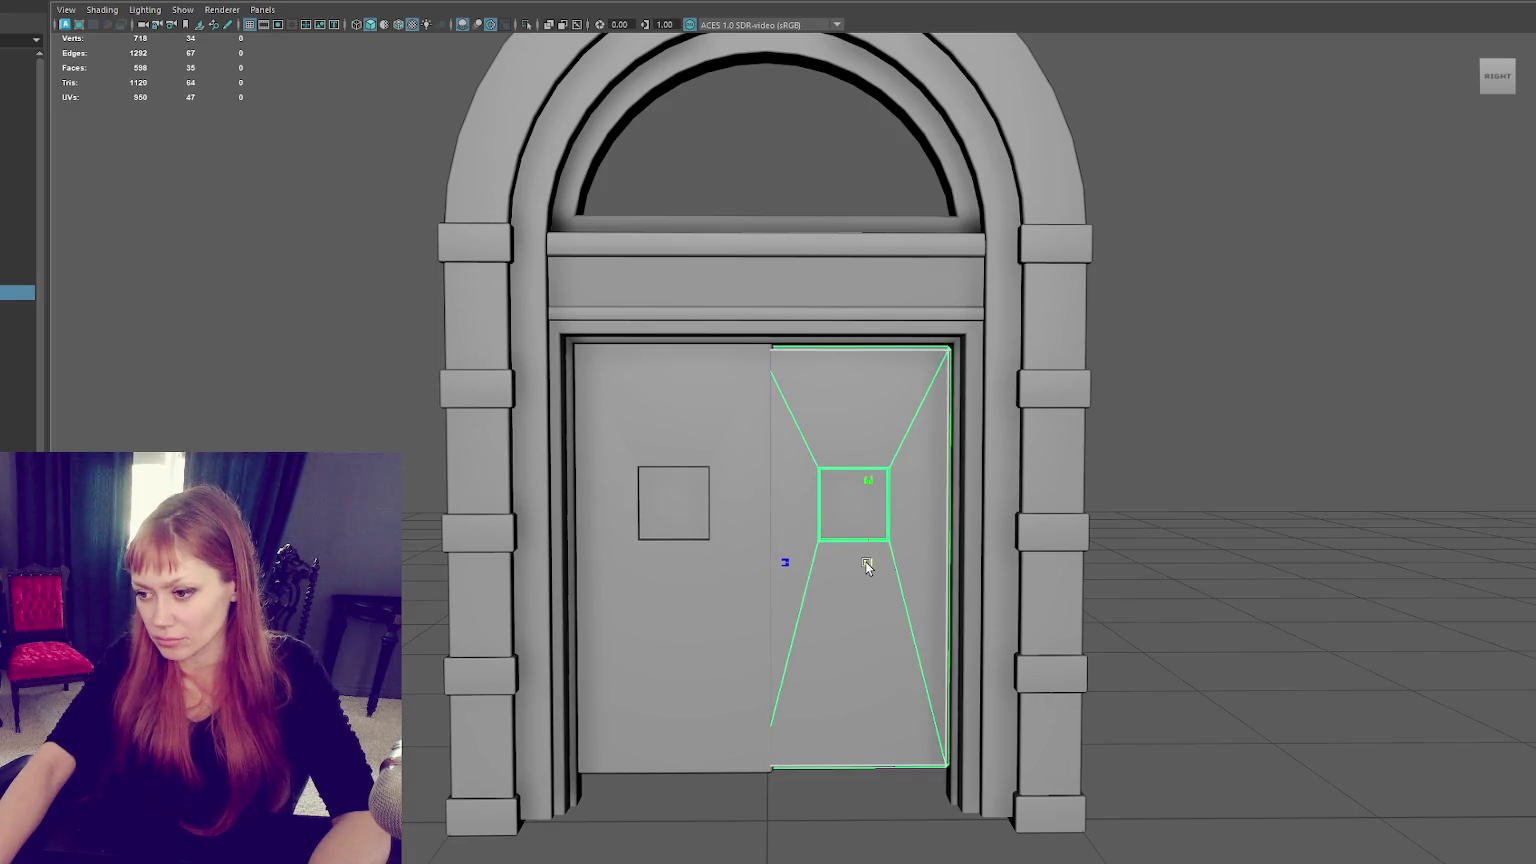
click(822, 557)
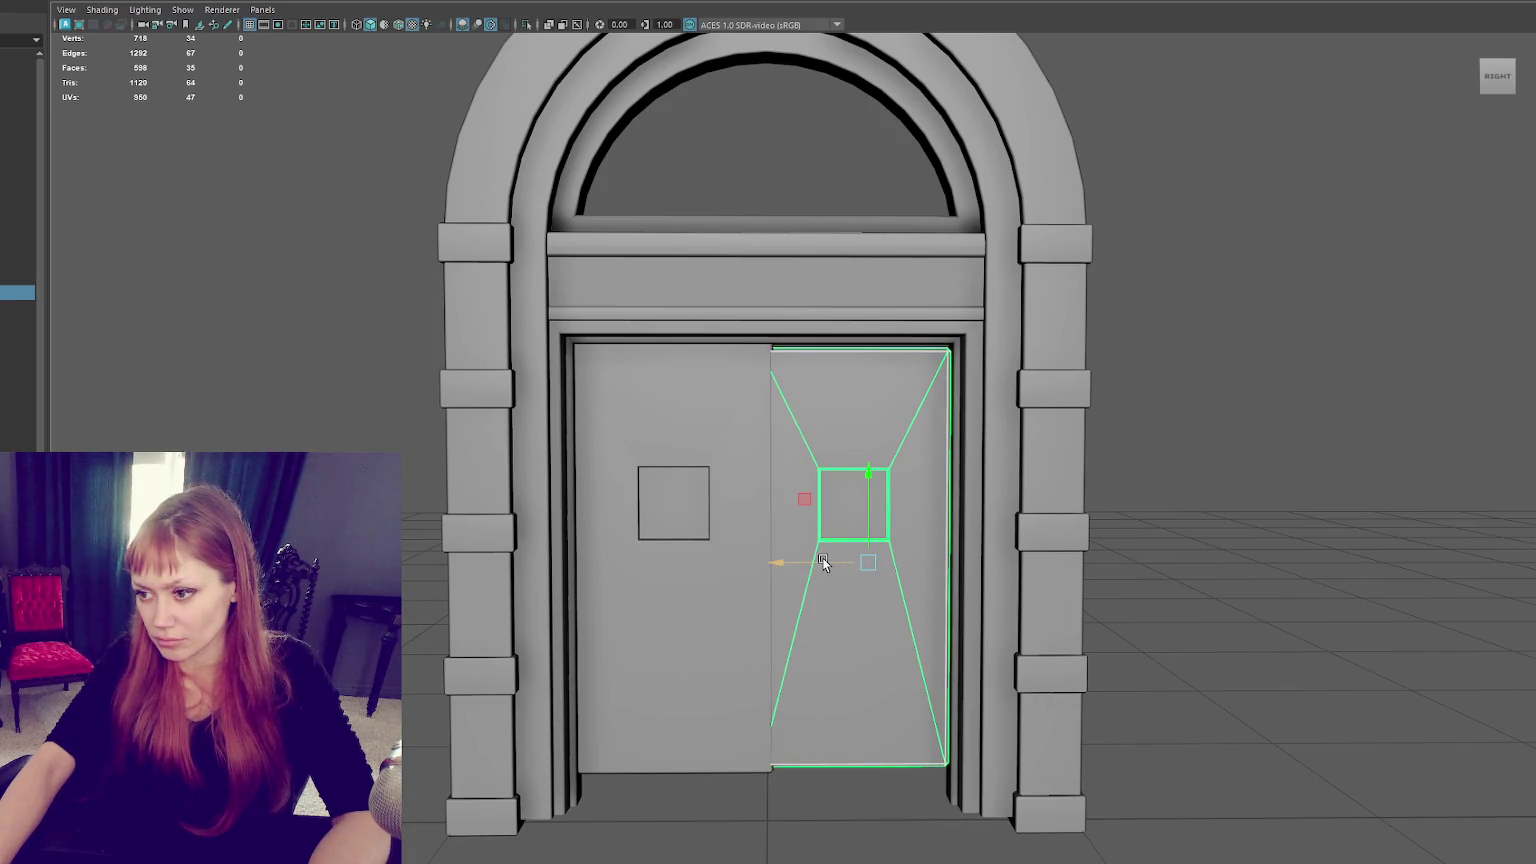
Replace the left door with a copy of the right door in the opening's left half.
click(675, 522)
key(Delete)
click(822, 502)
key(ctrl+d)
drag(782, 568, 602, 555)
Select both door leaves together and raise them slightly.
shift+click(843, 546)
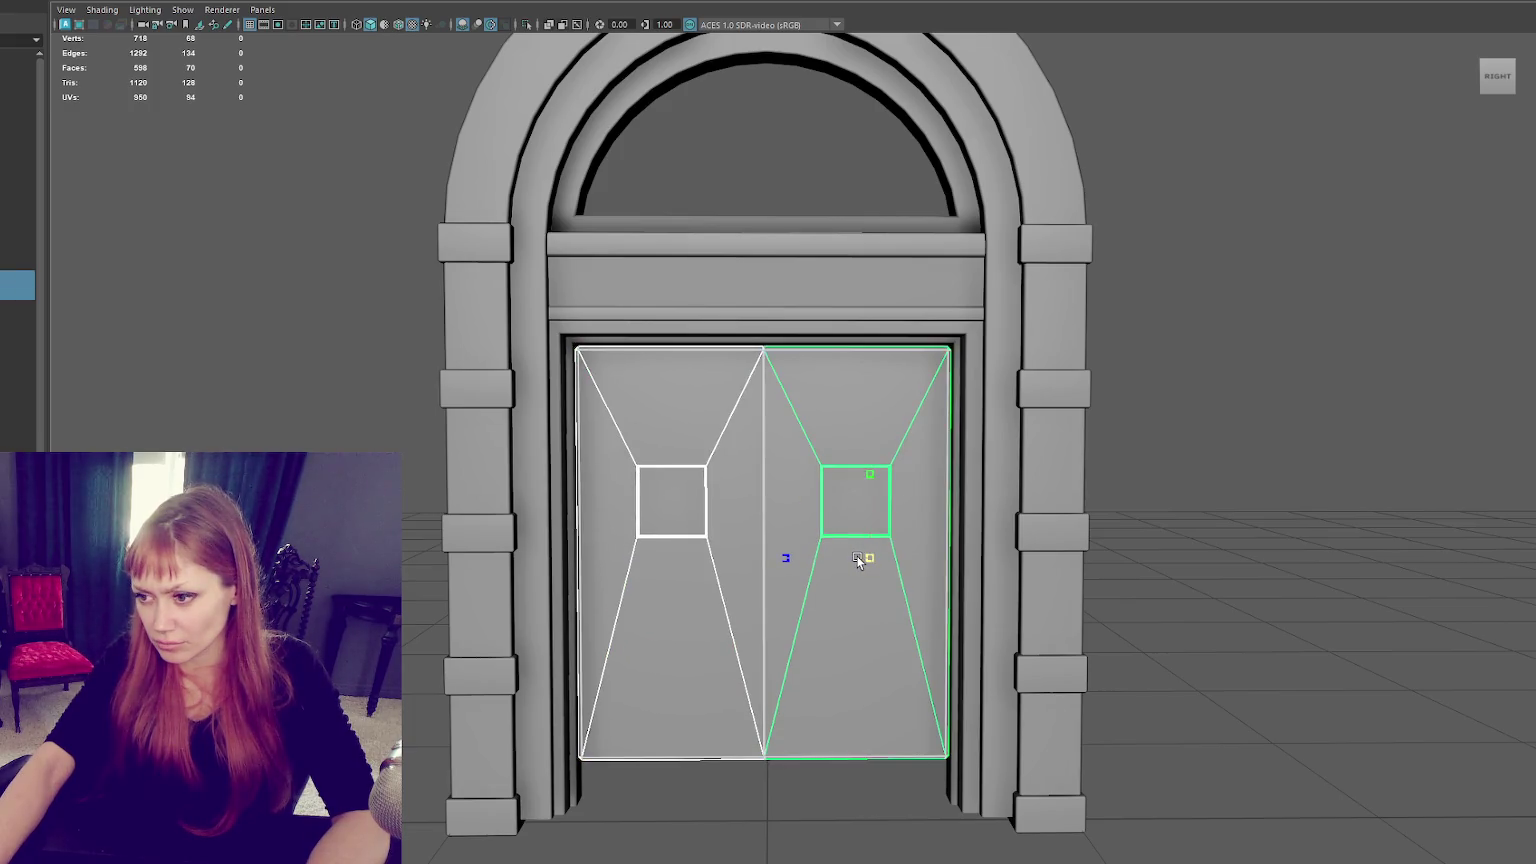
click(700, 545)
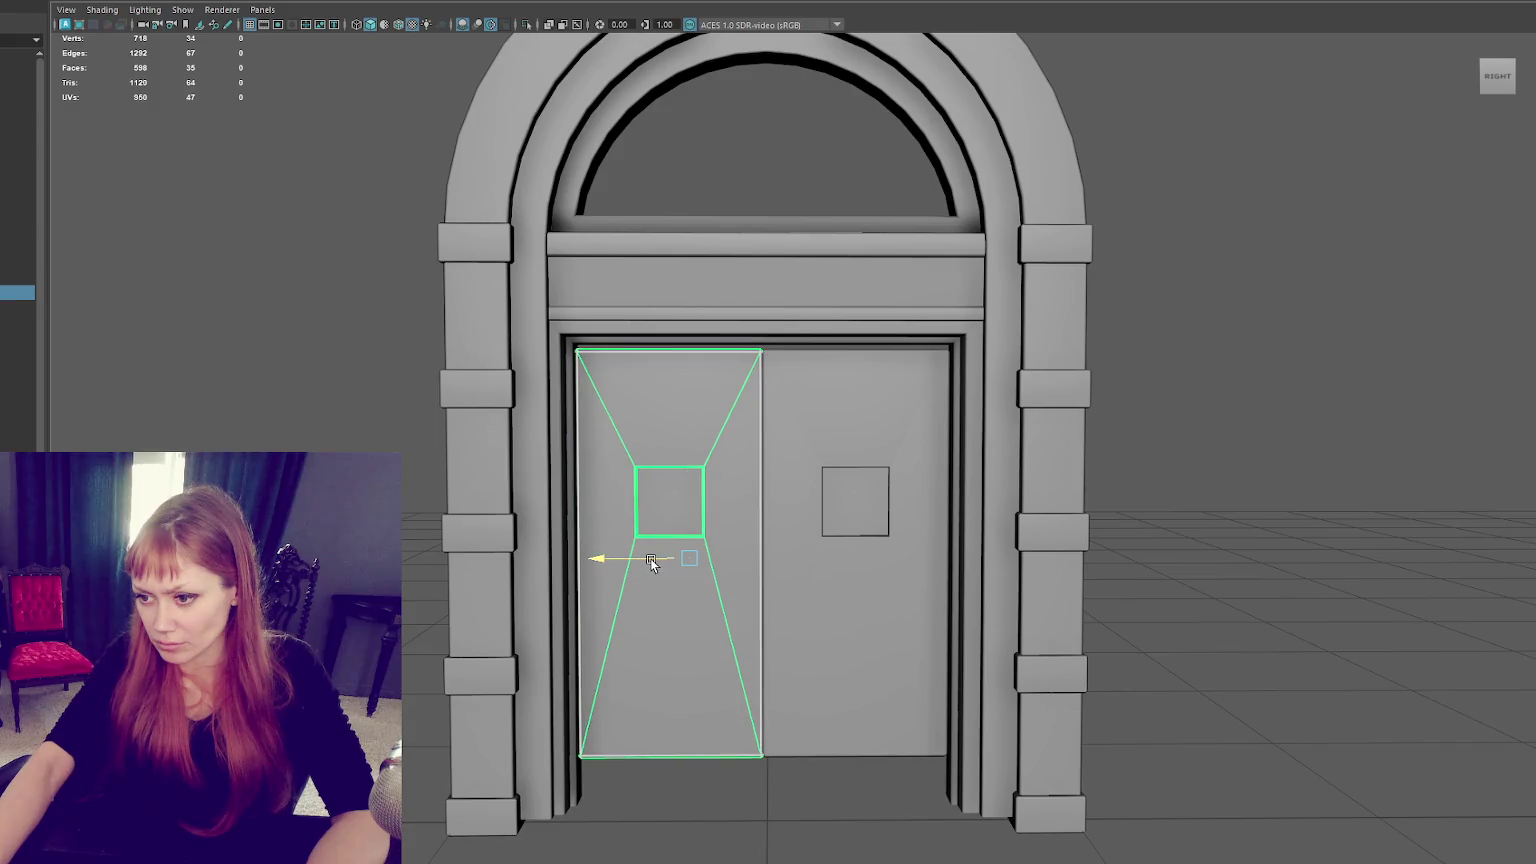
click(782, 569)
shift+click(700, 617)
click(823, 554)
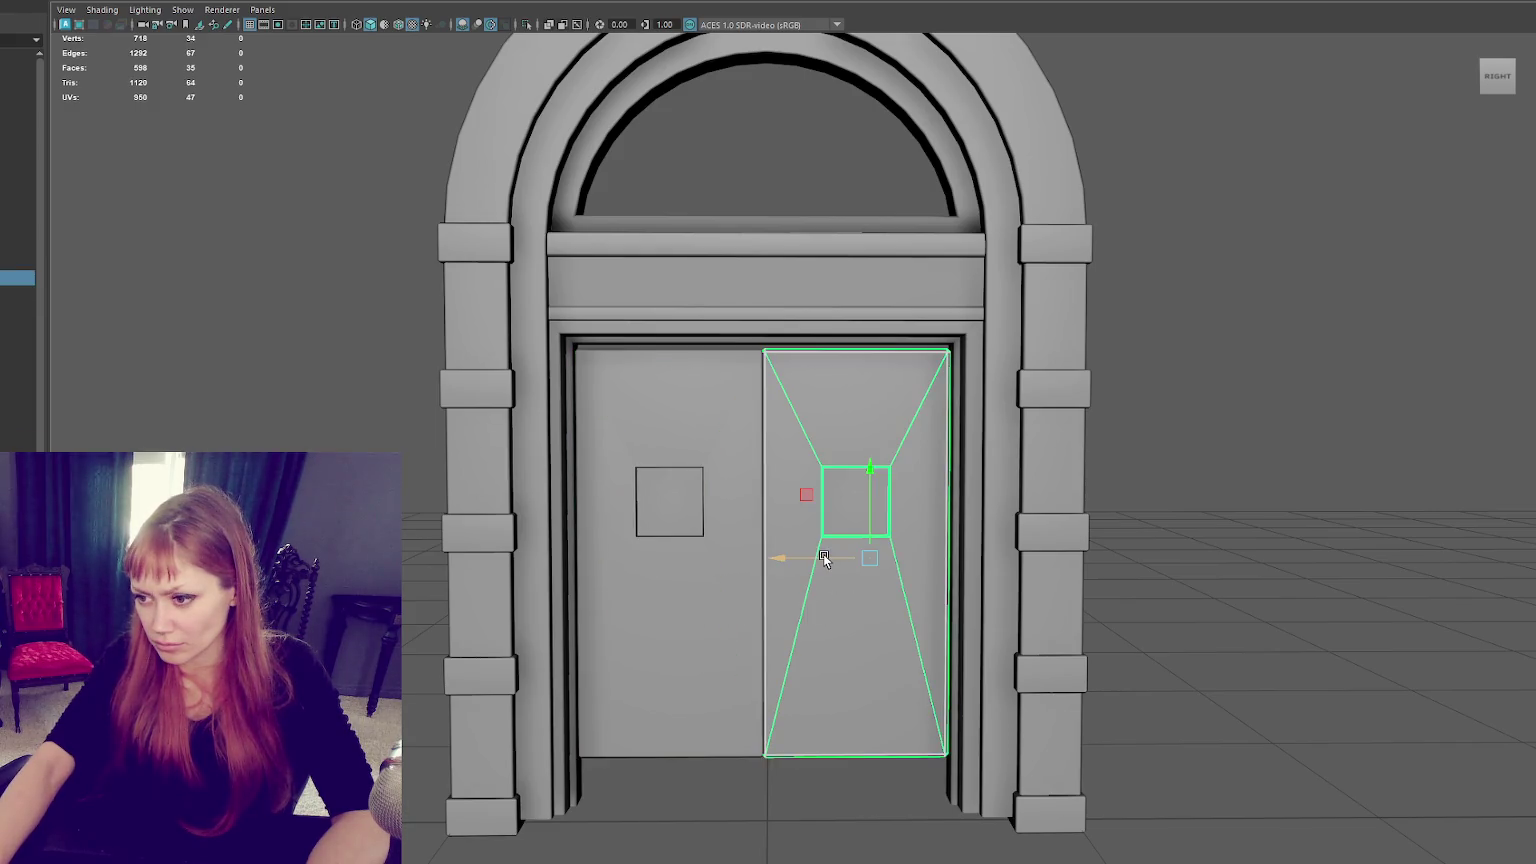
shift+click(698, 558)
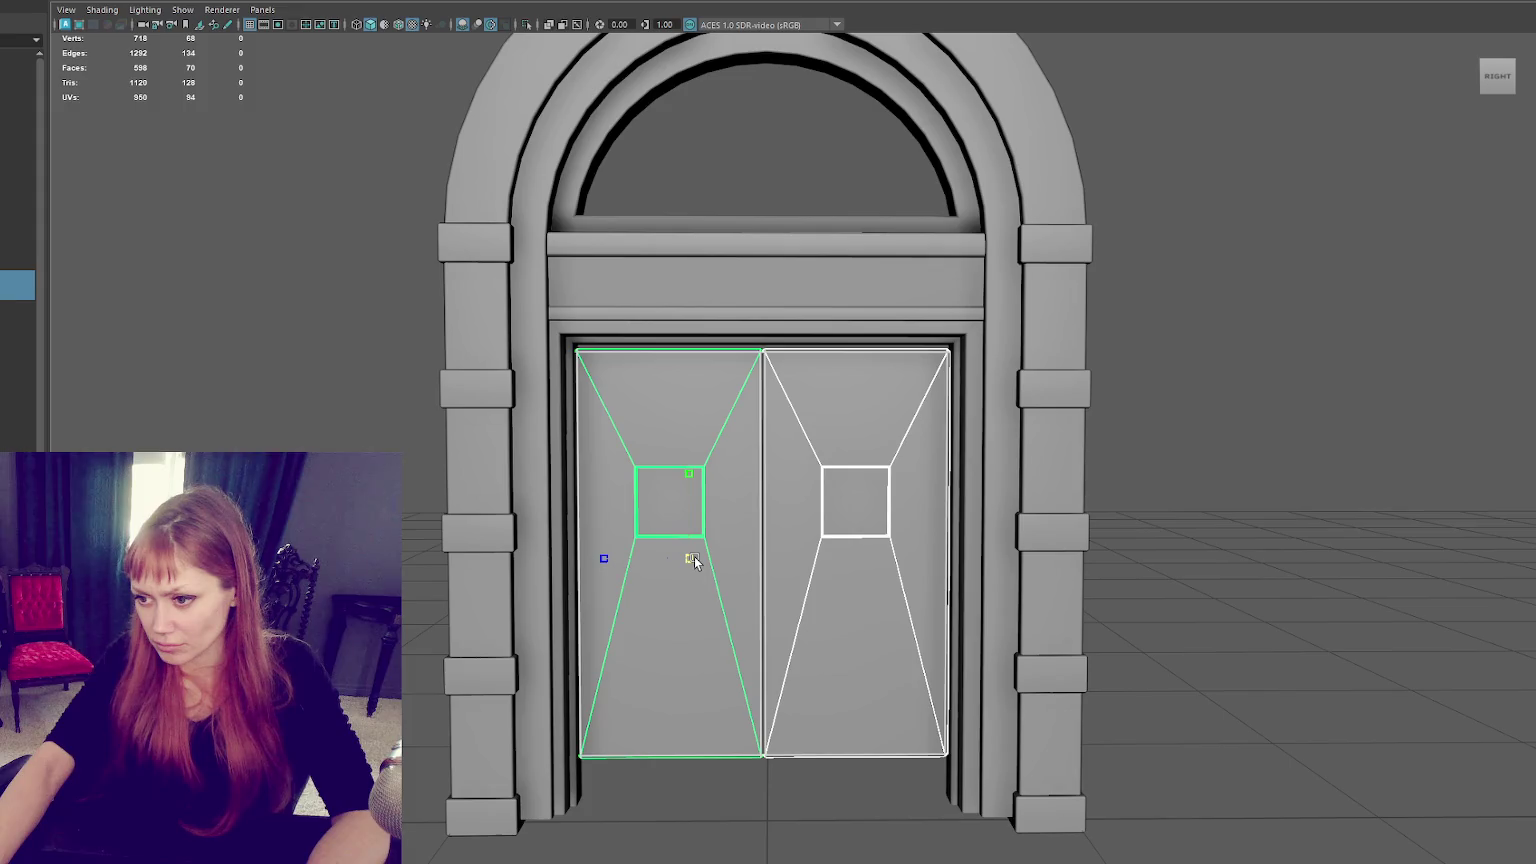
click(780, 559)
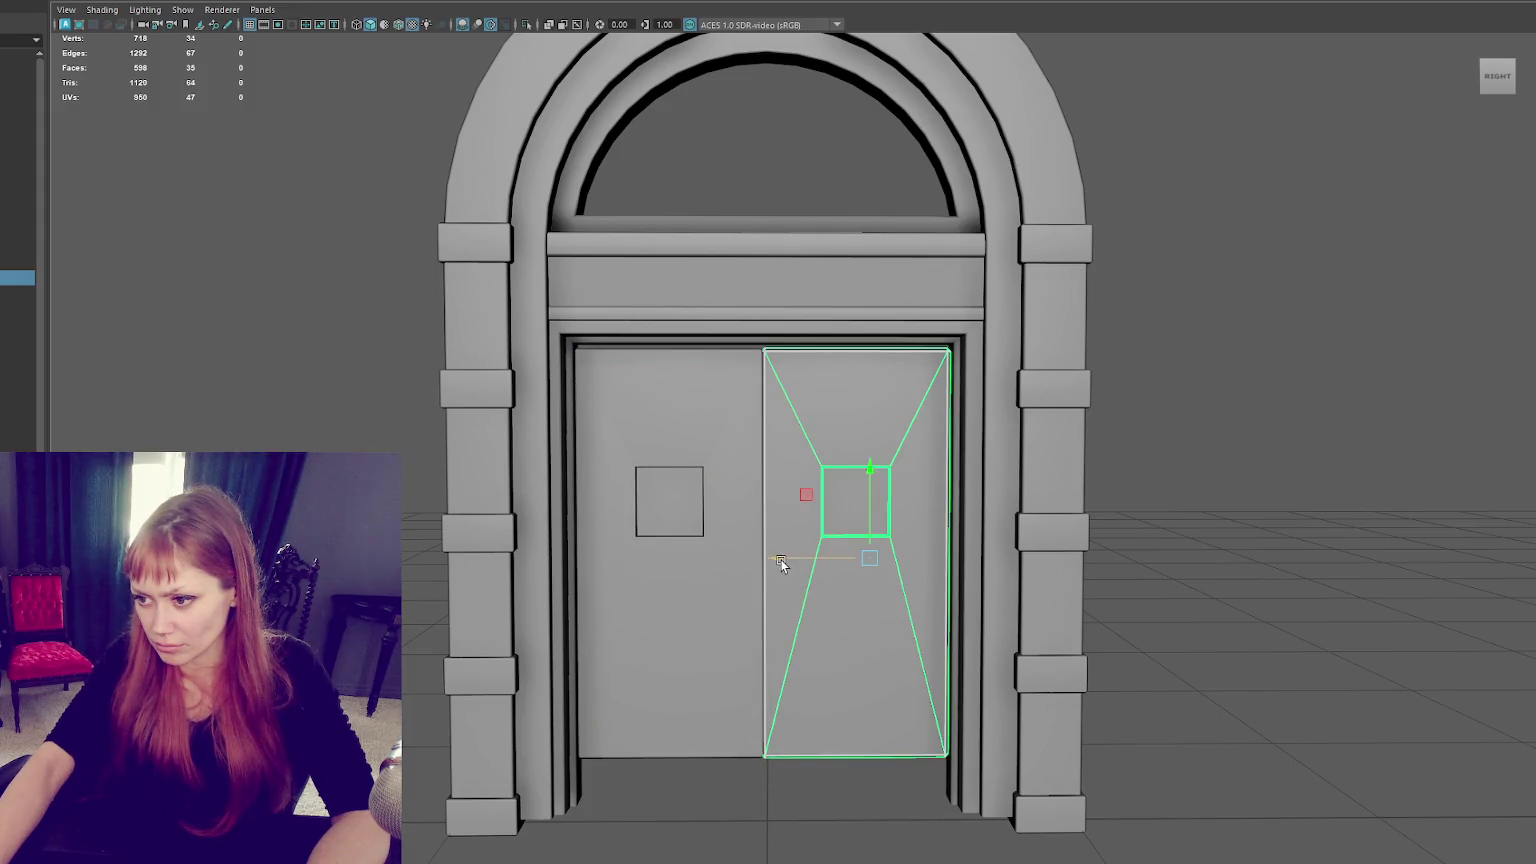
click(748, 557)
shift+click(789, 535)
drag(873, 530, 875, 527)
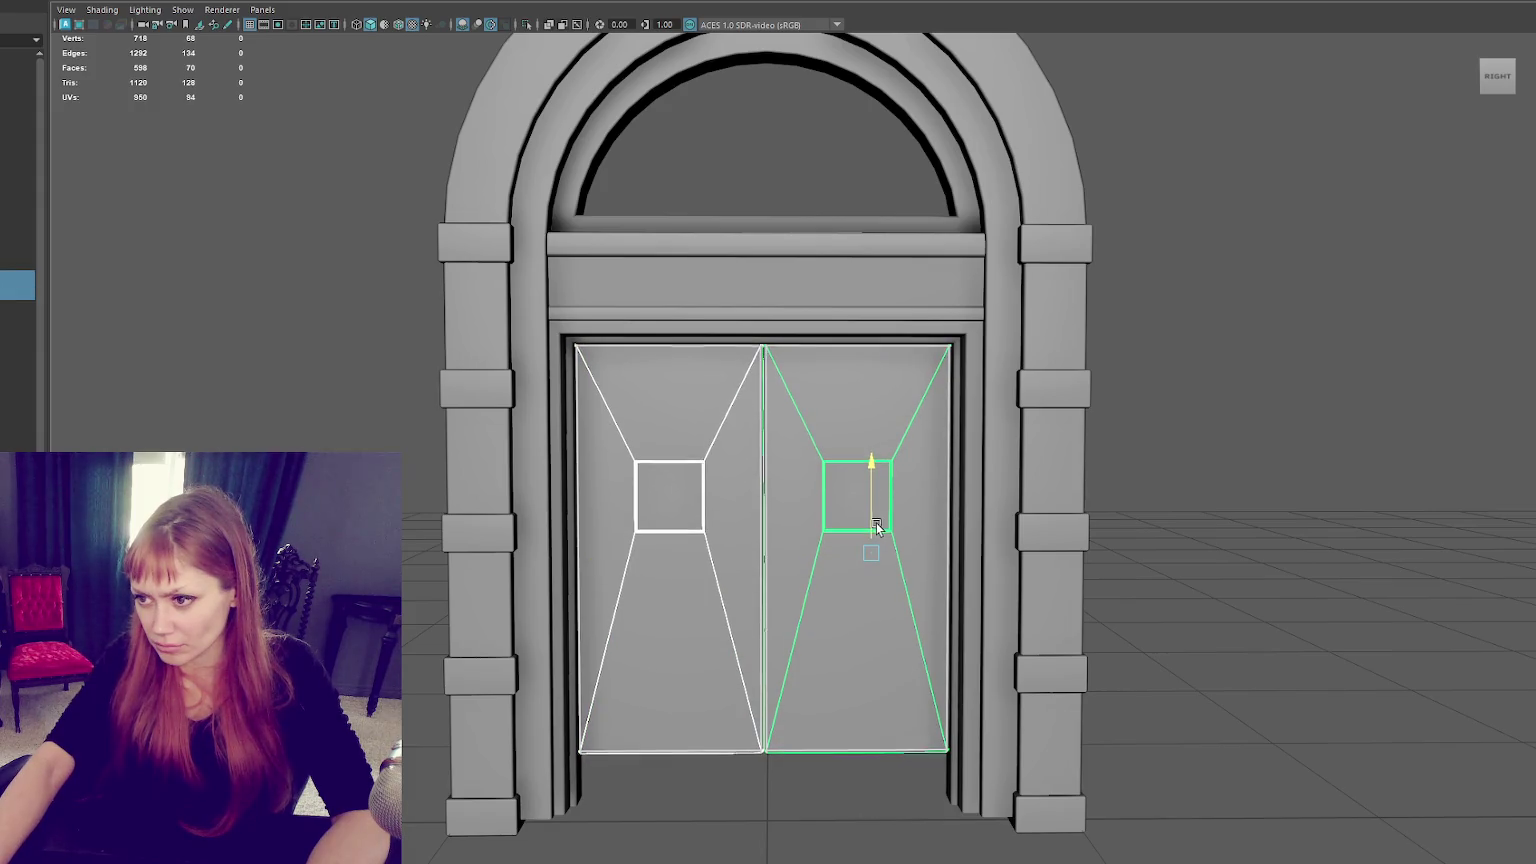
scroll(1100, 530, down, 3)
Lower both doors' bottom edge and window squares by moving their vertices.
key(F9)
drag(960, 730, 590, 675)
drag(772, 612, 772, 625)
drag(887, 441, 770, 555)
drag(766, 468, 766, 482)
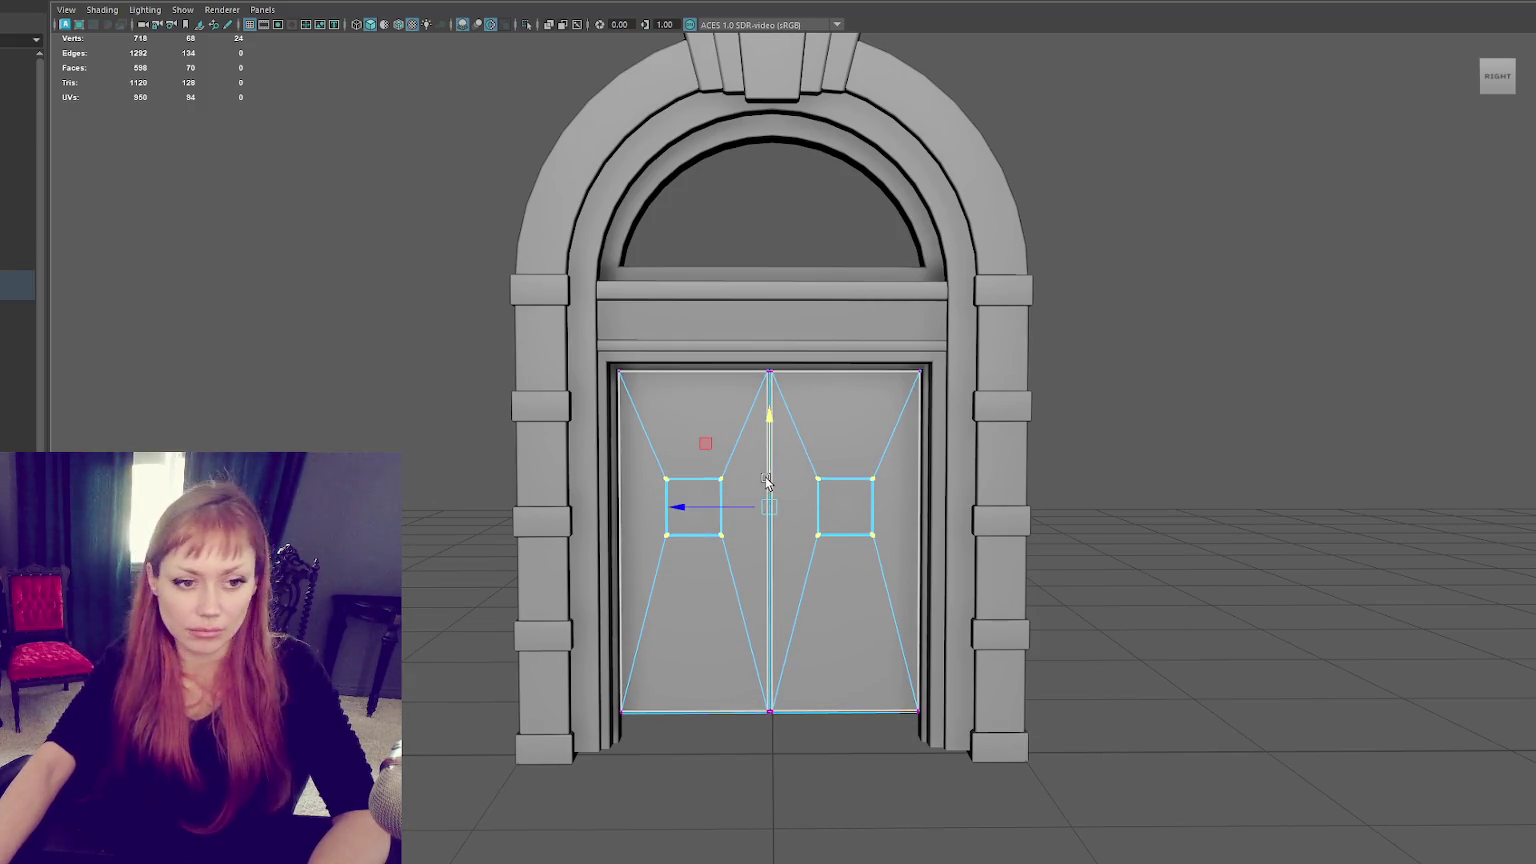
click(1269, 285)
Combine the two door halves into a single mesh and return to the front view.
mouse_move(1269, 285)
alt+mouse_down()
mouse_move(1209, 335)
mouse_move(1265, 333)
alt+mouse_up()
click(745, 650)
shift+click(696, 651)
shift+right_drag(1180, 378, 952, 564)
mouse_move(1063, 610)
mouse_down()
mouse_move(514, 796)
mouse_move(758, 653)
mouse_up()
mouse_move(1045, 340)
right_down()
mouse_move(1076, 358)
mouse_move(964, 343)
right_up()
mouse_move(964, 343)
alt+mouse_down()
mouse_move(924, 364)
mouse_move(1032, 340)
mouse_move(950, 361)
mouse_move(923, 338)
alt+mouse_up()
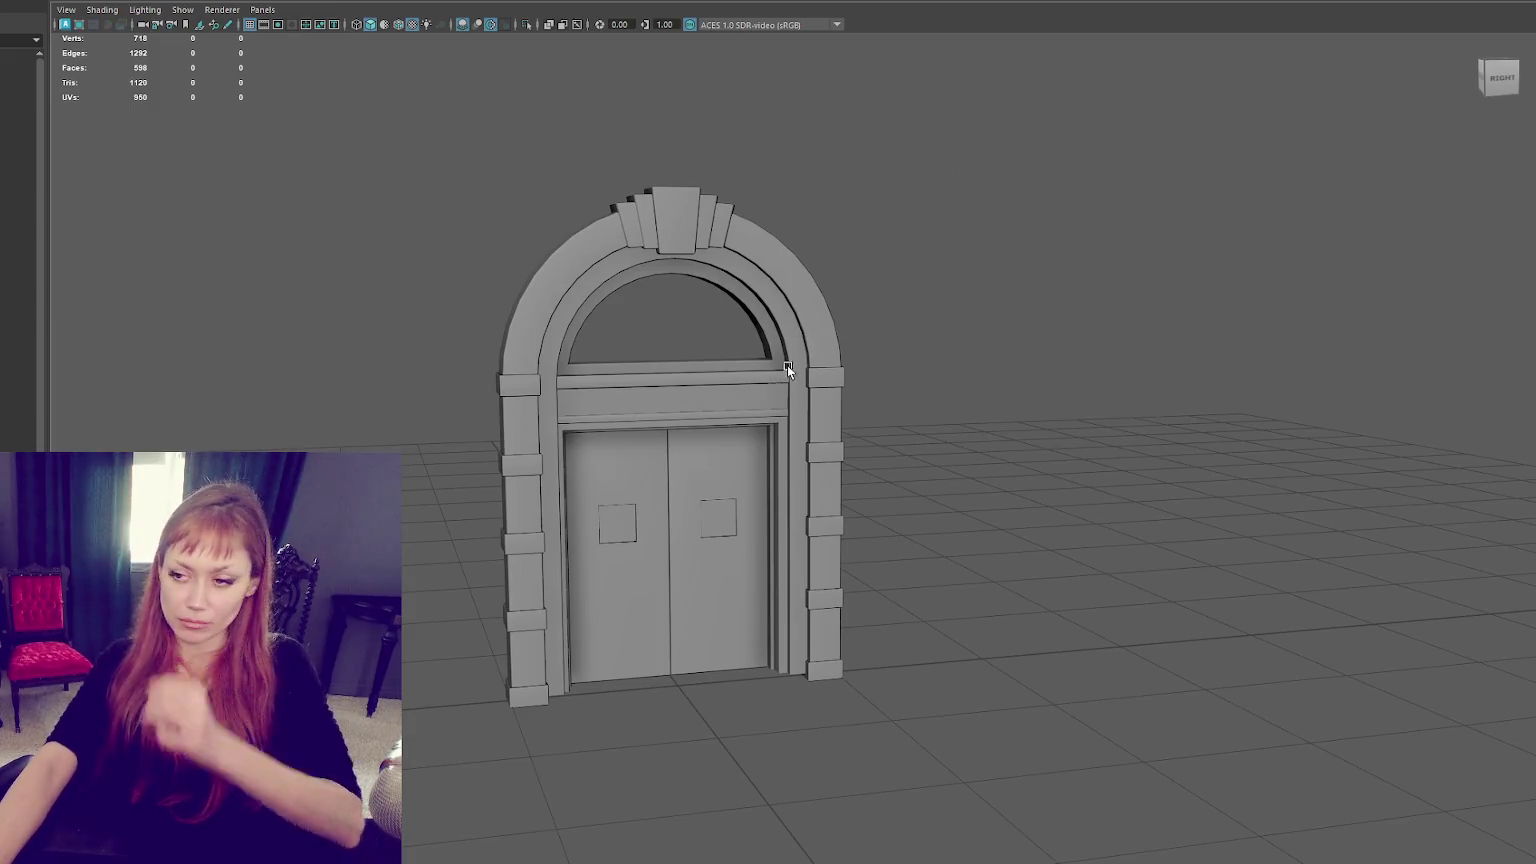
Create a cube in front of the door, squash it into a thin slab, and widen a copy.
scroll(787, 368, down, 5)
shift+right_drag(740, 600, 783, 562)
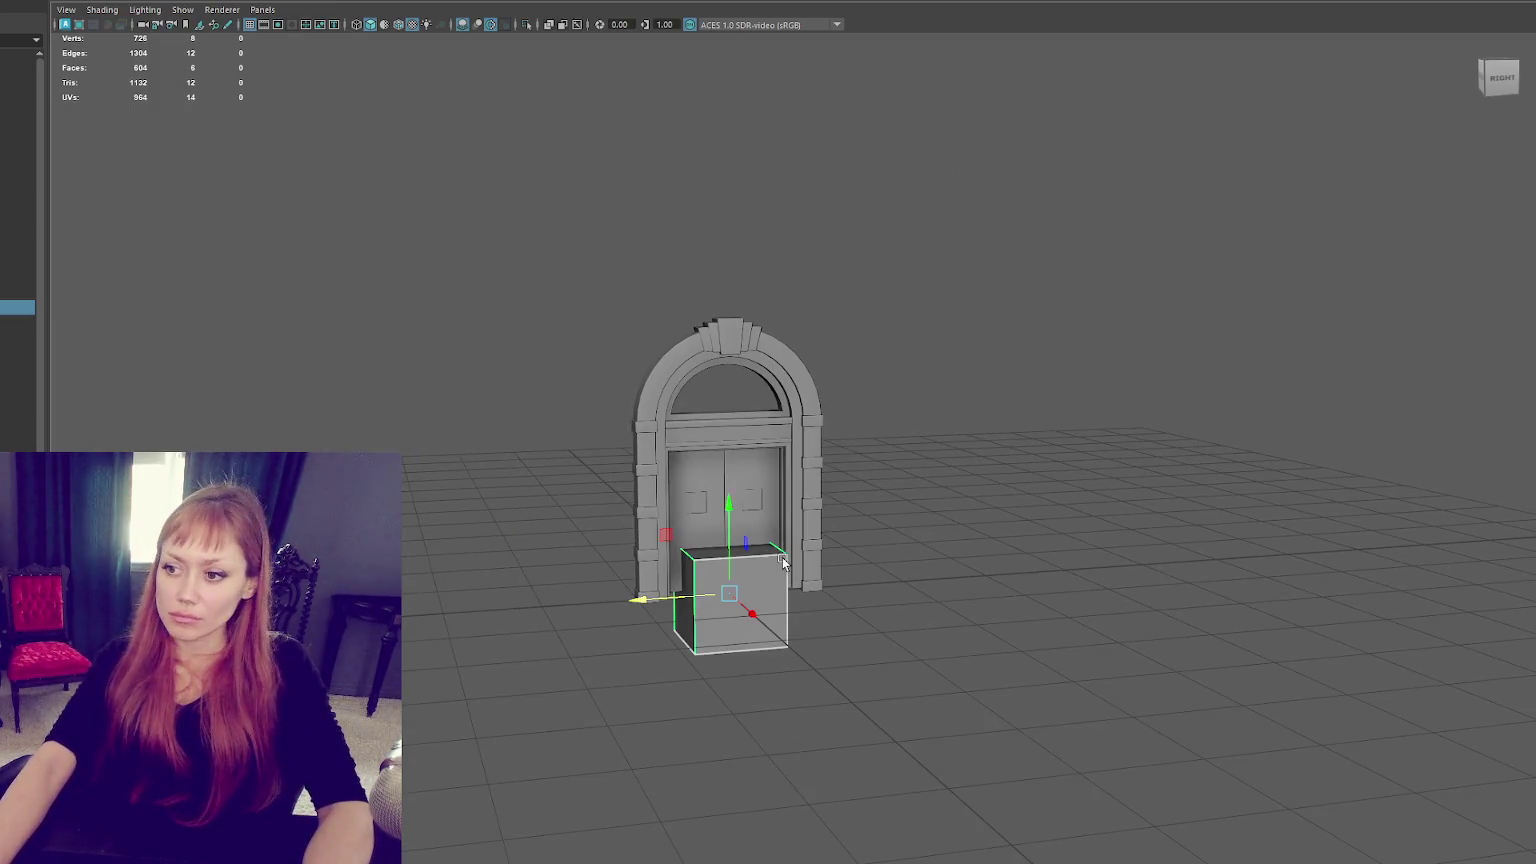
mouse_move(695, 593)
mouse_down()
mouse_move(919, 585)
mouse_move(965, 462)
mouse_move(968, 292)
mouse_move(960, 336)
mouse_up()
key(r)
key(w)
key(ctrl+d)
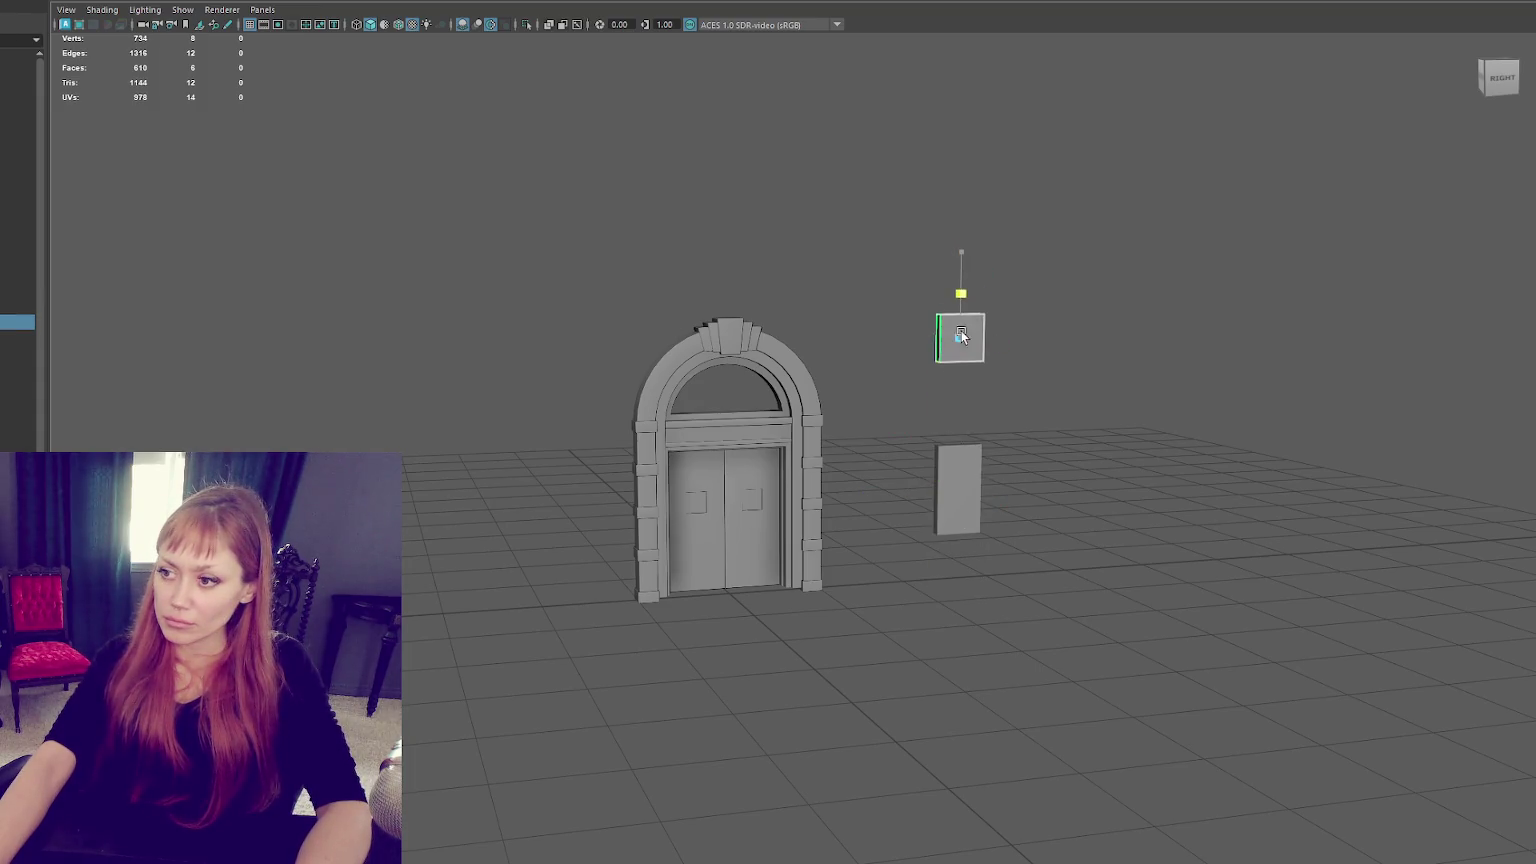
mouse_move(798, 343)
mouse_down()
mouse_move(826, 347)
mouse_move(850, 410)
mouse_move(889, 374)
mouse_up()
Scale the small box up uniformly and discard an extra copy of it.
scroll(889, 374, down, 3)
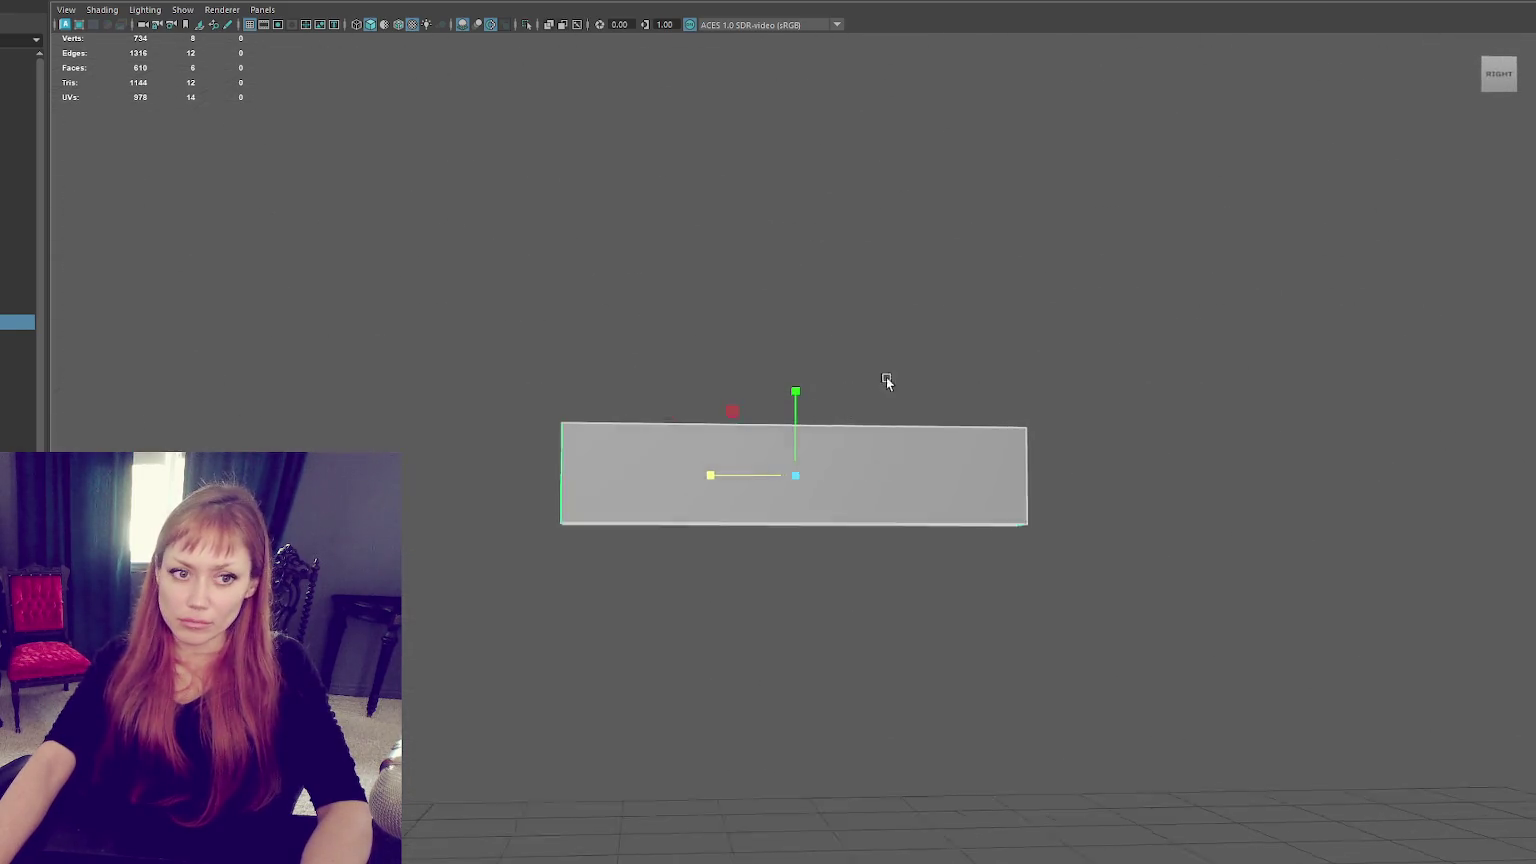
scroll(862, 476, down, 4)
scroll(846, 628, down, 4)
click(797, 577)
mouse_move(796, 590)
mouse_down()
mouse_move(844, 586)
mouse_move(826, 588)
mouse_up()
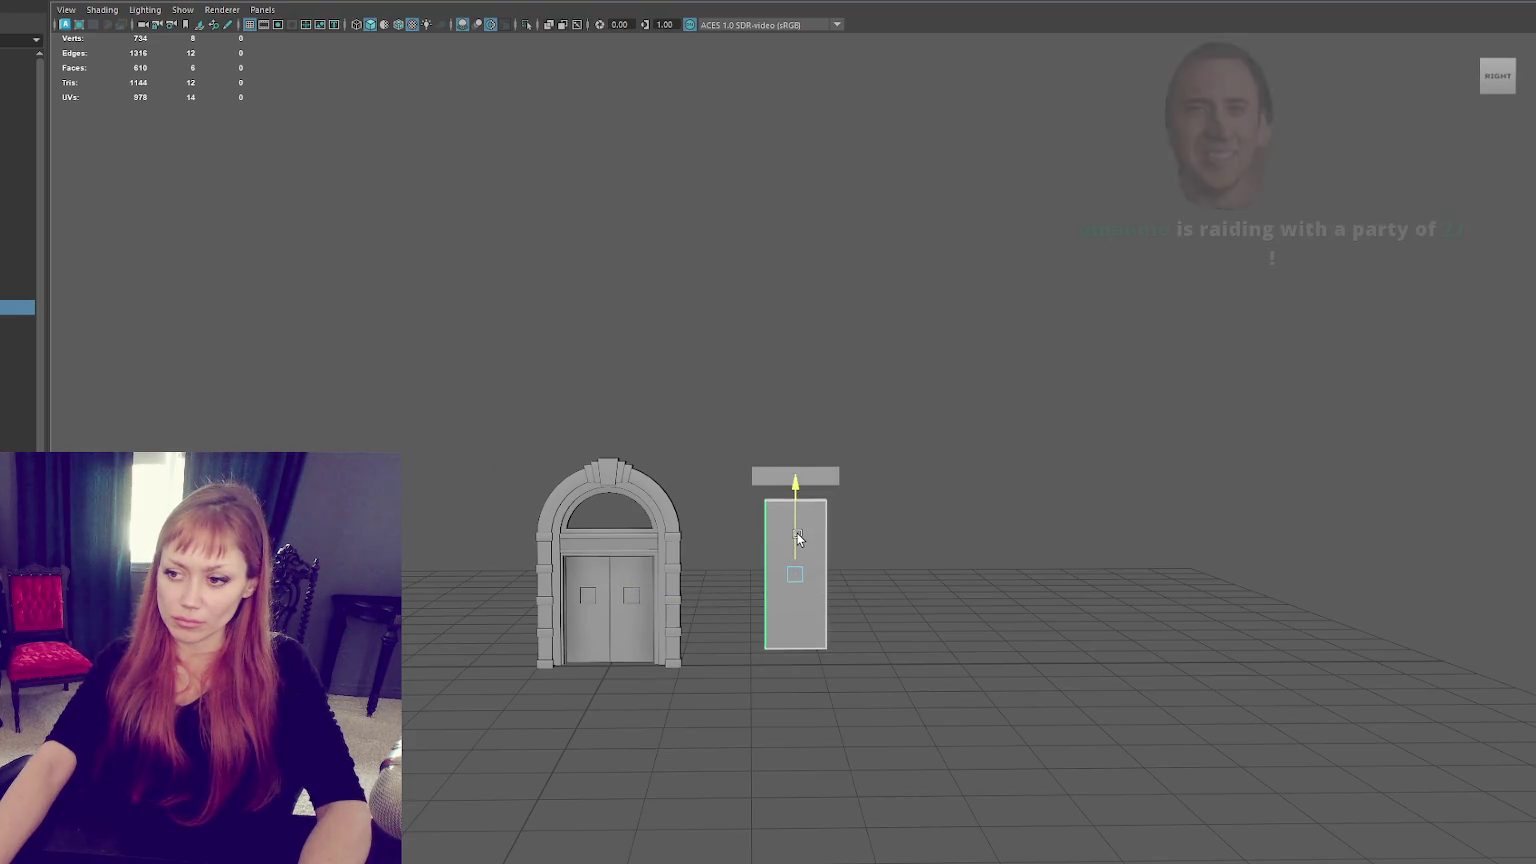
key(ctrl+d)
drag(797, 533, 797, 513)
drag(737, 576, 887, 576)
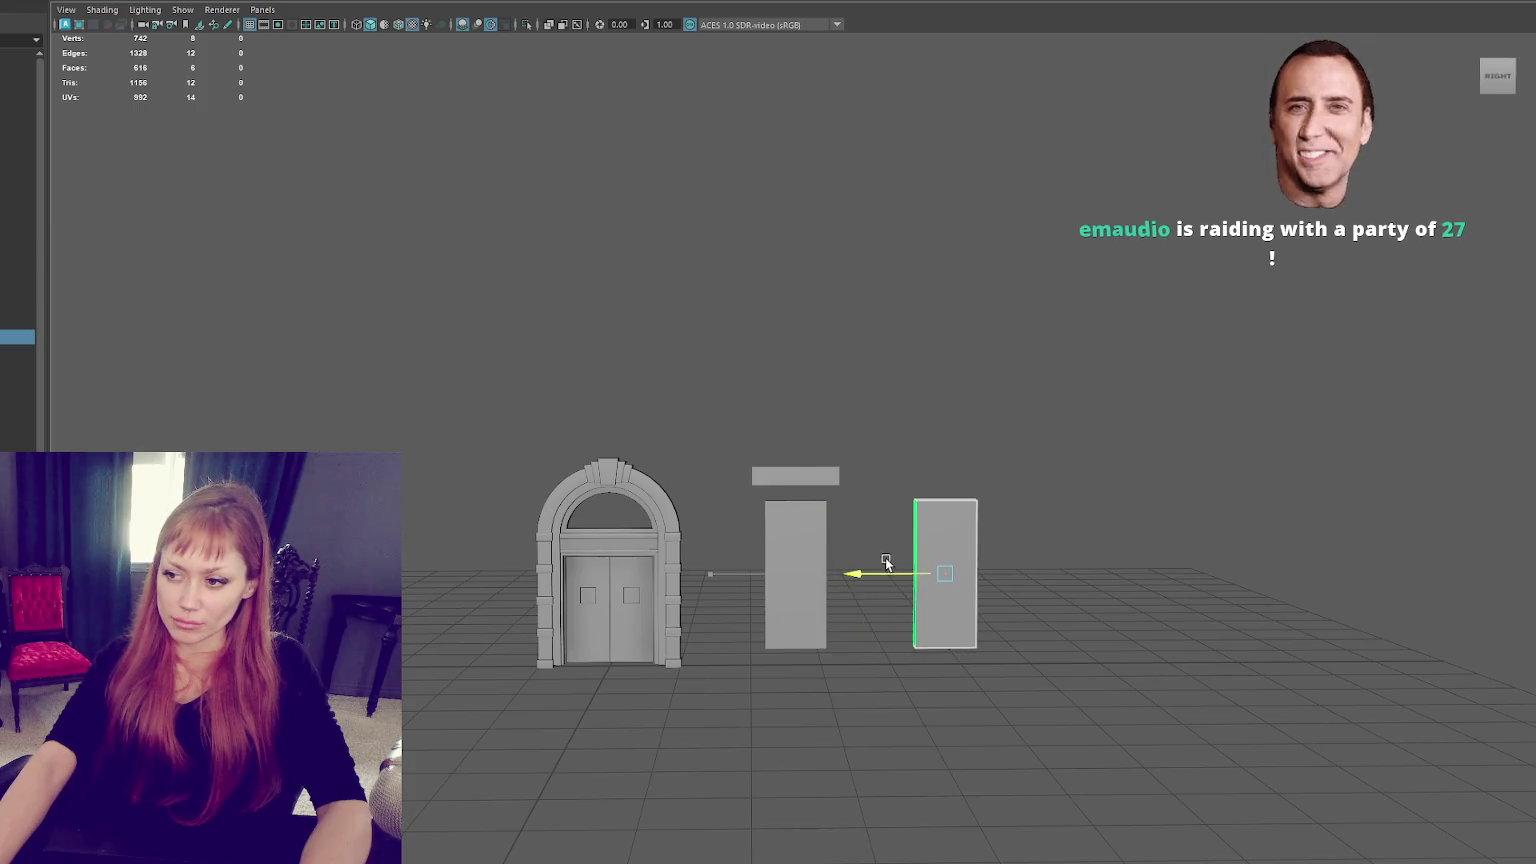
key(Delete)
Duplicate the door leaf and place the copy beside the column.
click(632, 597)
key(ctrl+d)
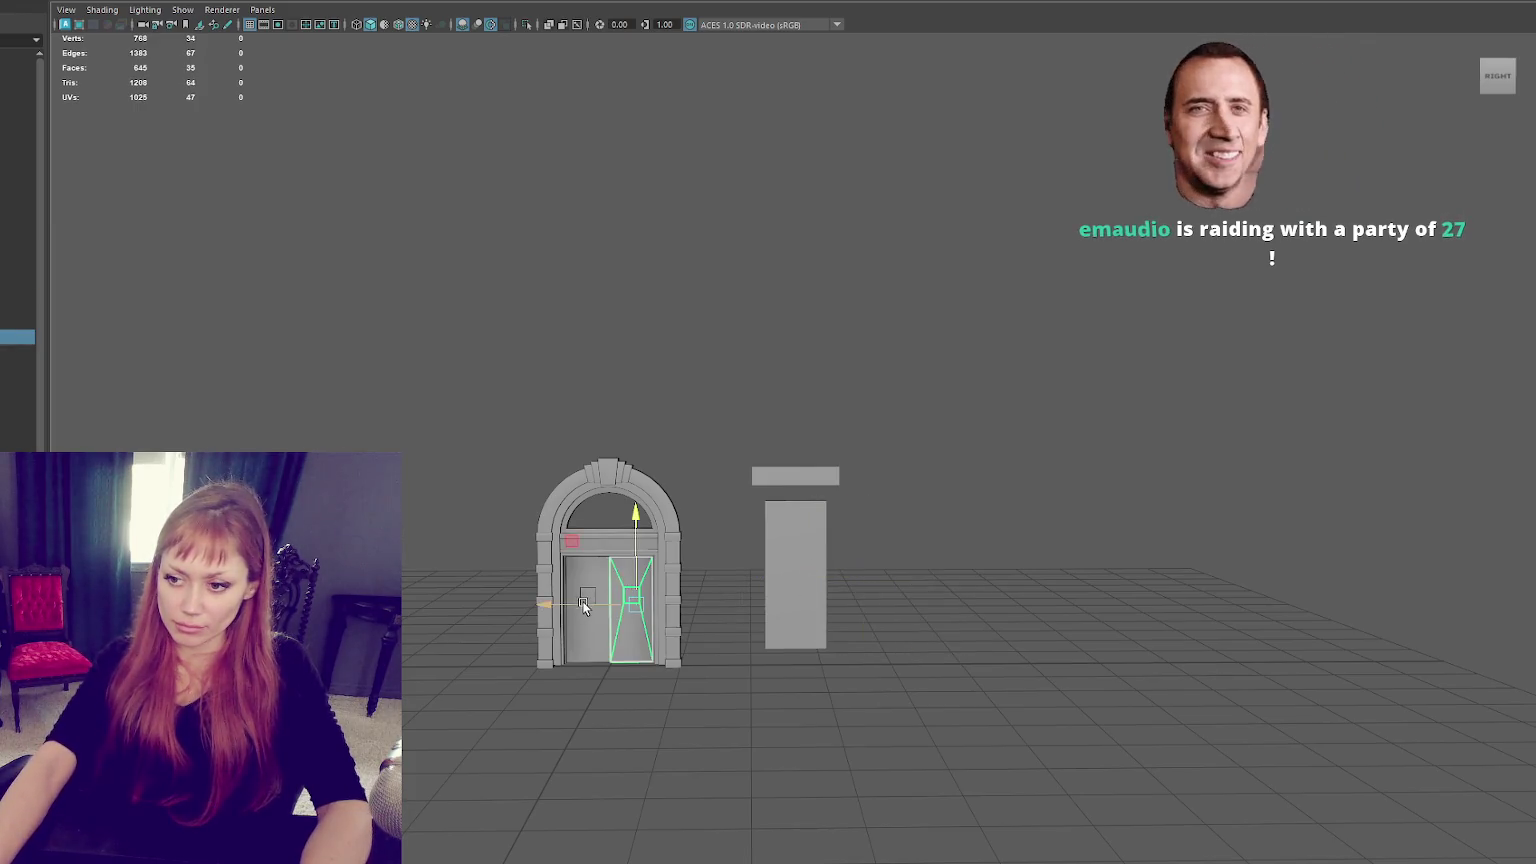
drag(582, 601, 938, 598)
key(f)
scroll(880, 566, down, 5)
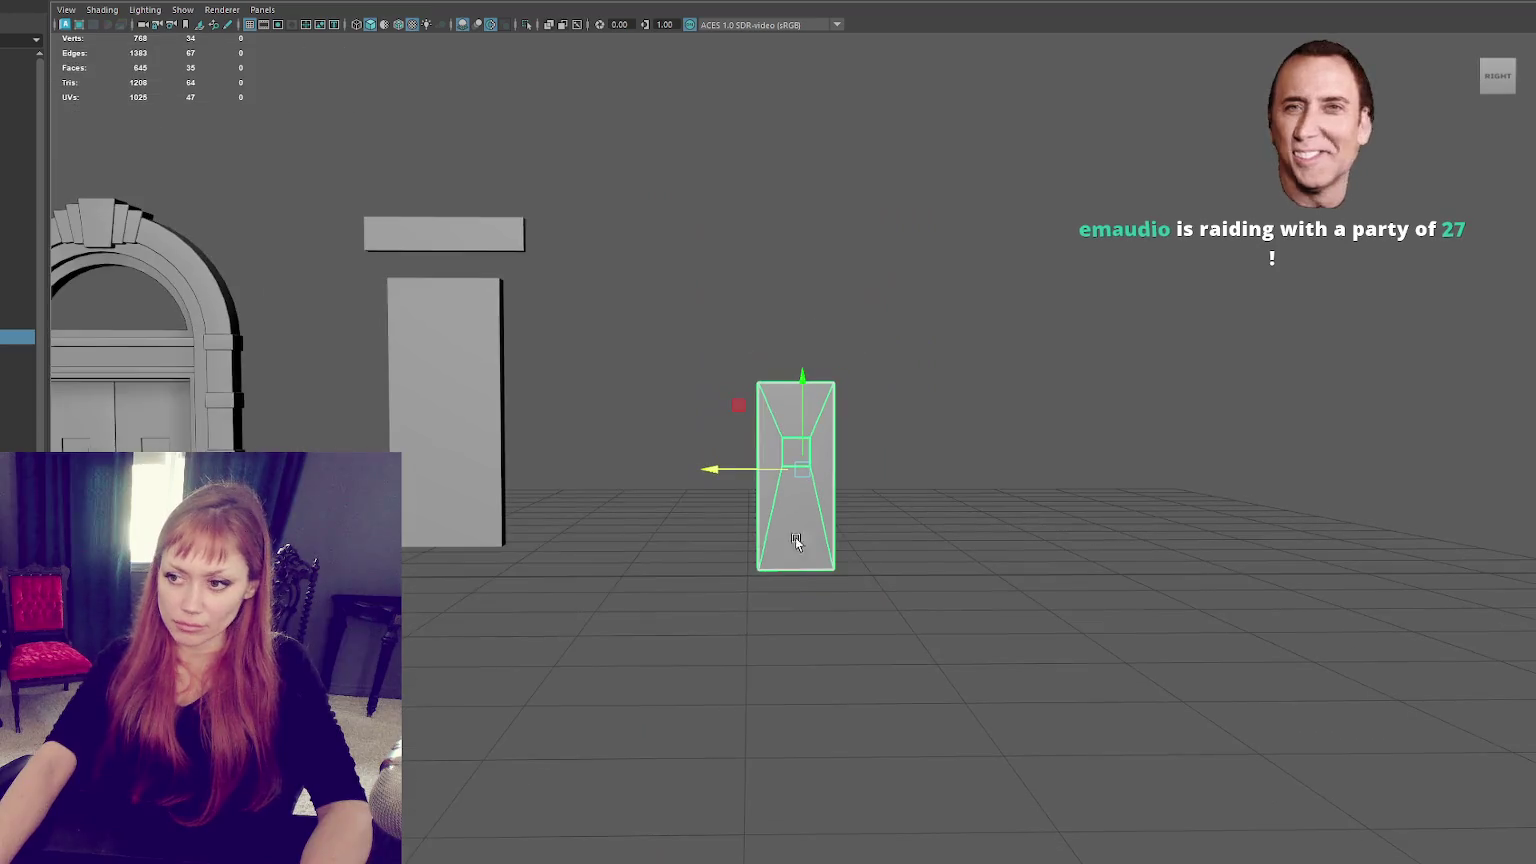
Turn a copy of the panel box into a short, slightly wider block raised above the door copy.
click(463, 428)
key(ctrl+d)
drag(410, 420, 745, 422)
key(r)
mouse_move(788, 341)
mouse_down()
mouse_move(778, 408)
mouse_move(684, 411)
mouse_up()
drag(784, 374, 784, 366)
drag(697, 413, 689, 413)
key(w)
drag(778, 370, 778, 298)
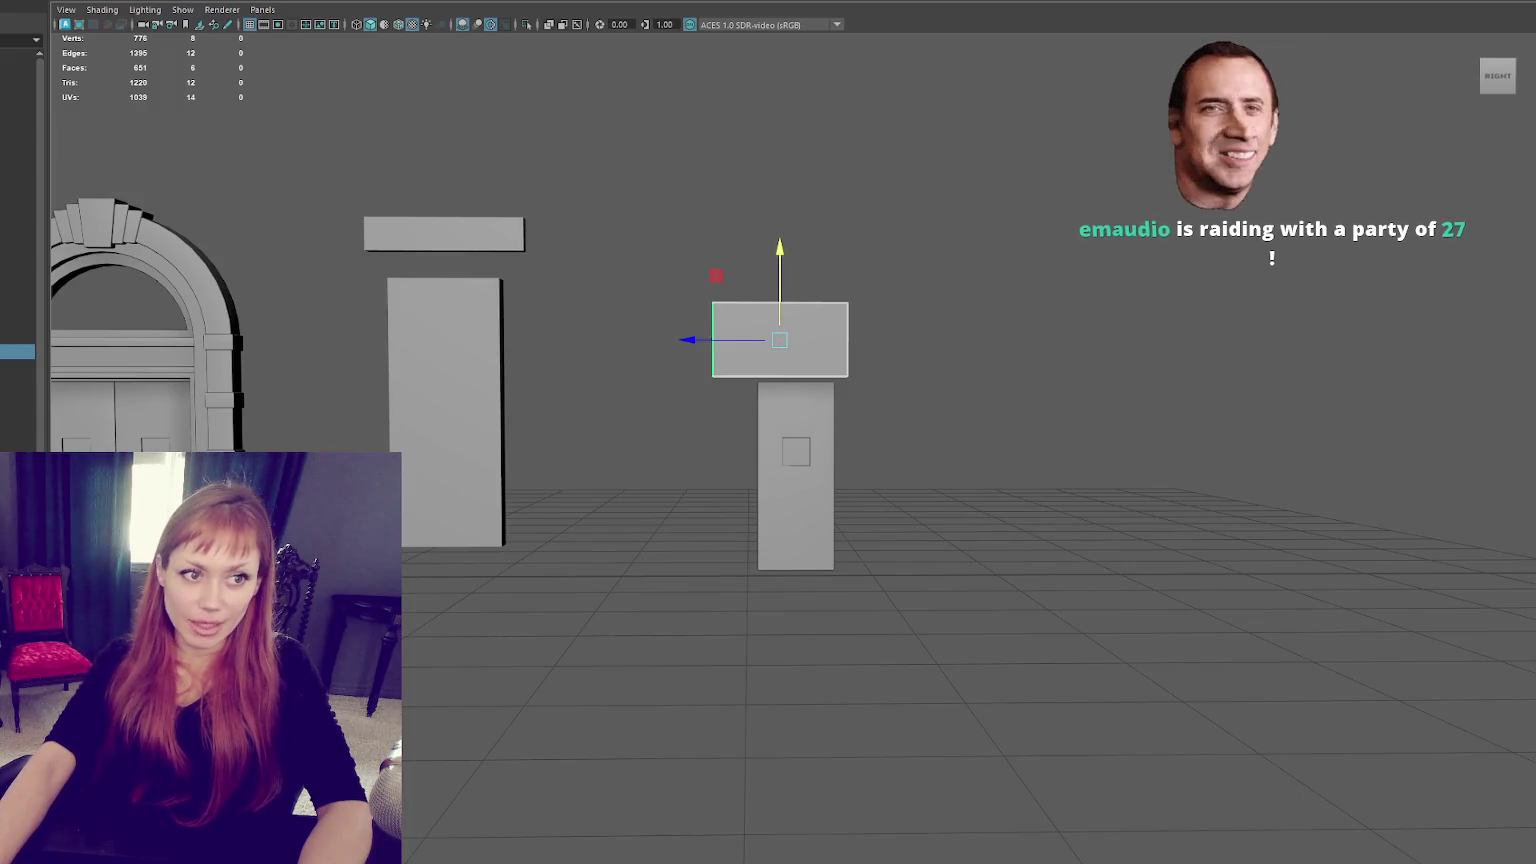
Frame the lower pillar and select the block capping it.
click(796, 480)
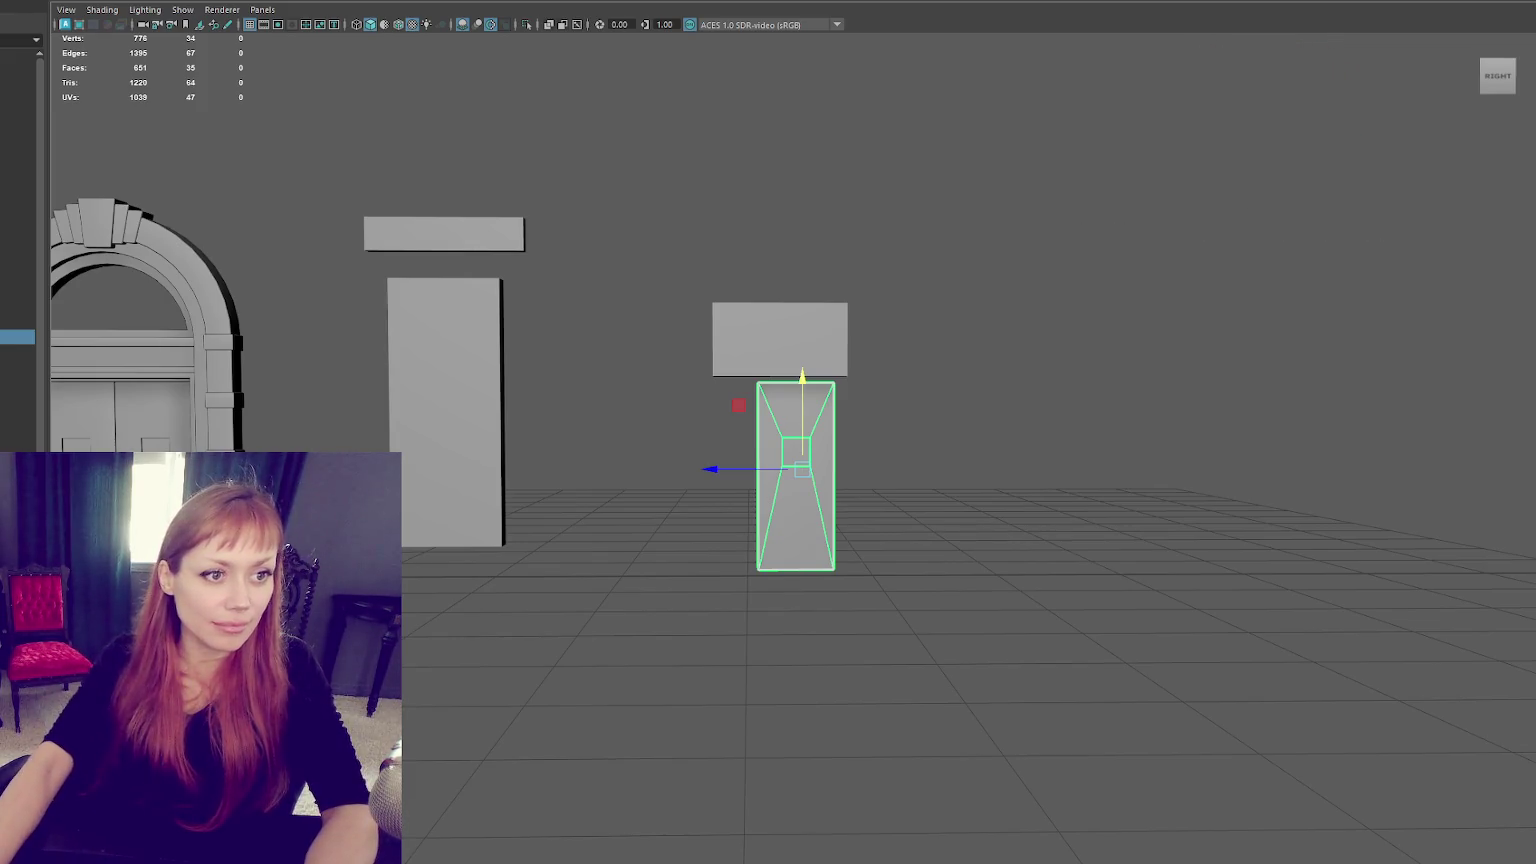
key(f)
mouse_move(707, 269)
alt+mouse_down()
mouse_move(588, 256)
mouse_move(703, 275)
alt+mouse_up()
scroll(703, 275, down, 5)
mouse_move(658, 325)
alt+mouse_down()
mouse_move(580, 324)
mouse_move(662, 309)
mouse_move(590, 333)
mouse_move(600, 363)
mouse_move(462, 360)
alt+mouse_up()
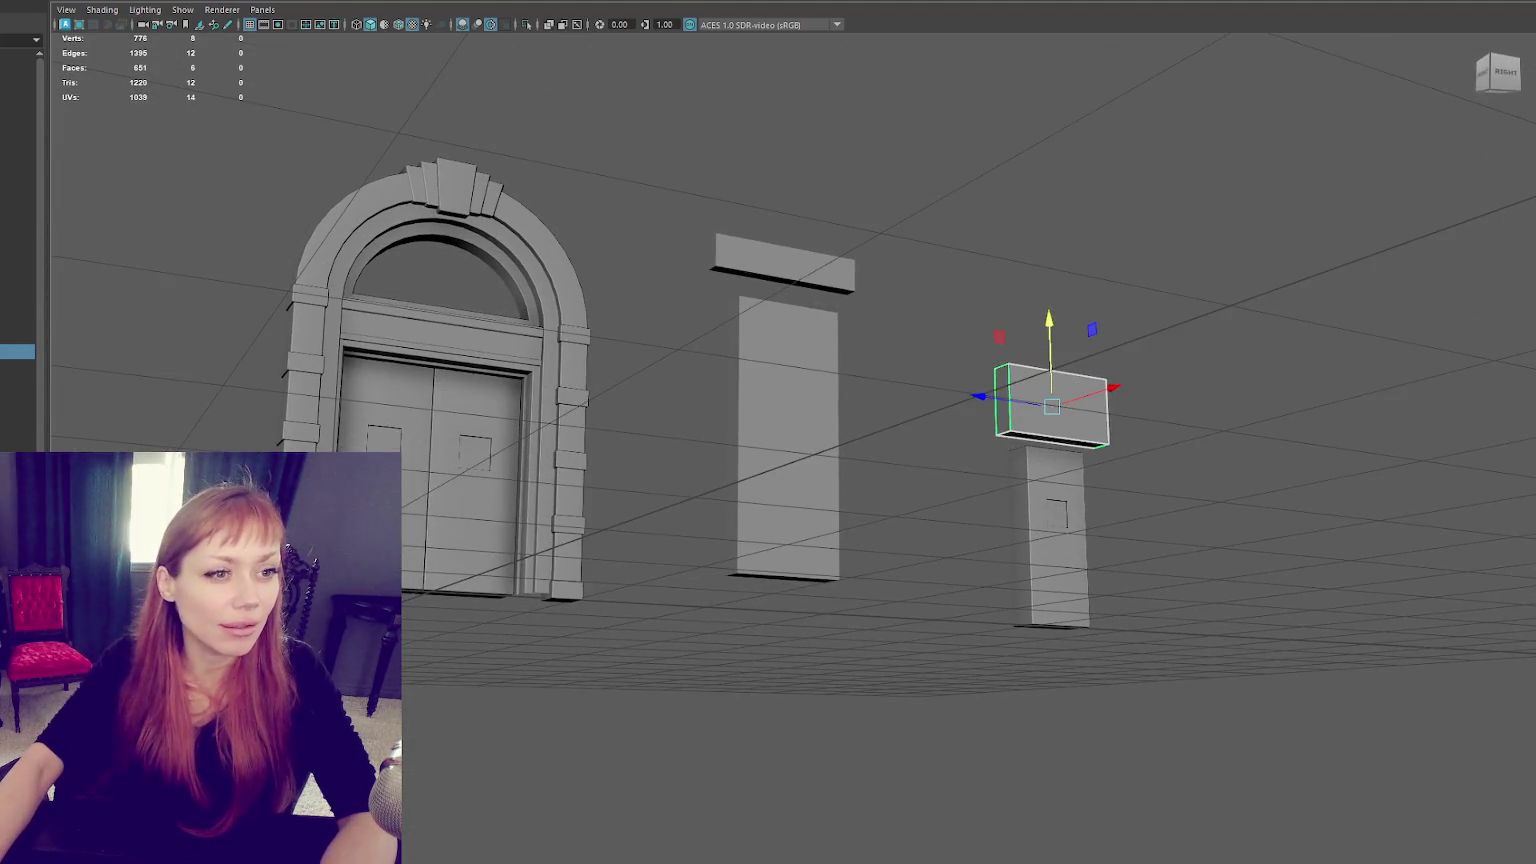
Duplicate the lintel block and move the copy down to the tall panel's base.
click(560, 330)
mouse_move(560, 330)
alt+mouse_down()
mouse_move(894, 488)
mouse_move(713, 458)
mouse_move(745, 470)
alt+mouse_up()
click(713, 458)
scroll(745, 470, up, 2)
alt+drag(726, 381, 696, 151)
click(696, 151)
key(ctrl+d)
mouse_move(696, 151)
middle_down()
mouse_move(662, 470)
mouse_move(666, 679)
middle_up()
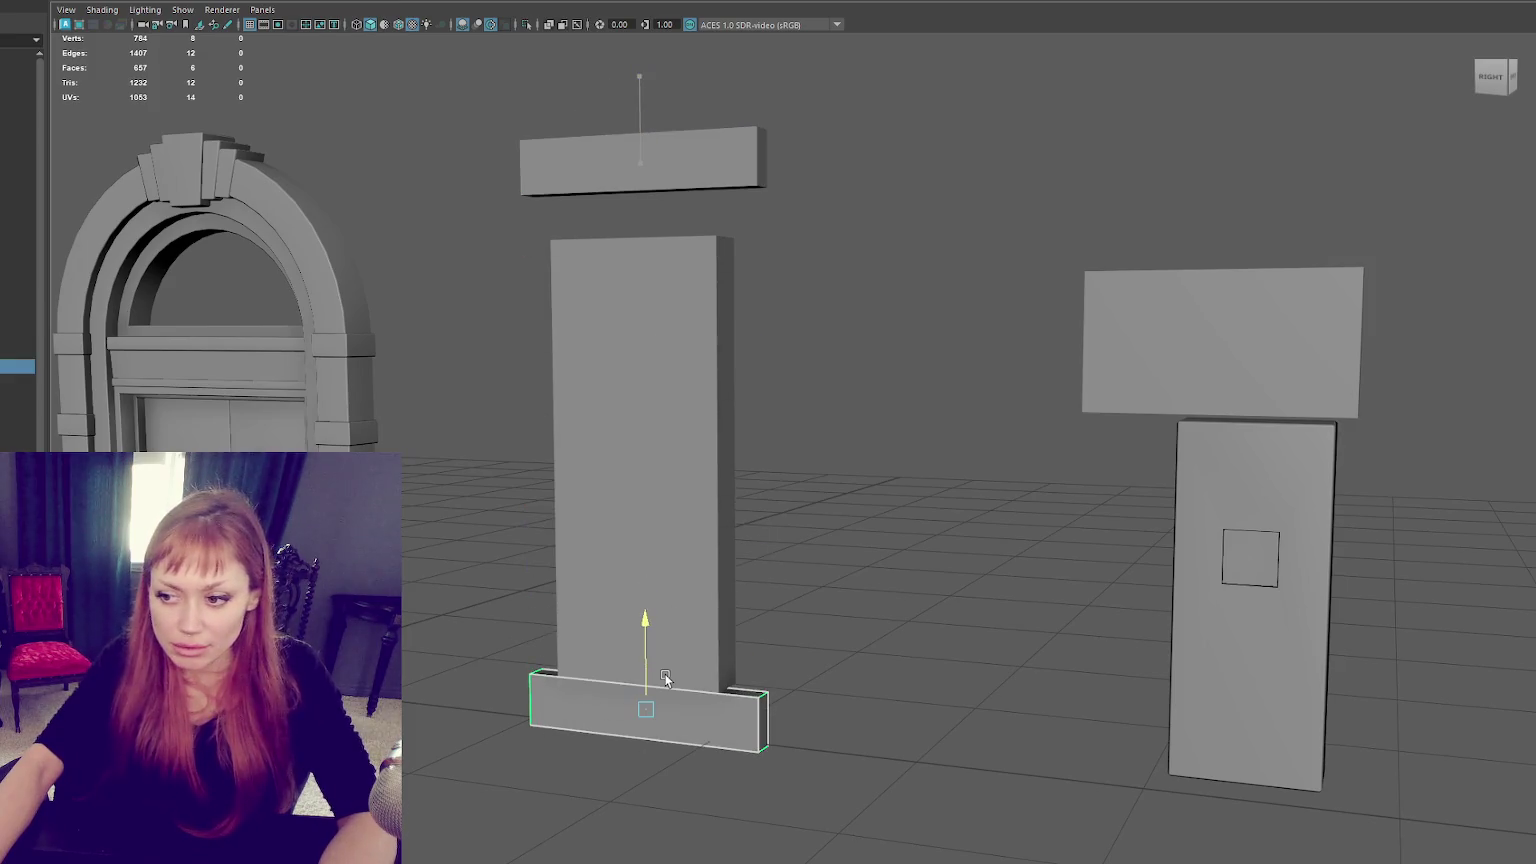
Shorten the tall panel vertically.
click(669, 665)
alt+drag(669, 665, 710, 546)
scroll(741, 467, up, 2)
mouse_move(717, 423)
mouse_down()
mouse_move(755, 435)
mouse_move(732, 461)
mouse_up()
scroll(755, 440, down, 3)
scroll(732, 461, up, 2)
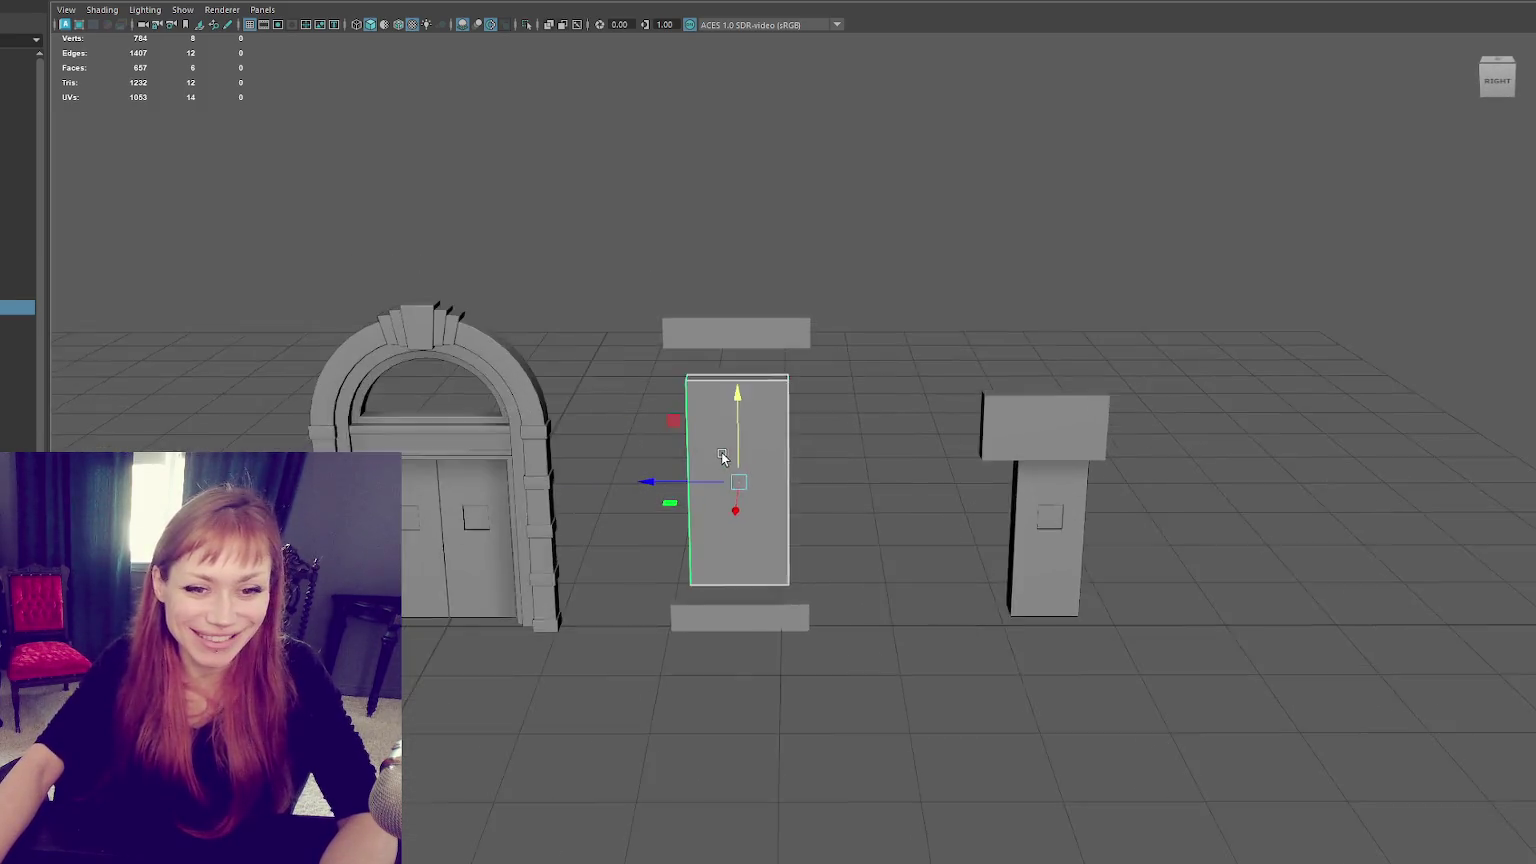
scroll(718, 457, up, 3)
Duplicate the tall panel and move the copy down below the base block.
click(711, 693)
scroll(715, 640, down, 3)
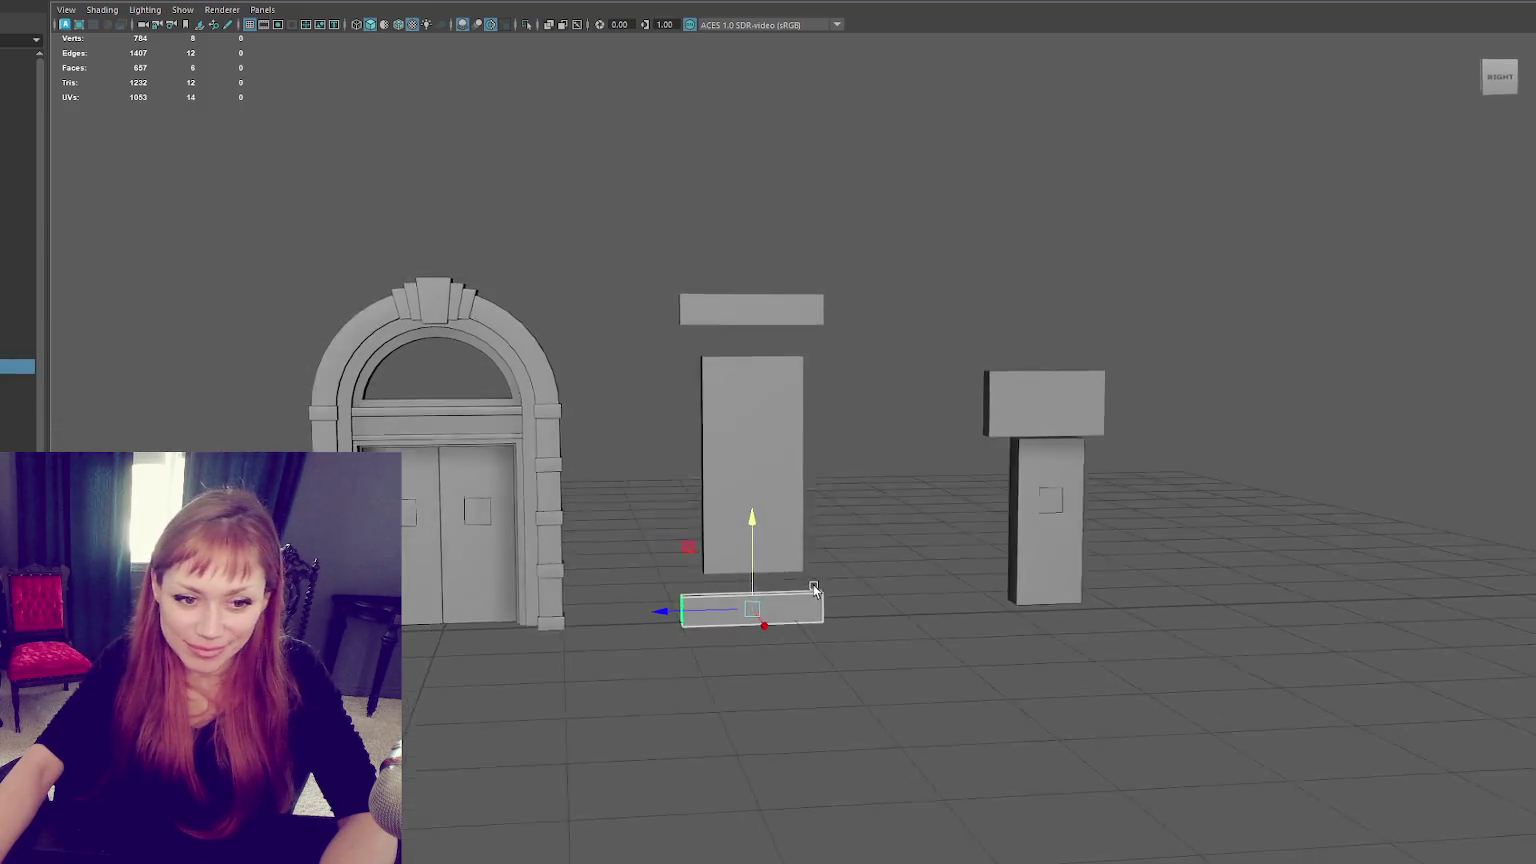
click(760, 499)
click(760, 600)
click(721, 580)
click(734, 514)
scroll(734, 514, down, 2)
key(ctrl+d)
mouse_move(768, 400)
mouse_down()
mouse_move(769, 605)
mouse_move(793, 586)
mouse_up()
click(705, 654)
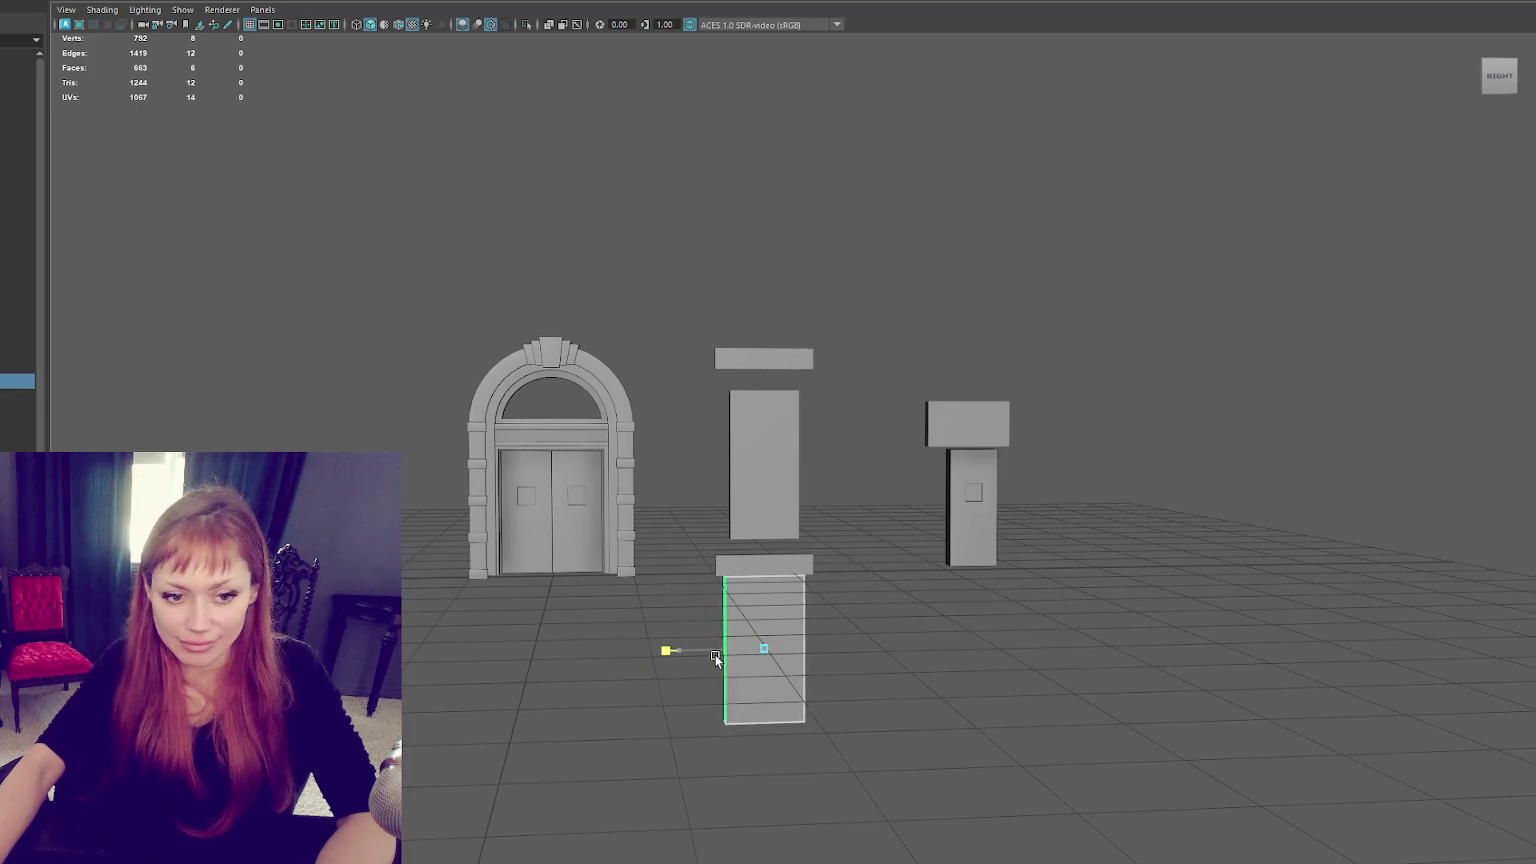
Create a new cube at the origin.
mouse_move(708, 655)
alt+mouse_down()
mouse_move(790, 636)
mouse_move(802, 586)
alt+mouse_up()
drag(322, 163, 1114, 760)
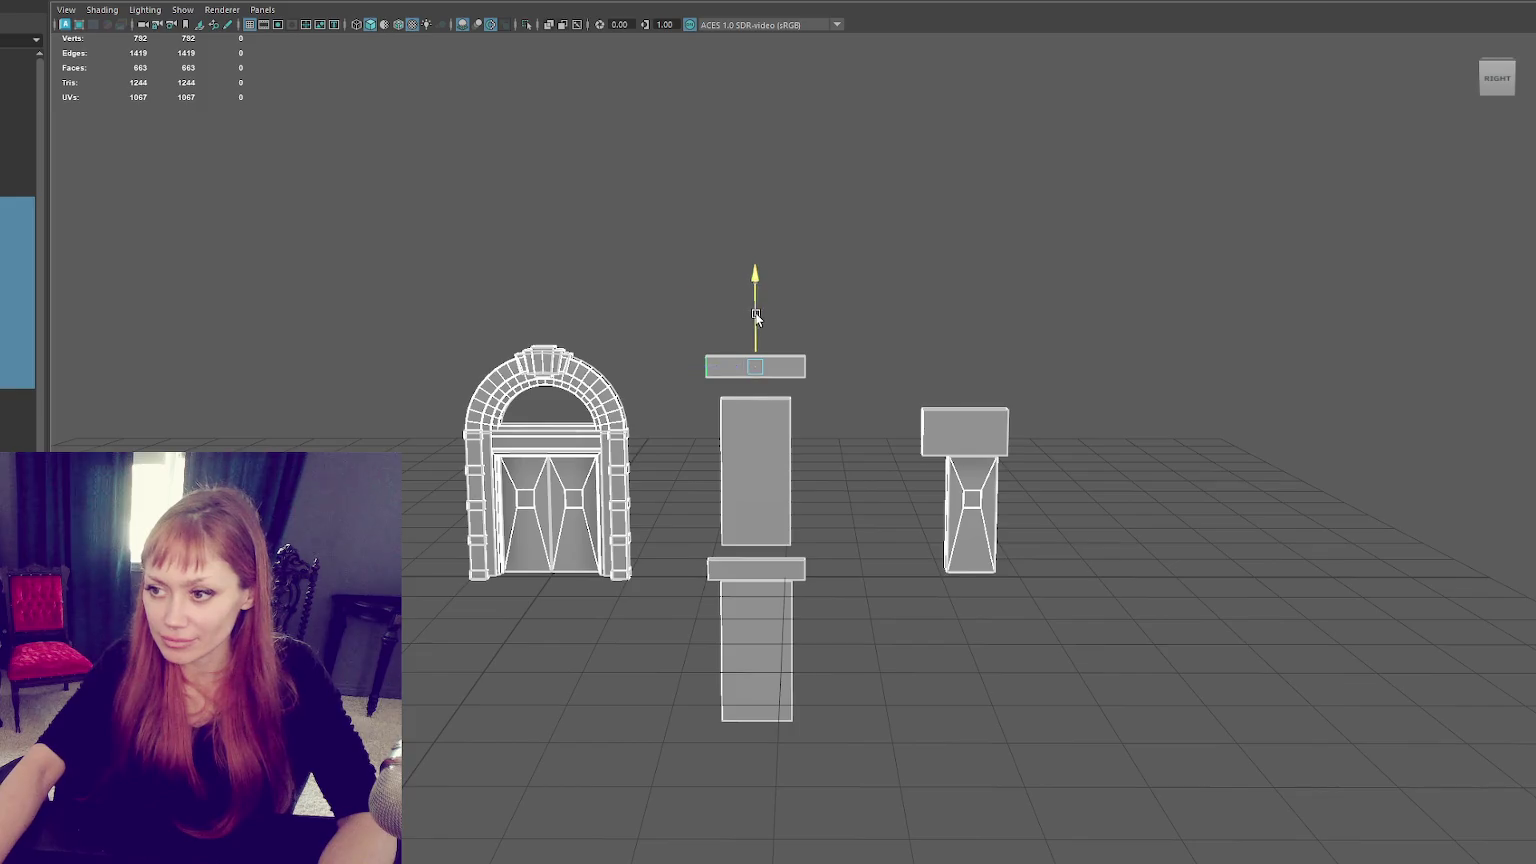
alt+middle_drag(756, 316, 730, 245)
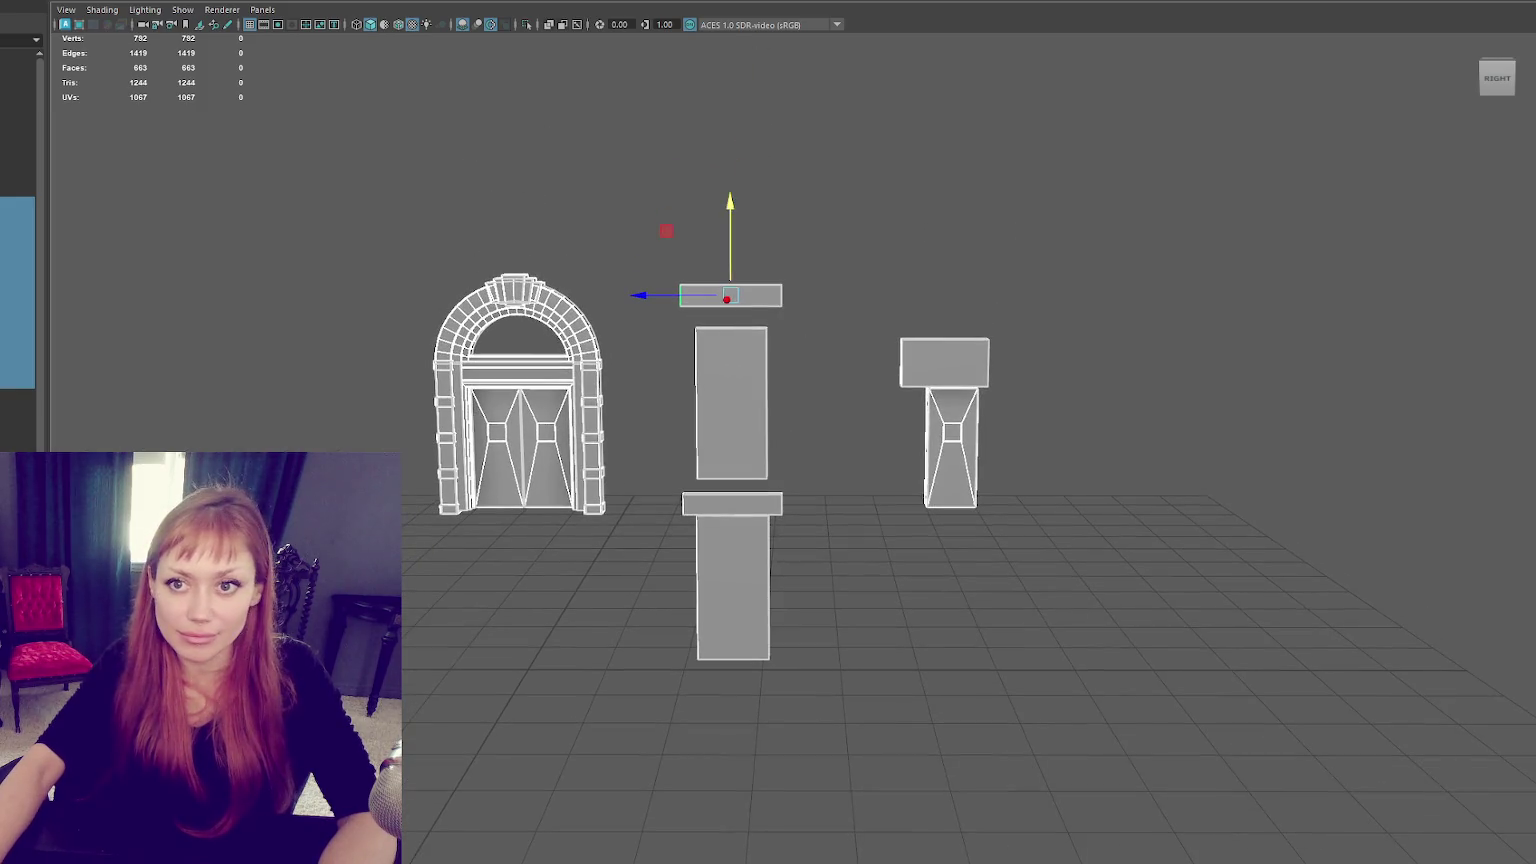
shift+right_drag(600, 600, 624, 620)
Flatten the new cube into a long, thin plank.
key(f)
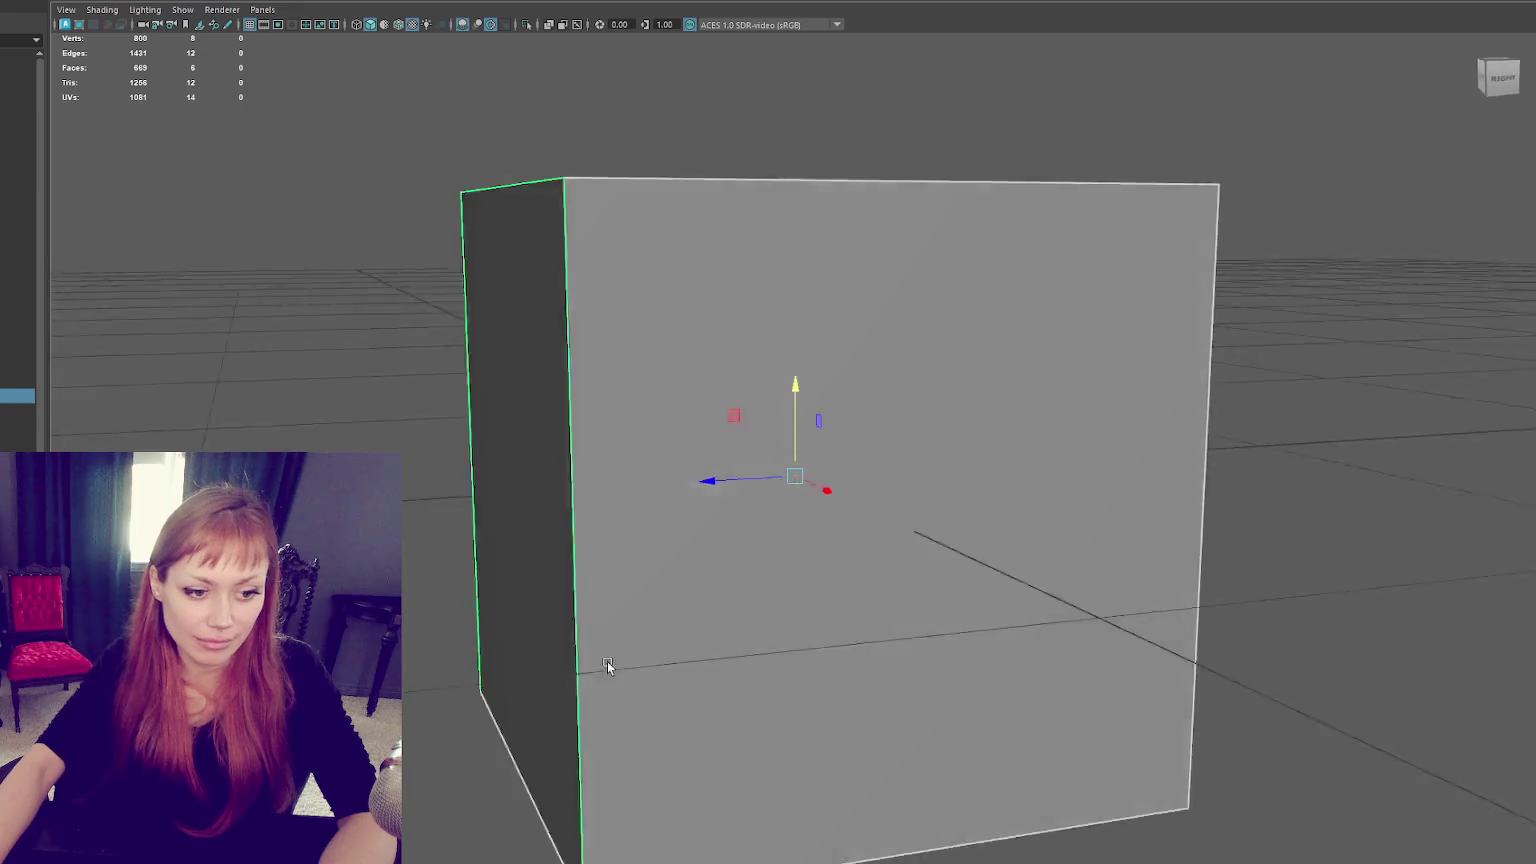
mouse_move(797, 391)
mouse_down()
mouse_move(796, 479)
mouse_move(667, 508)
mouse_up()
mouse_move(796, 395)
mouse_down()
mouse_move(758, 463)
mouse_move(794, 452)
mouse_up()
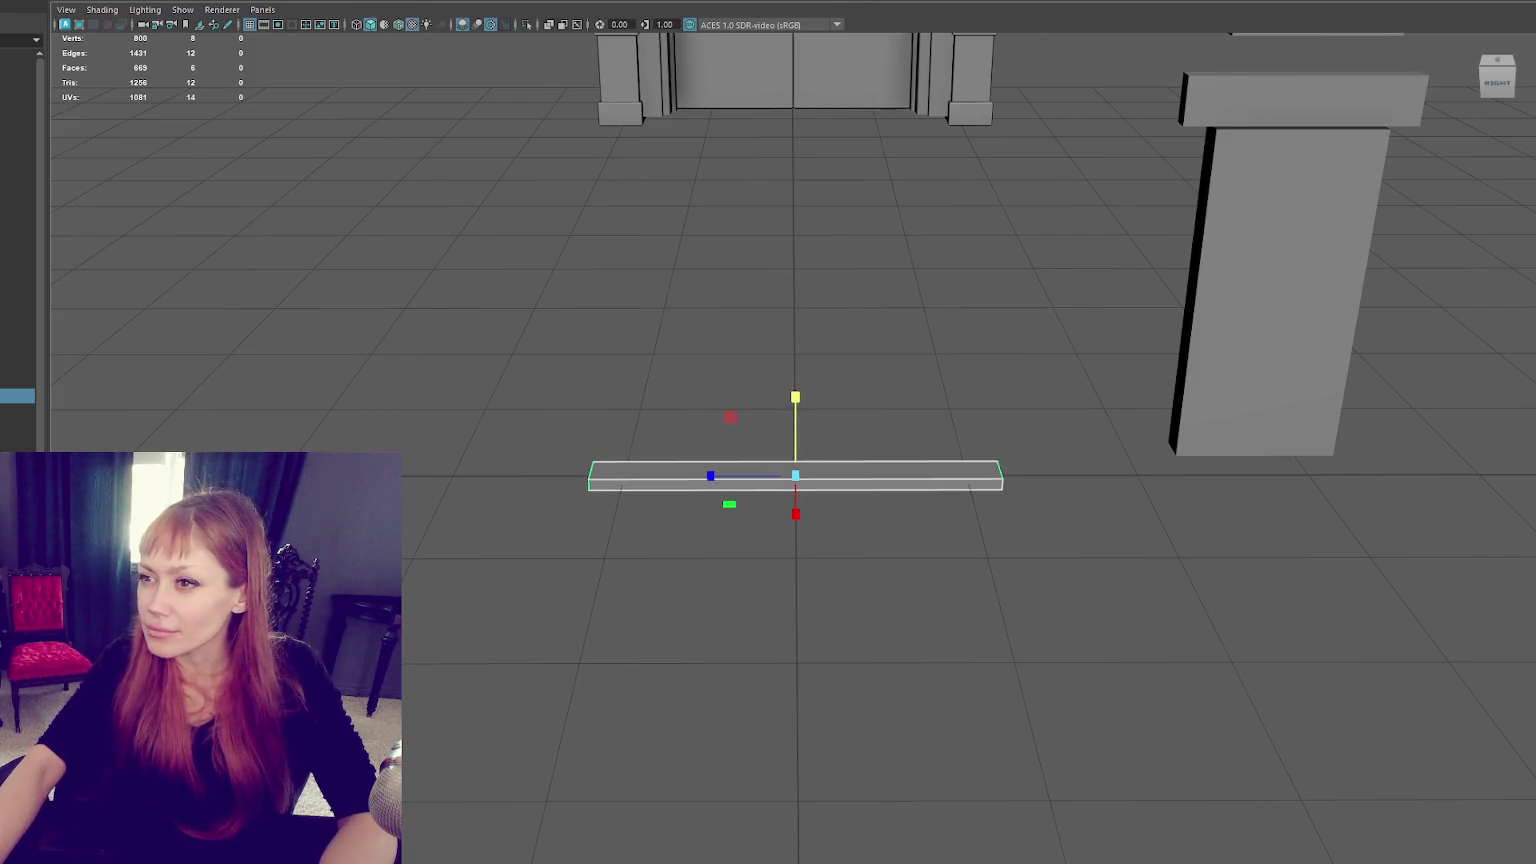
scroll(766, 274, up, 3)
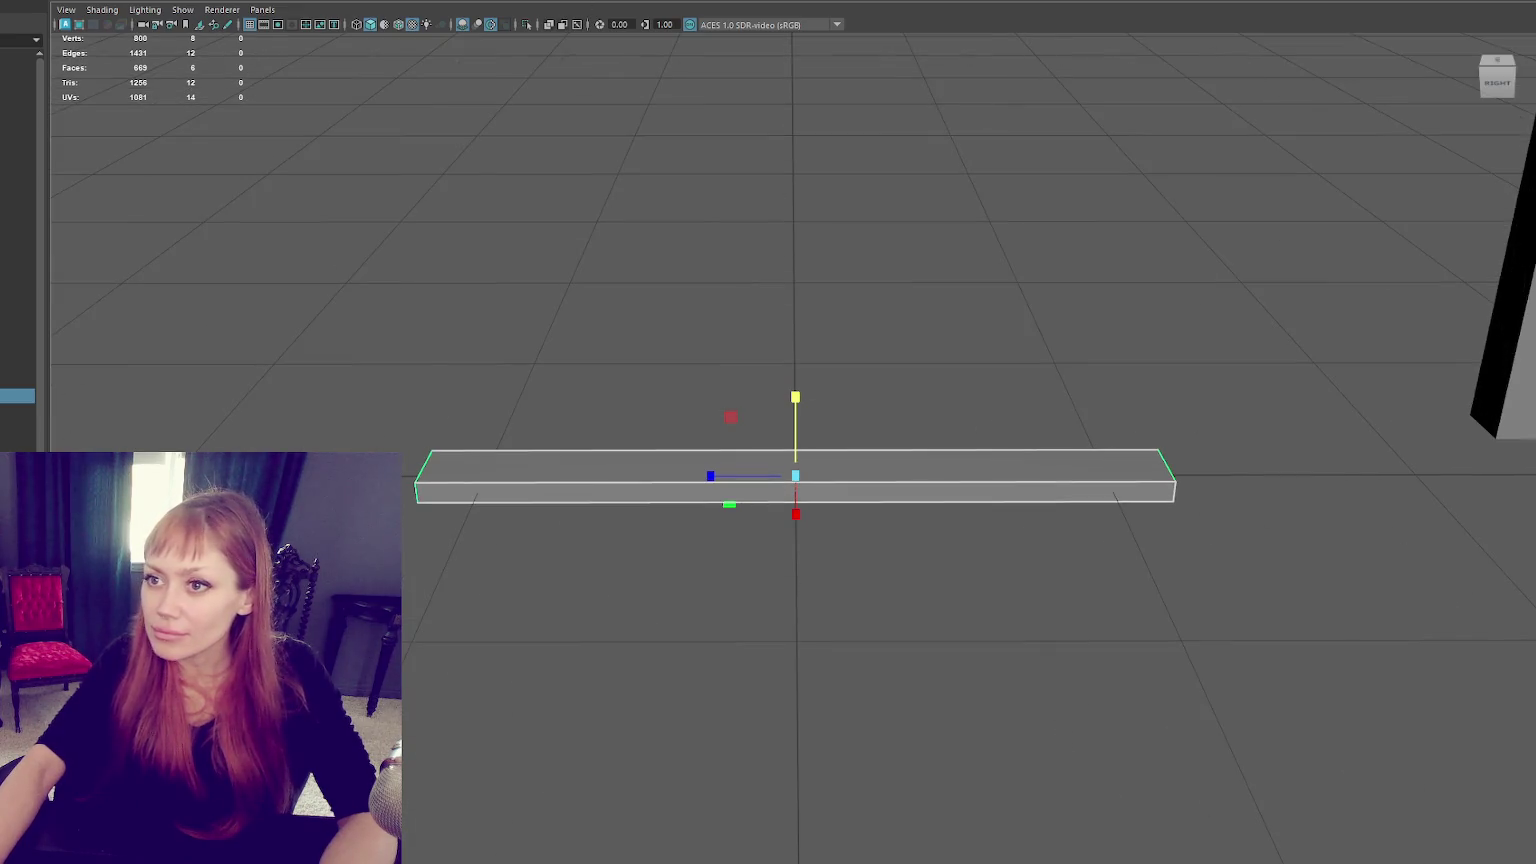
right_click(412, 24)
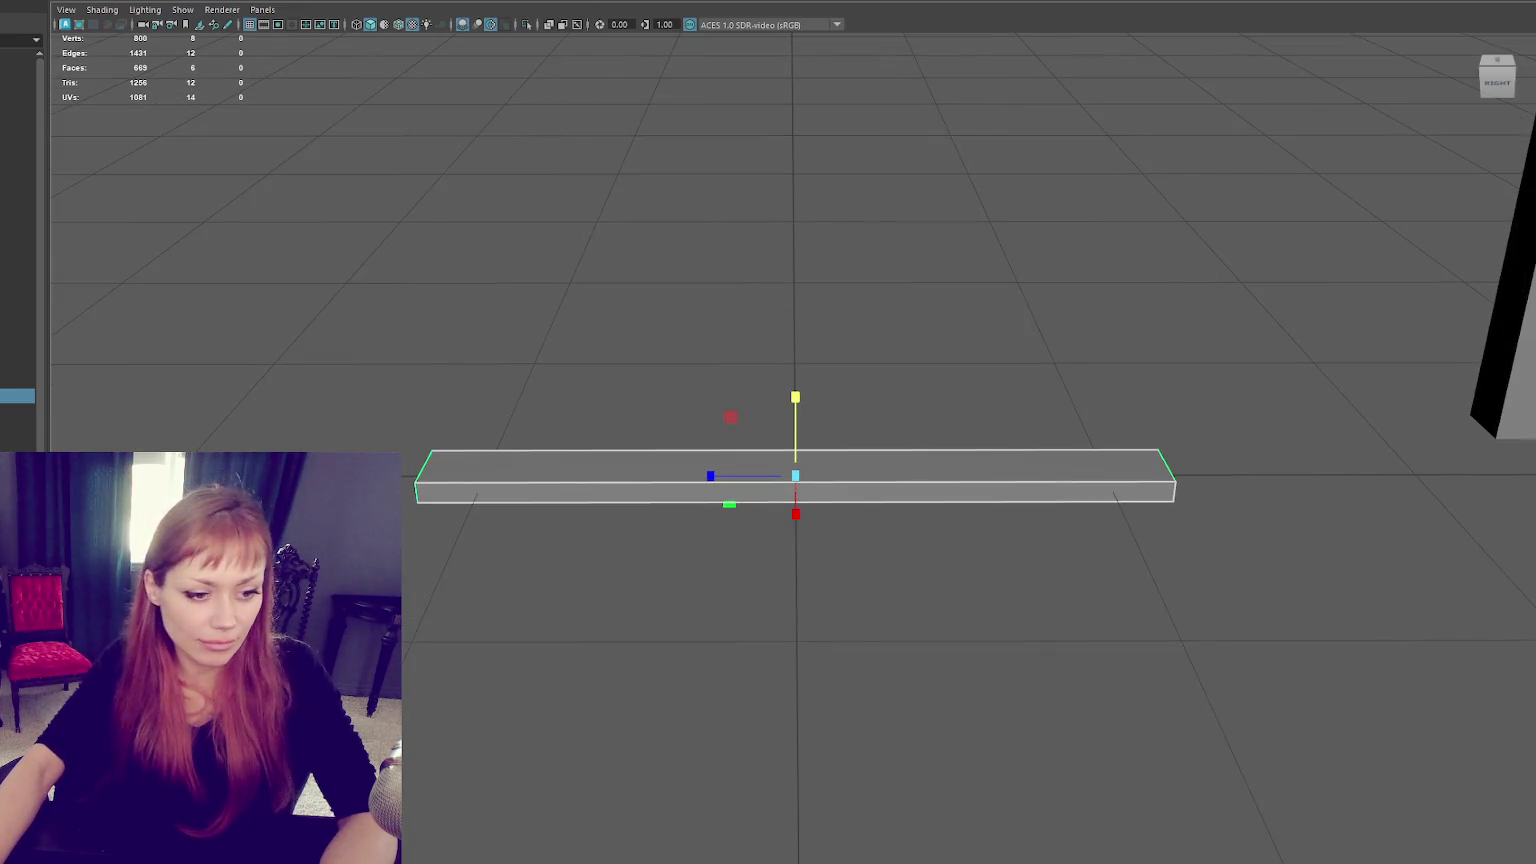
Move the plank's pivot to its top-left corner using face and edge selection.
key(ctrl+F11)
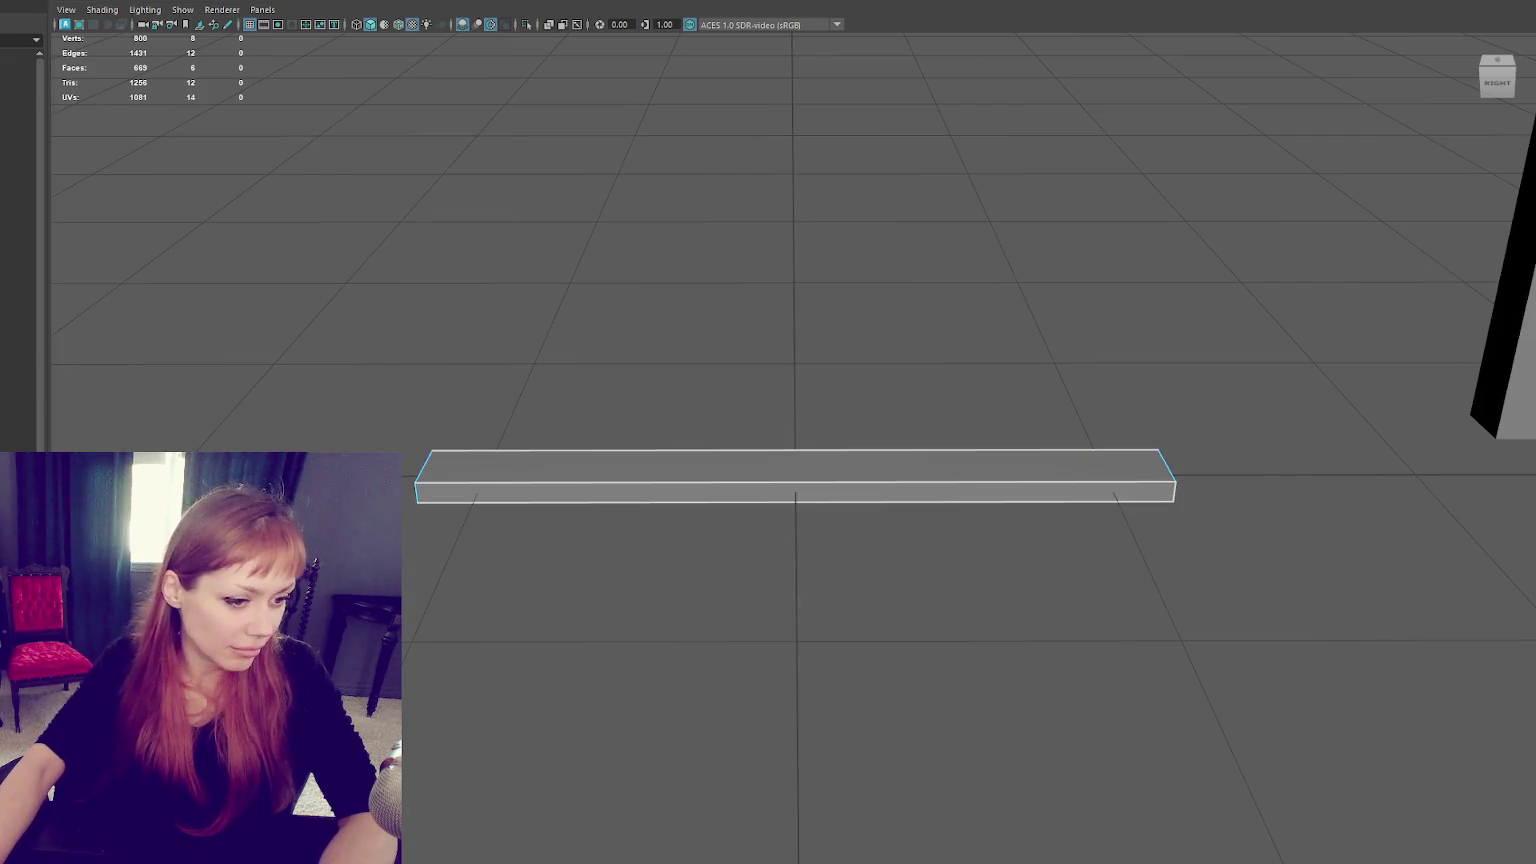
click(800, 483)
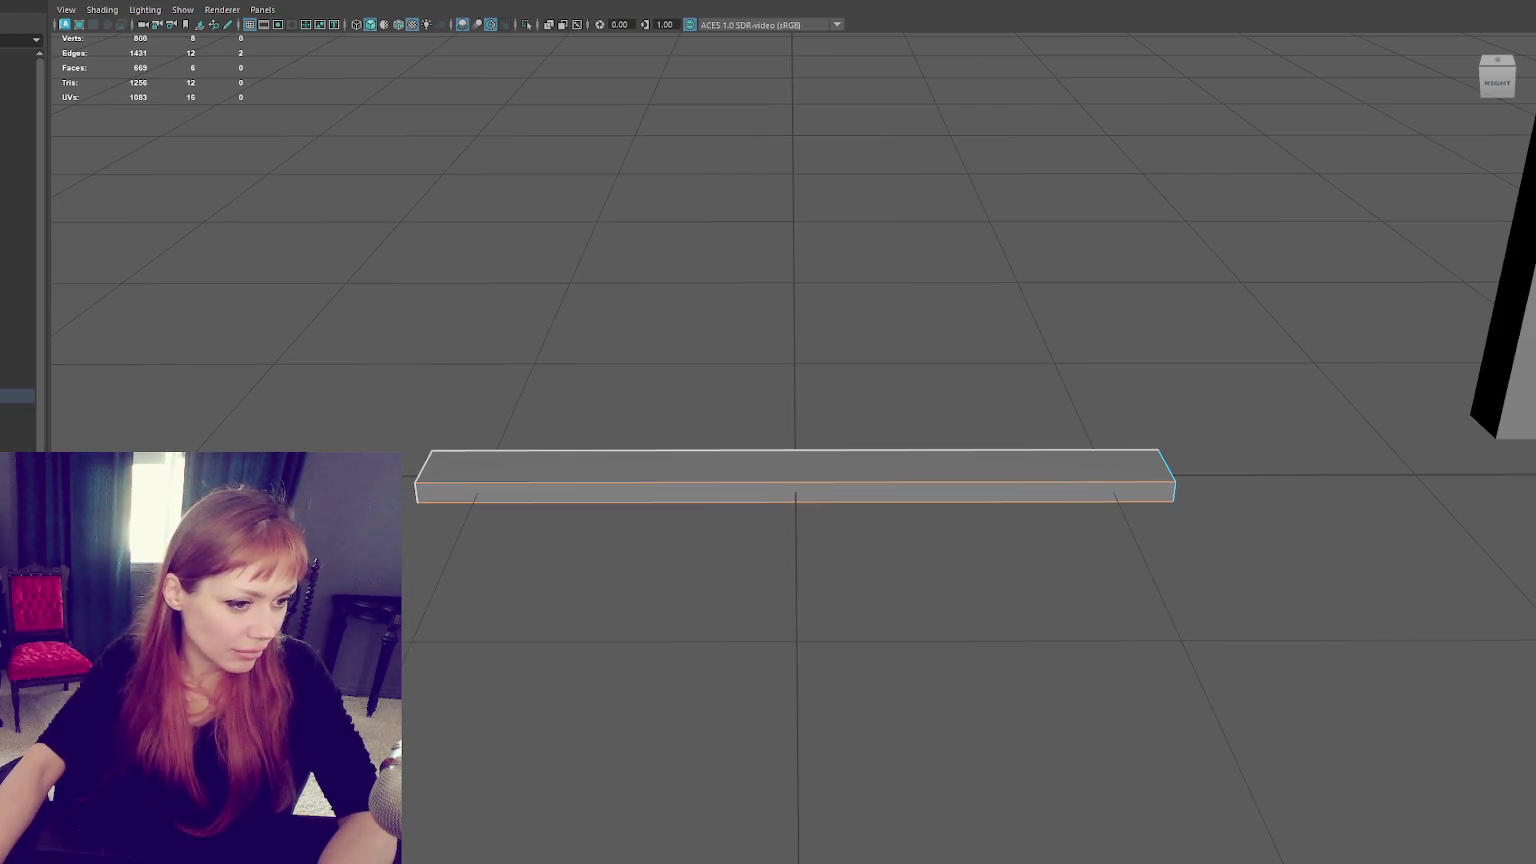
key(ctrl+F11)
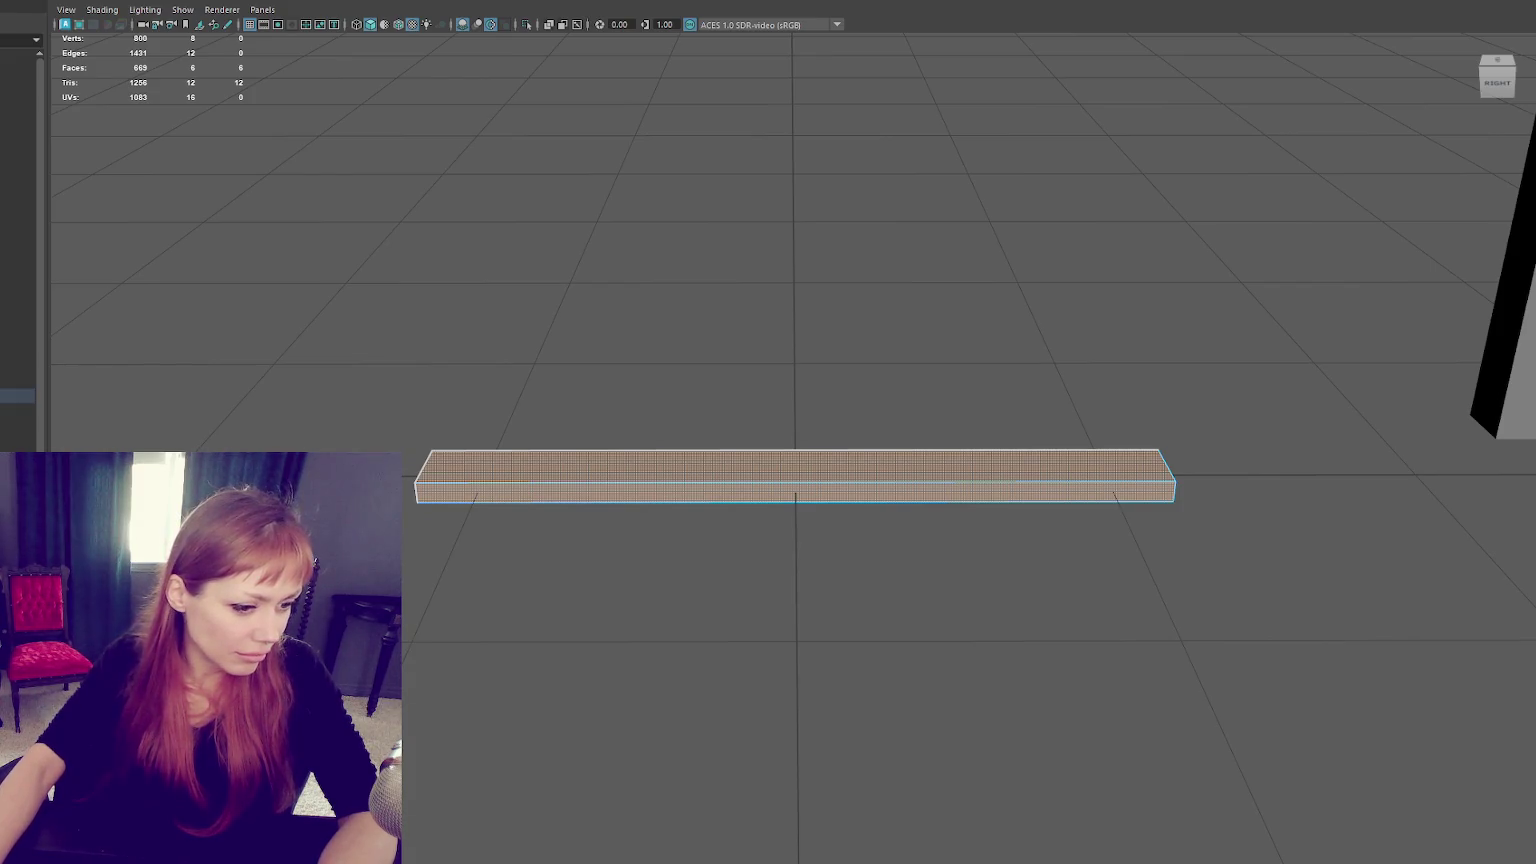
key(F10)
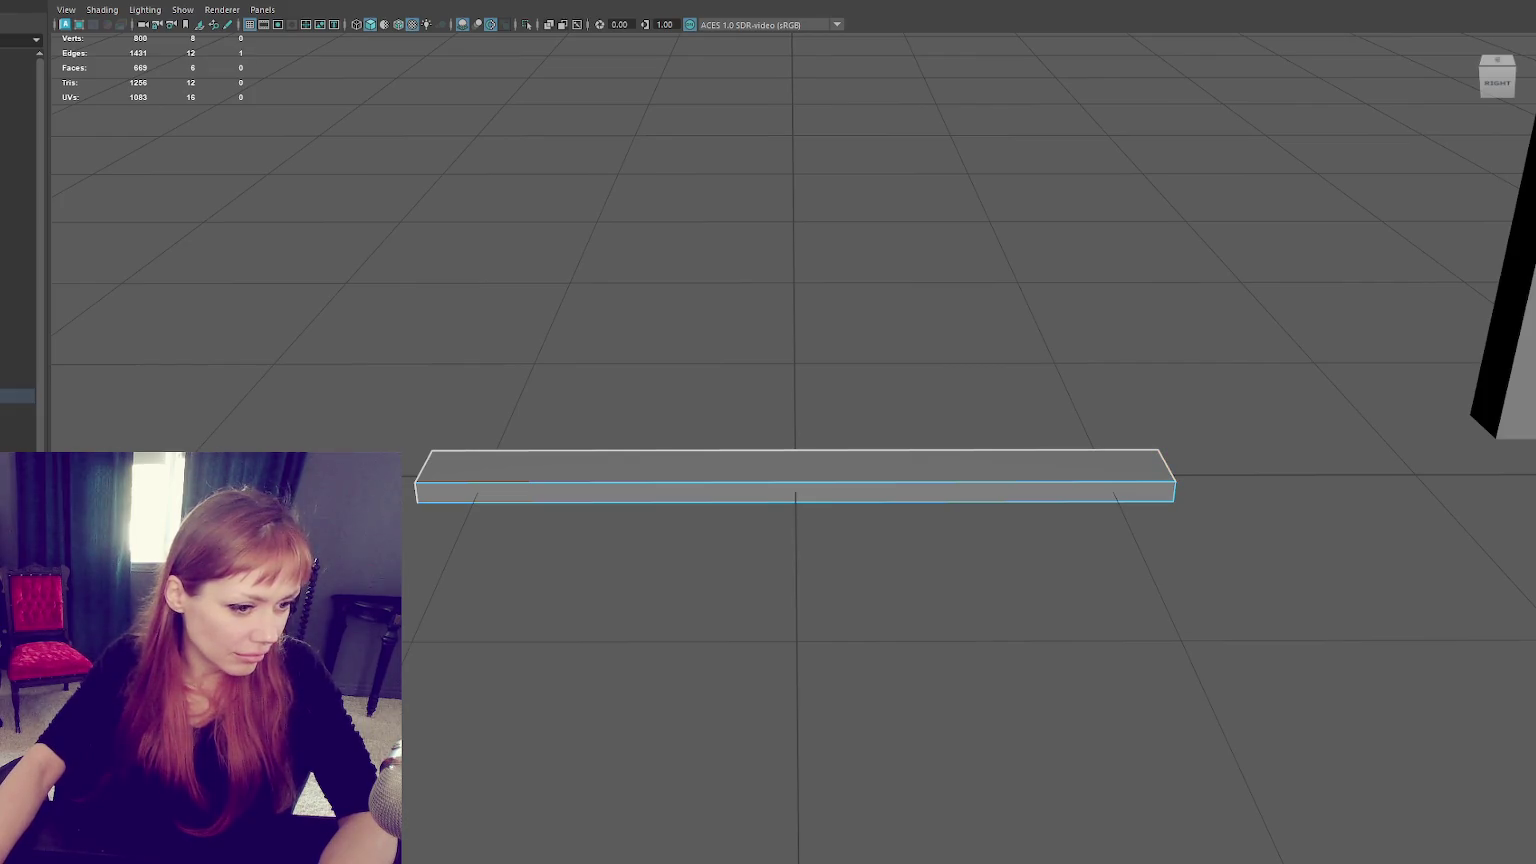
key(ctrl+F11)
key(w)
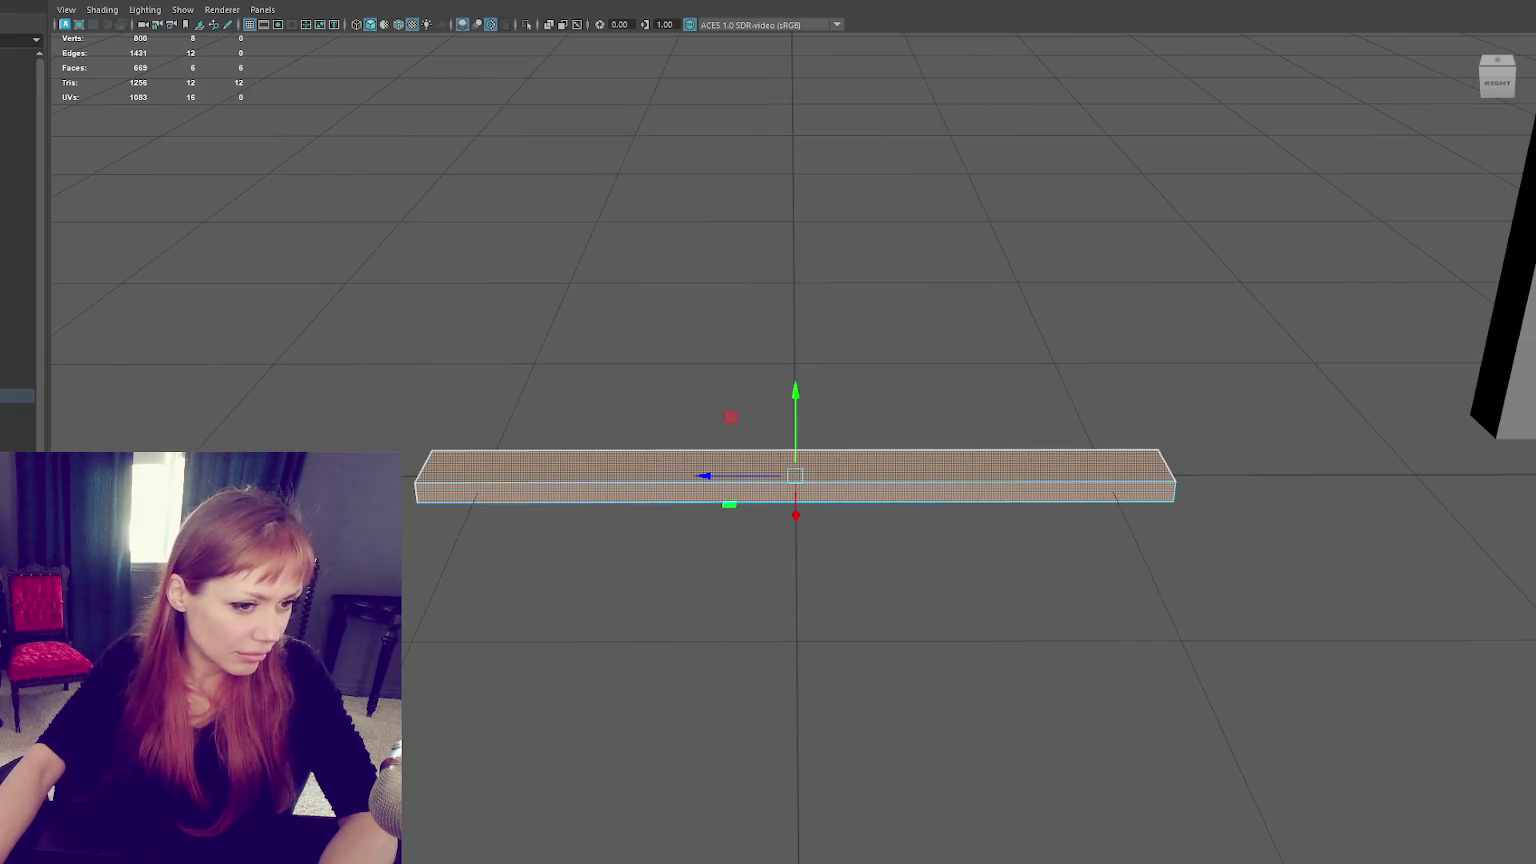
key(ctrl+z)
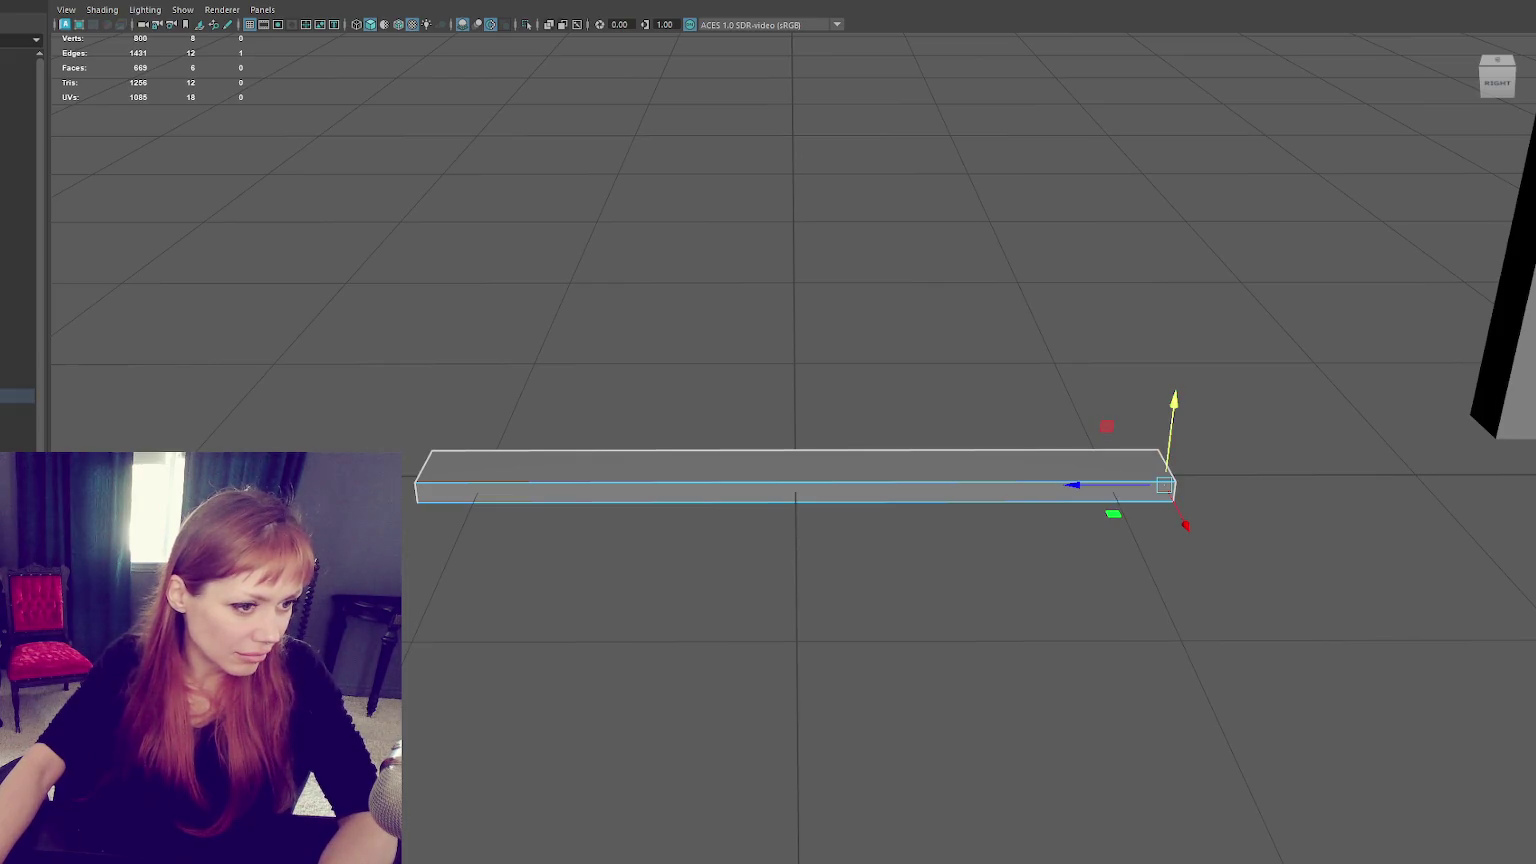
drag(1165, 485, 423, 466)
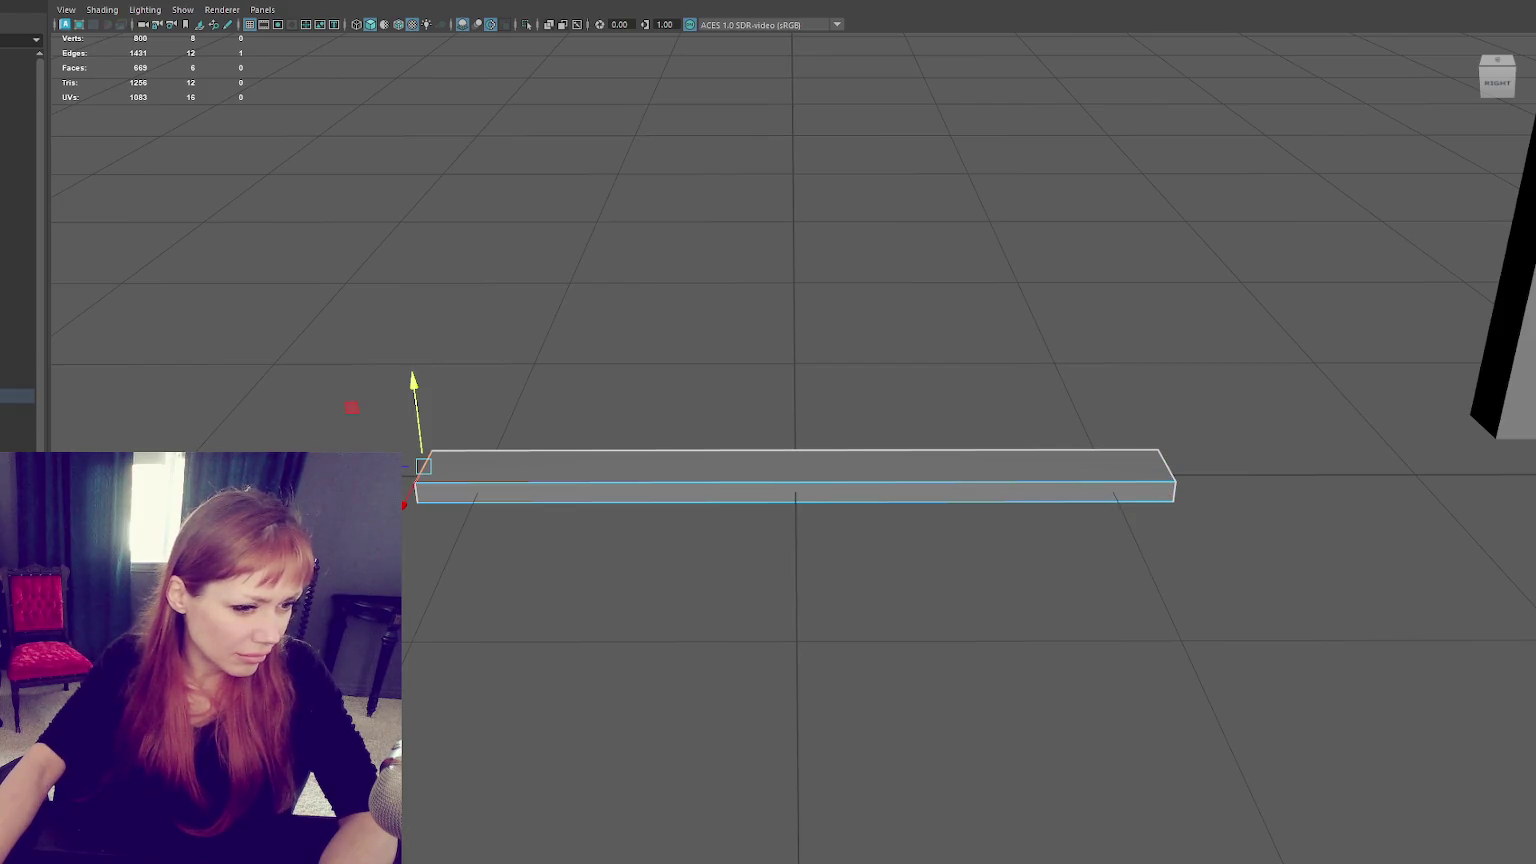
key(ctrl+F11)
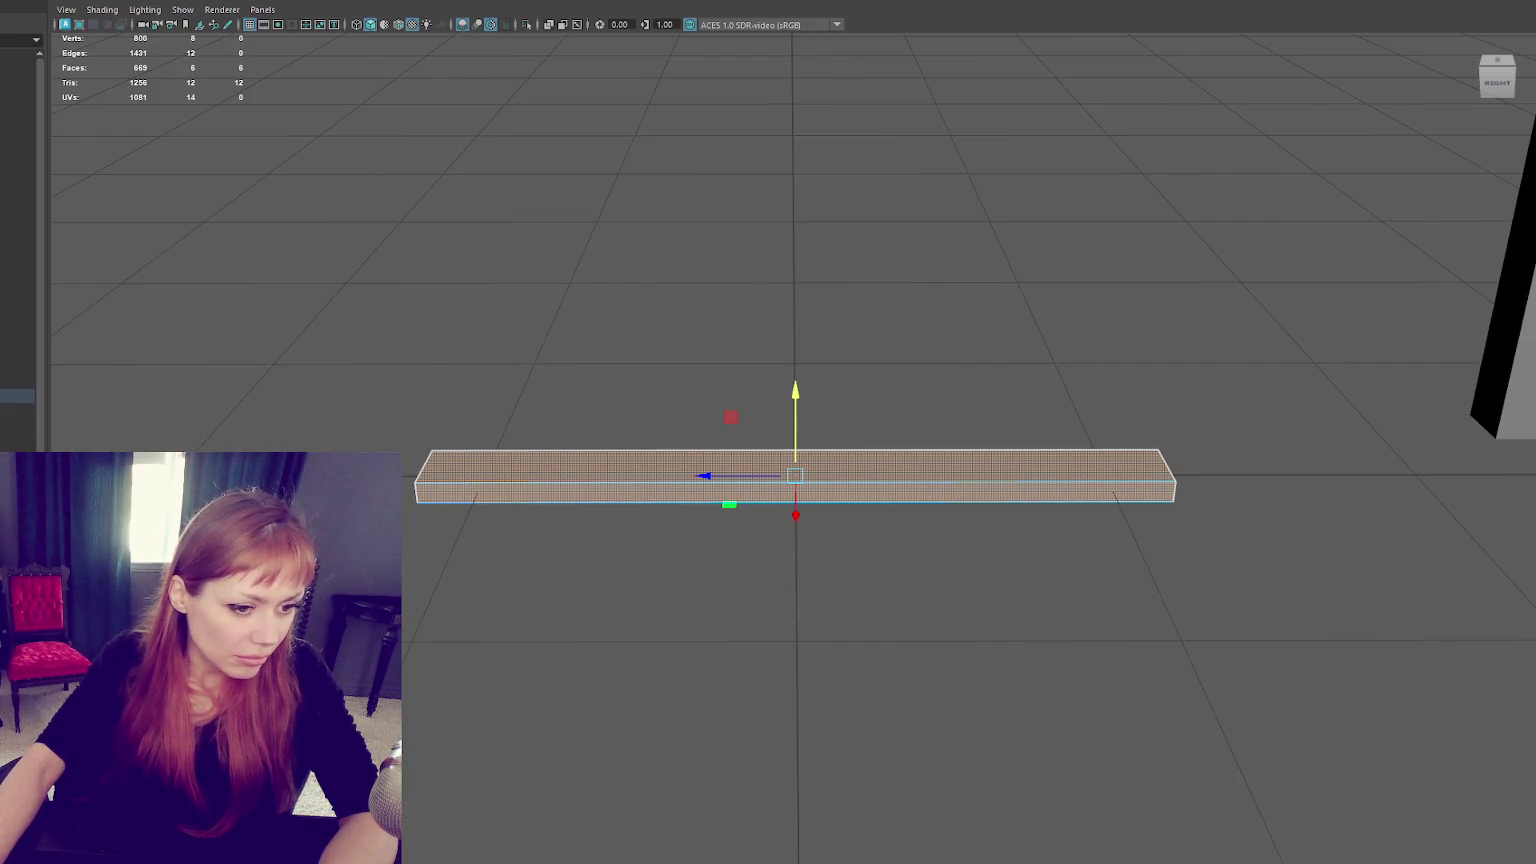
right_drag(680, 200, 745, 178)
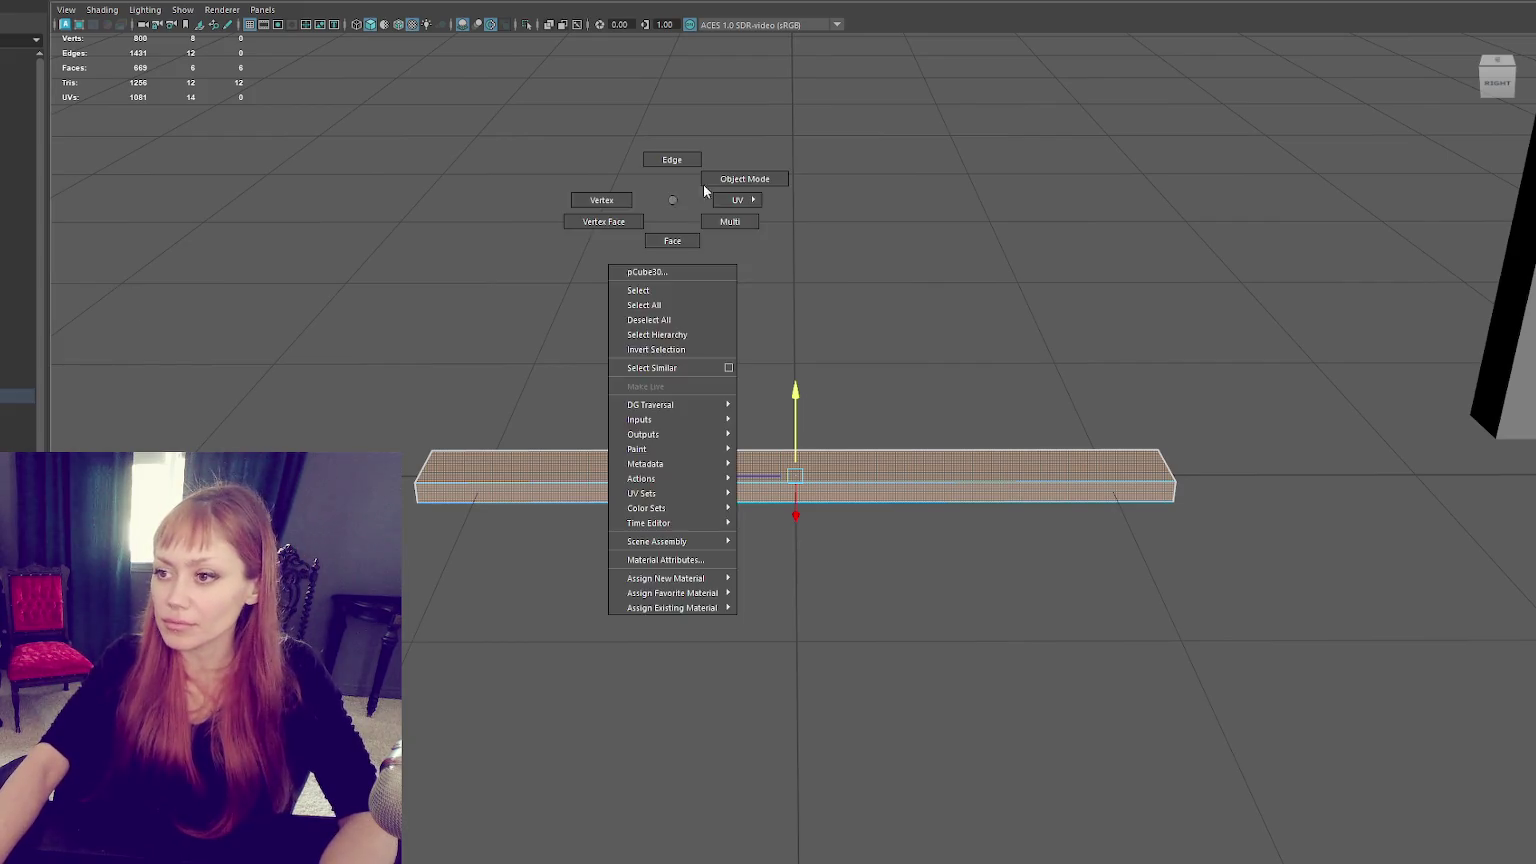
Bevel the plank's edges with a 0.3 fraction and zoom out to the doorway.
key(ctrl+b)
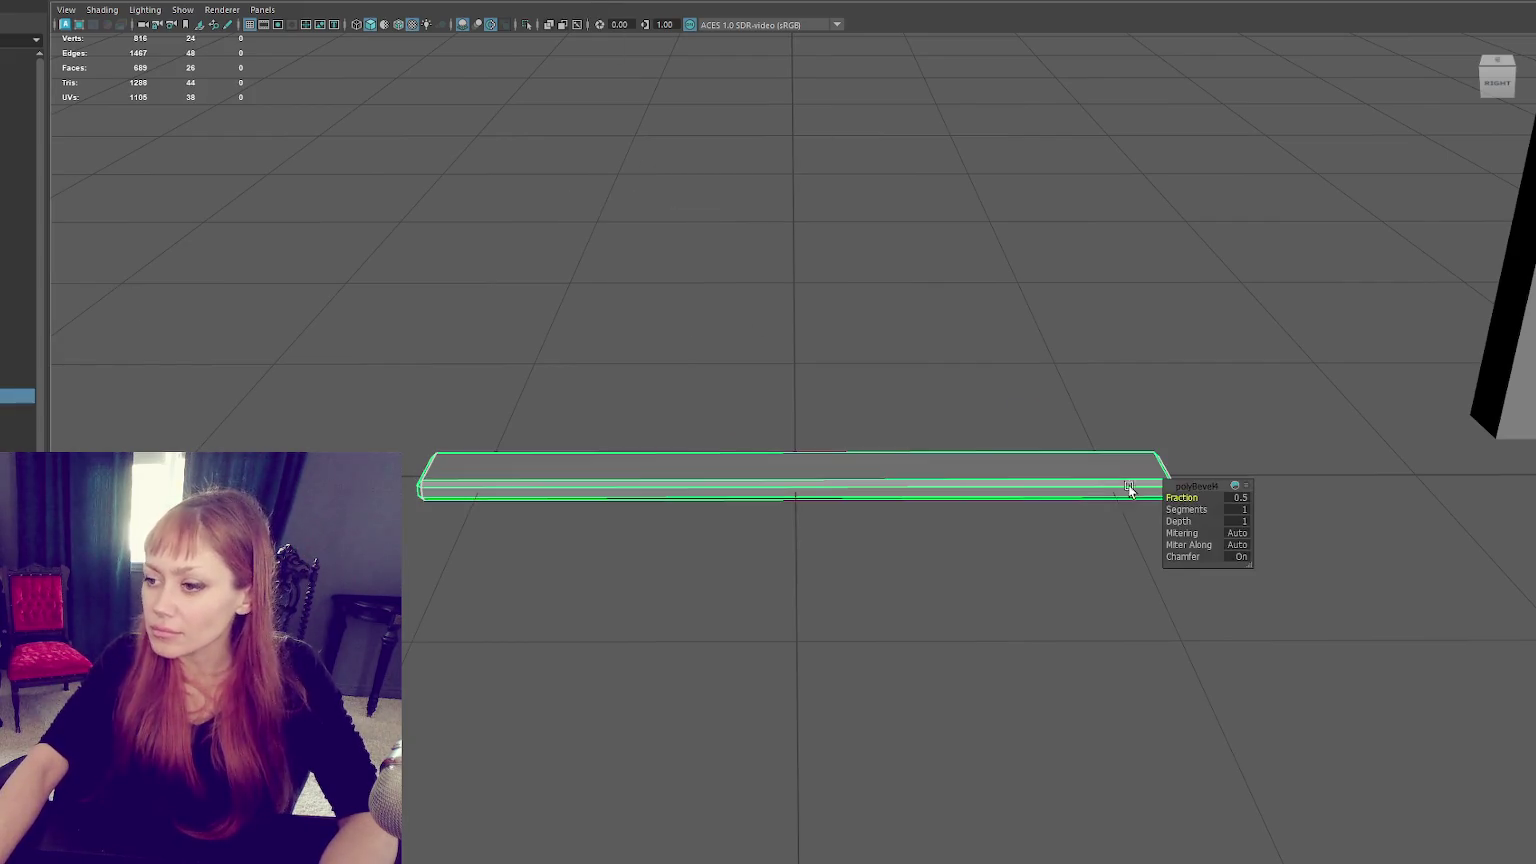
drag(1197, 489, 1185, 493)
click(918, 468)
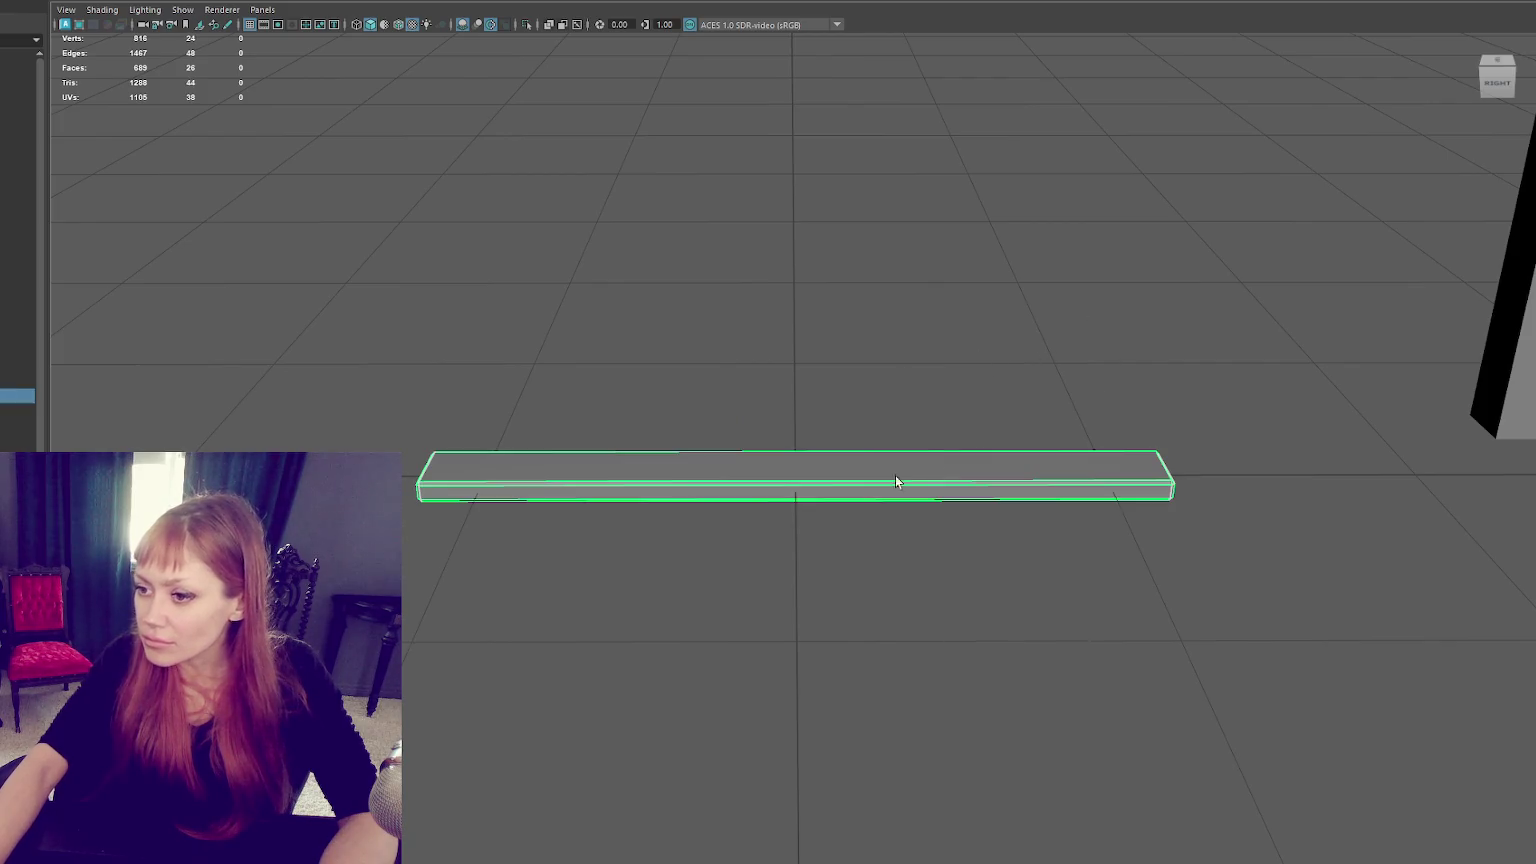
right_drag(686, 171, 892, 224)
mouse_move(1006, 178)
alt+mouse_down()
mouse_move(809, 433)
mouse_move(809, 336)
alt+mouse_up()
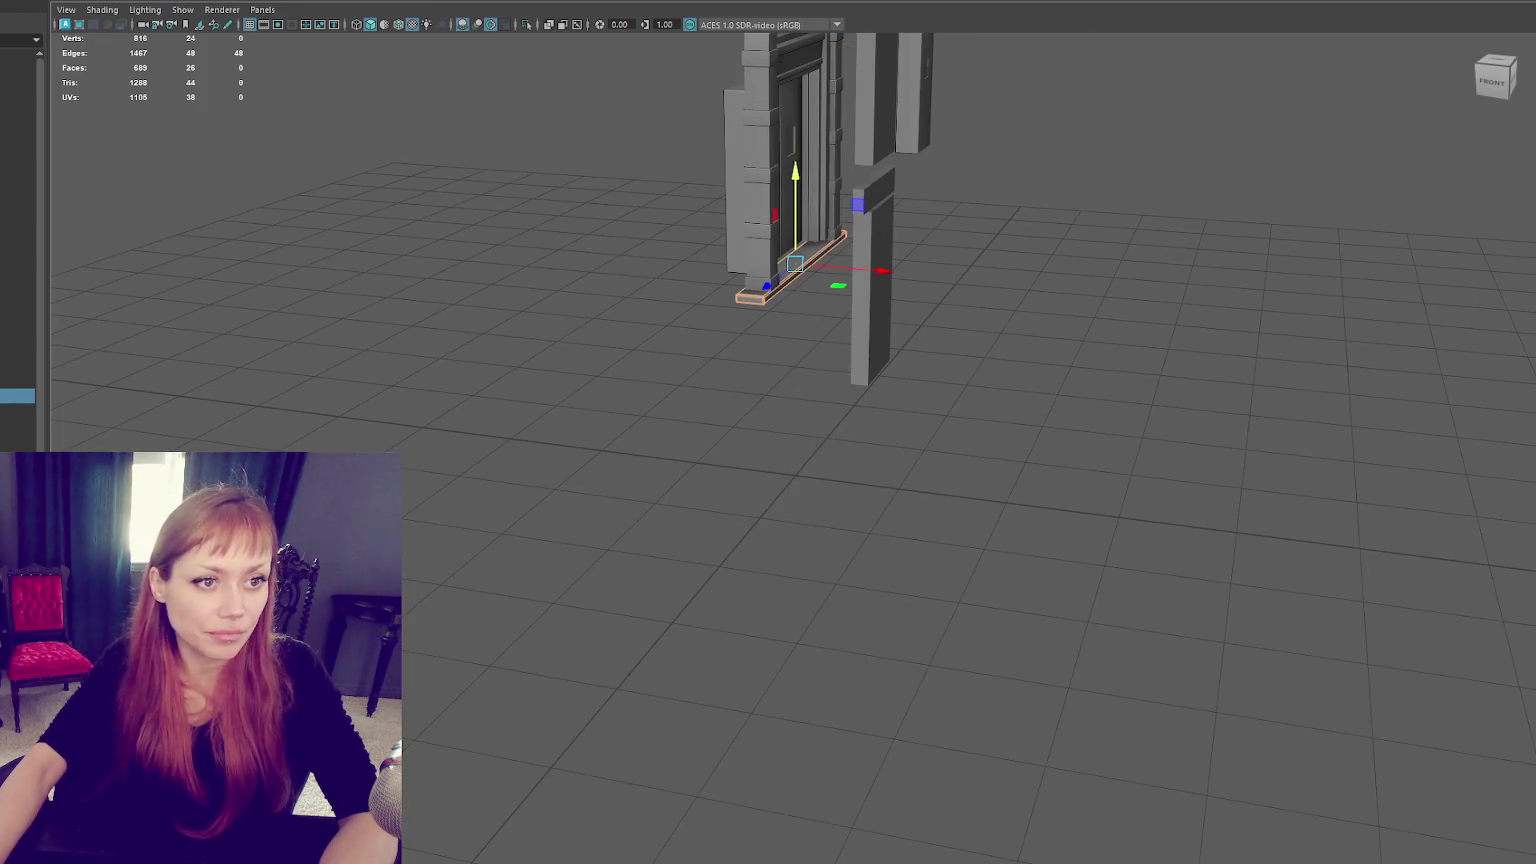
From a straight side view of the door, scale the bevelled slab up uniformly.
mouse_move(1024, 294)
alt+mouse_down()
mouse_move(895, 287)
mouse_move(881, 388)
alt+mouse_up()
scroll(892, 290, up, 5)
scroll(890, 290, down, 2)
scroll(890, 289, down, 2)
key(r)
mouse_move(795, 474)
mouse_down()
mouse_move(850, 461)
mouse_move(821, 464)
mouse_up()
Shorten the slab by pulling its left-end vertices inward.
key(F9)
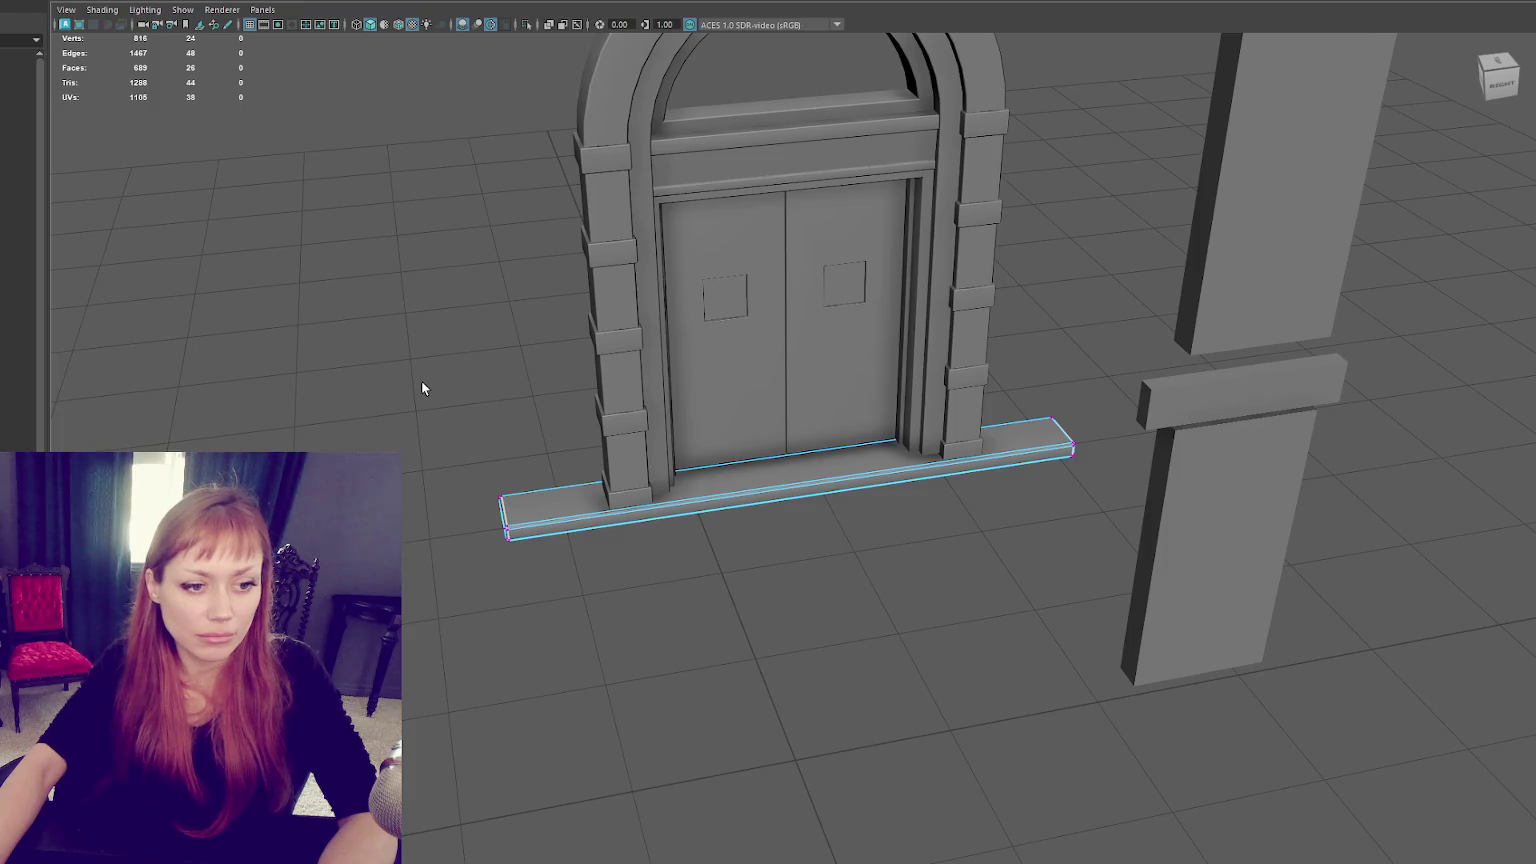
drag(421, 388, 600, 550)
key(w)
drag(460, 514, 545, 515)
key(F8)
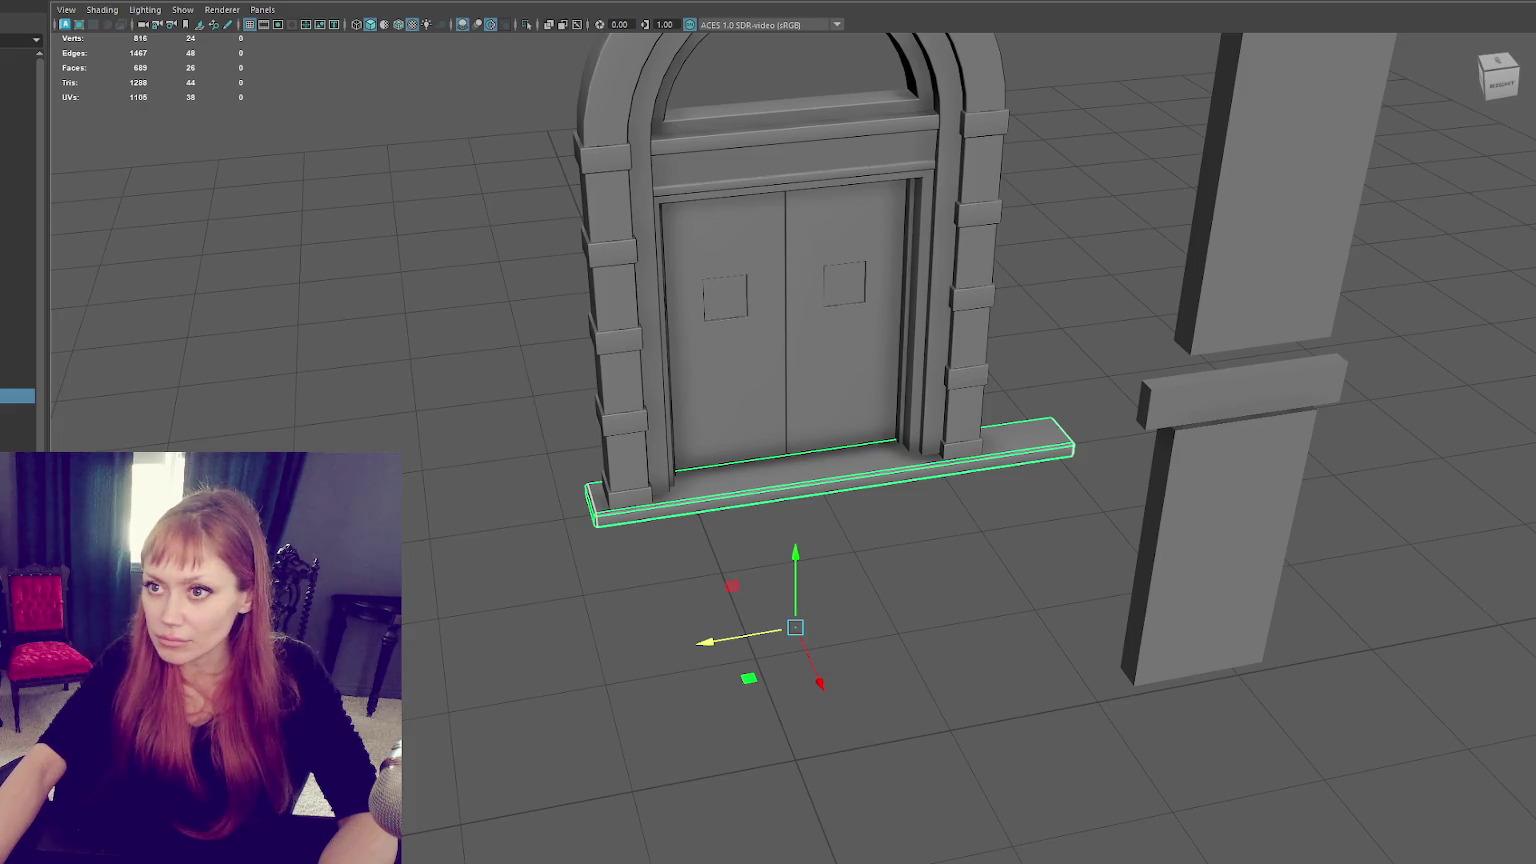
Move the slab left under the doorway and widen one side into a floor under the doors.
mouse_move(703, 452)
alt+mouse_down()
mouse_move(790, 505)
mouse_move(971, 481)
mouse_move(900, 490)
mouse_move(936, 484)
alt+mouse_up()
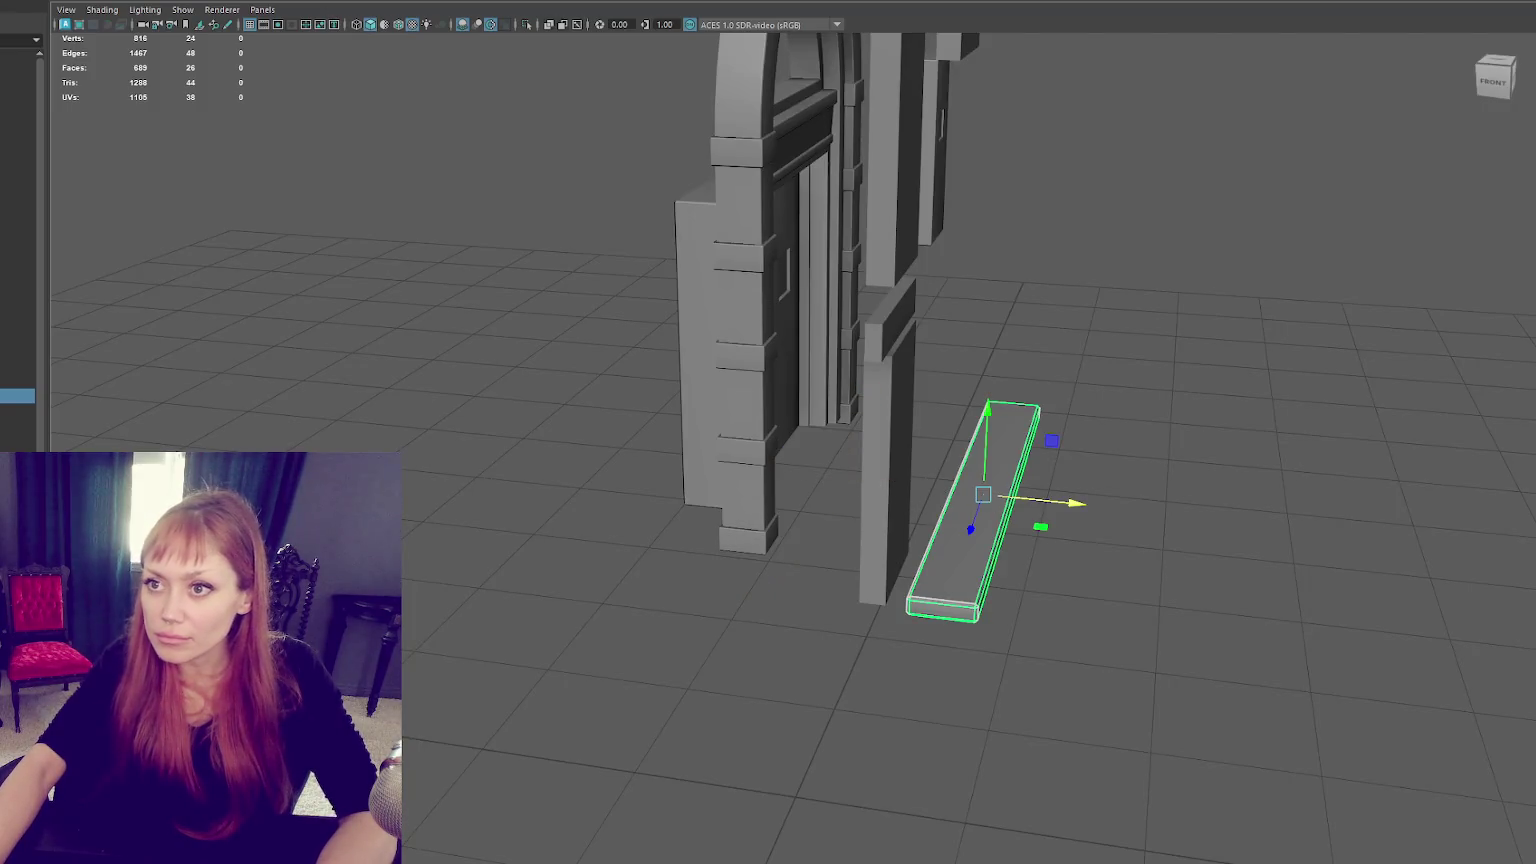
drag(1045, 501, 958, 482)
right_drag(1105, 198, 1040, 199)
drag(859, 554, 796, 606)
key(w)
mouse_move(961, 487)
mouse_down()
mouse_move(756, 456)
mouse_move(490, 254)
mouse_up()
key(F8)
Reselect the platform slab, undo stray edits, and clear the selection.
key(q)
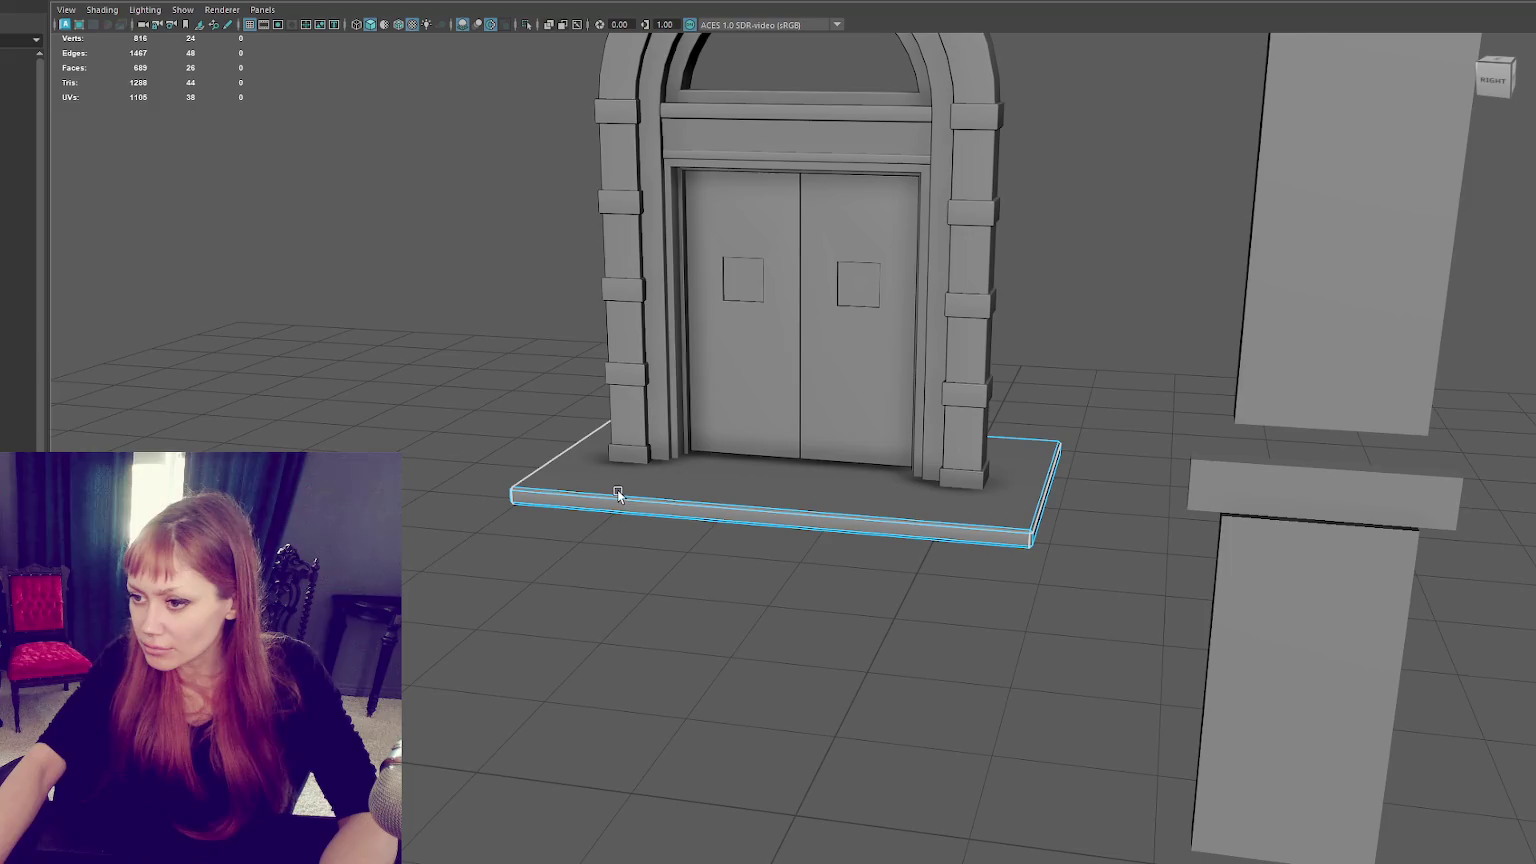
click(433, 347)
key(ctrl+z)
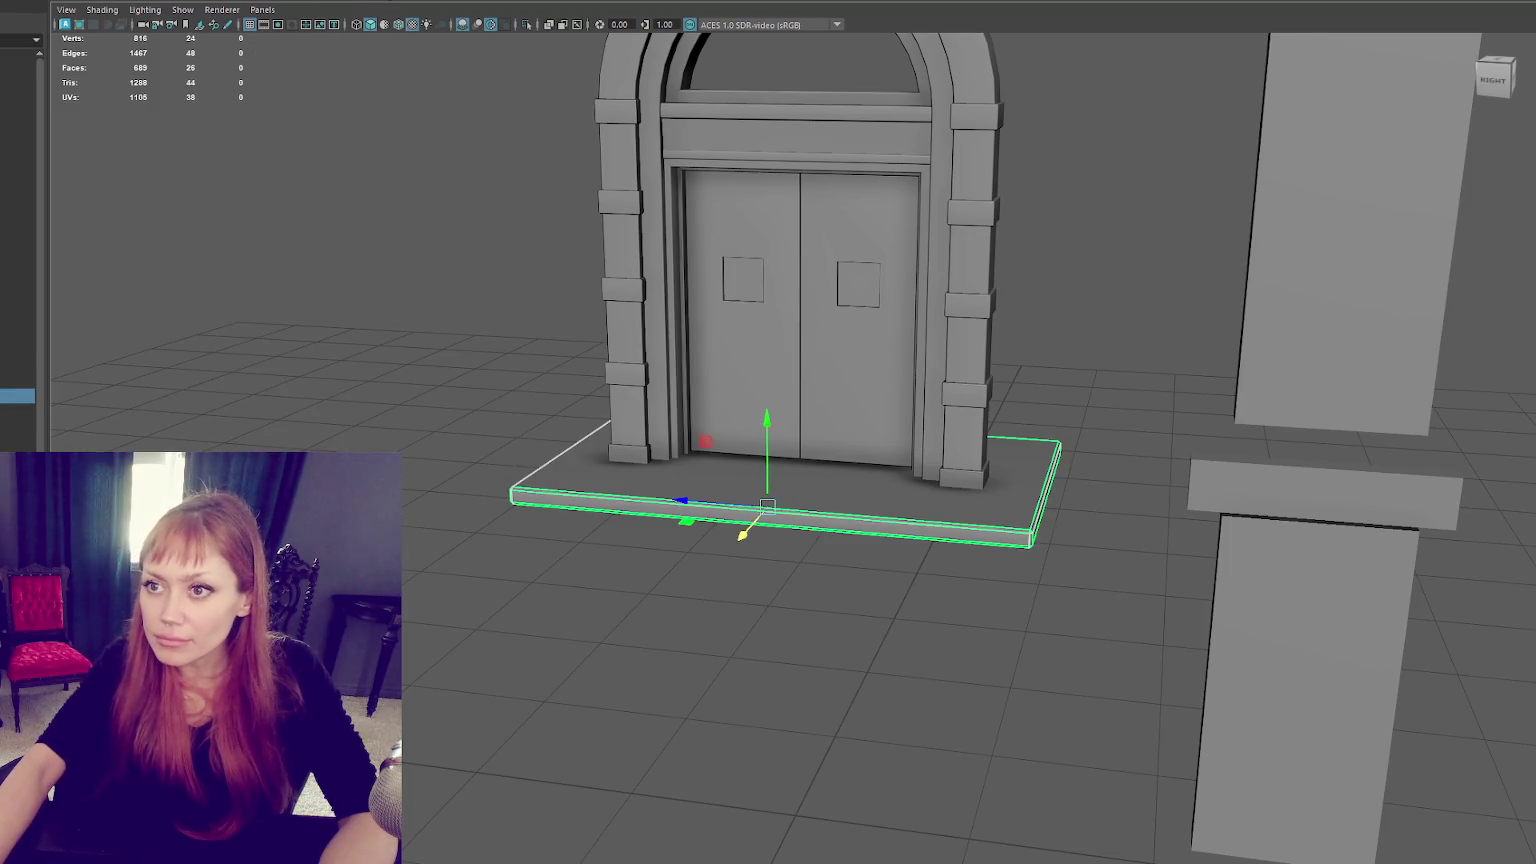
alt+drag(780, 450, 812, 478)
ctrl+click(805, 496)
click(805, 496)
key(ctrl+z)
right_click(362, 230)
click(600, 376)
Pick the thin threshold plank as one object in object mode, recentre the view, and open the Edit menu.
key(ctrl+z)
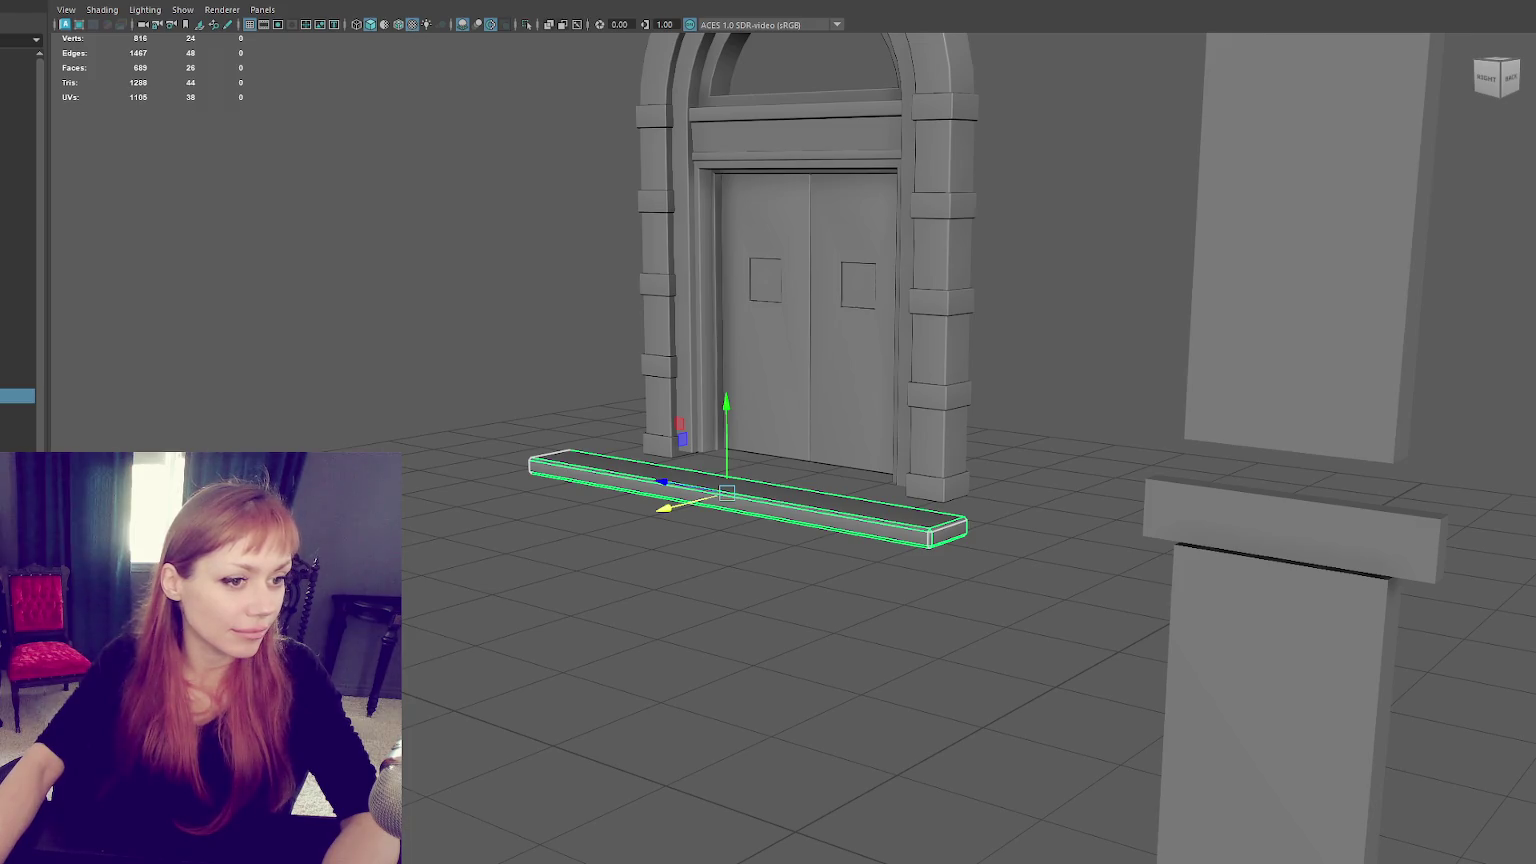
key(ctrl+F11)
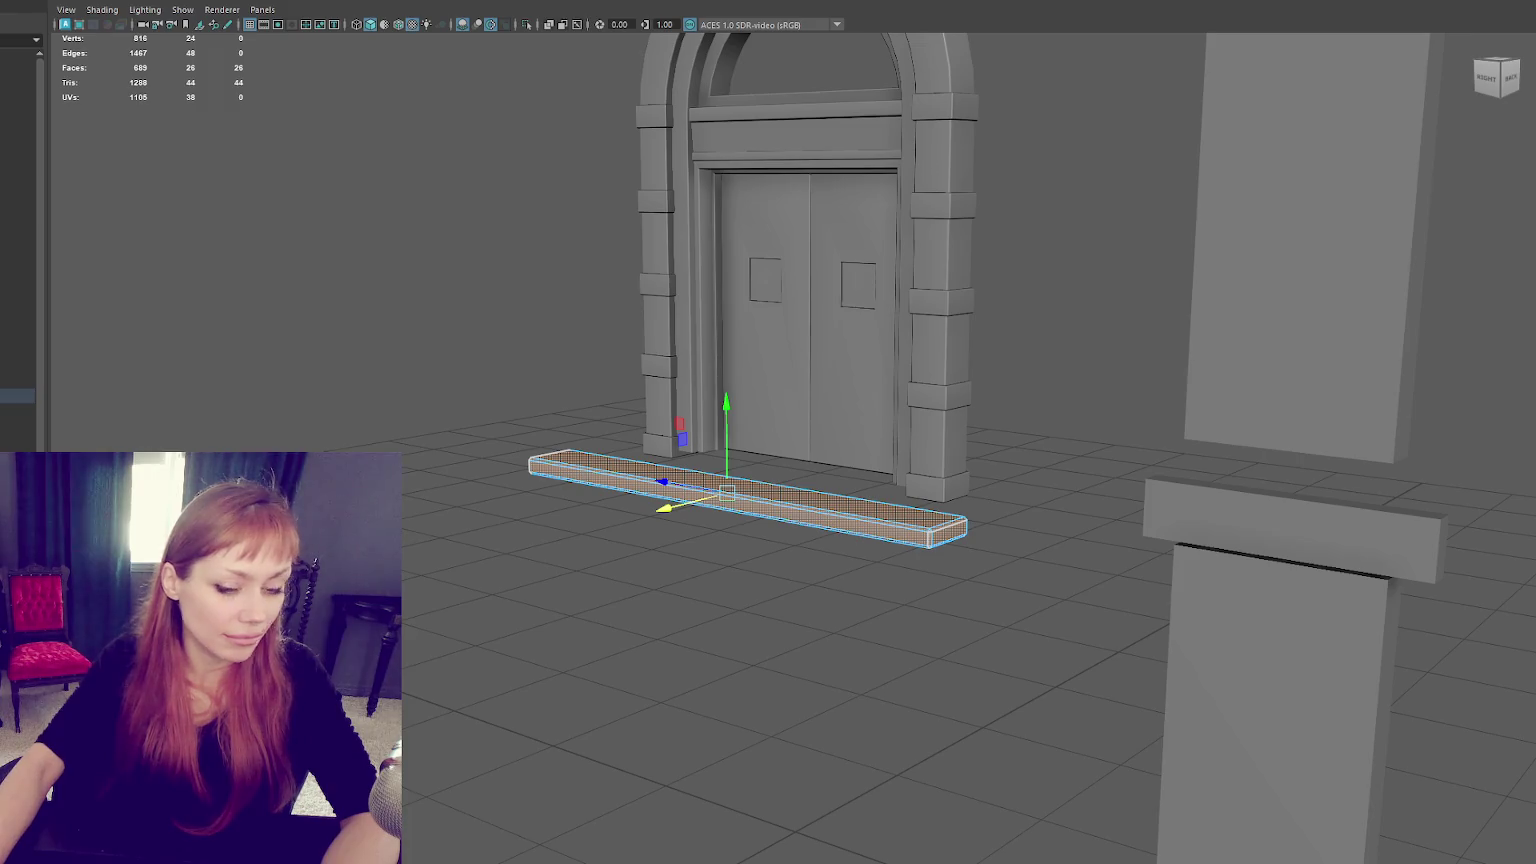
key(F8)
alt+drag(311, 238, 763, 539)
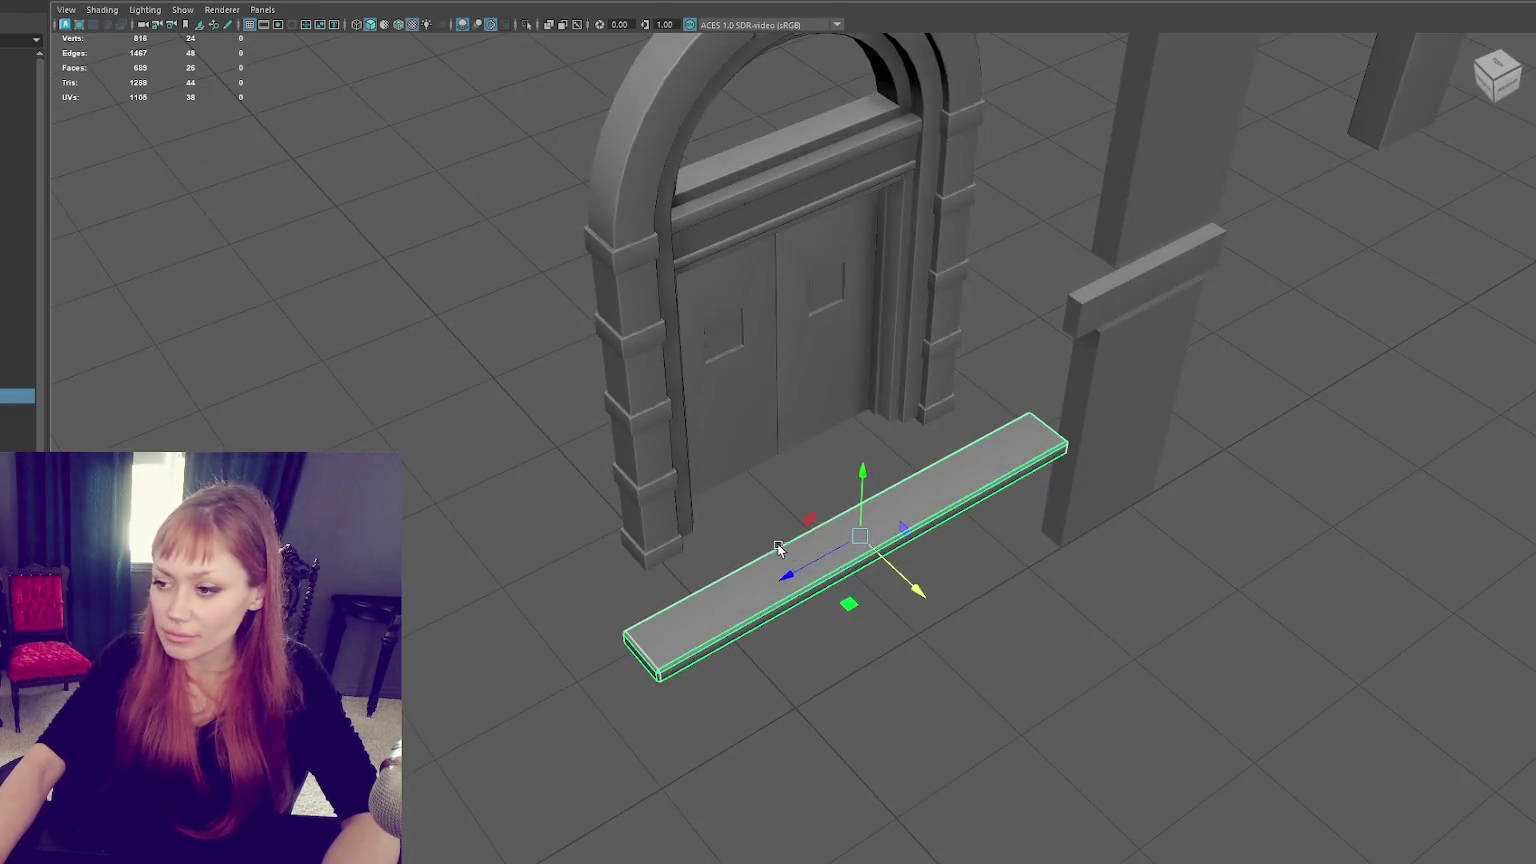
alt+drag(530, 390, 566, 394)
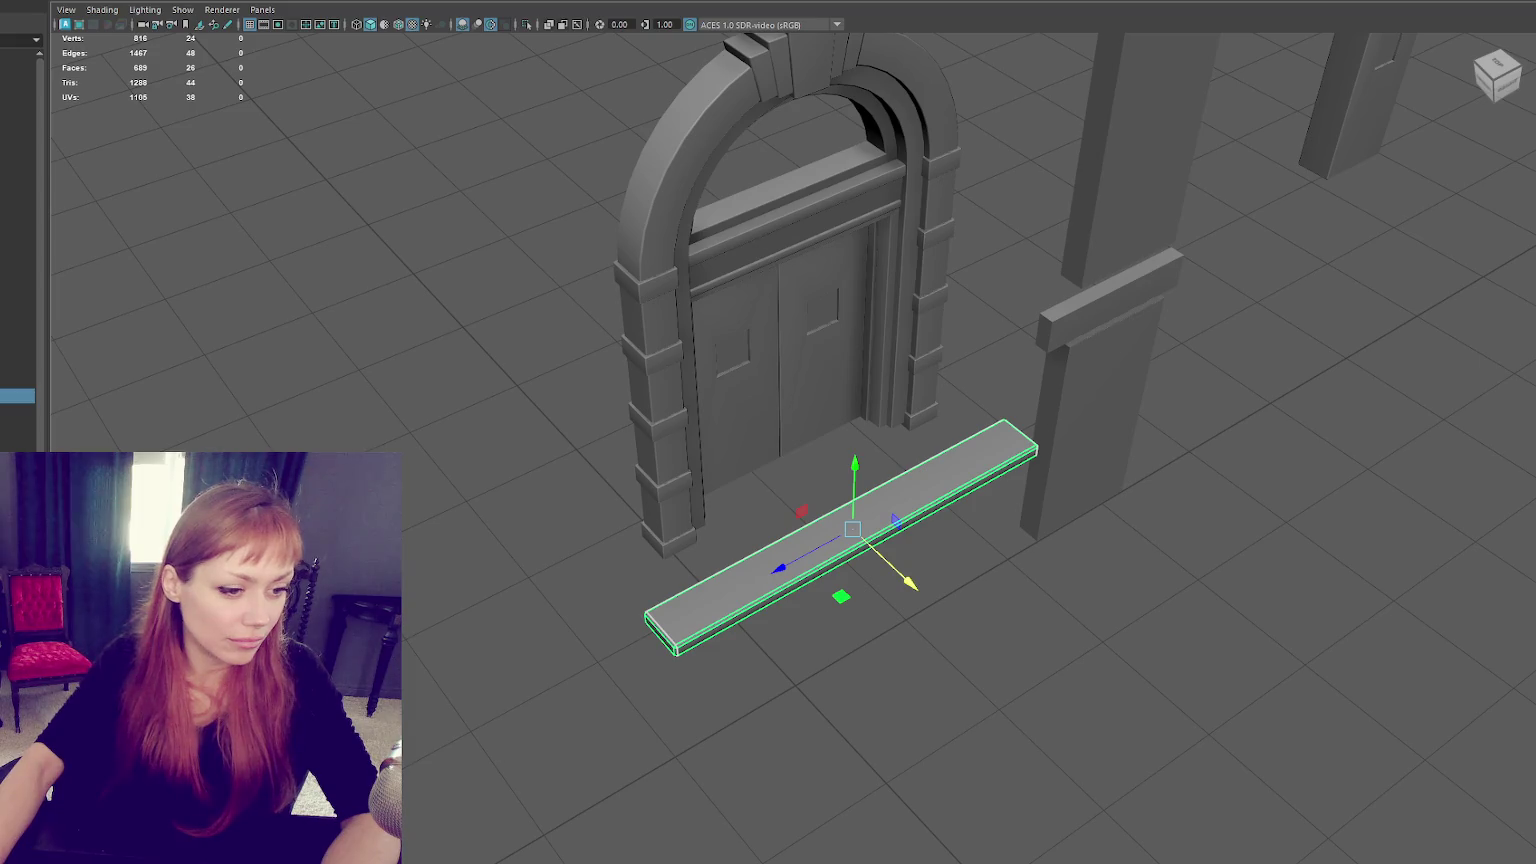
alt+middle_drag(632, 540, 472, 400)
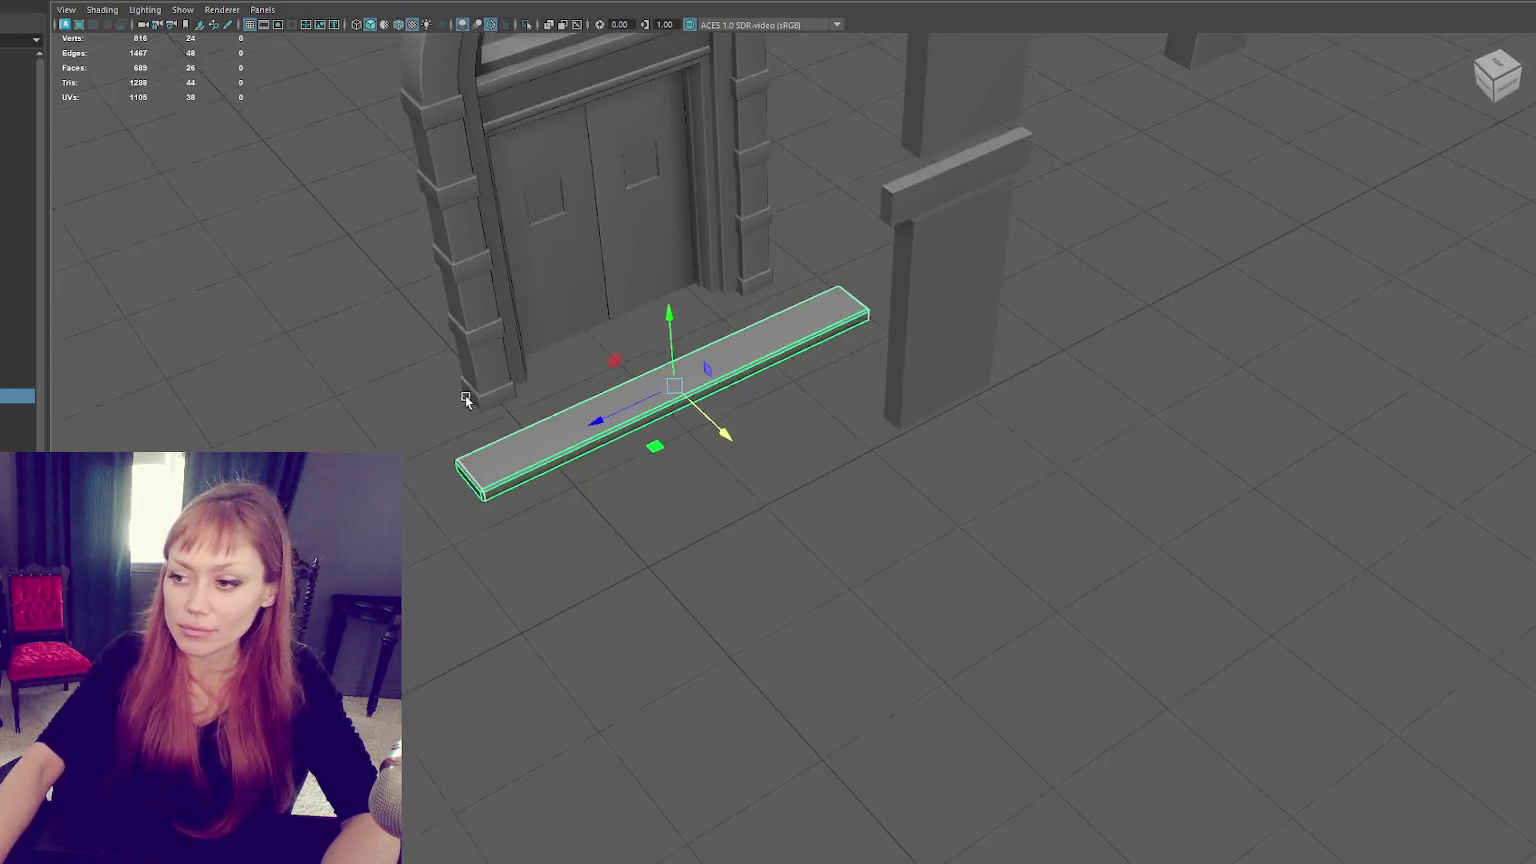
click(20, 3)
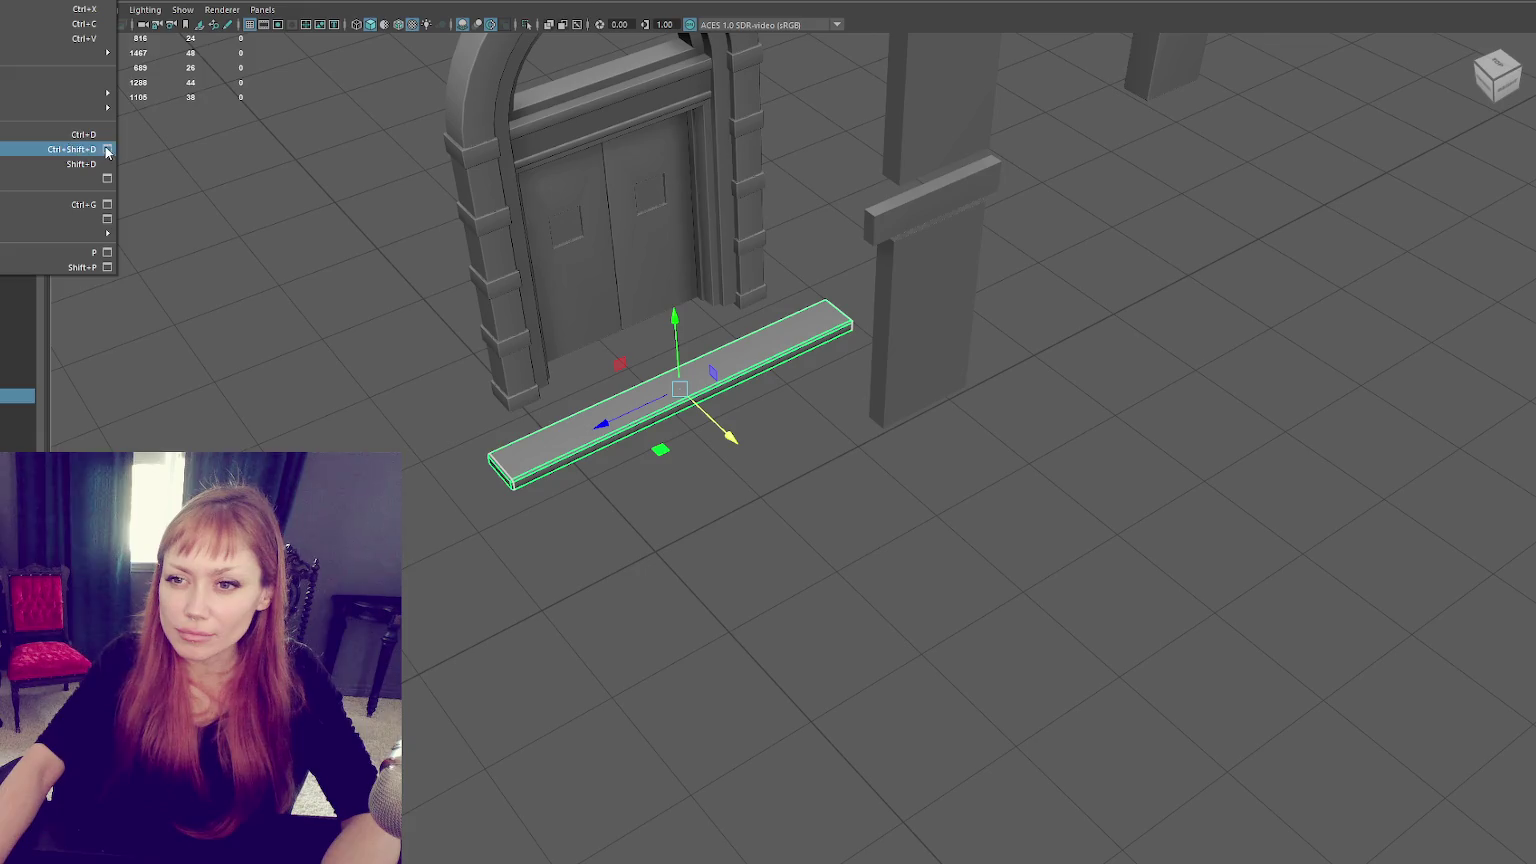
In Duplicate Special, try 7 instanced copies with offsets -0.3 and 0.3, then undo.
click(107, 149)
alt+drag(706, 502, 760, 480)
double_click(305, 448)
text(7)
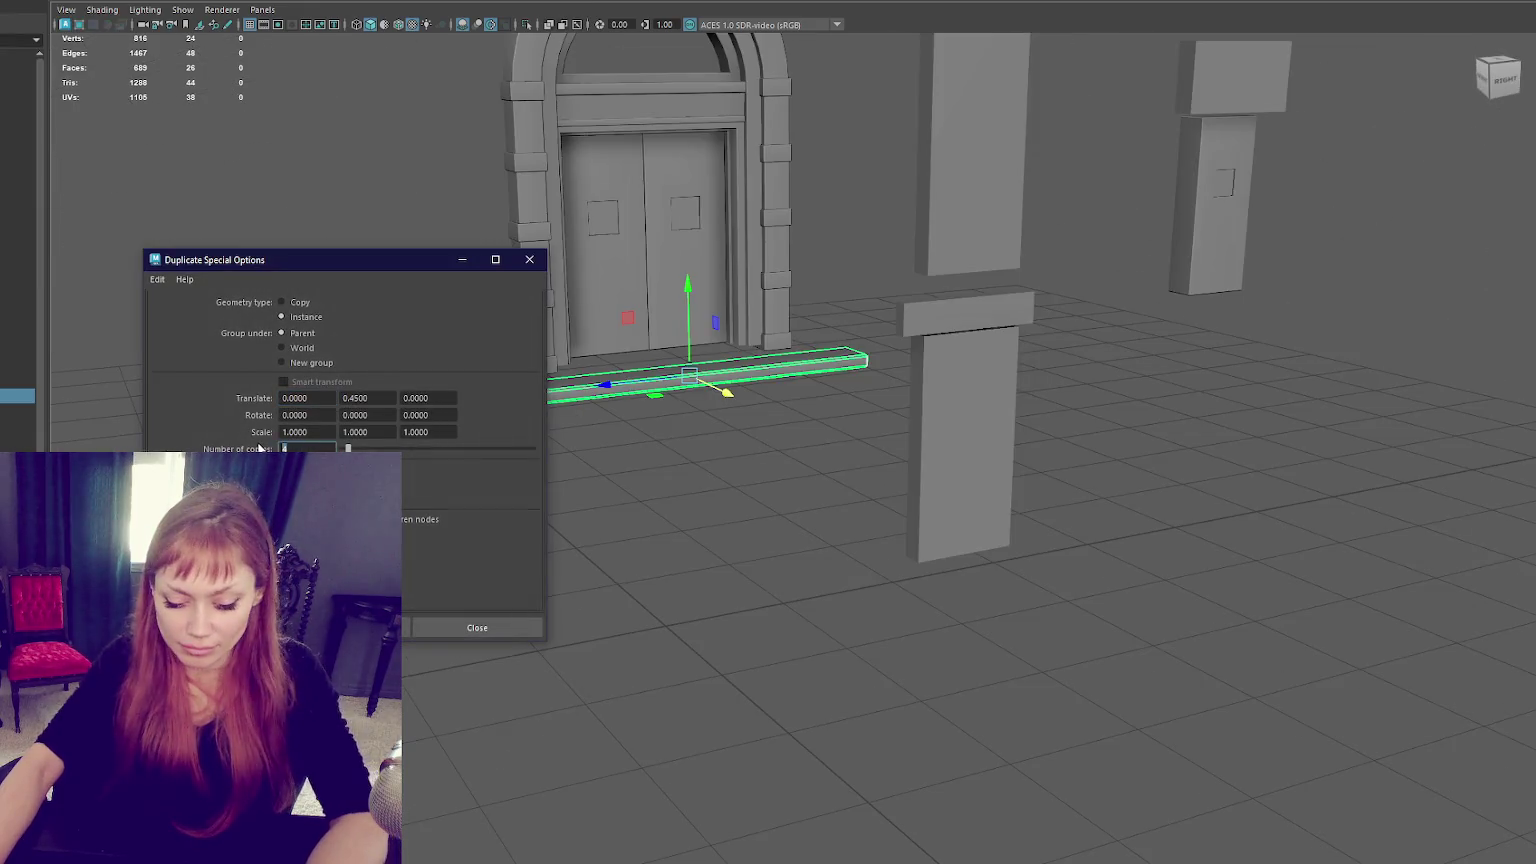
double_click(375, 398)
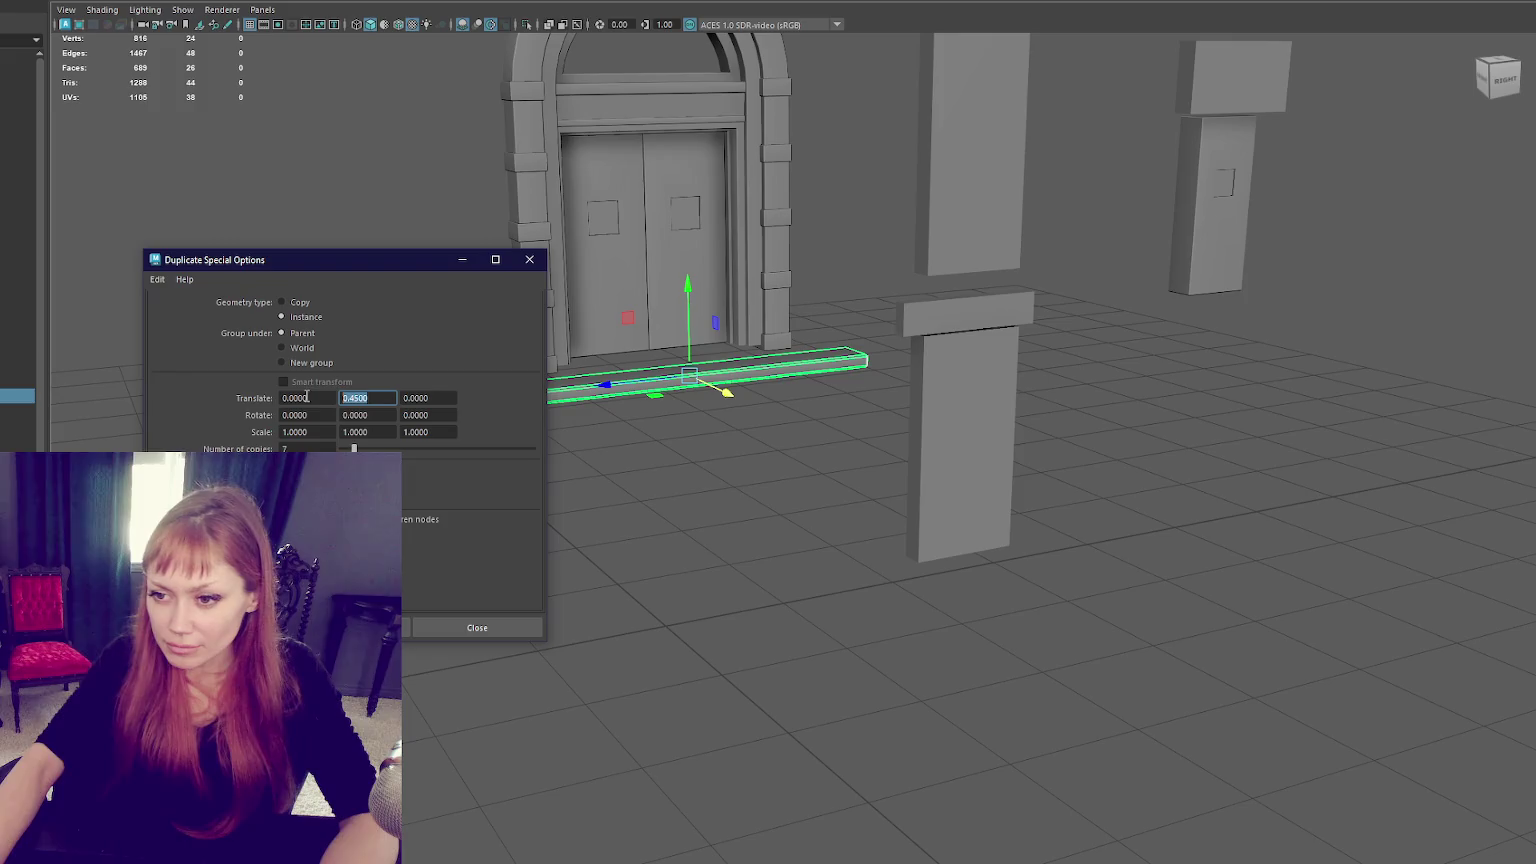
text(-0.3)
key(Tab)
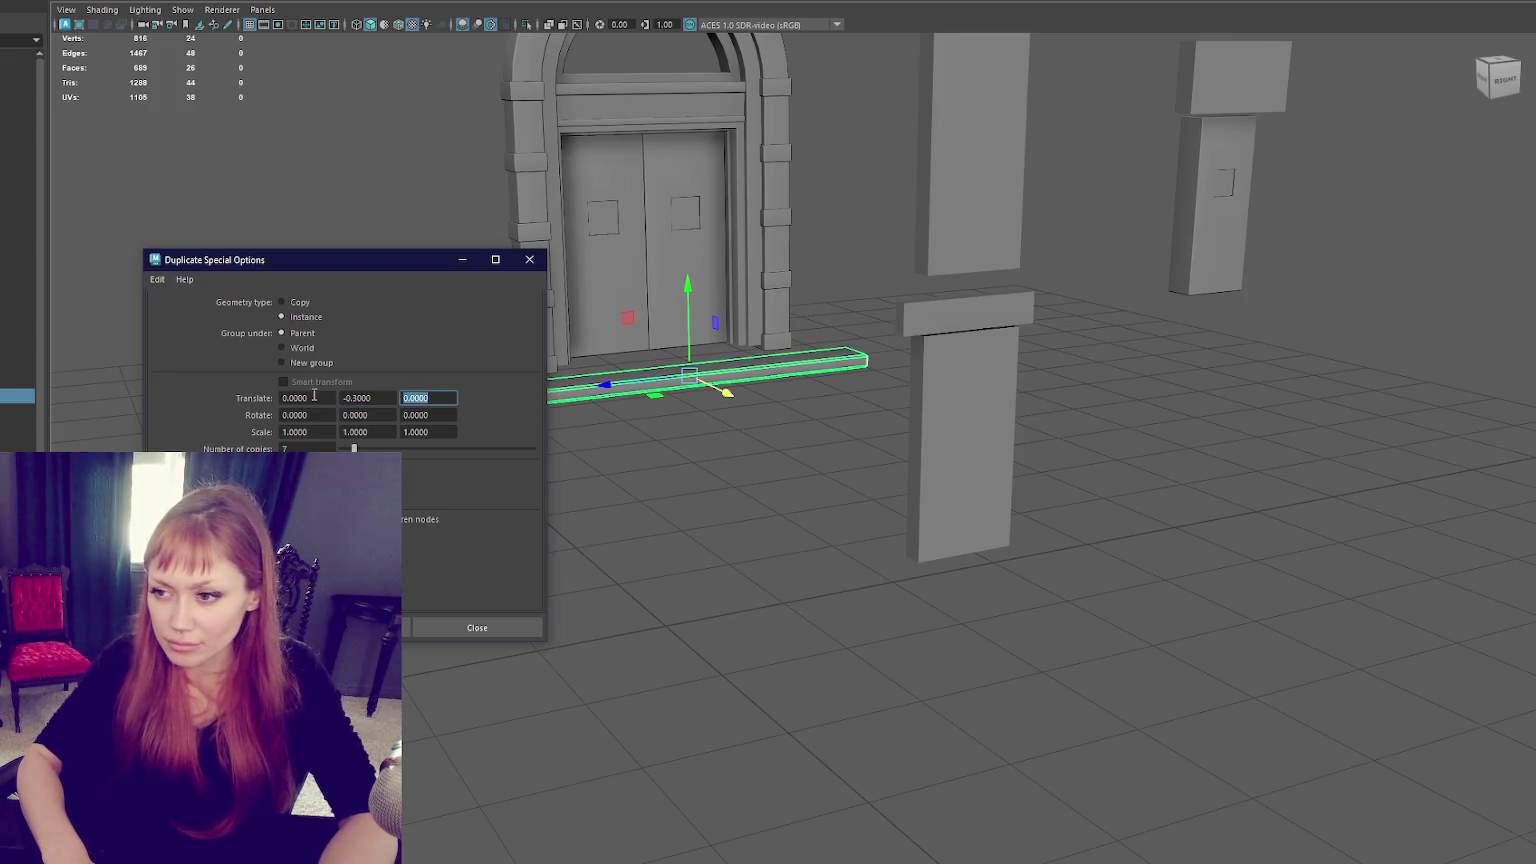
text(.3)
click(340, 627)
key(ctrl+z)
key(ctrl+z)
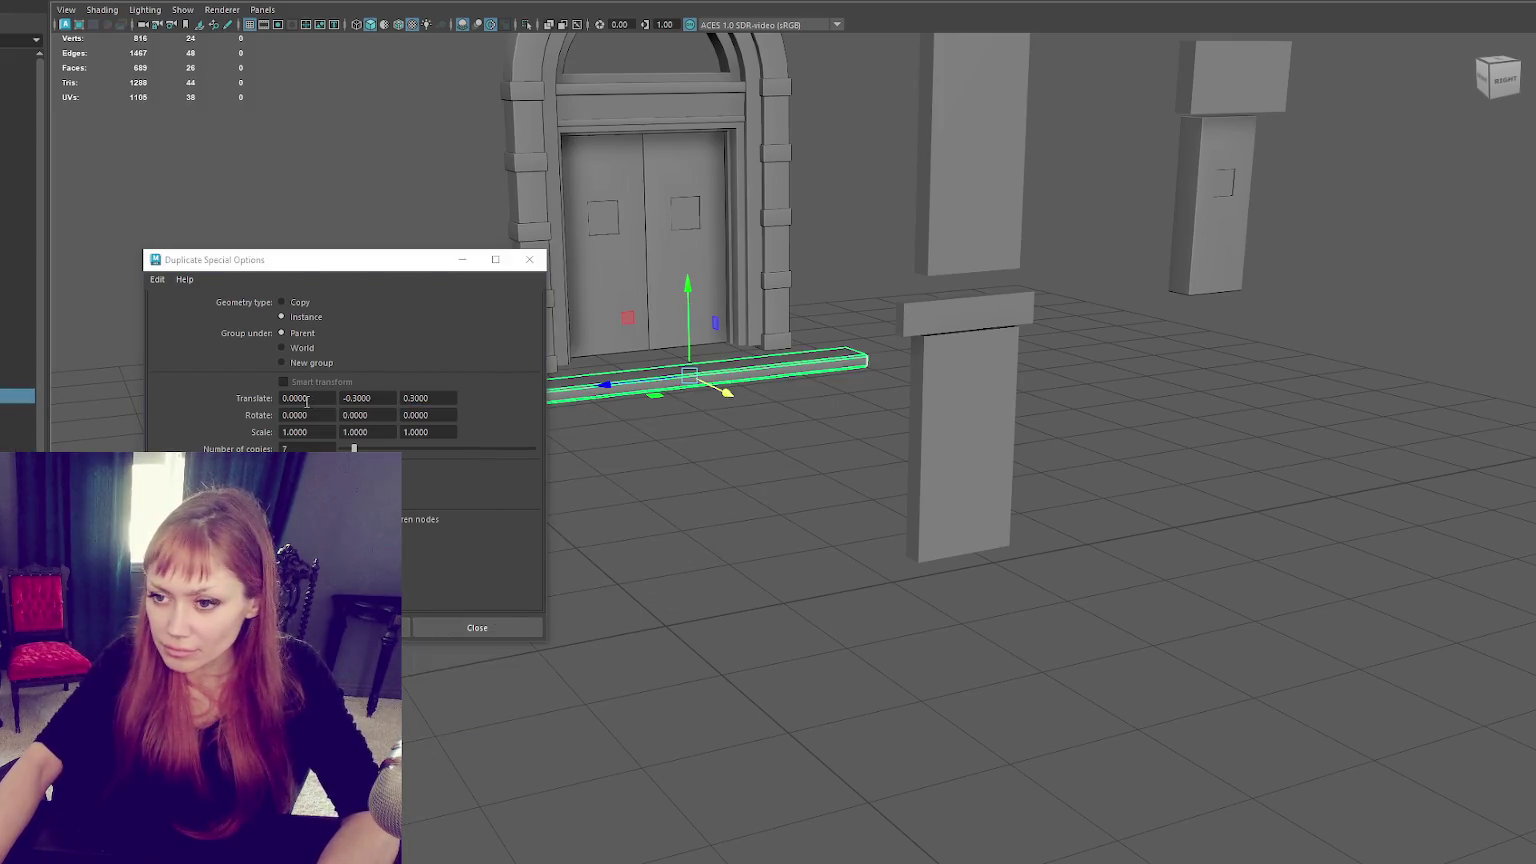
Retry the seven copies with depth offset 0 and sideways offset 0.2, undoing and reapplying.
click(415, 398)
text(0)
key(shift+Tab)
key(shift+Tab)
text(.2)
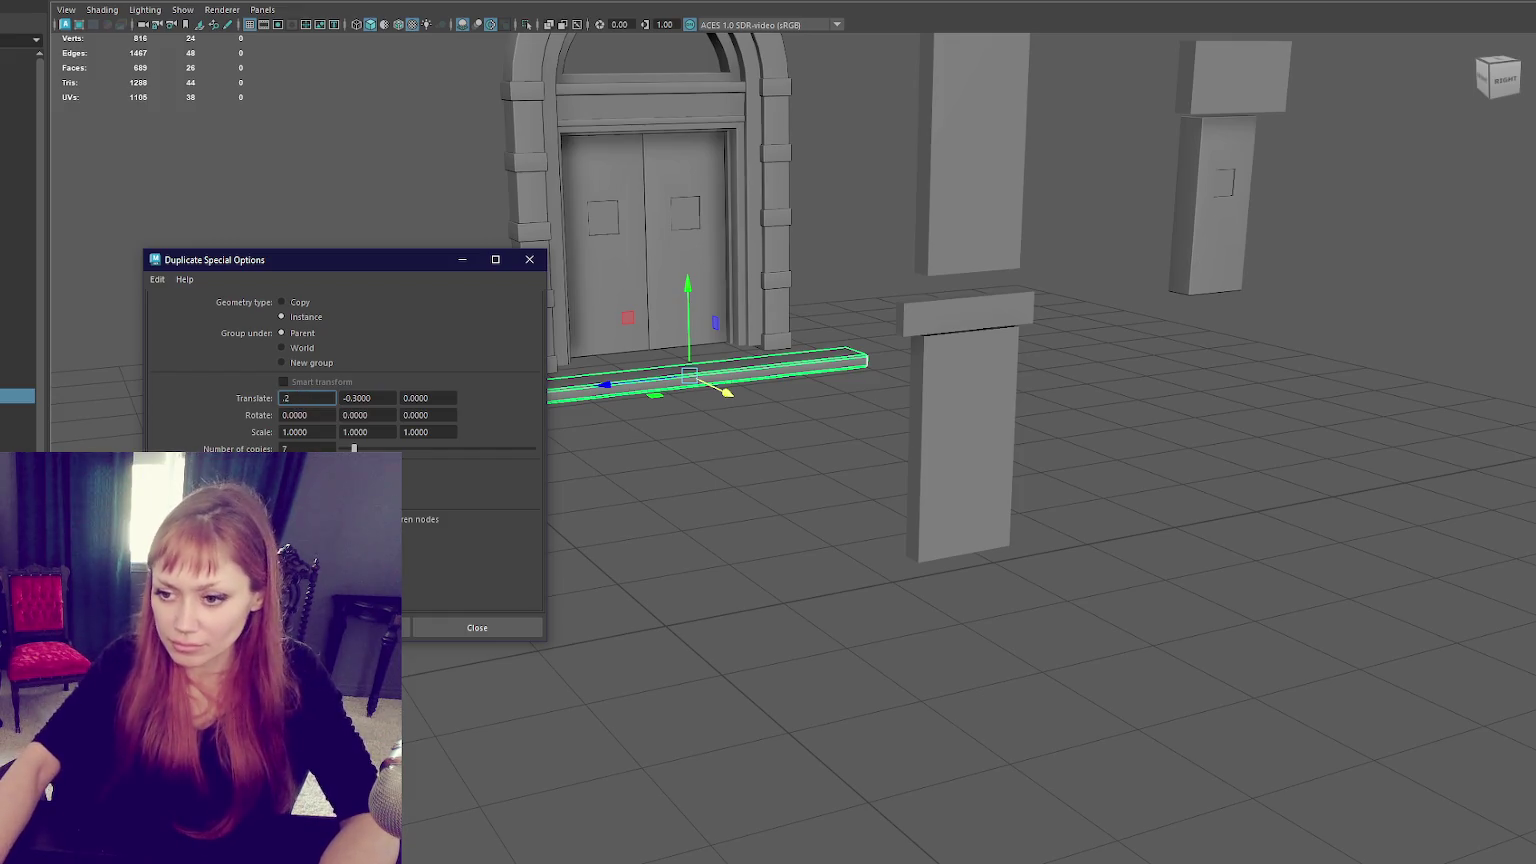
click(340, 627)
mouse_move(571, 622)
alt+mouse_down()
mouse_move(785, 617)
mouse_move(706, 622)
mouse_move(692, 575)
alt+mouse_up()
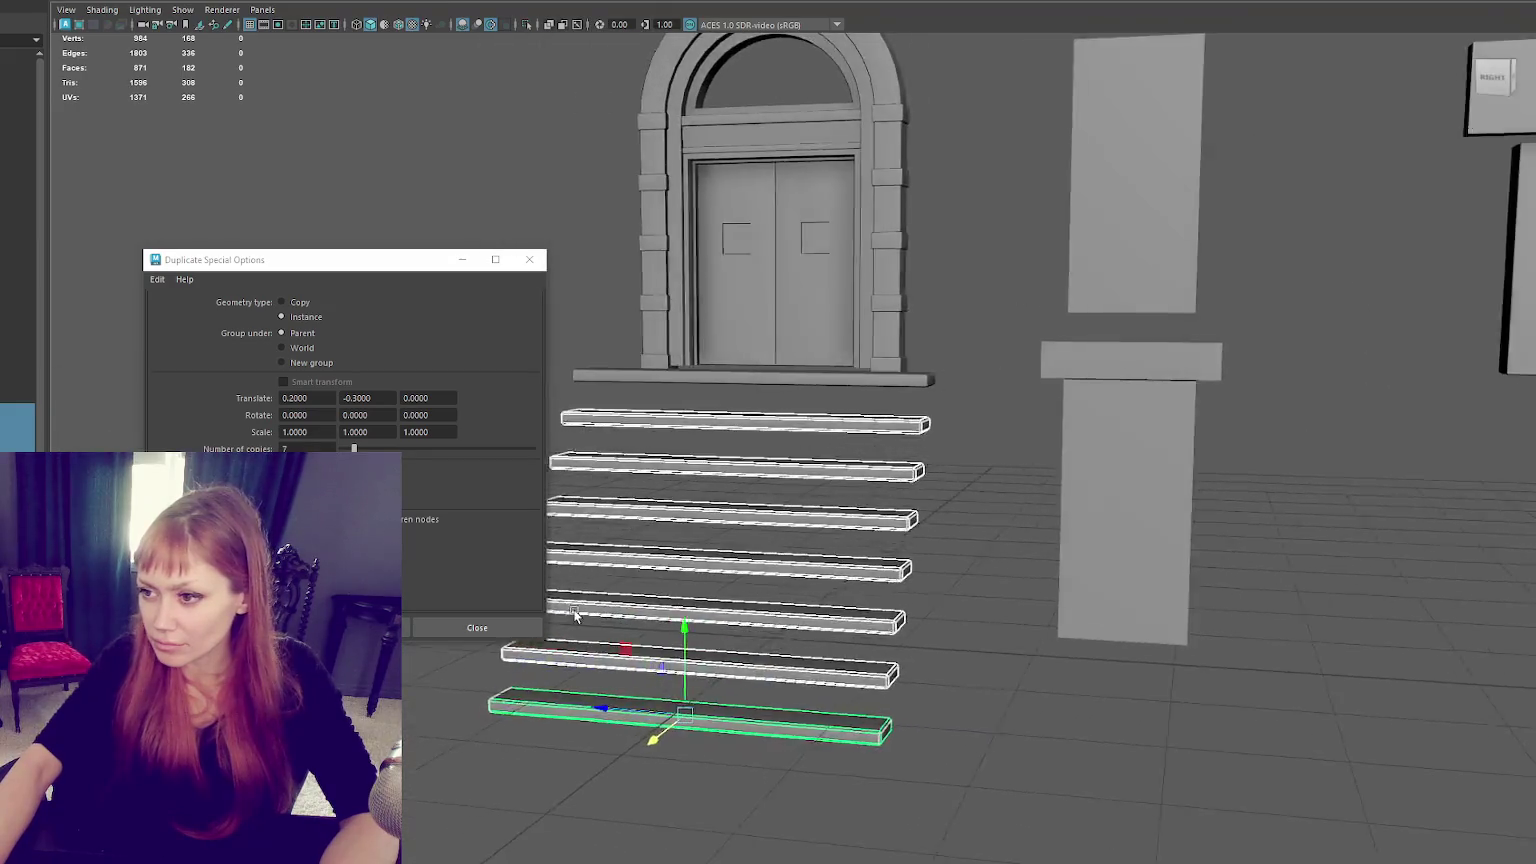
key(ctrl+z)
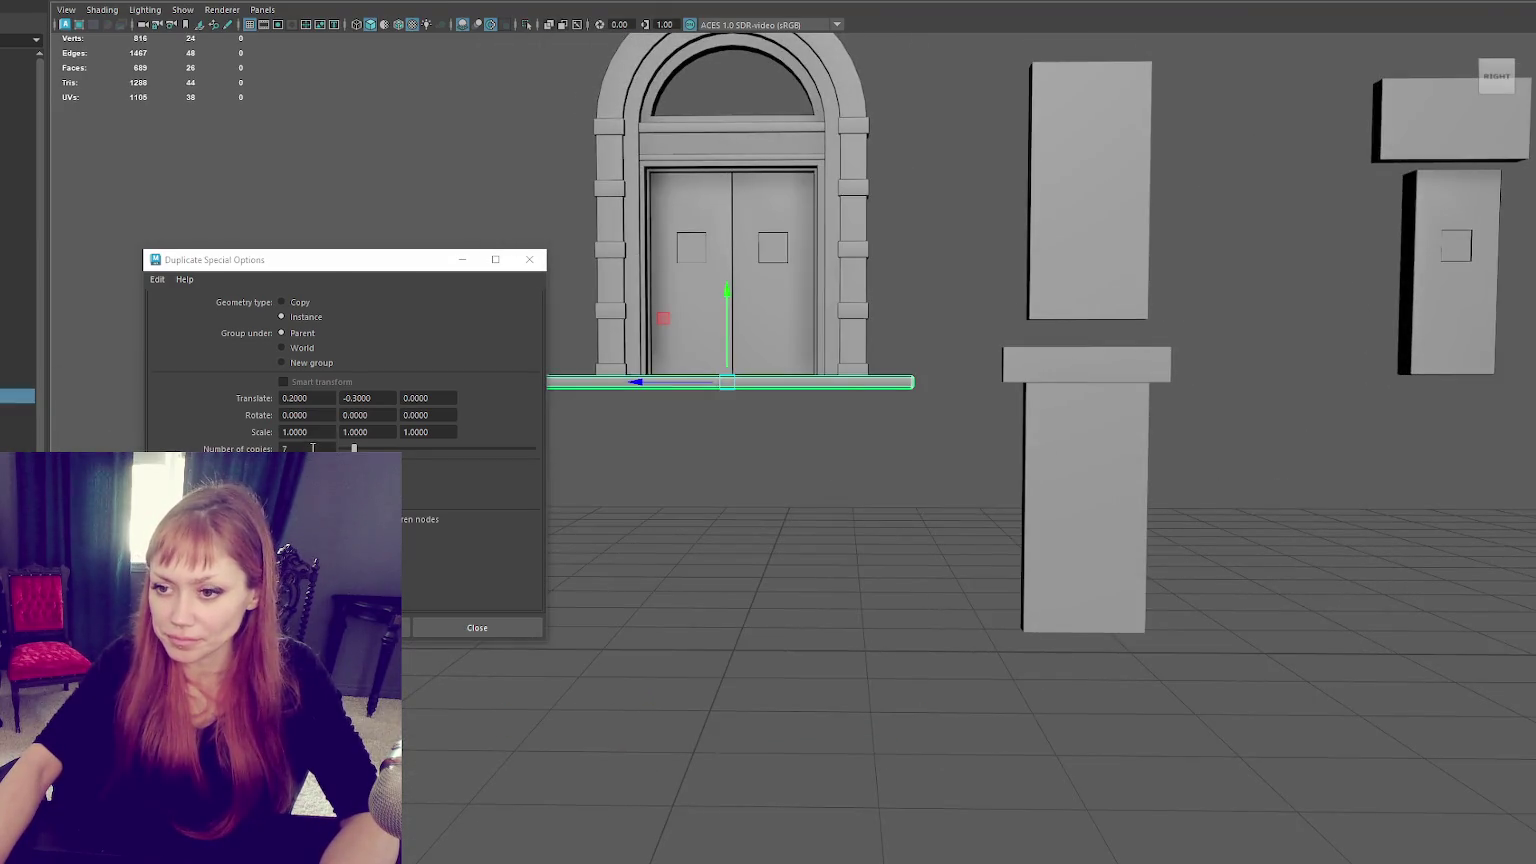
click(355, 398)
text(-0.2000)
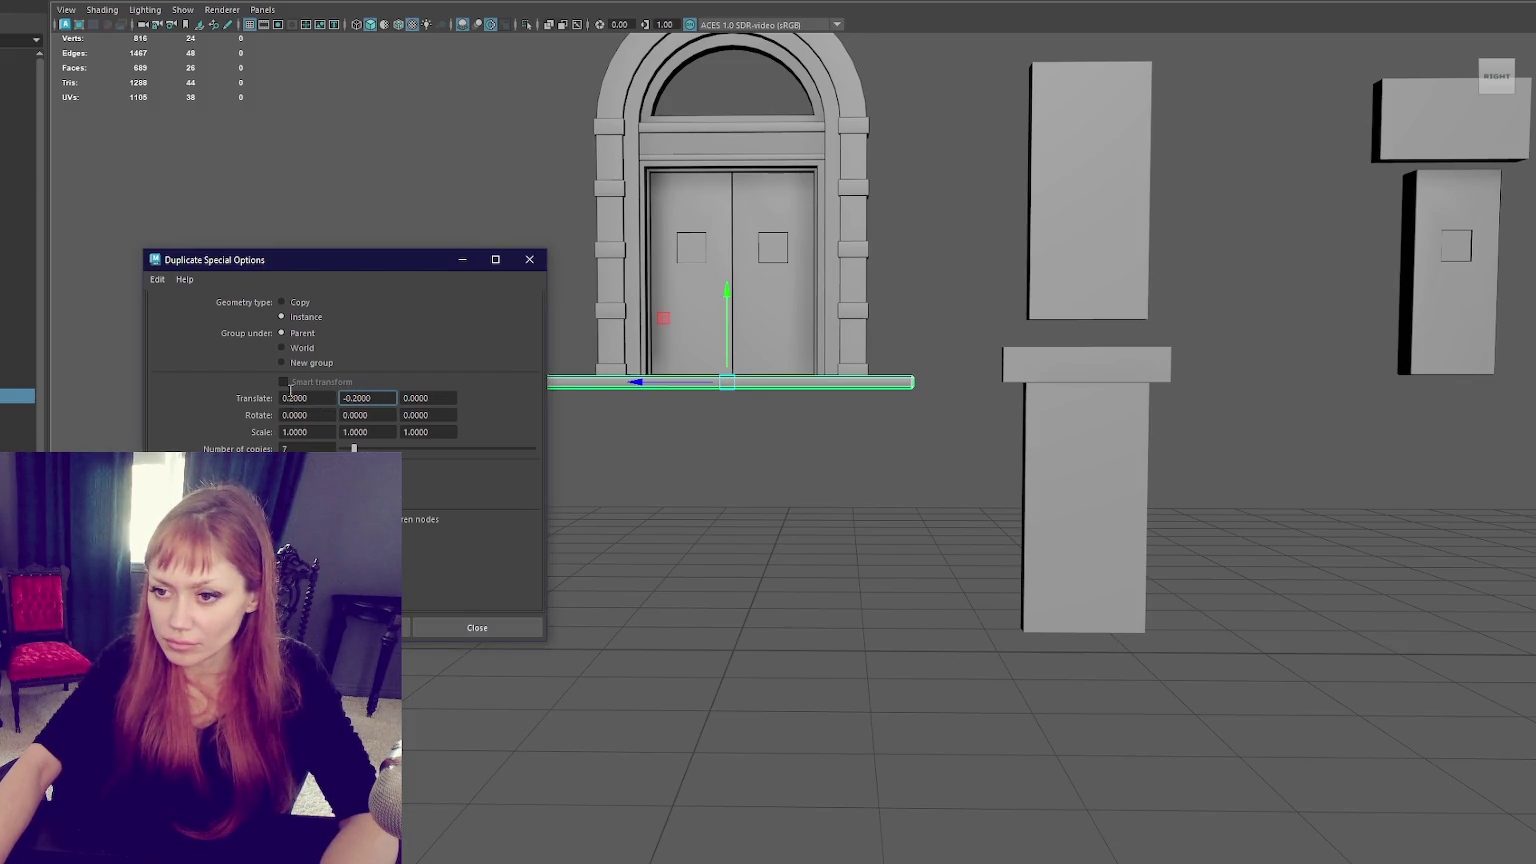
click(343, 627)
Create the seven steps spaced 0.3 apart horizontally and inspect them from behind and front.
mouse_move(880, 610)
alt+mouse_down()
mouse_move(1007, 604)
mouse_move(727, 615)
mouse_move(470, 427)
alt+mouse_up()
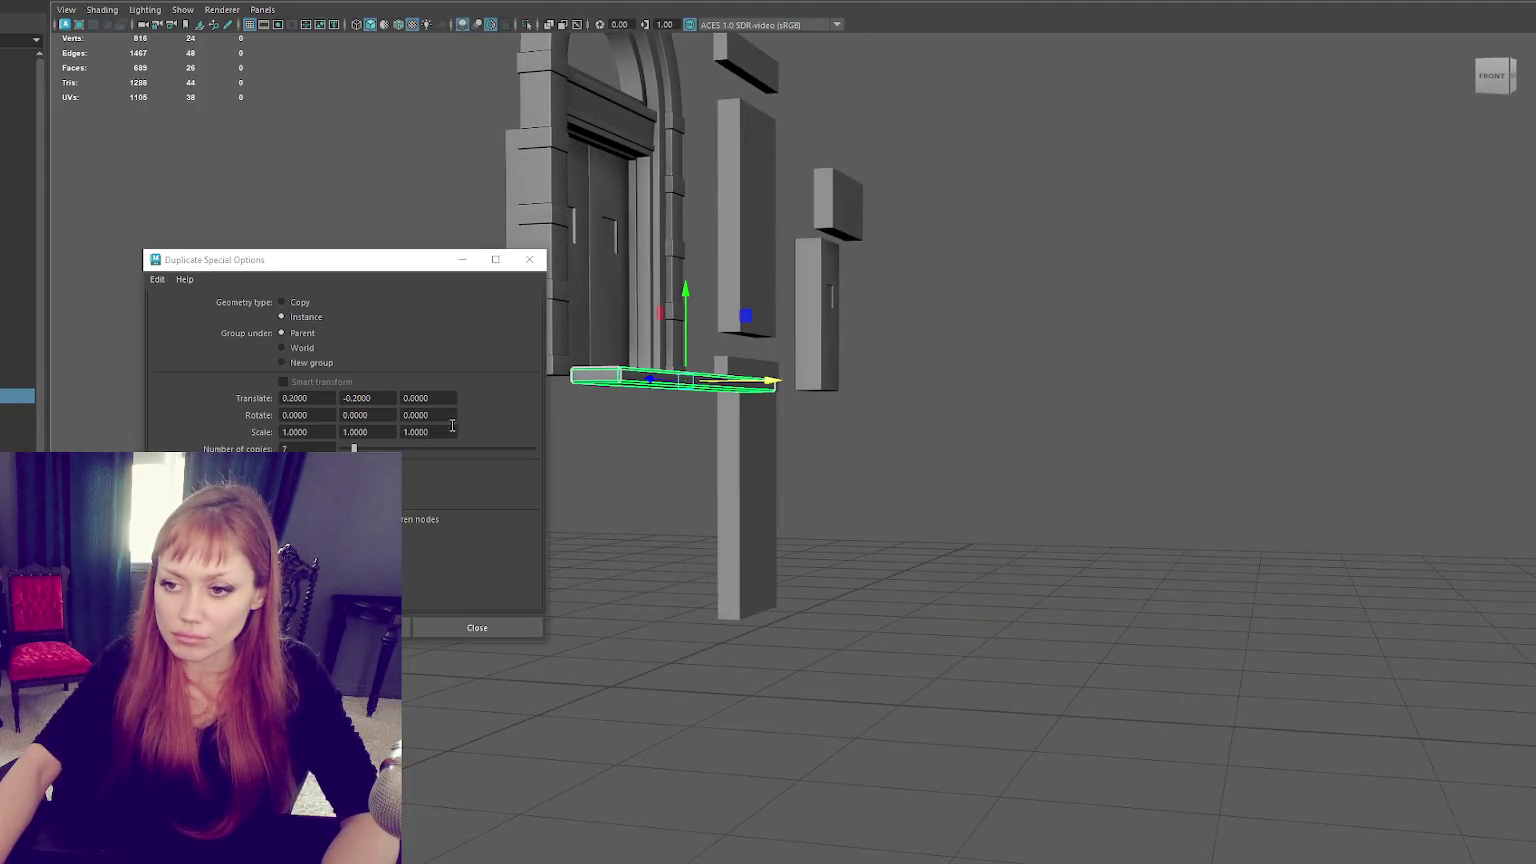
double_click(294, 398)
text(0.3)
click(343, 627)
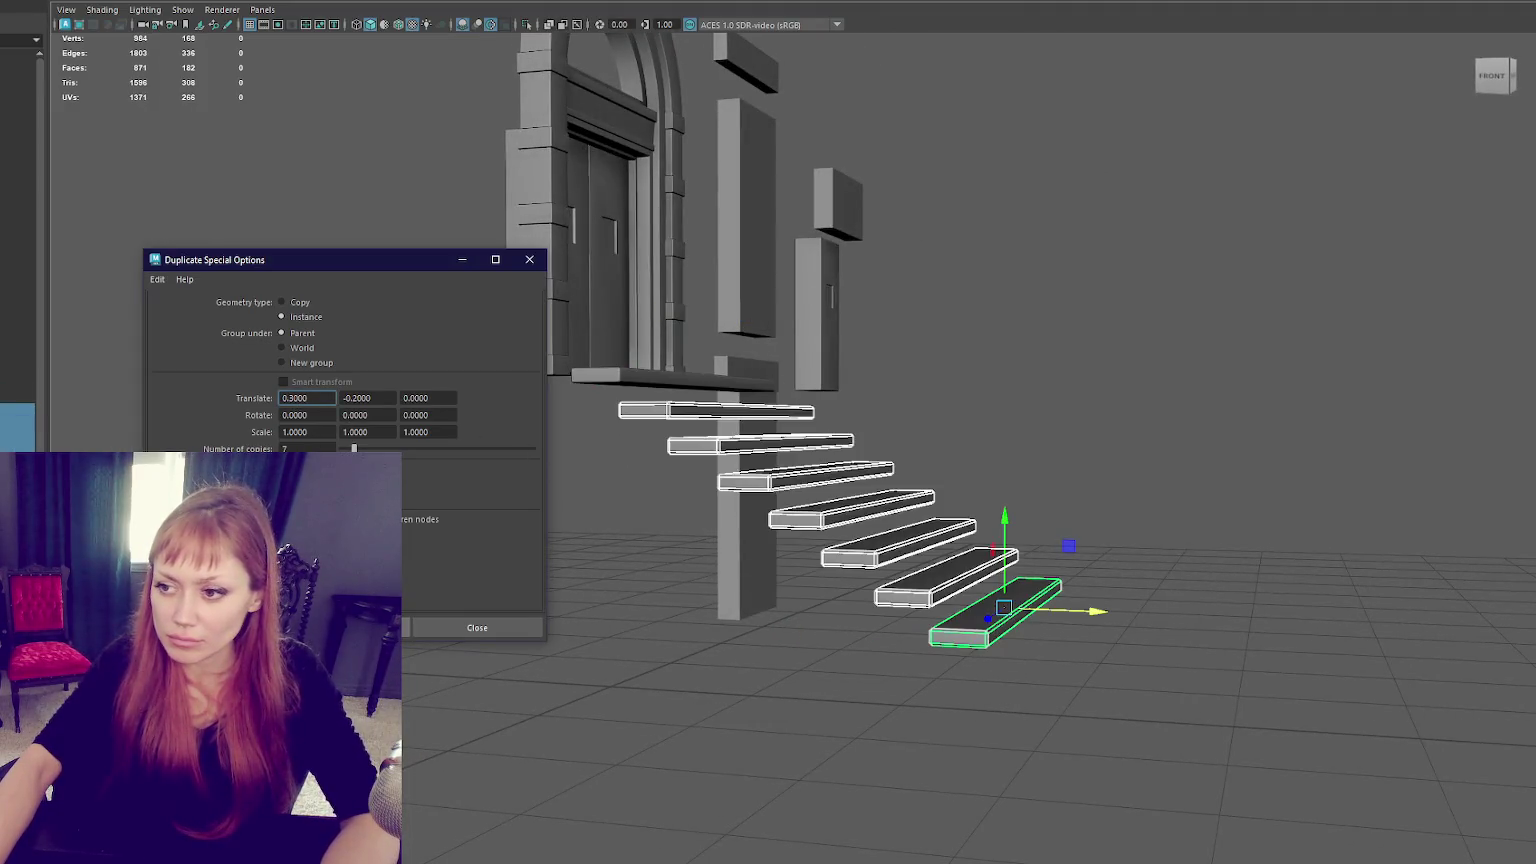
alt+drag(898, 544, 420, 520)
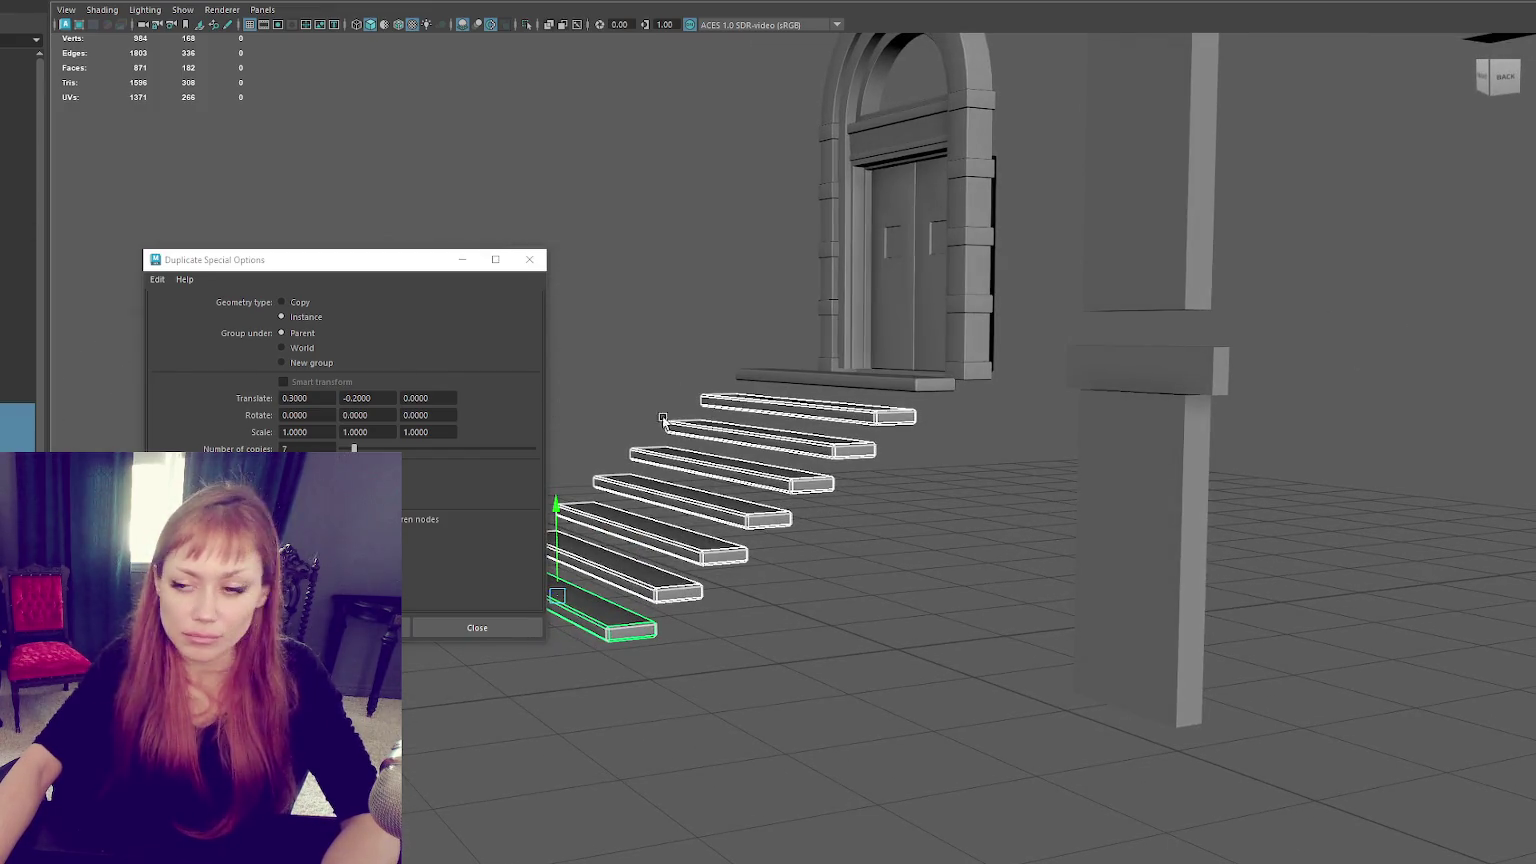
alt+drag(669, 418, 1057, 395)
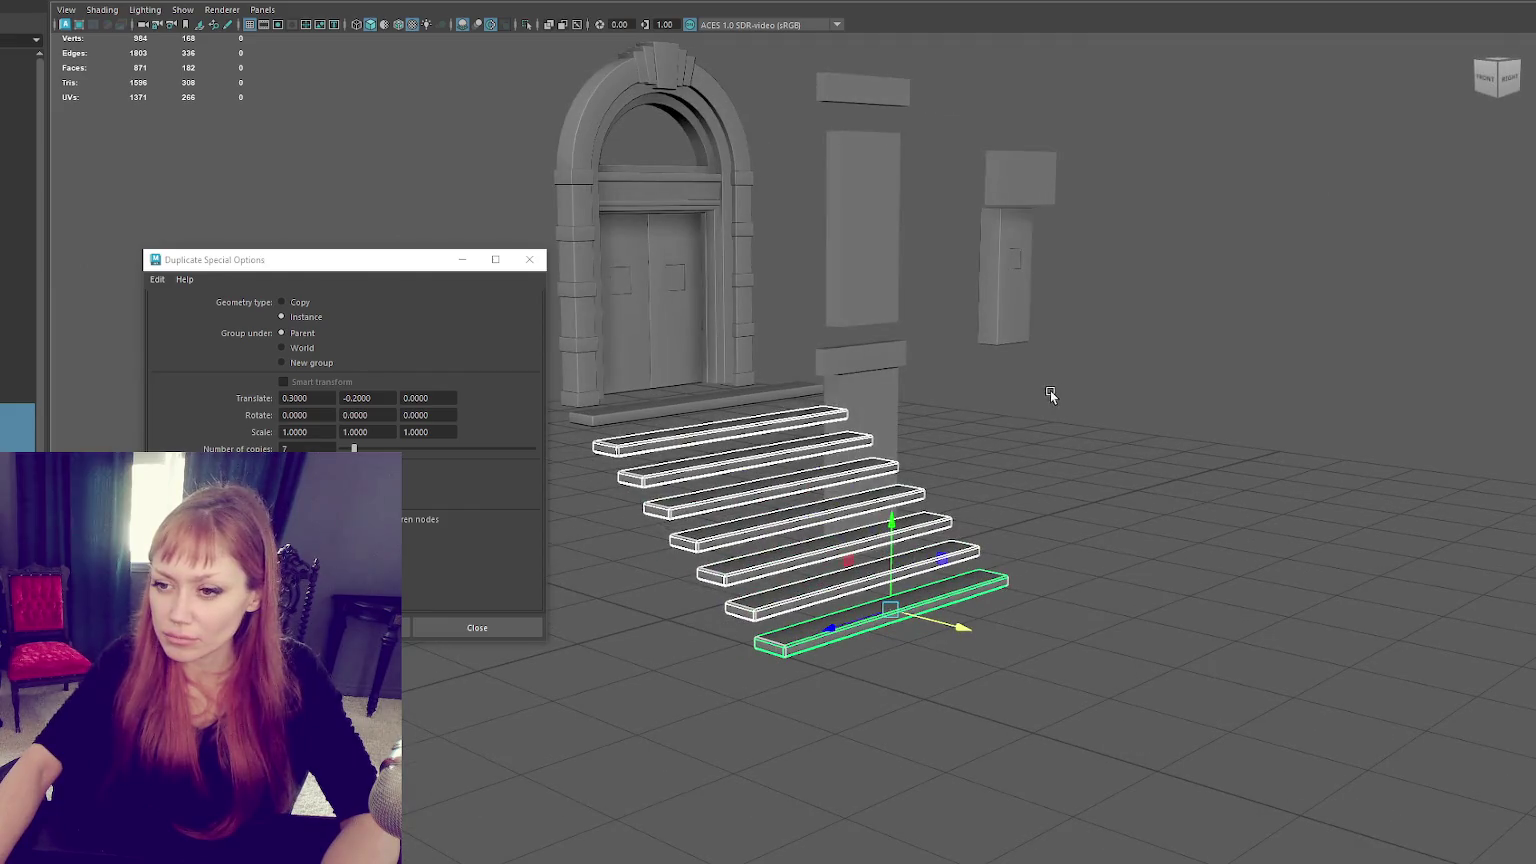
Change the step drop to -0.22 and rebuild the seven instanced steps.
click(358, 398)
key(BackSpace)
text(3)
key(ctrl+z)
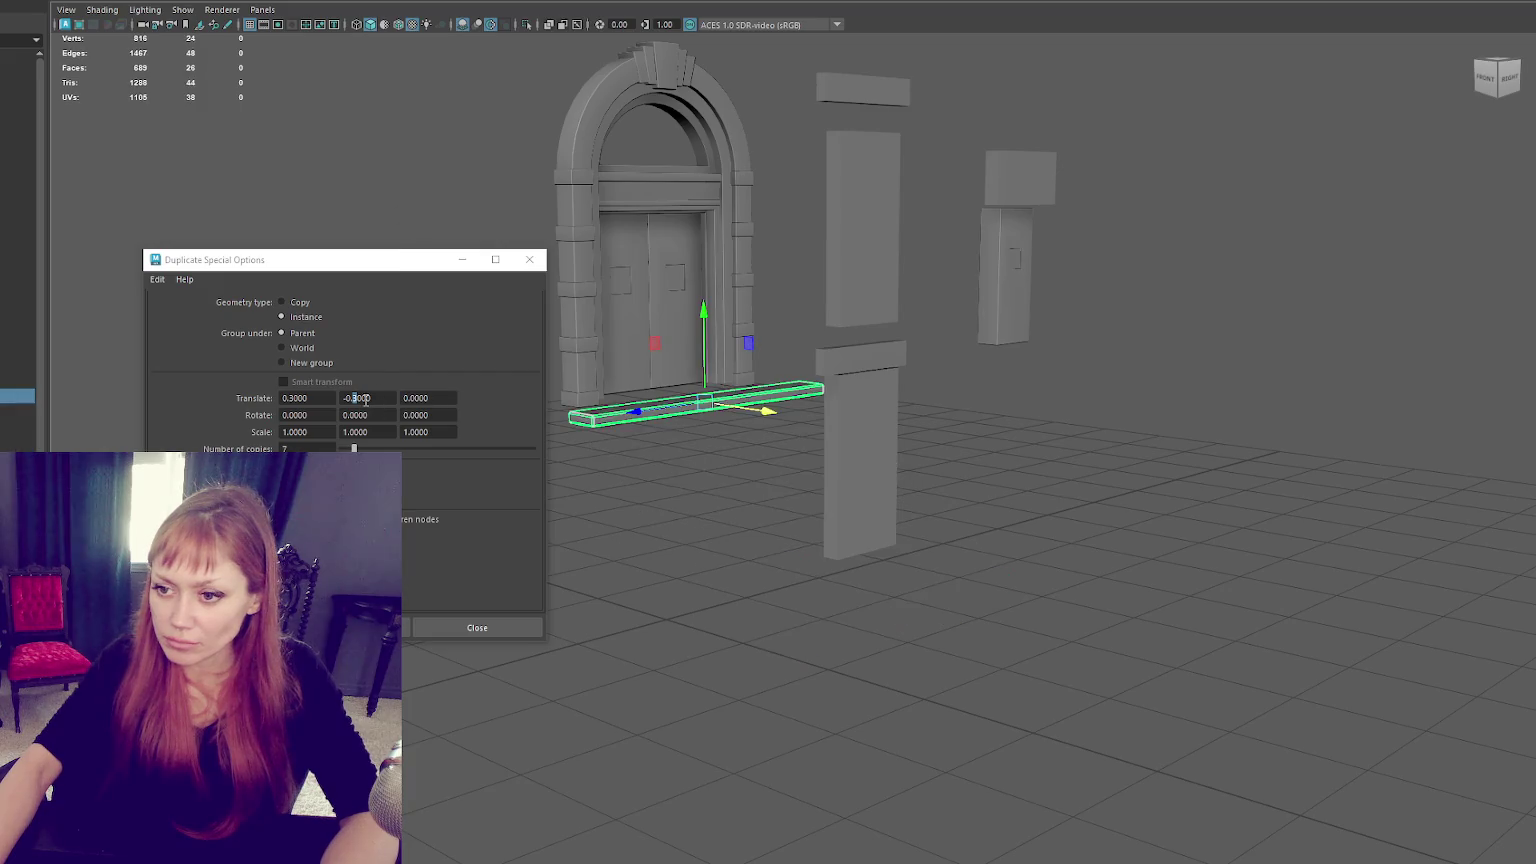
key(BackSpace)
text(22)
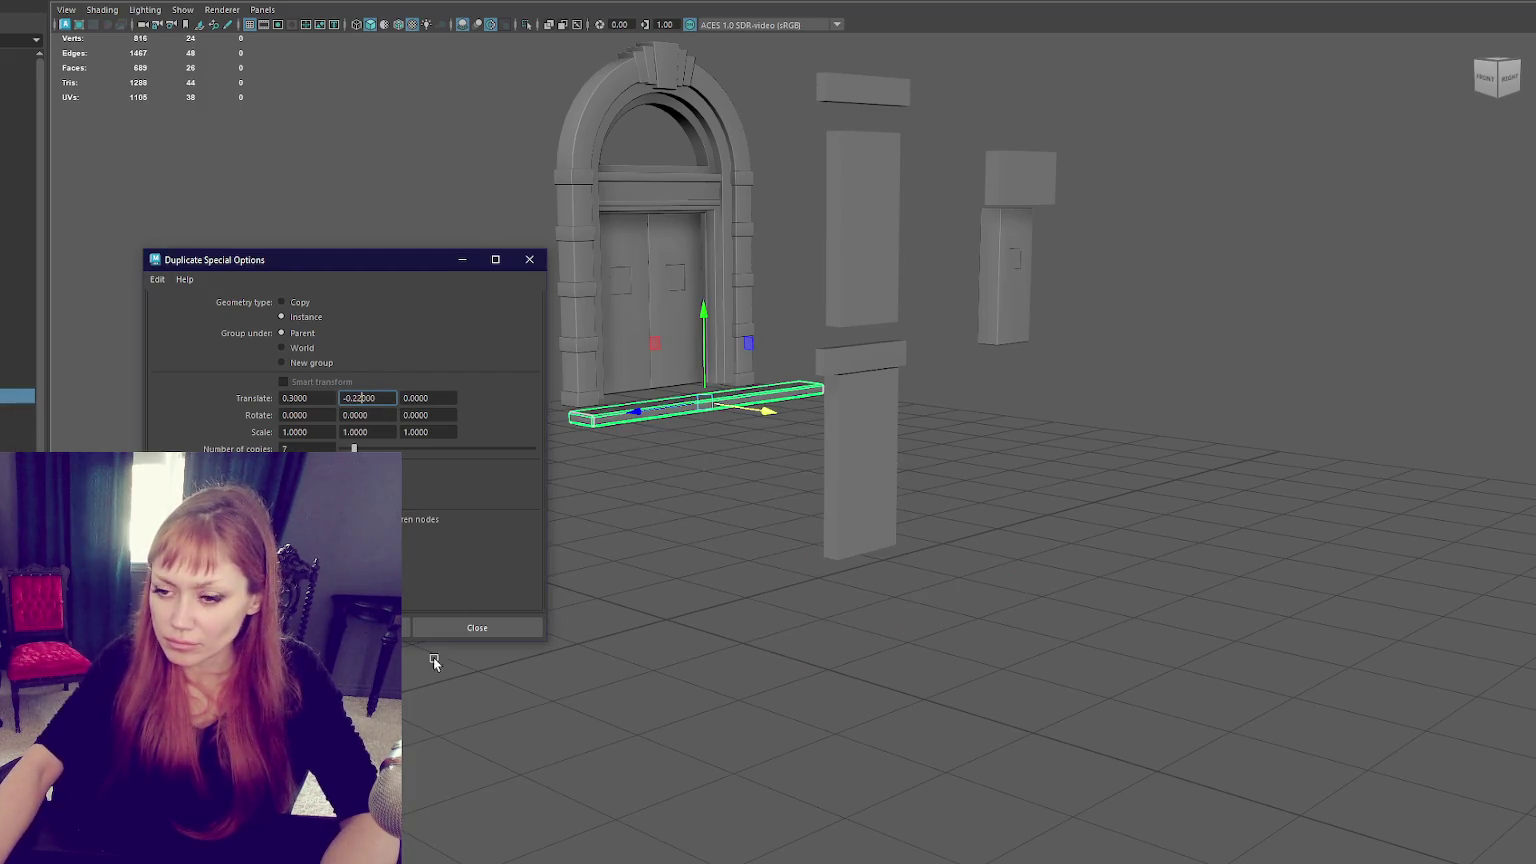
click(409, 627)
mouse_move(1194, 502)
alt+mouse_down()
mouse_move(1378, 495)
mouse_move(1215, 510)
mouse_move(1217, 497)
alt+mouse_up()
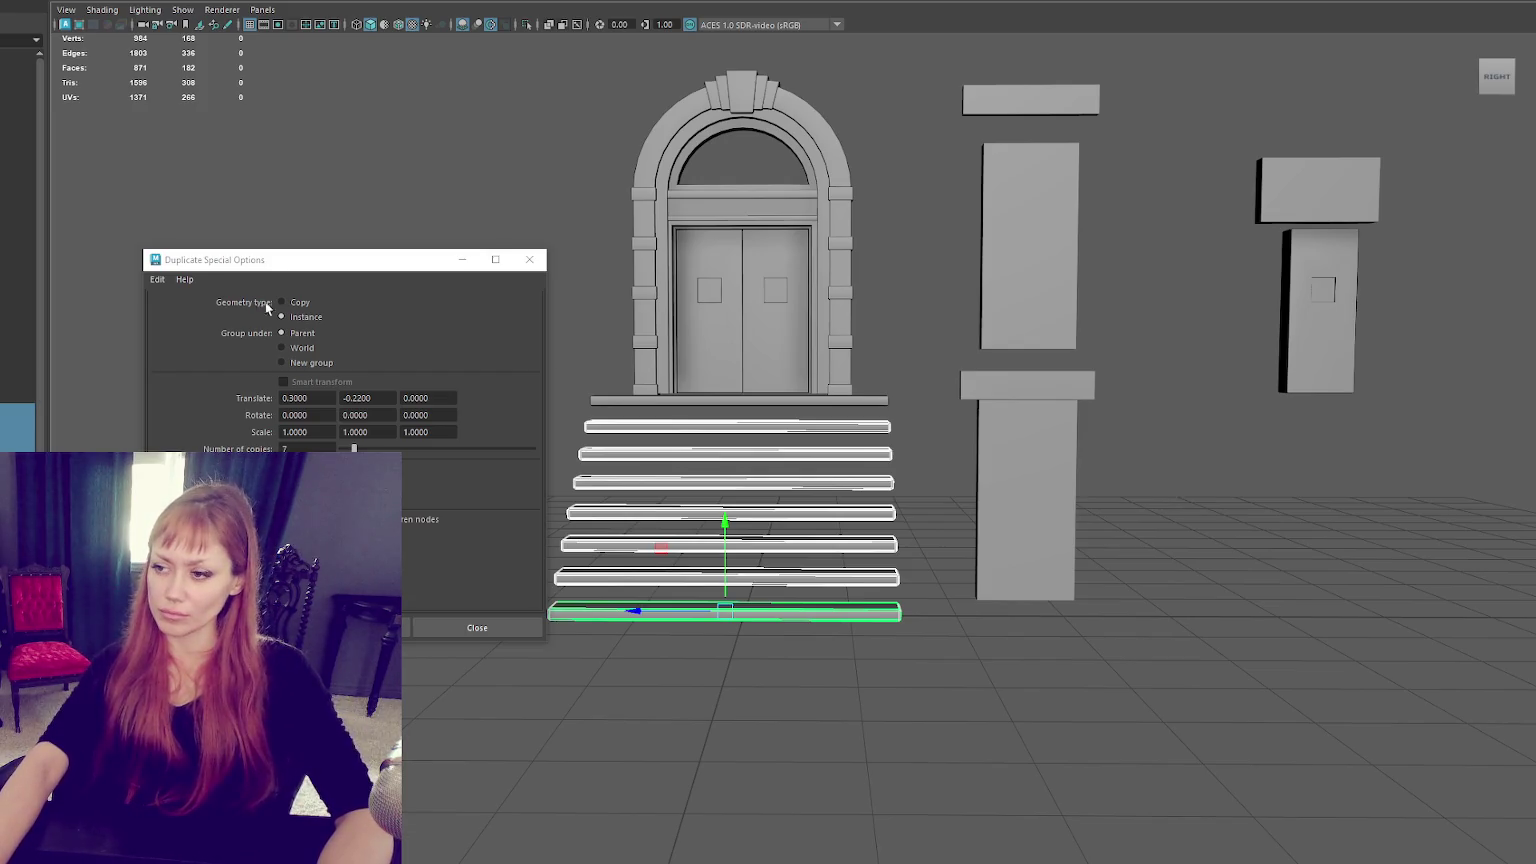
scroll(883, 318, down, 5)
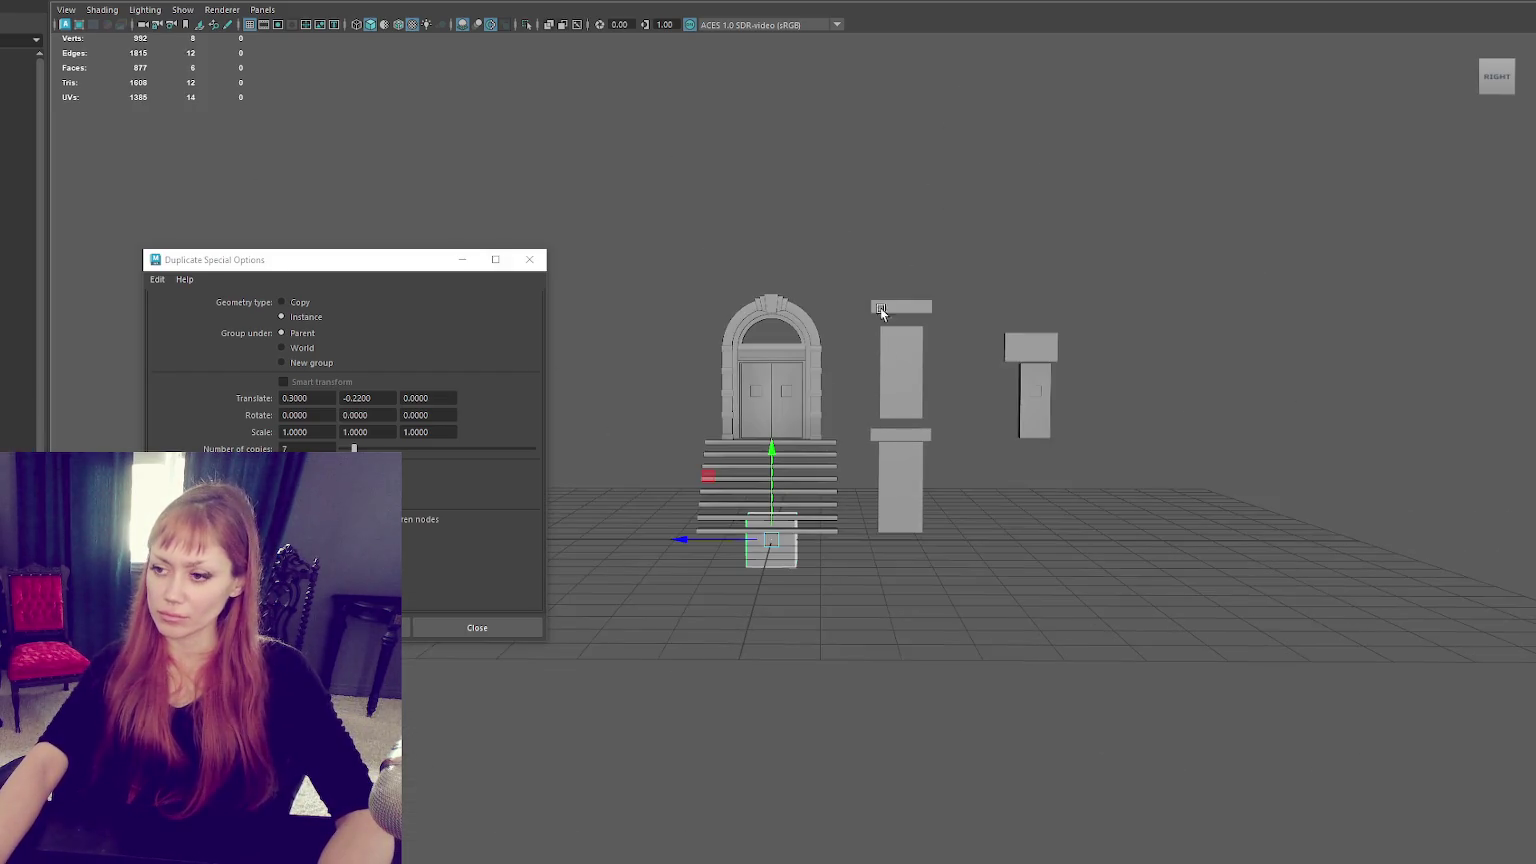
Select the flat plane and move it down to ground level.
key(f)
drag(1245, 497, 504, 782)
key([)
right_drag(703, 250, 820, 206)
drag(742, 293, 657, 464)
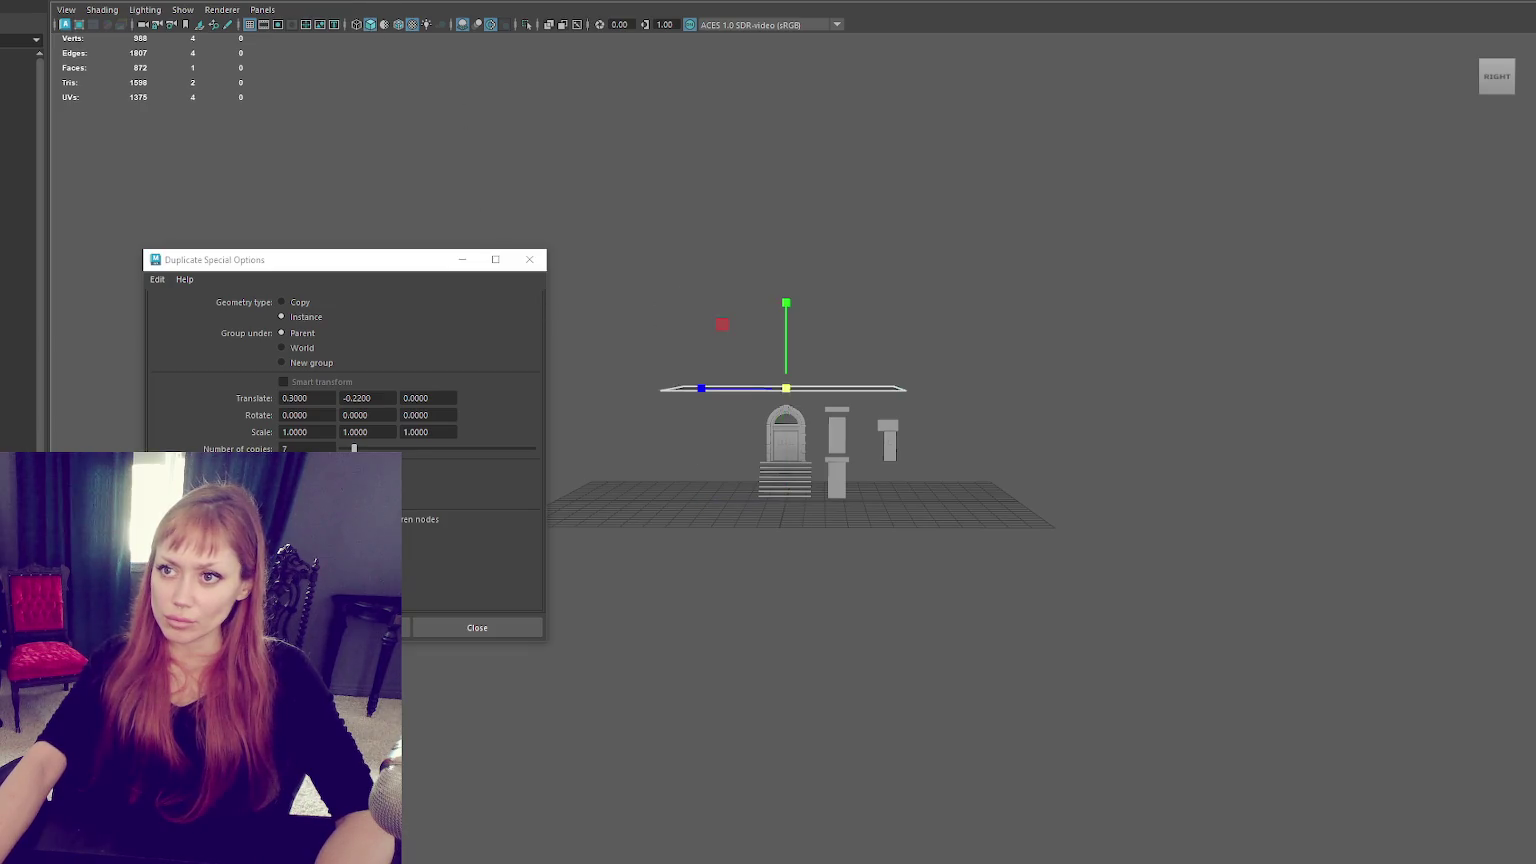
mouse_move(794, 298)
mouse_down()
mouse_move(785, 507)
mouse_move(988, 515)
mouse_move(782, 483)
mouse_up()
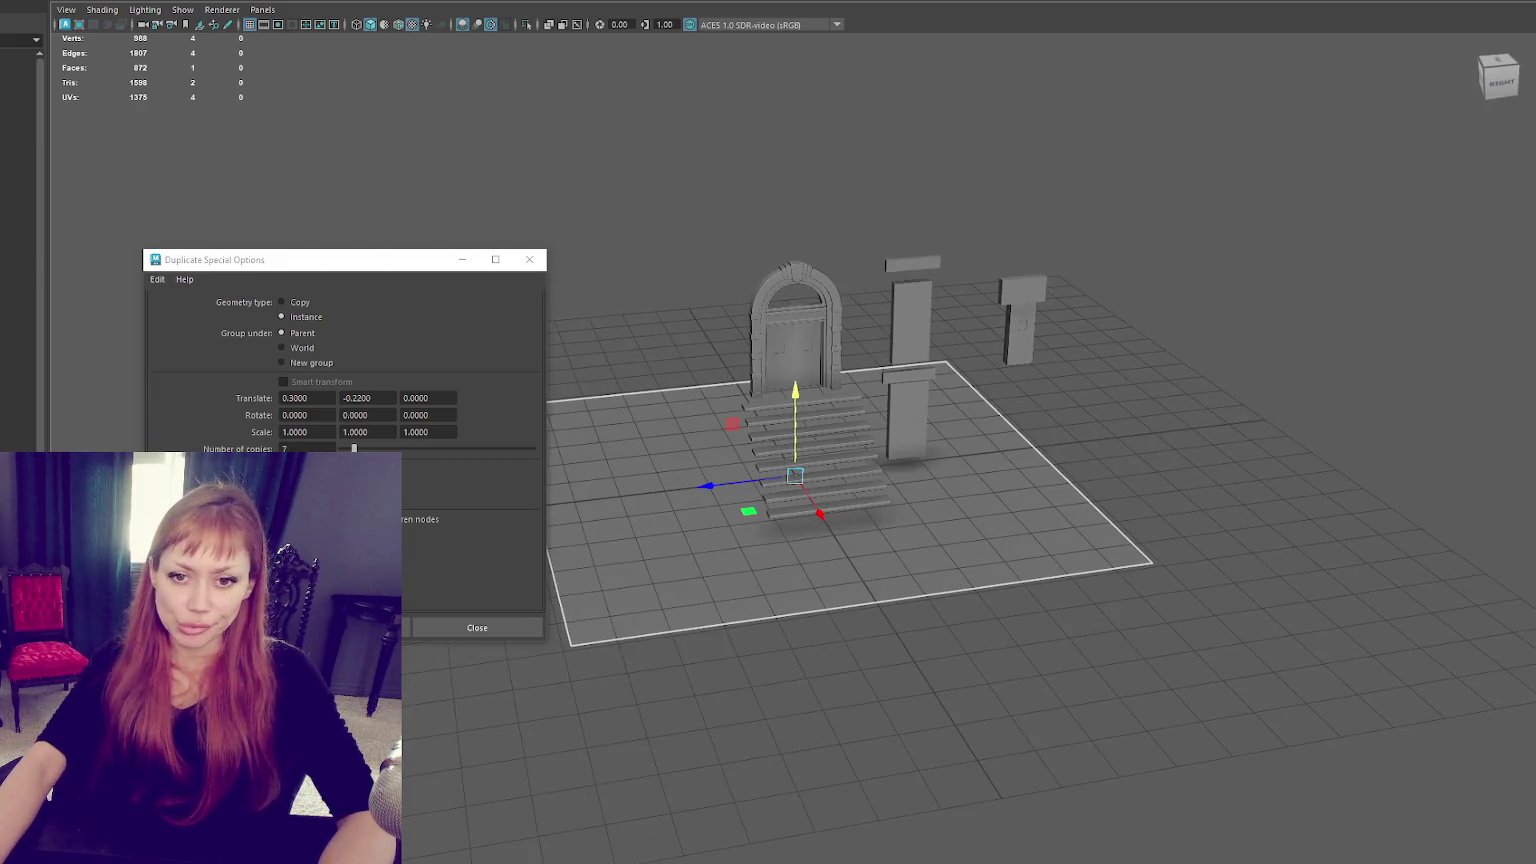
Narrow the ground plane along one axis.
mouse_move(760, 440)
alt+mouse_down()
mouse_move(788, 440)
mouse_move(782, 480)
alt+mouse_up()
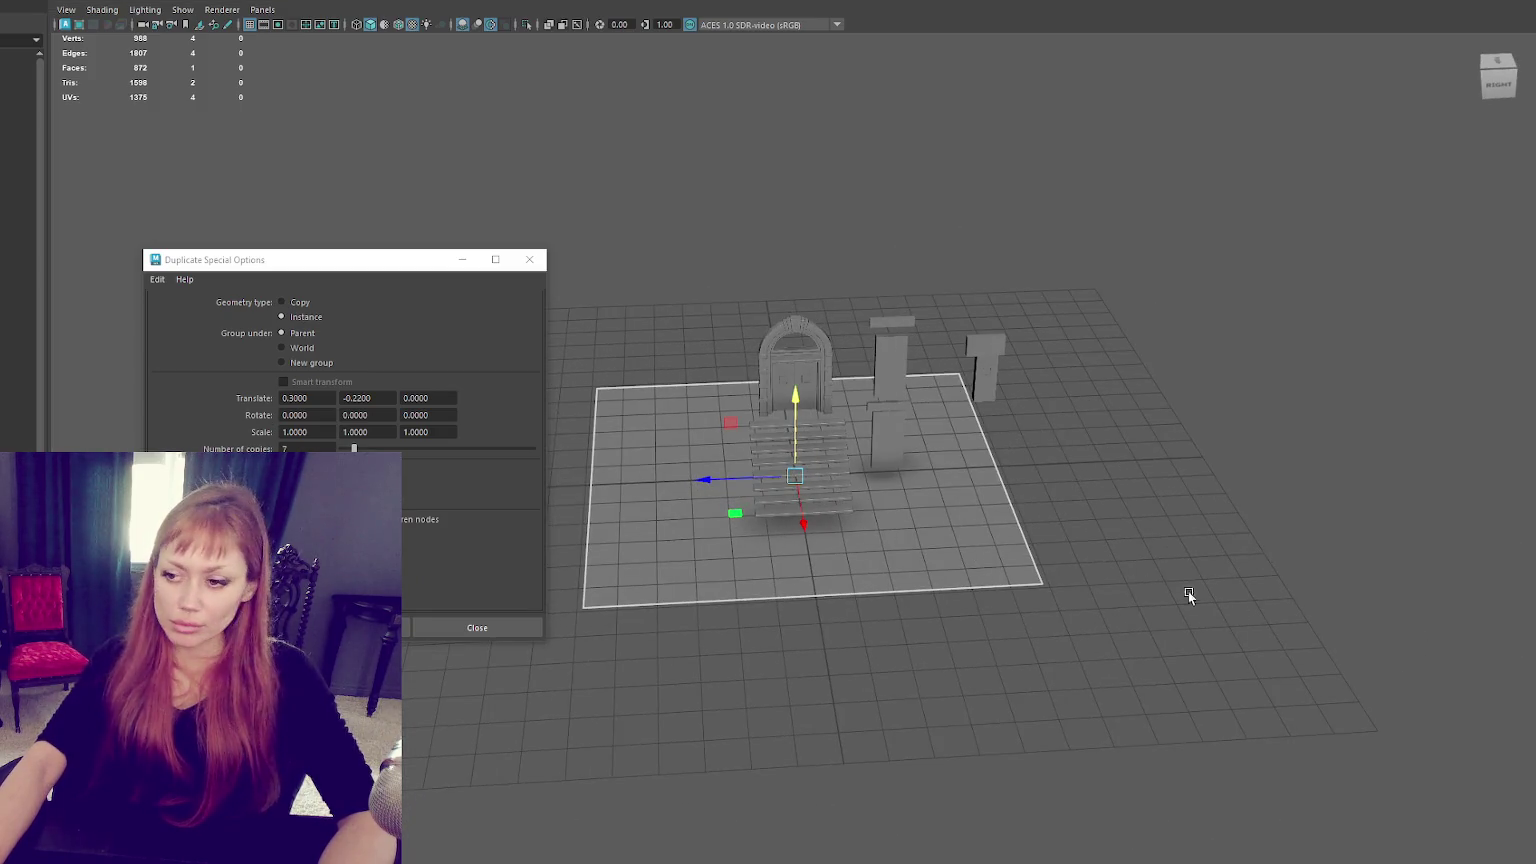
alt+drag(950, 539, 826, 493)
mouse_move(826, 493)
middle_down()
mouse_move(766, 476)
mouse_move(570, 532)
middle_up()
mouse_move(570, 532)
alt+mouse_down()
mouse_move(1046, 481)
mouse_move(1116, 430)
alt+mouse_up()
scroll(1069, 383, up, 5)
In the Right view, select the doorway, stairs and pillars and lower them together.
click(1508, 85)
drag(607, 79, 1205, 432)
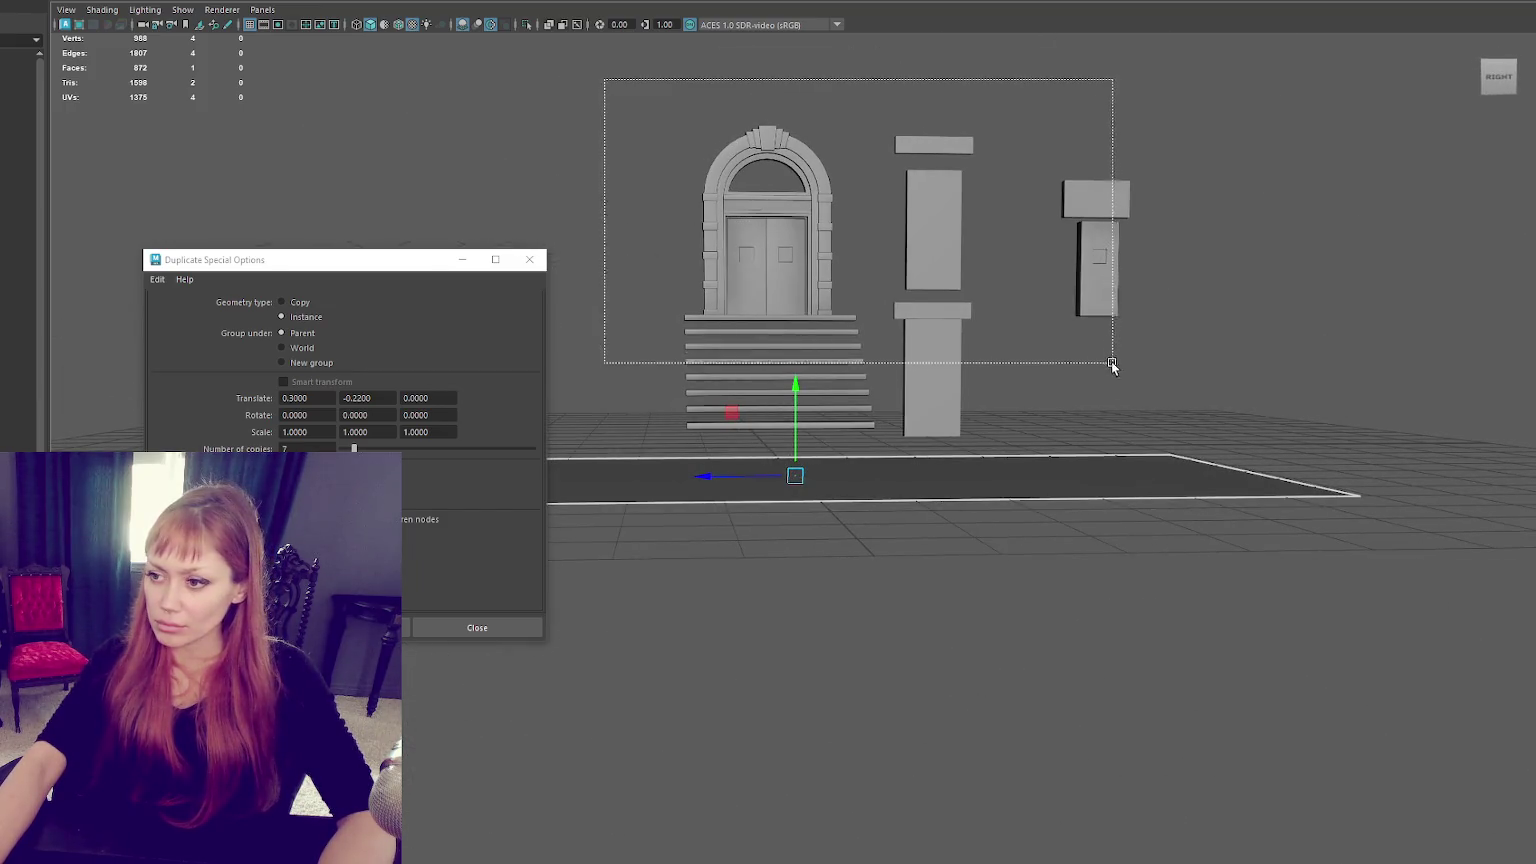
mouse_move(928, 106)
mouse_down()
mouse_move(926, 136)
mouse_move(841, 239)
mouse_move(960, 300)
mouse_move(985, 160)
mouse_up()
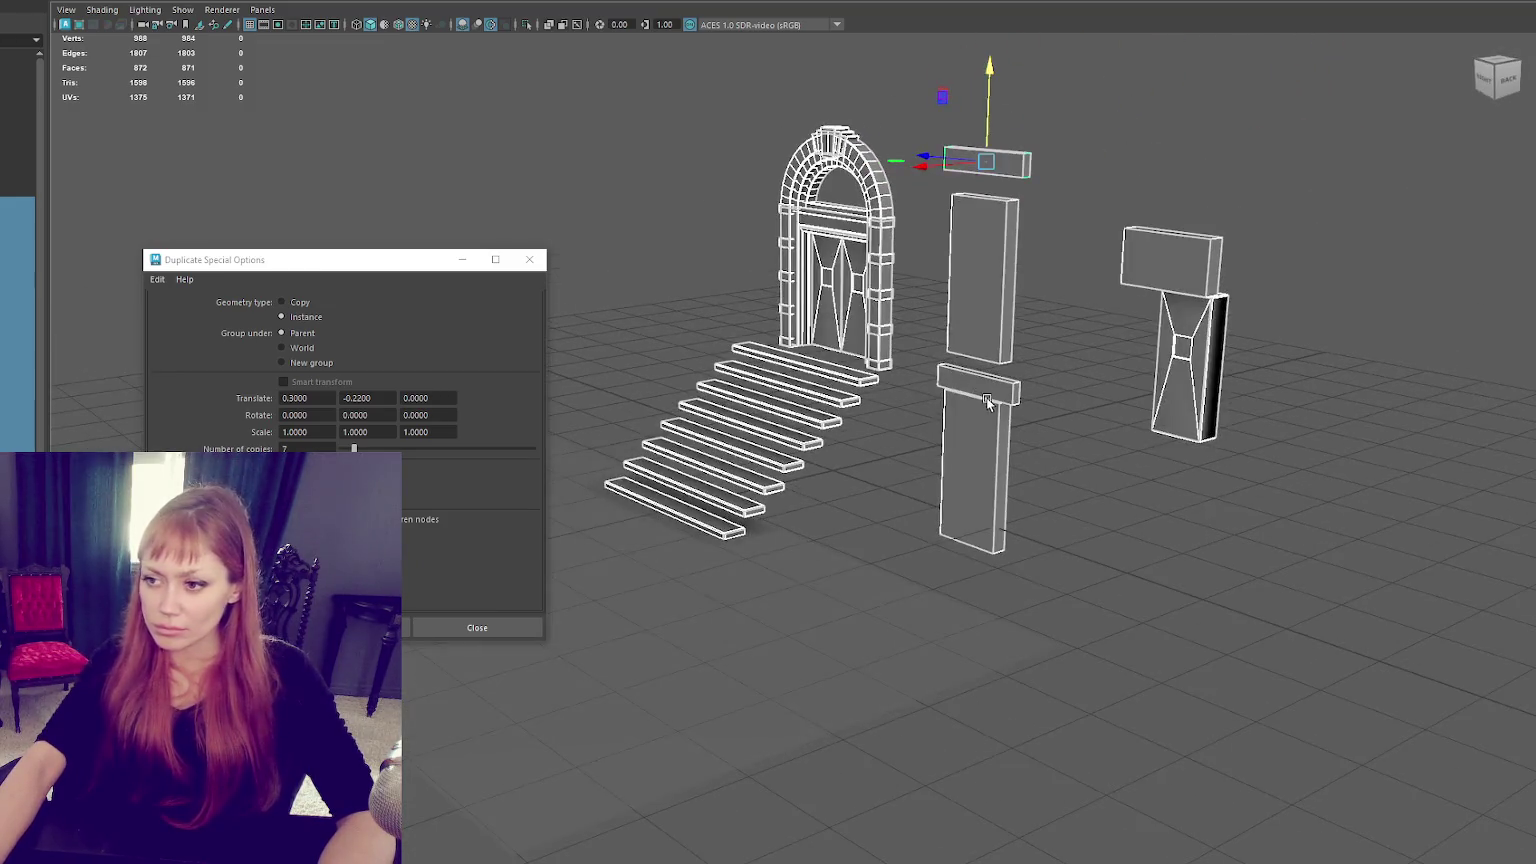
Extrude one face of the pillar's band block and shrink it vertically.
click(985, 158)
key(f)
mouse_move(992, 394)
alt+mouse_down()
mouse_move(1008, 387)
mouse_move(967, 360)
alt+mouse_up()
right_drag(1048, 325, 871, 281)
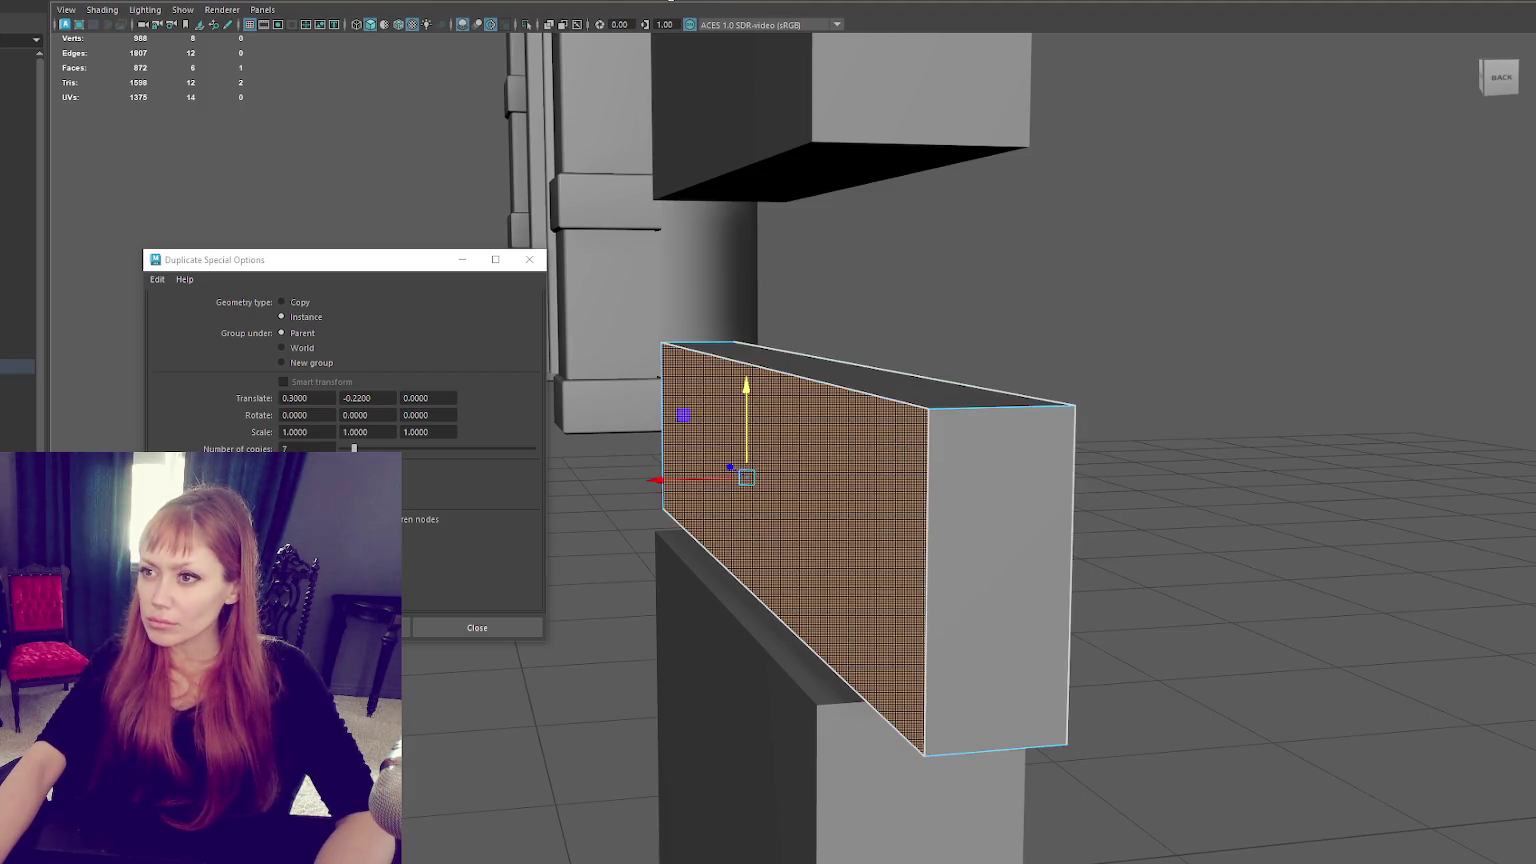
key(ctrl+e)
mouse_move(744, 445)
mouse_down()
mouse_move(724, 475)
mouse_move(660, 481)
mouse_up()
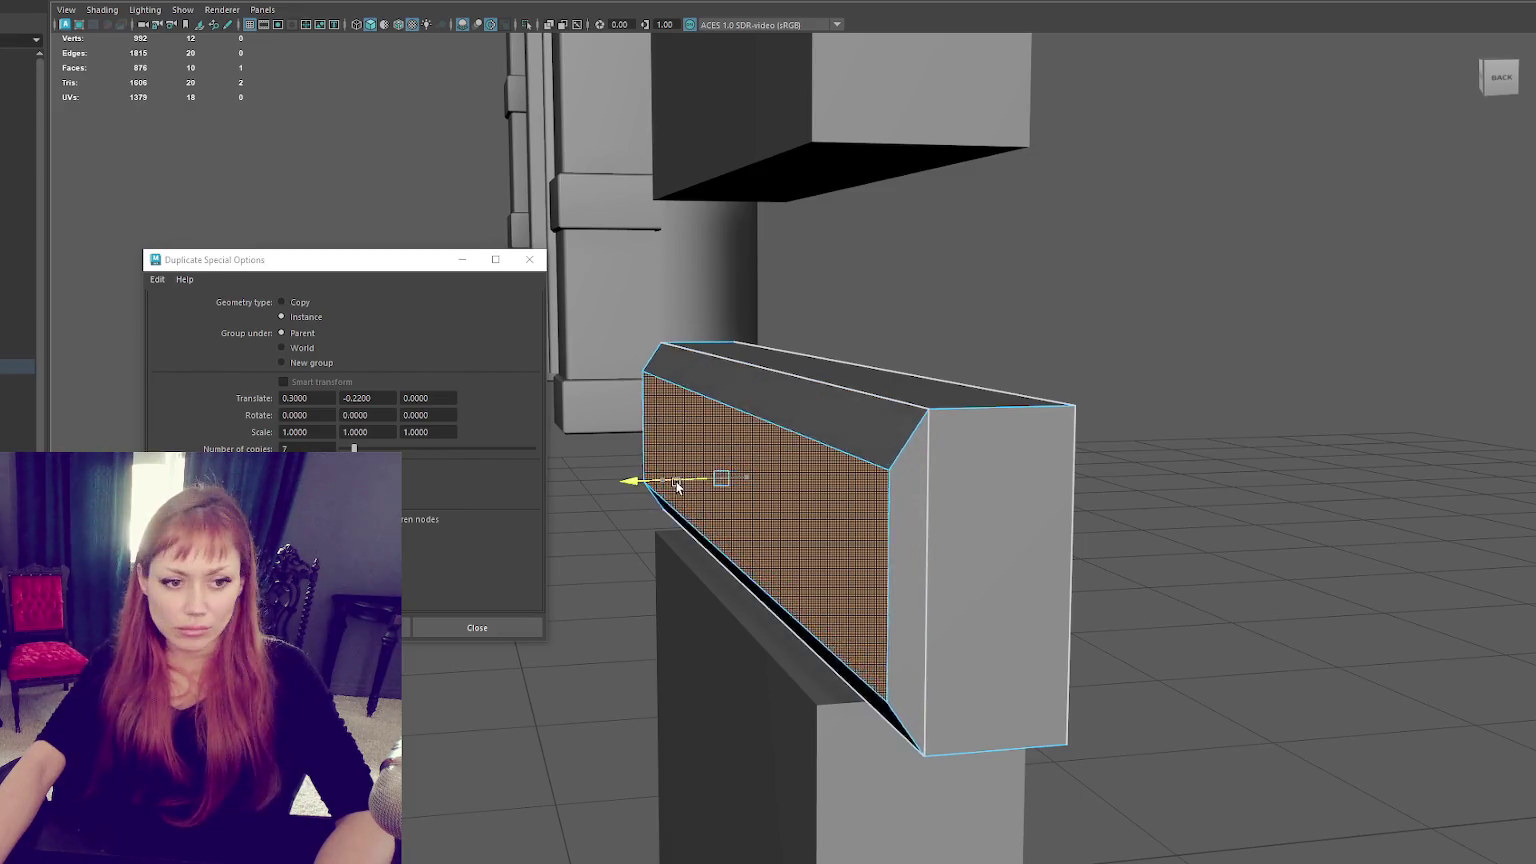
Delete the band's end face and return to whole-object selection.
alt+drag(717, 418, 1036, 430)
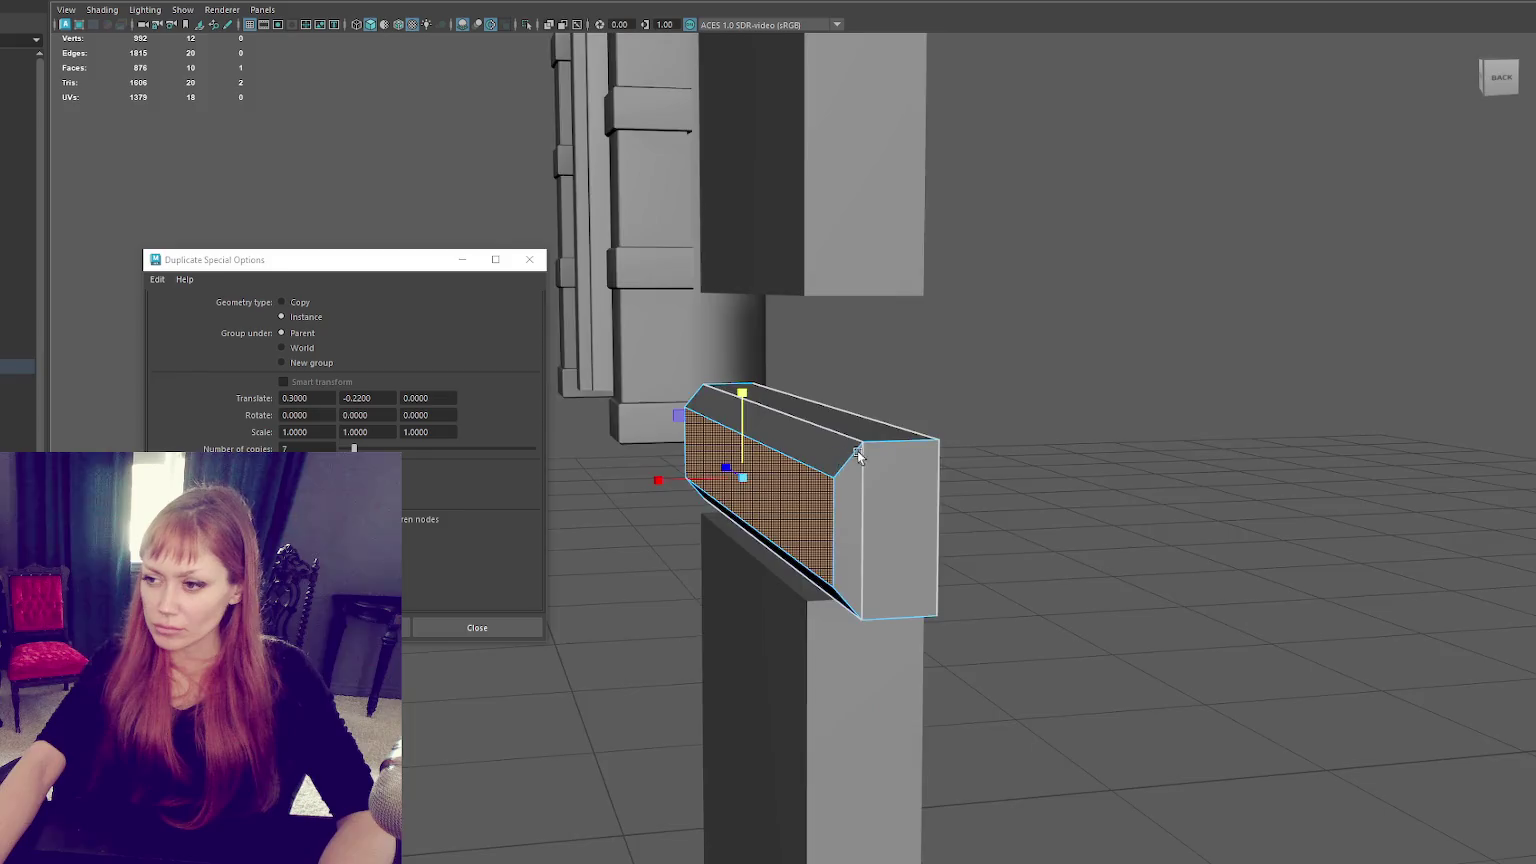
click(1152, 312)
scroll(1080, 333, down, 3)
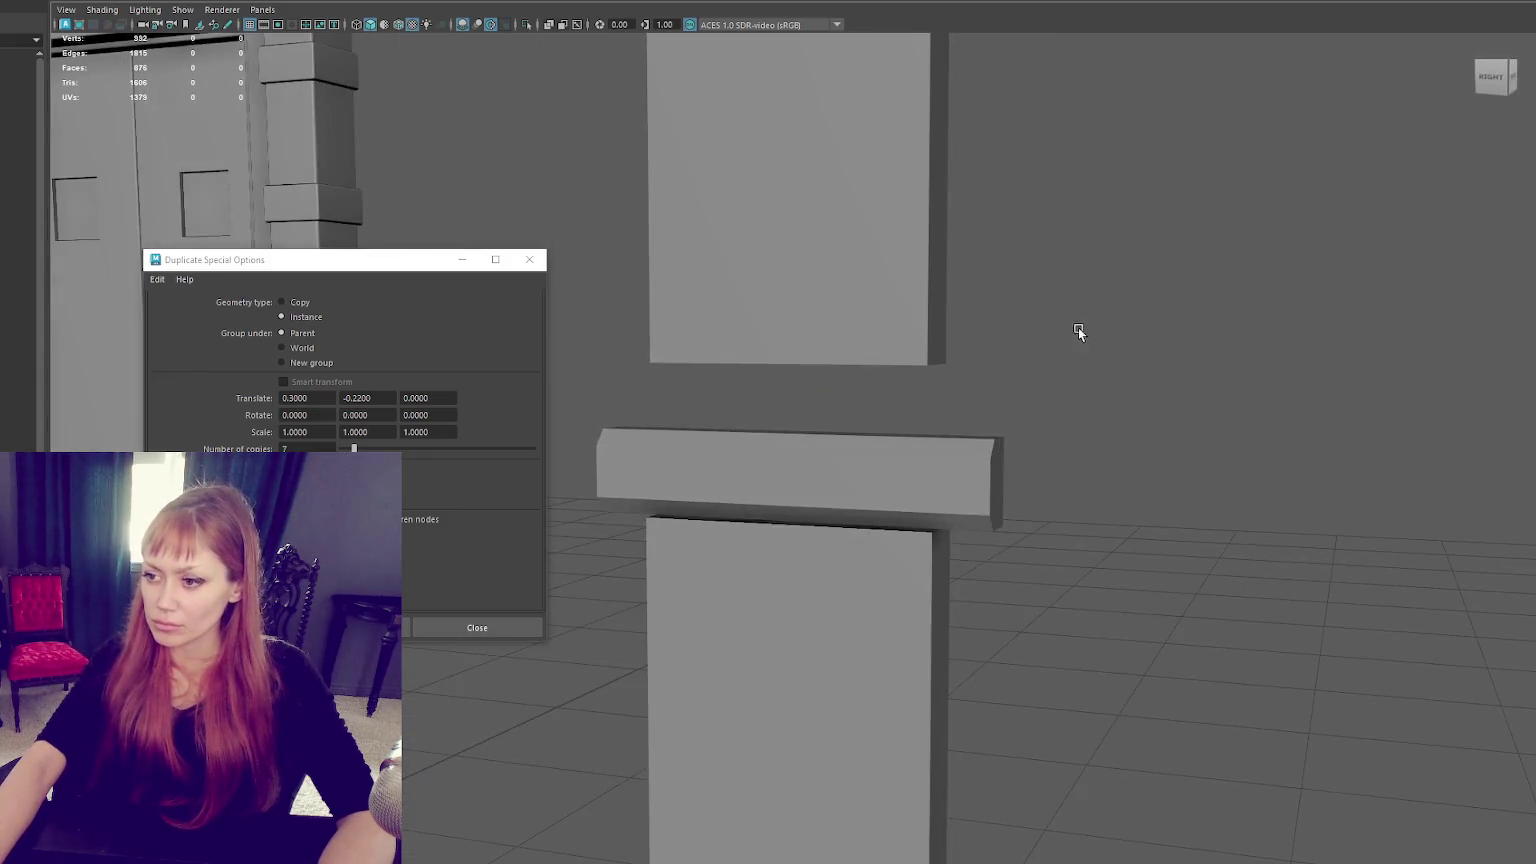
drag(1104, 356, 574, 537)
mouse_move(1121, 370)
alt+mouse_down()
mouse_move(842, 454)
mouse_move(1134, 460)
mouse_move(1072, 431)
alt+mouse_up()
key(Delete)
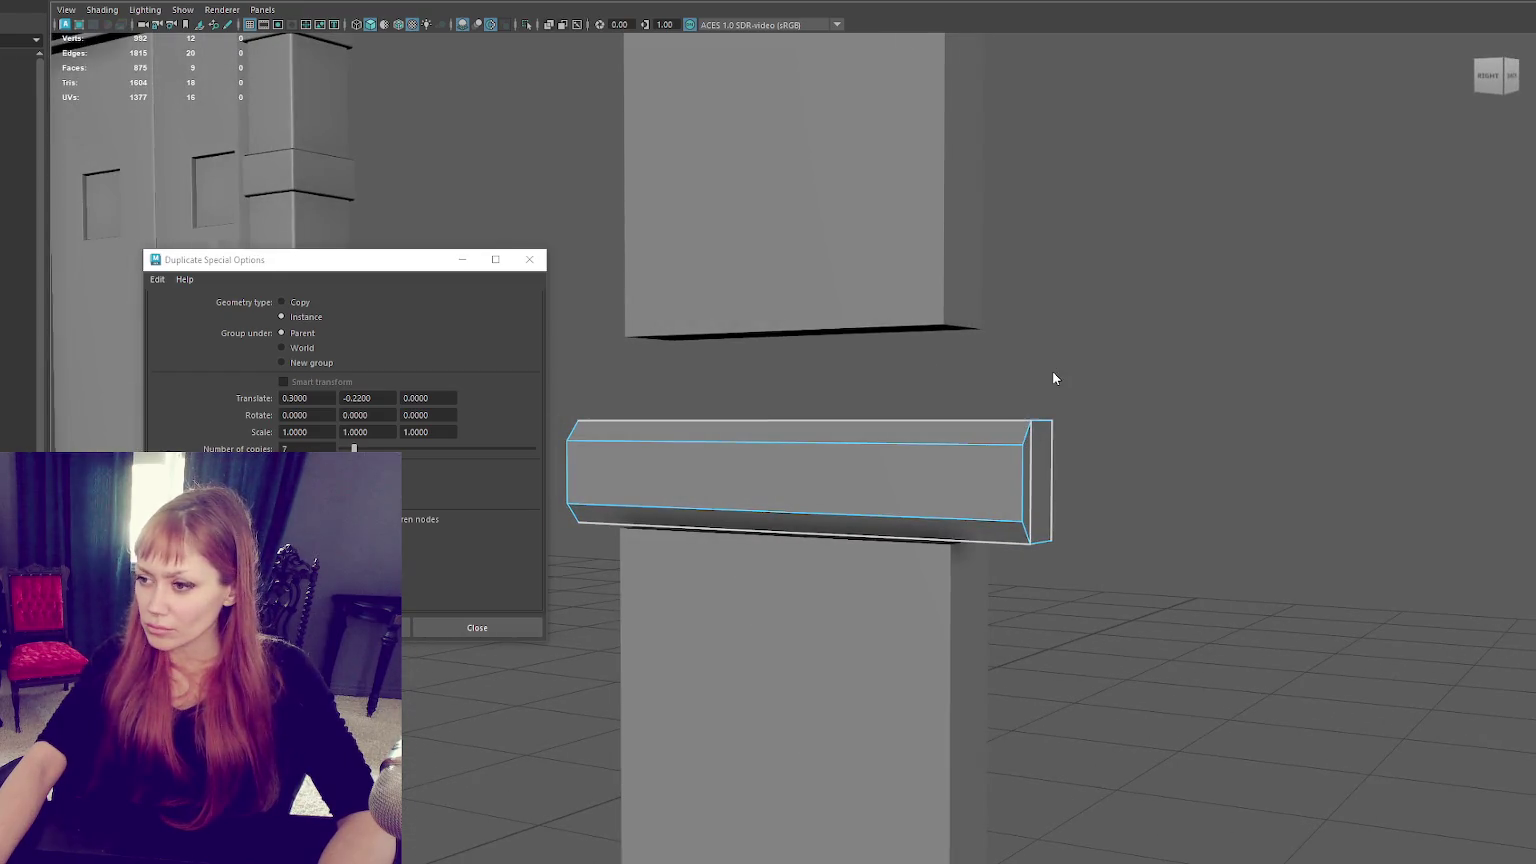
right_drag(1053, 378, 1130, 352)
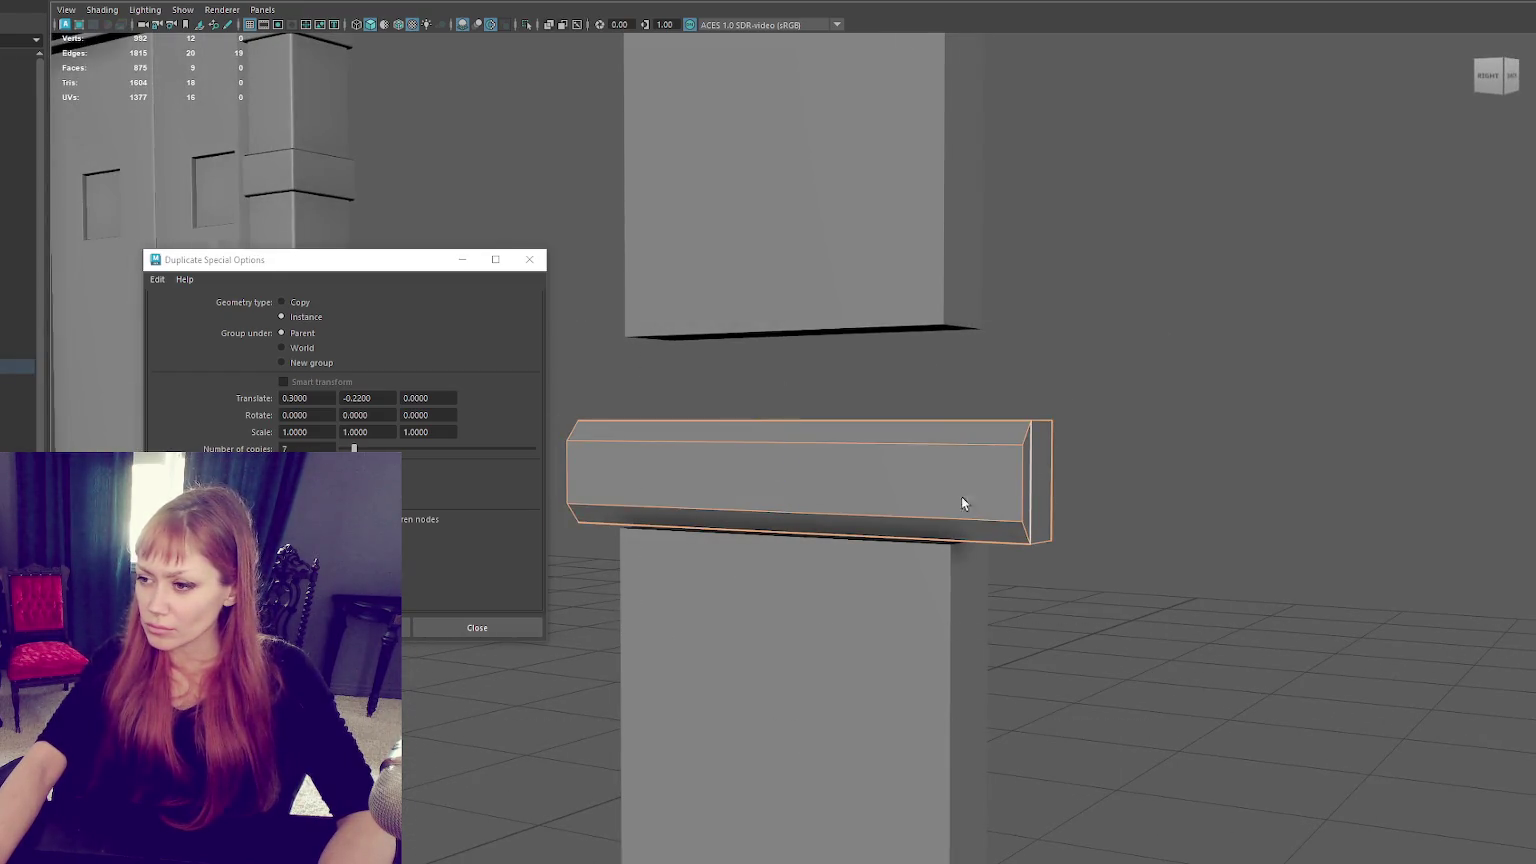
Bevel the beam's edges with a 0.2 fraction.
alt+drag(1000, 479, 718, 591)
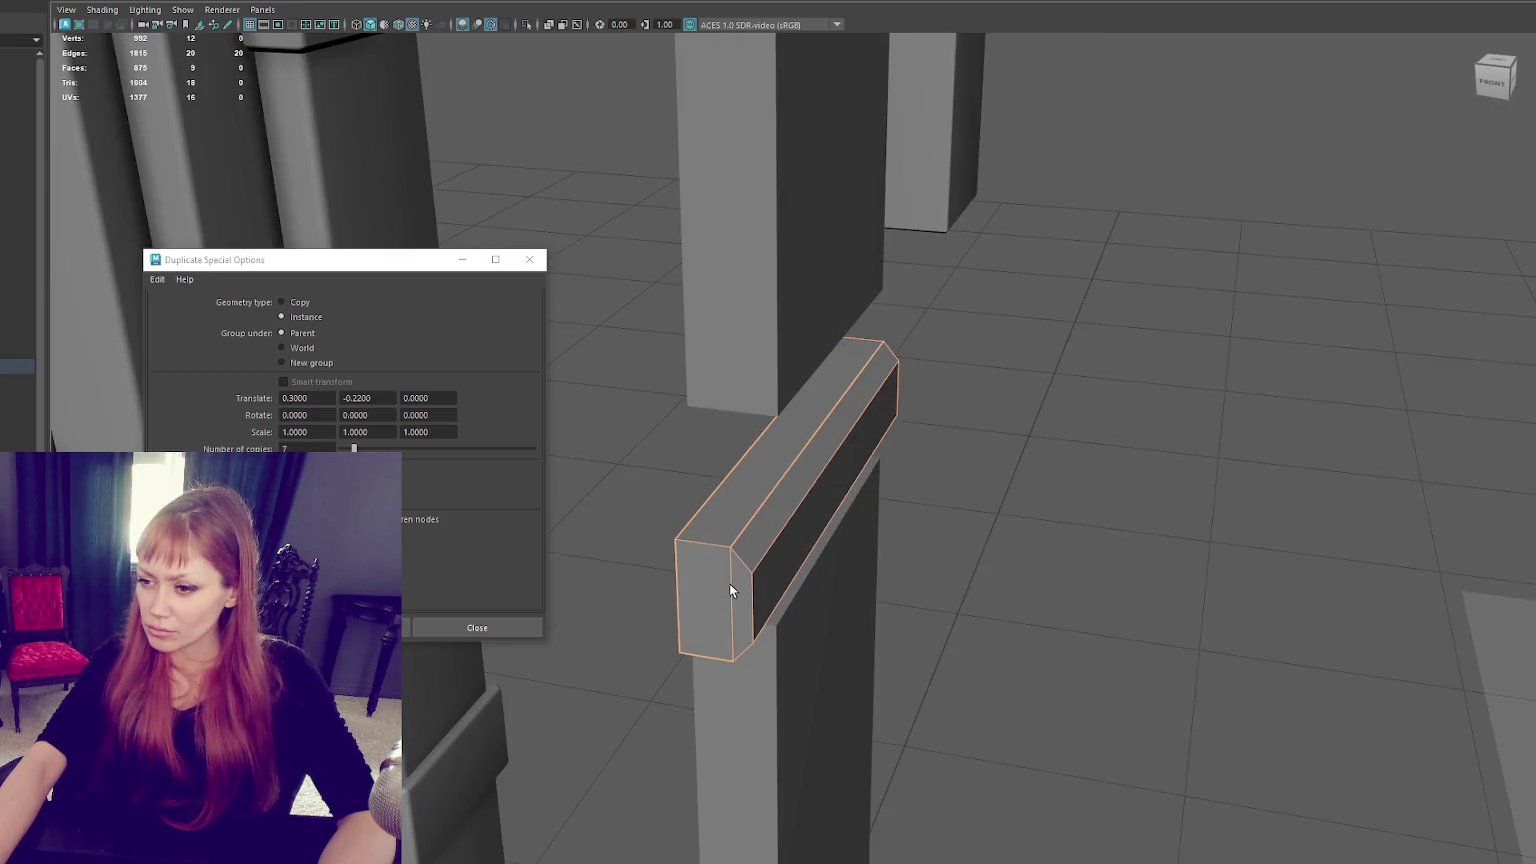
alt+drag(949, 524, 1151, 332)
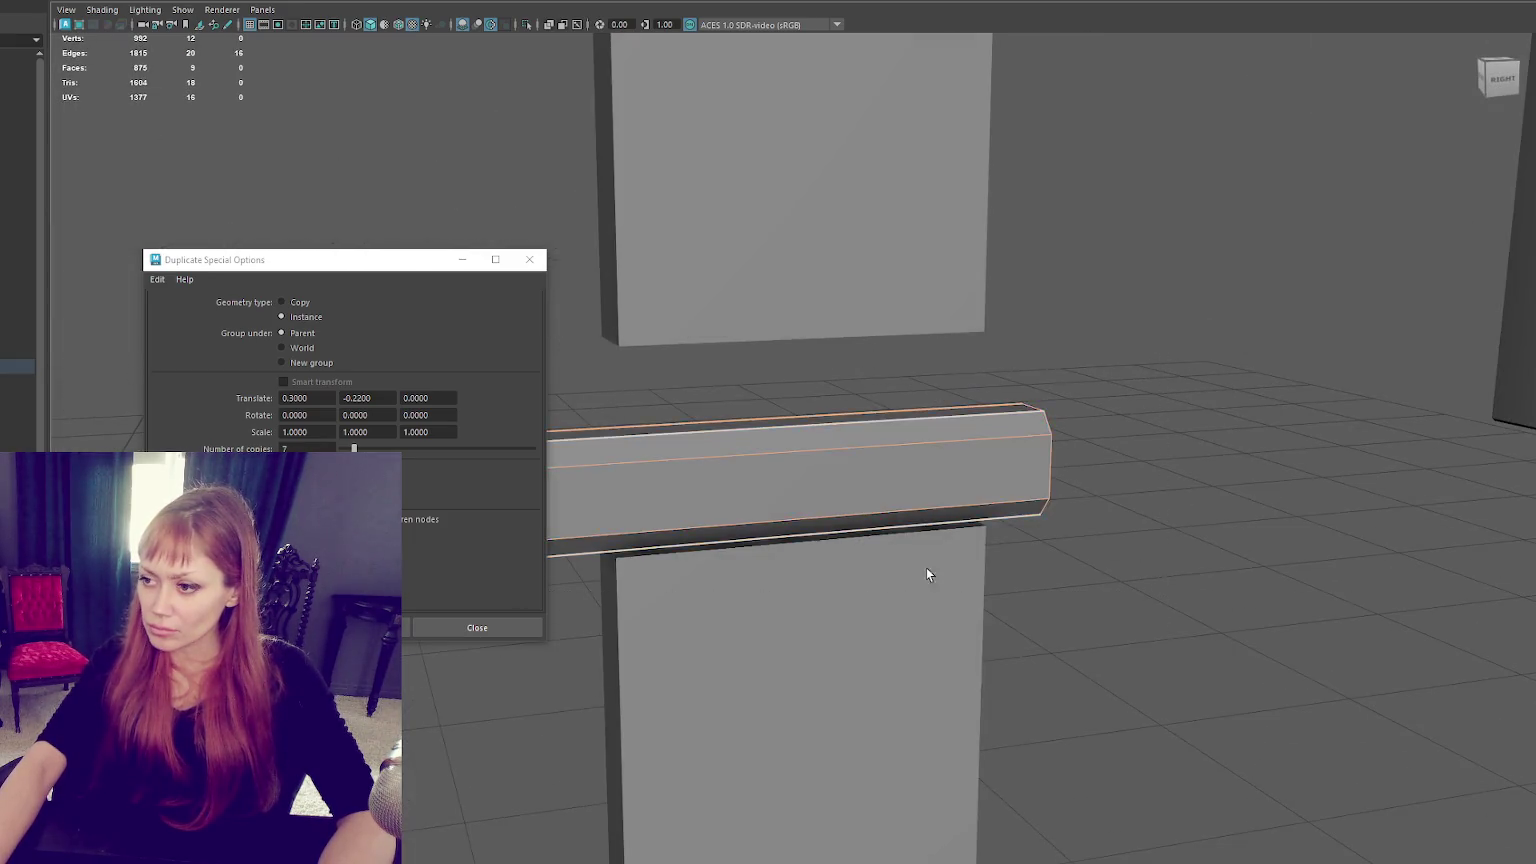
scroll(906, 481, down, 3)
alt+drag(1052, 502, 1022, 456)
key(ctrl+b)
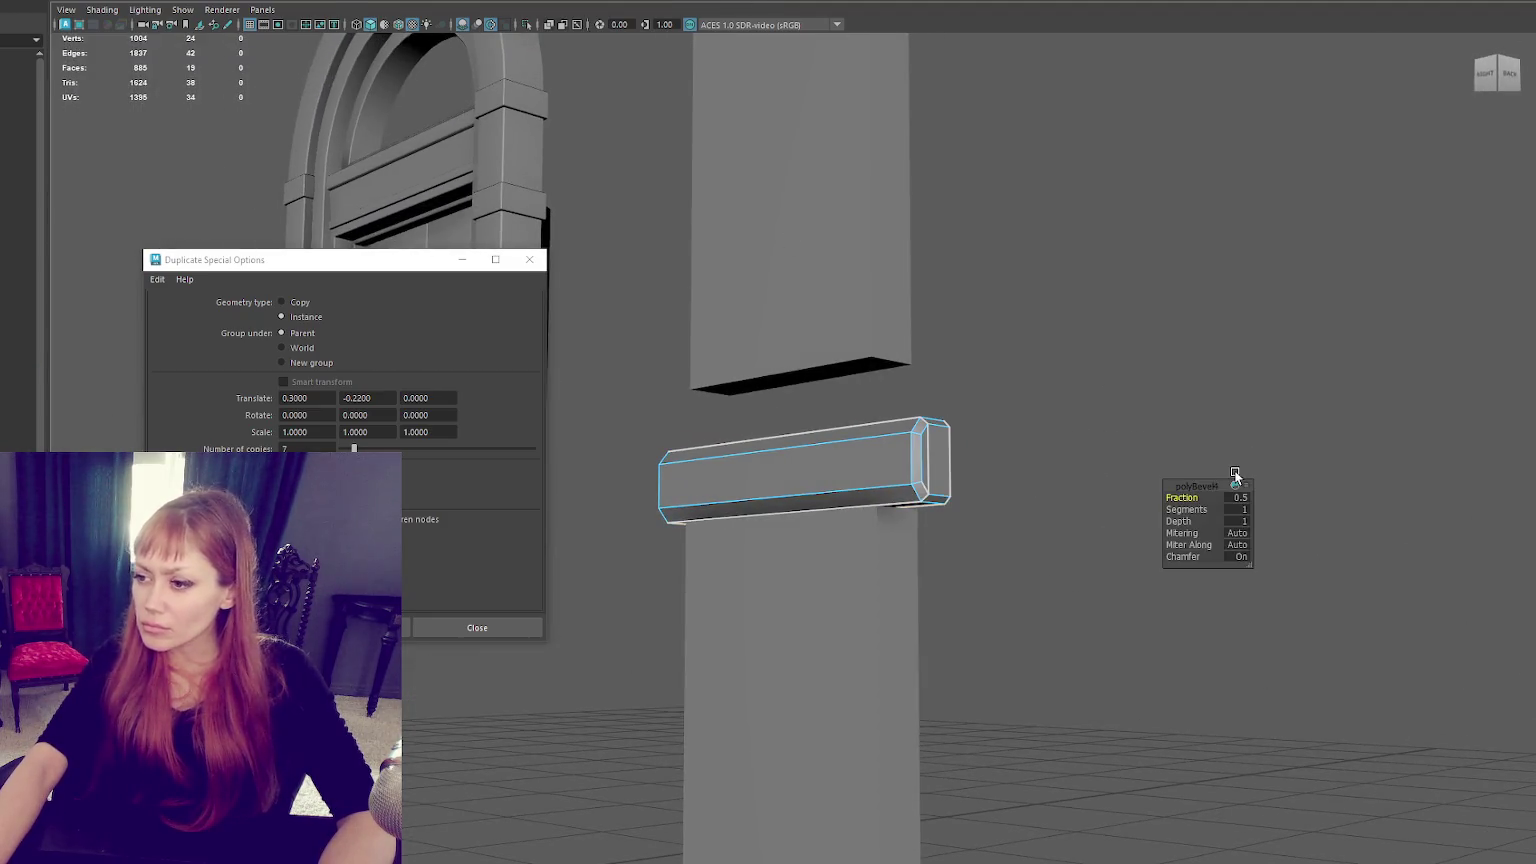
scroll(996, 463, up, 2)
drag(1183, 497, 1179, 497)
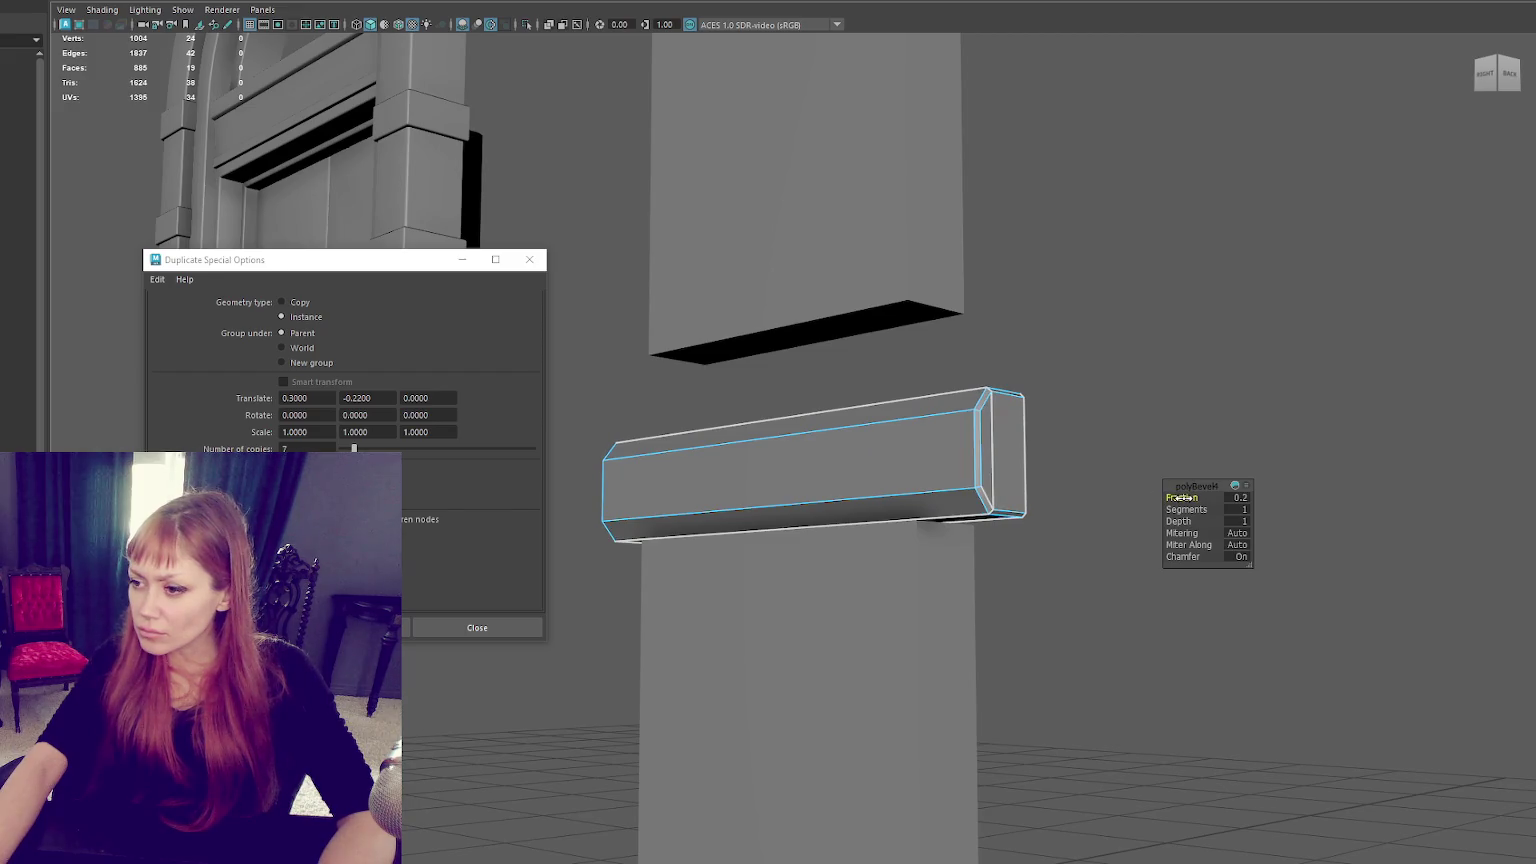
Soften and then harden the beam's edges using the Soften/Harden Edge marking menu.
alt+drag(1205, 244, 1001, 463)
shift+right_drag(1105, 298, 1348, 302)
mouse_move(1348, 302)
alt+mouse_down()
mouse_move(1234, 329)
mouse_move(991, 432)
mouse_move(938, 433)
alt+mouse_up()
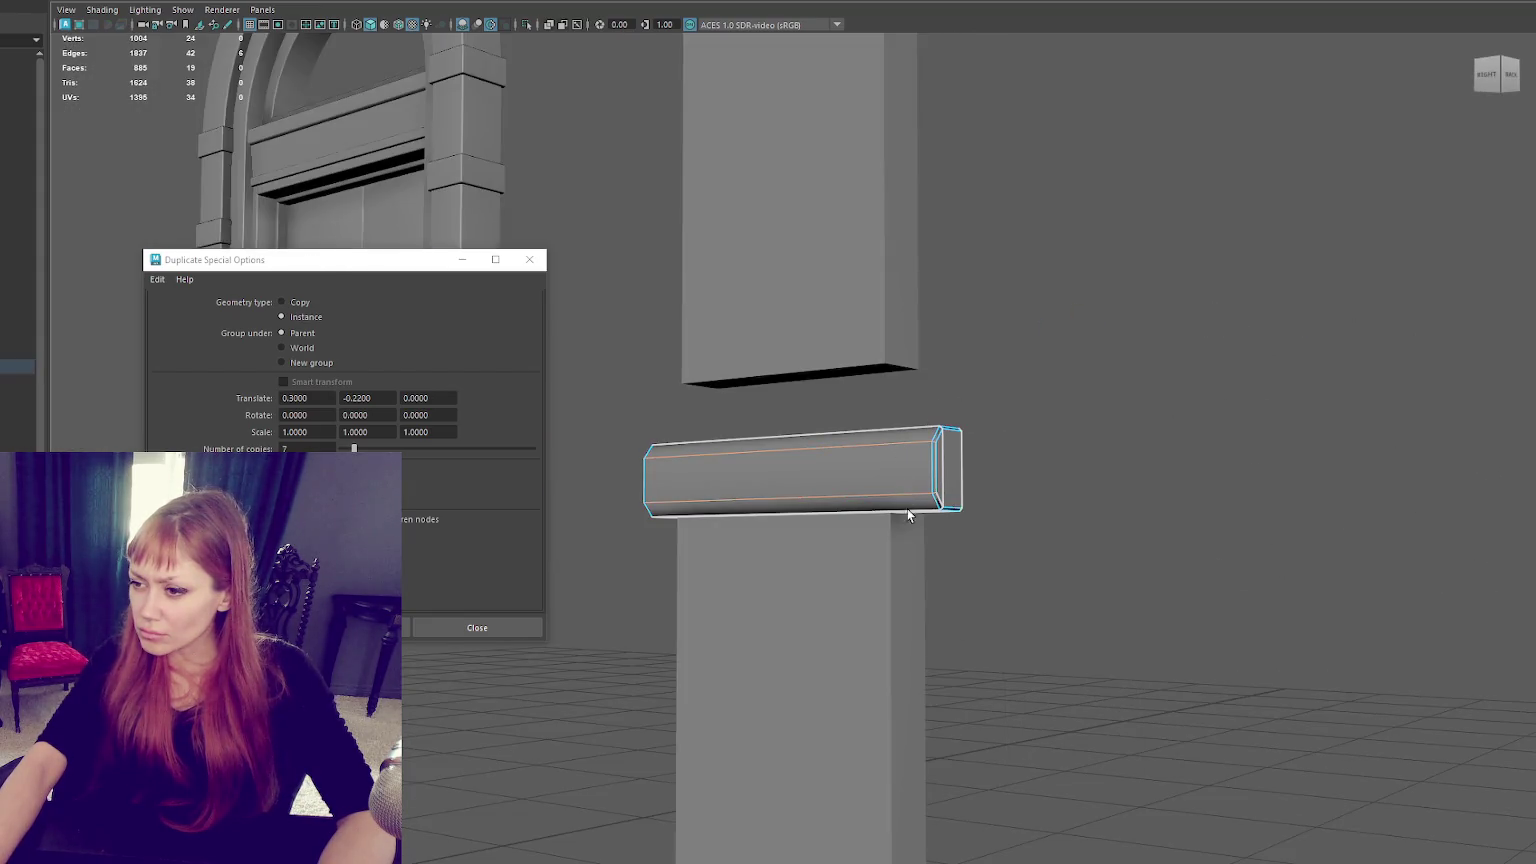
alt+drag(907, 508, 918, 452)
right_drag(1100, 318, 1200, 367)
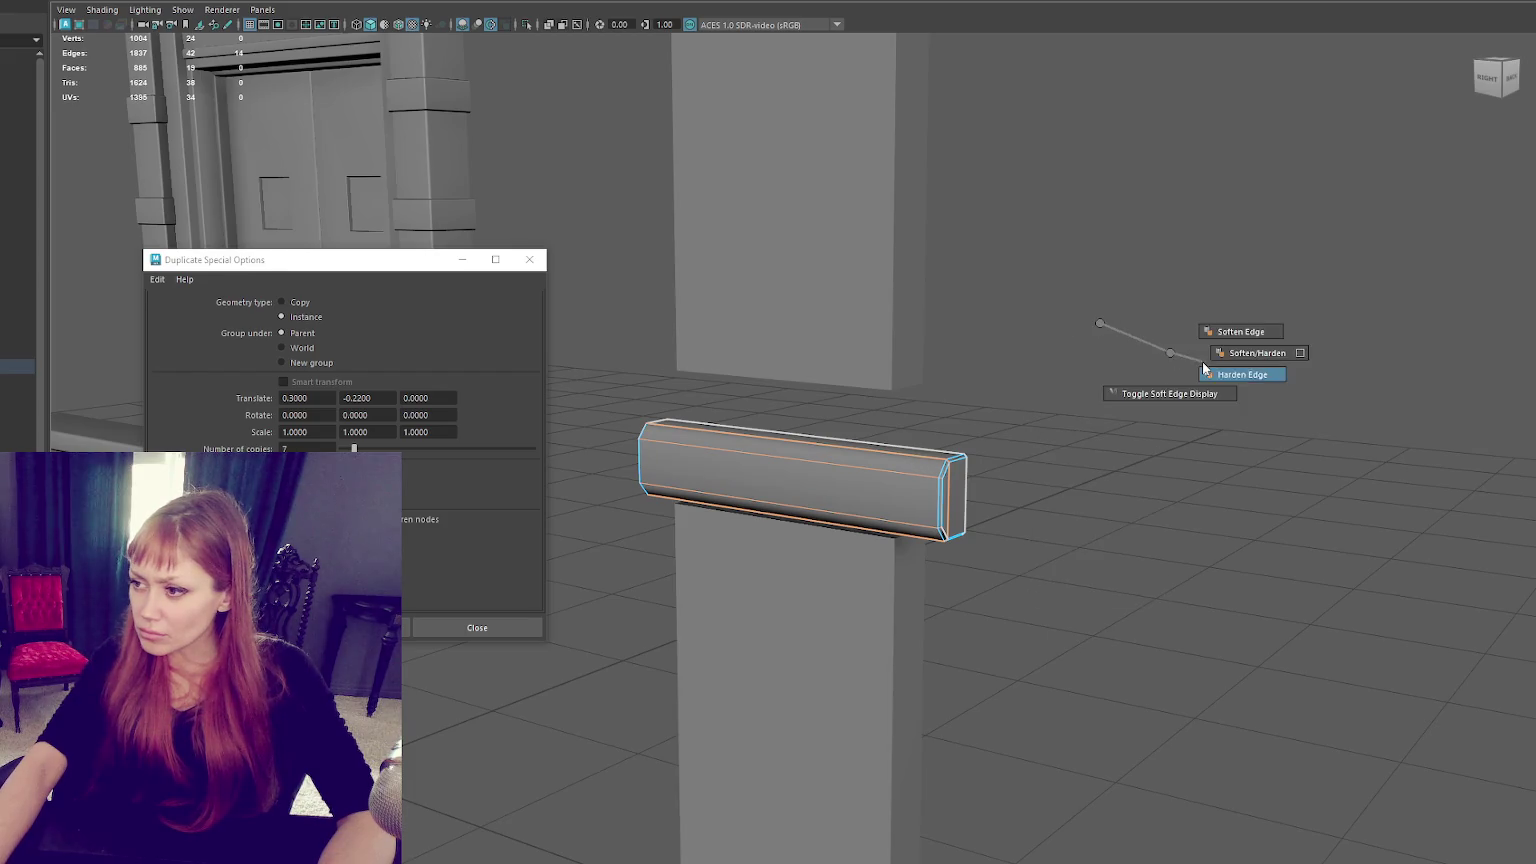
alt+drag(1148, 315, 971, 355)
scroll(985, 351, down, 5)
right_drag(1021, 346, 1021, 350)
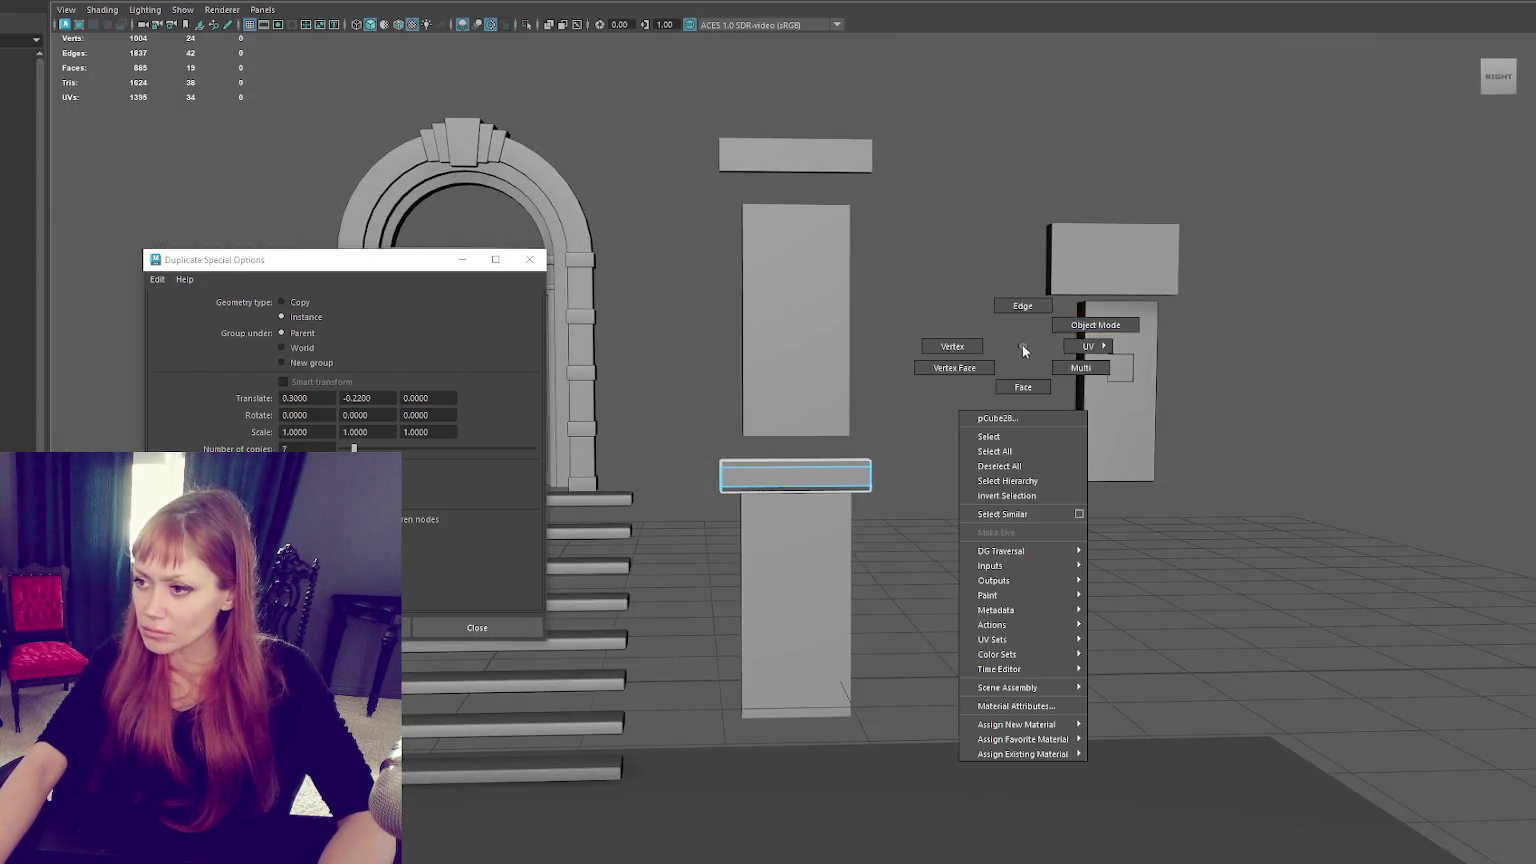
scroll(923, 374, up, 6)
alt+drag(1069, 382, 970, 449)
Open the beam's UVs in the UV Editor and select all its UV shells.
click(940, 460)
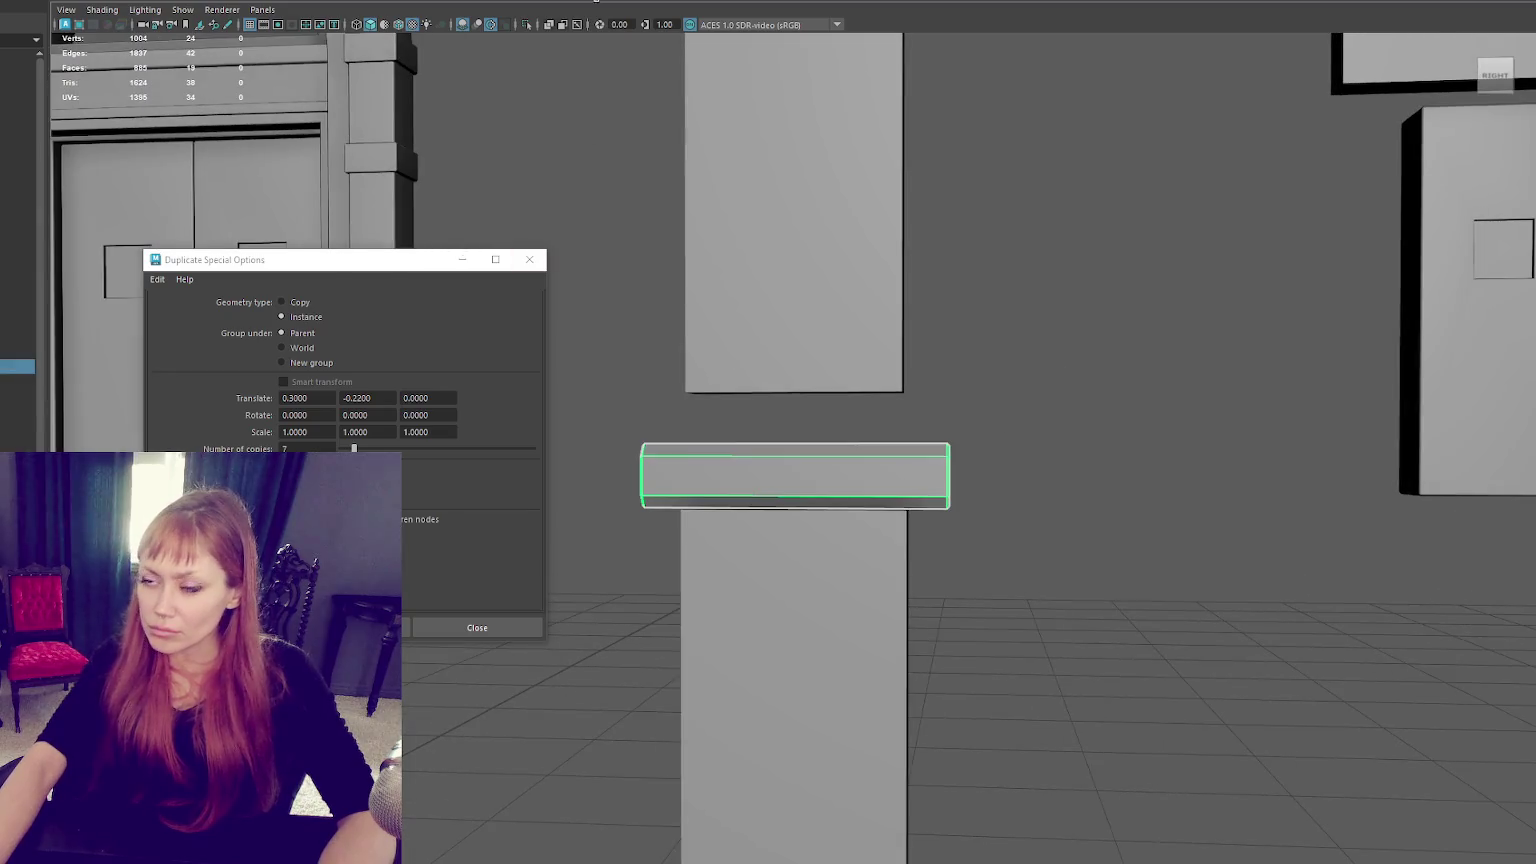
click(440, 2)
click(455, 3)
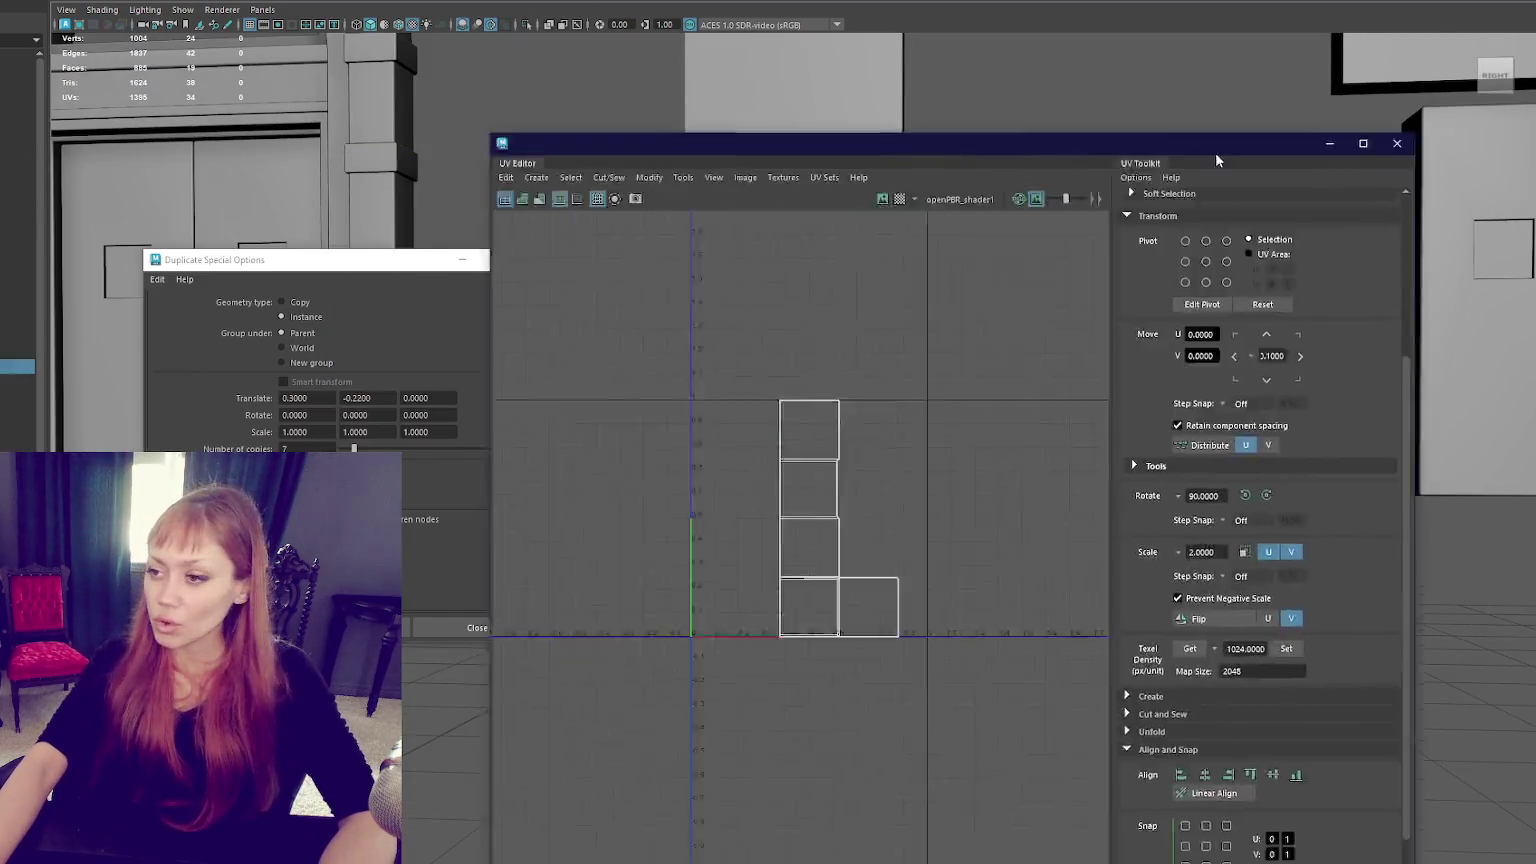
drag(1217, 160, 1481, 96)
click(1053, 449)
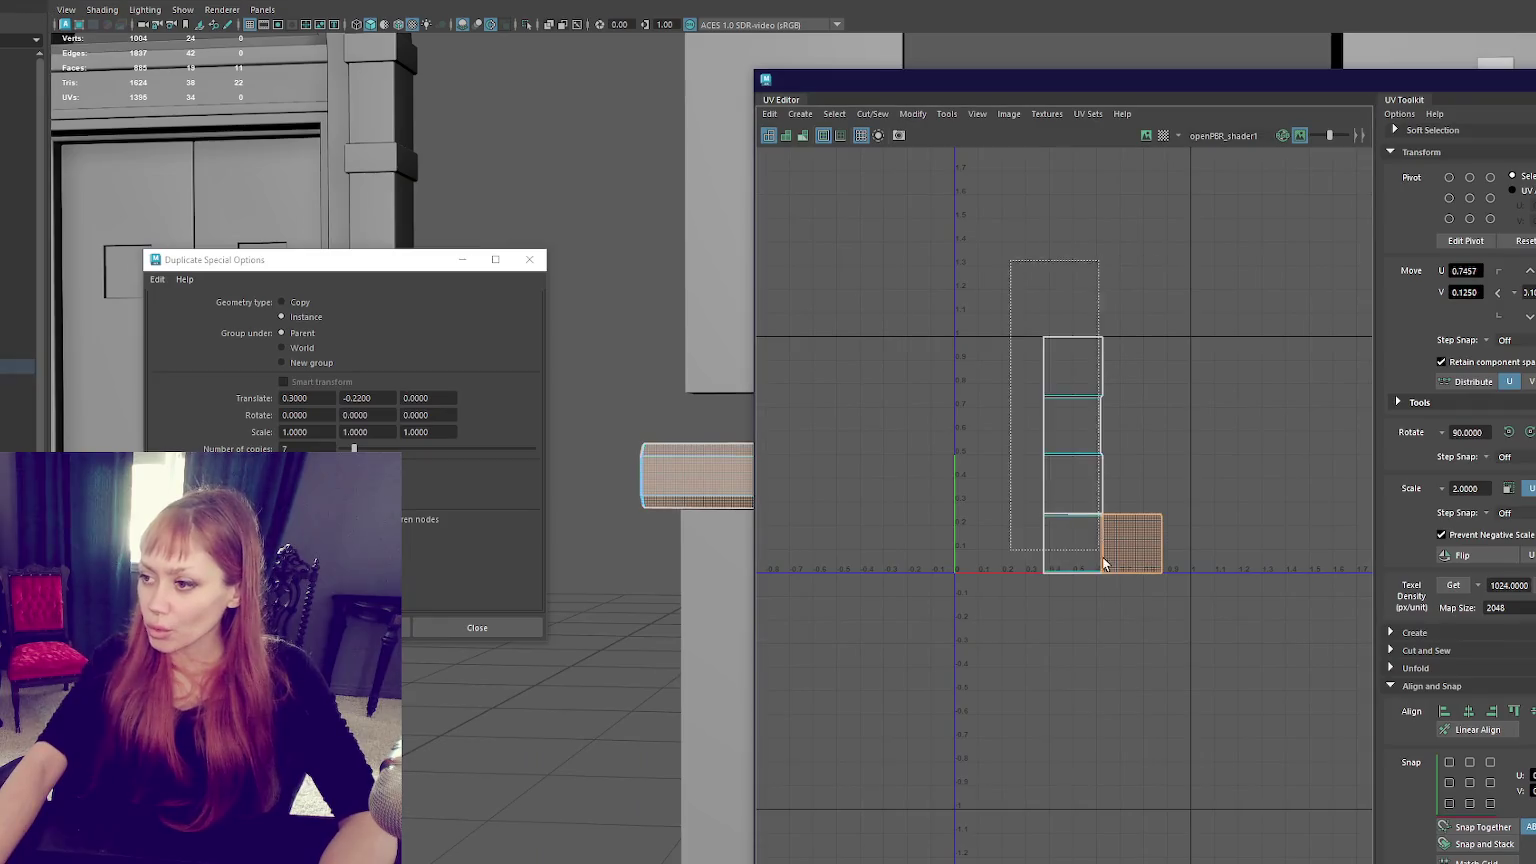
Unfold and normalize the beam's UV shells, then orient them upright.
shift+right_drag(1107, 384, 992, 376)
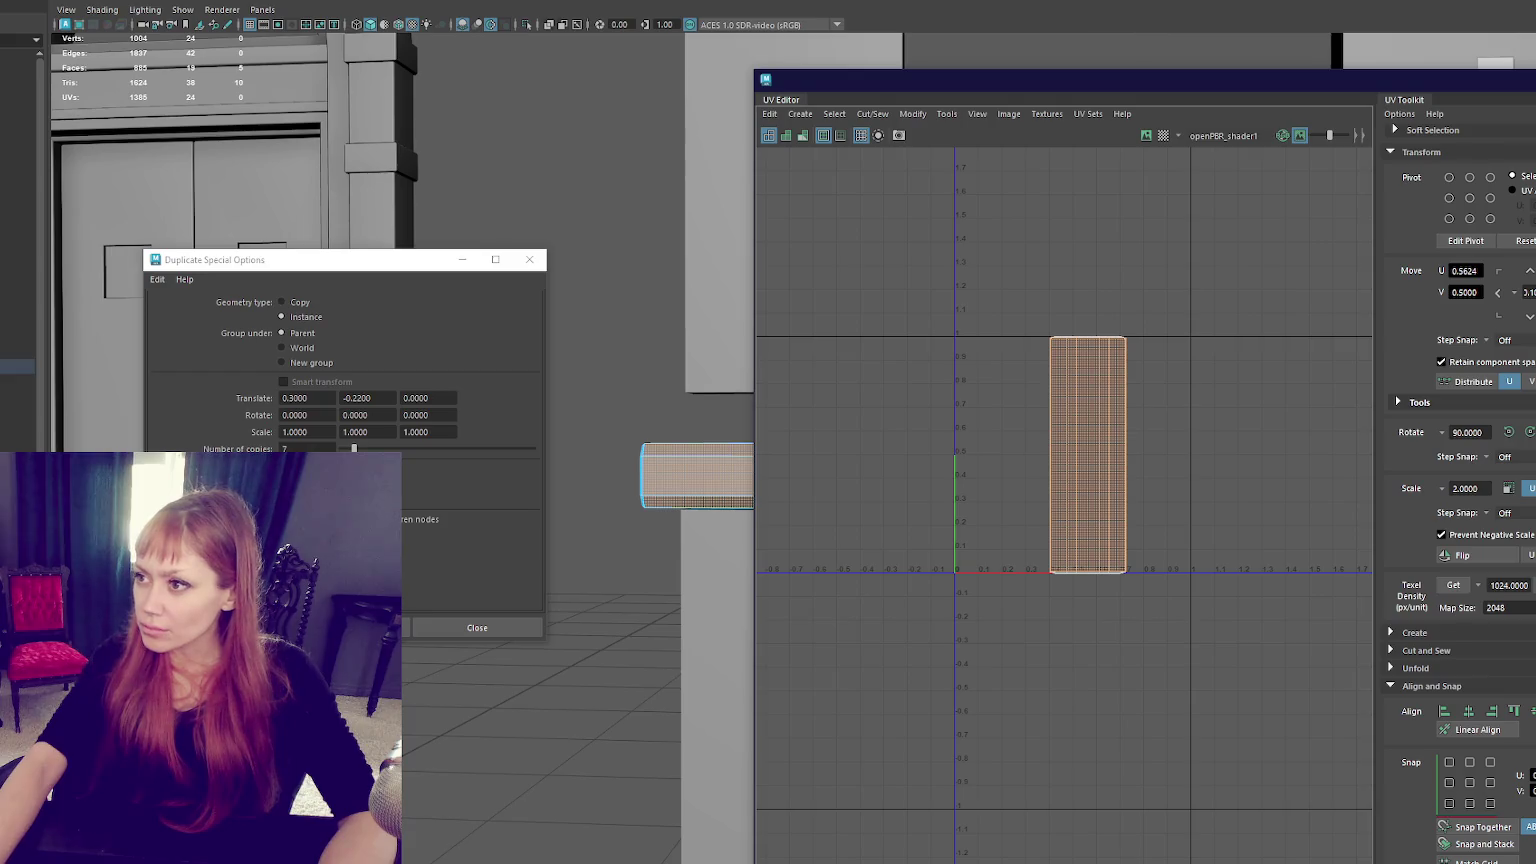
key(ctrl+z)
drag(1234, 233, 926, 586)
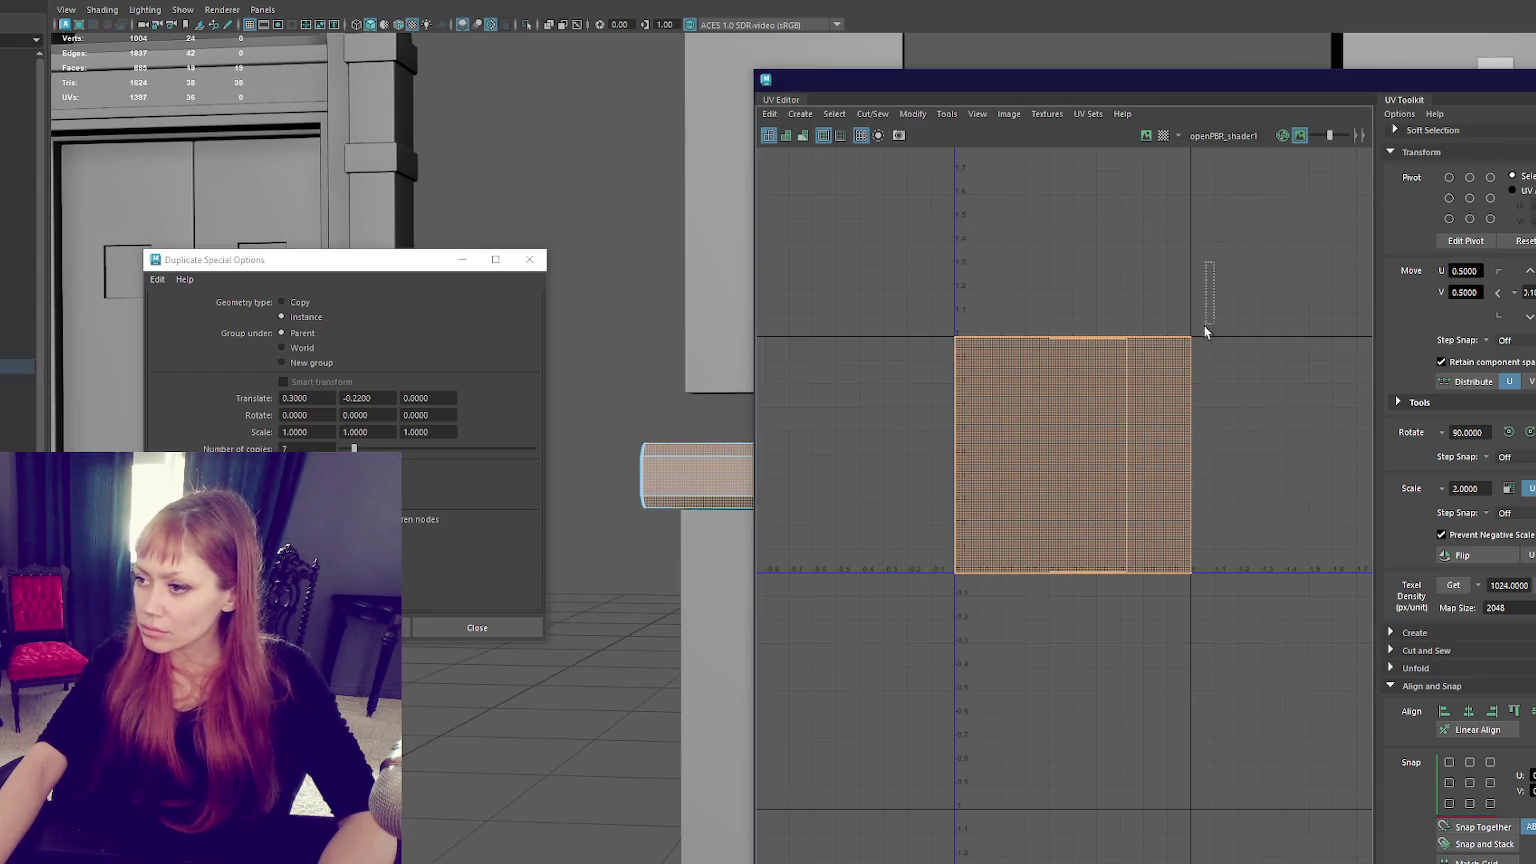
shift+right_drag(857, 315, 943, 315)
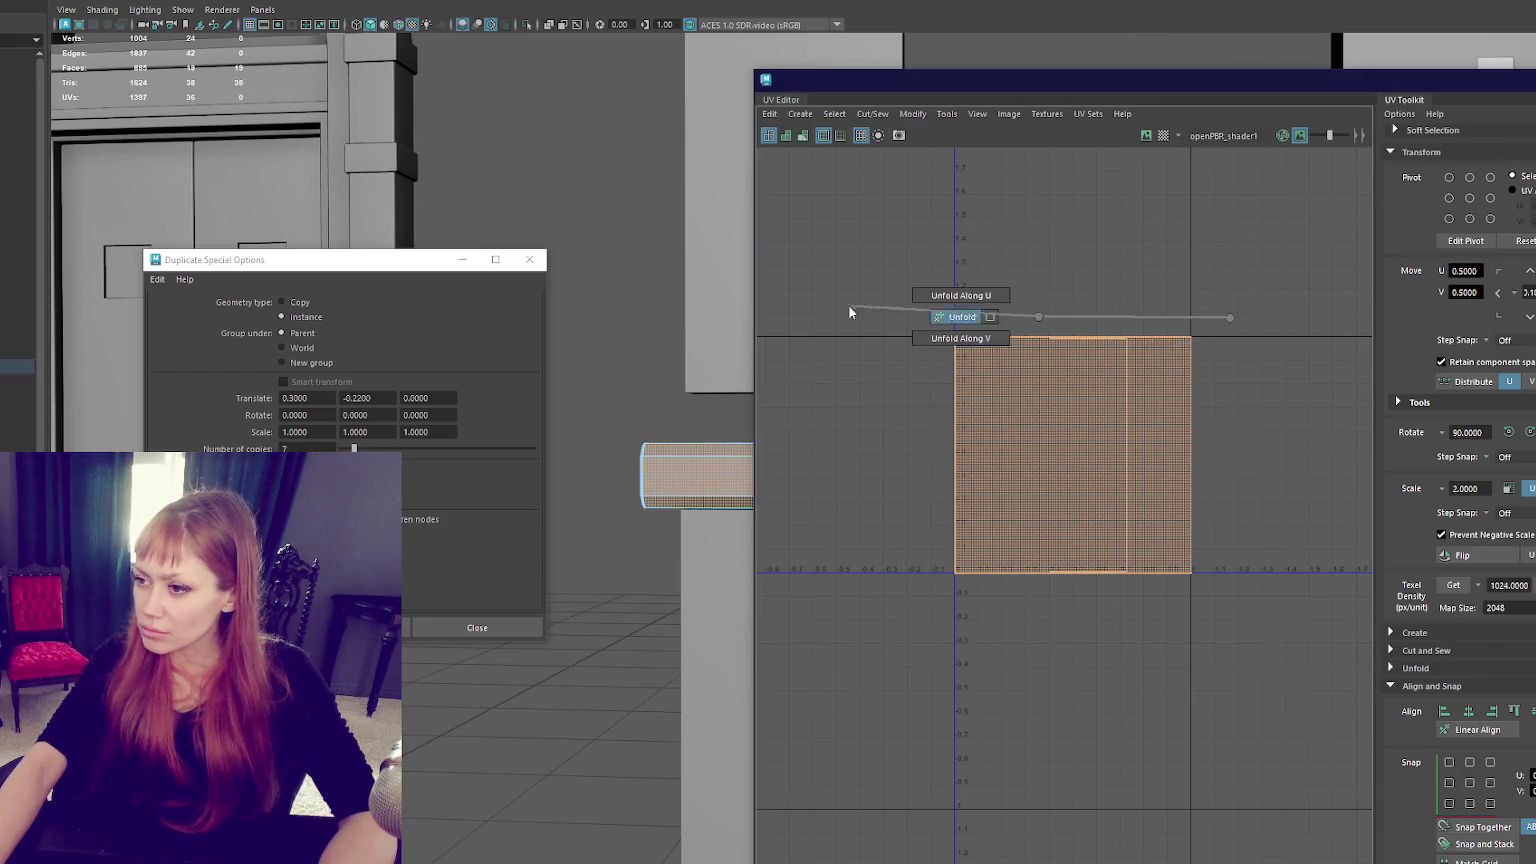
scroll(1432, 790, down, 3)
click(1432, 790)
Orient the shells horizontally, move them onto the U axis, and close the UV Editor.
right_drag(1087, 340, 1198, 566)
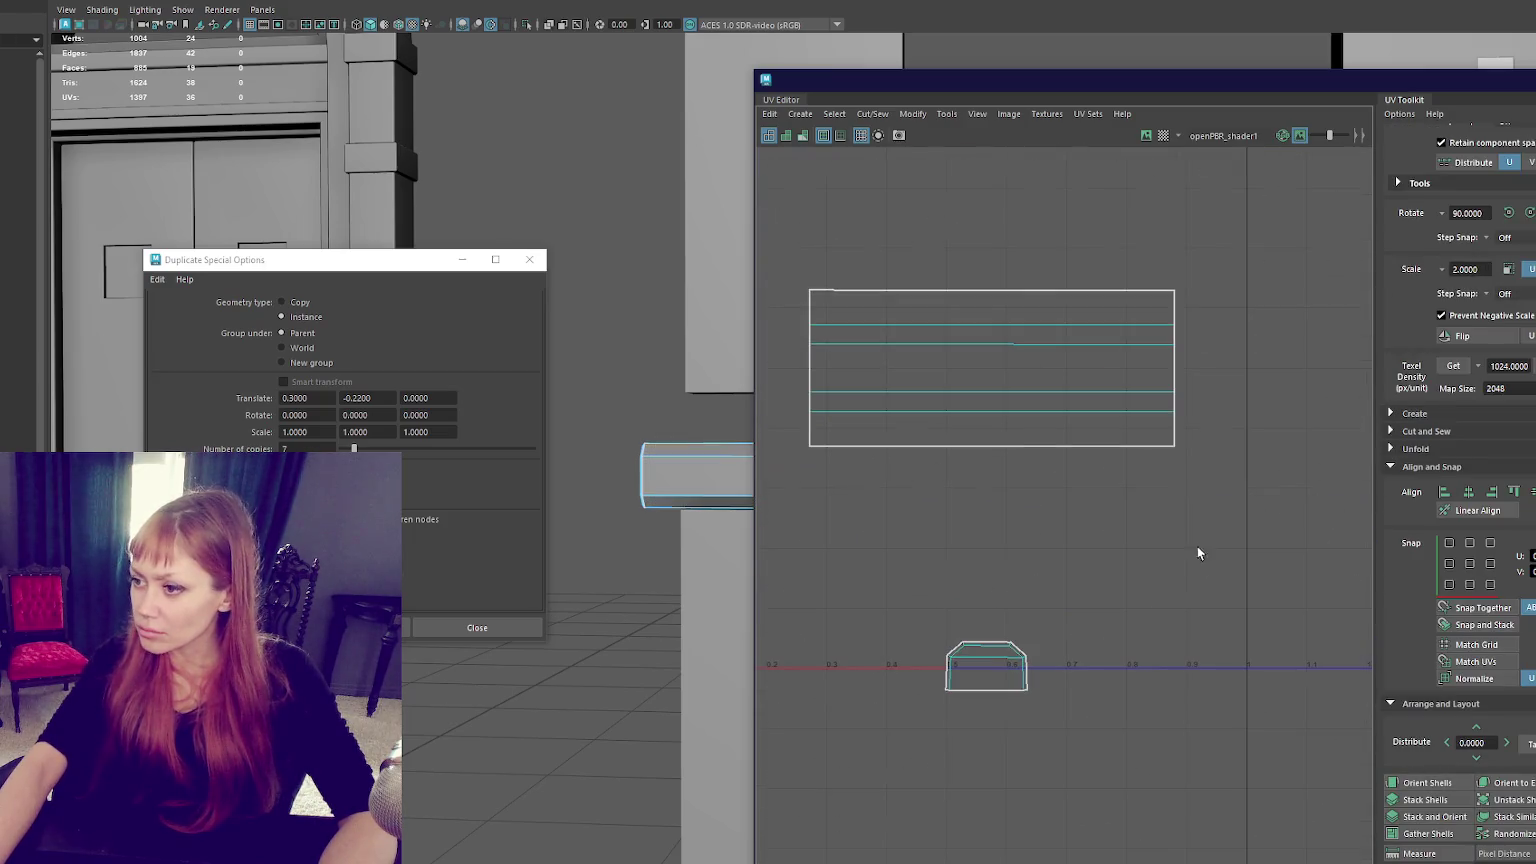
shift+right_drag(1104, 490, 1160, 507)
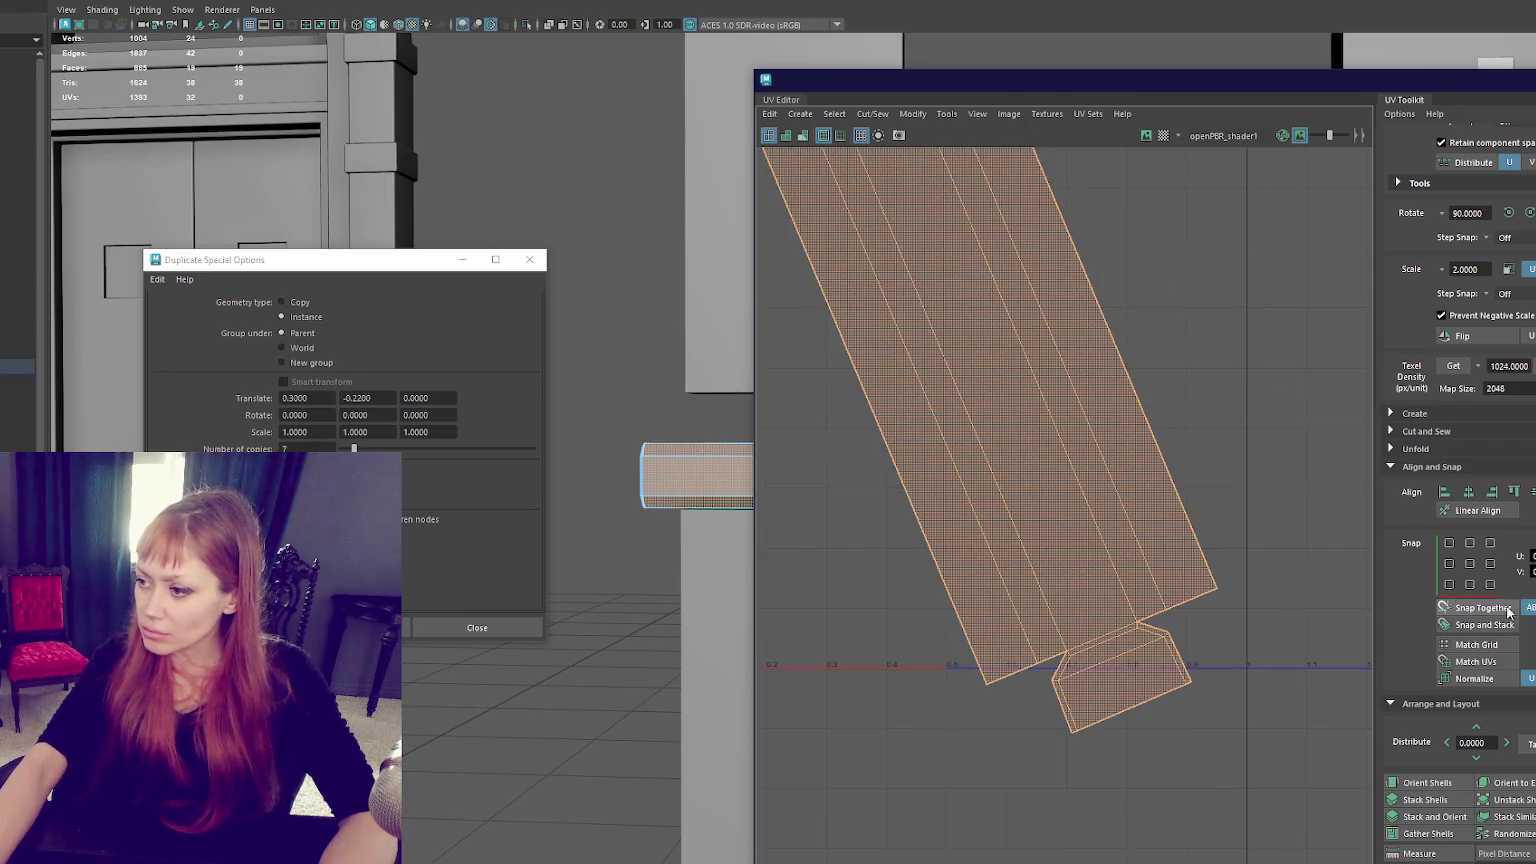
click(1412, 781)
key(f)
key(w)
drag(1063, 462, 1064, 588)
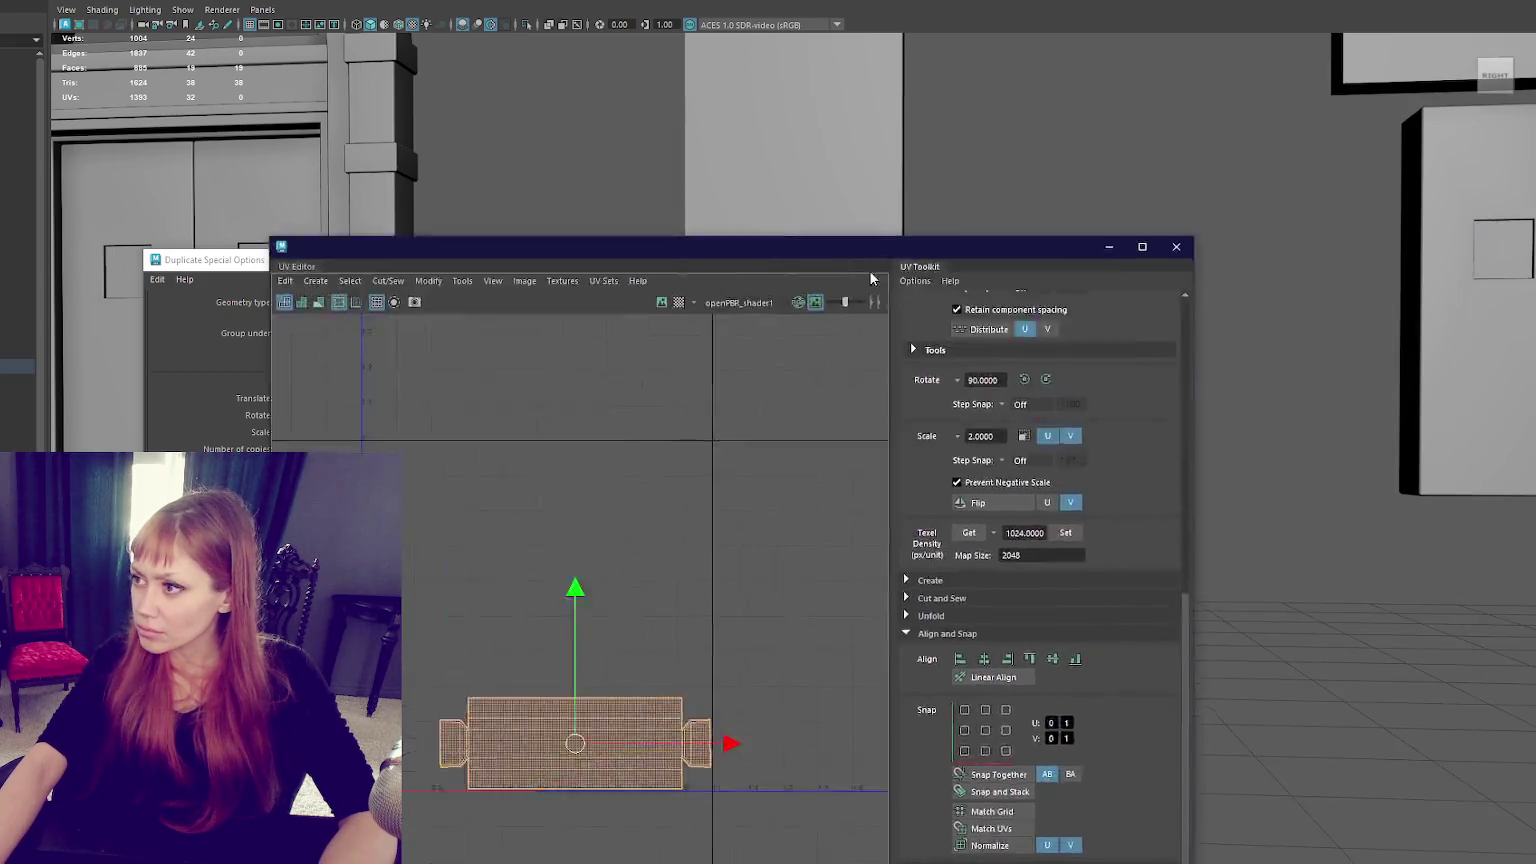
click(1148, 252)
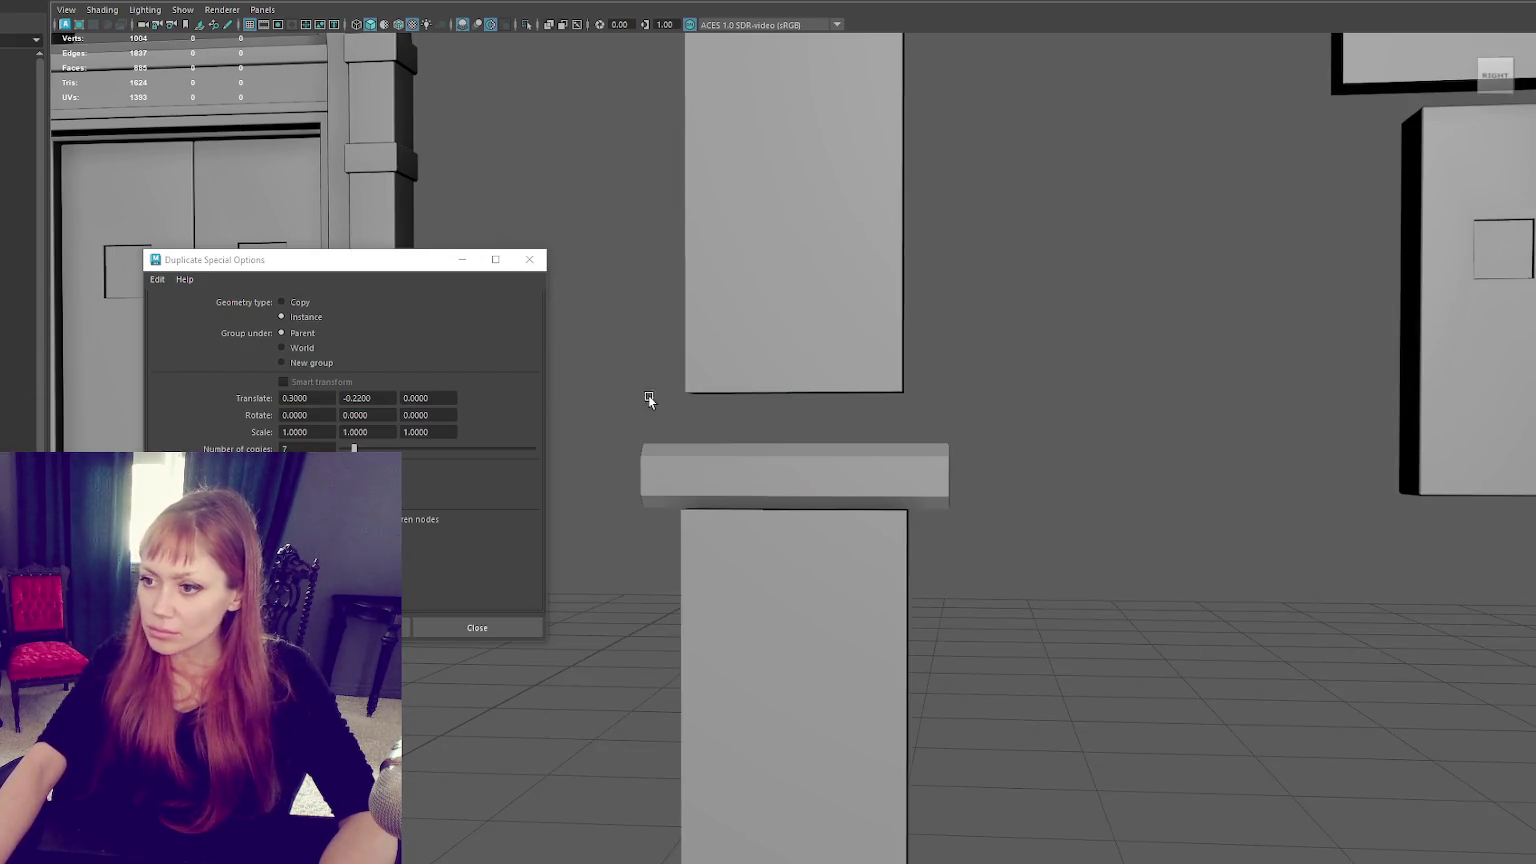
Duplicate the slab between the pillars and rotate the copy 90 degrees.
click(529, 259)
scroll(782, 438, down, 5)
click(790, 468)
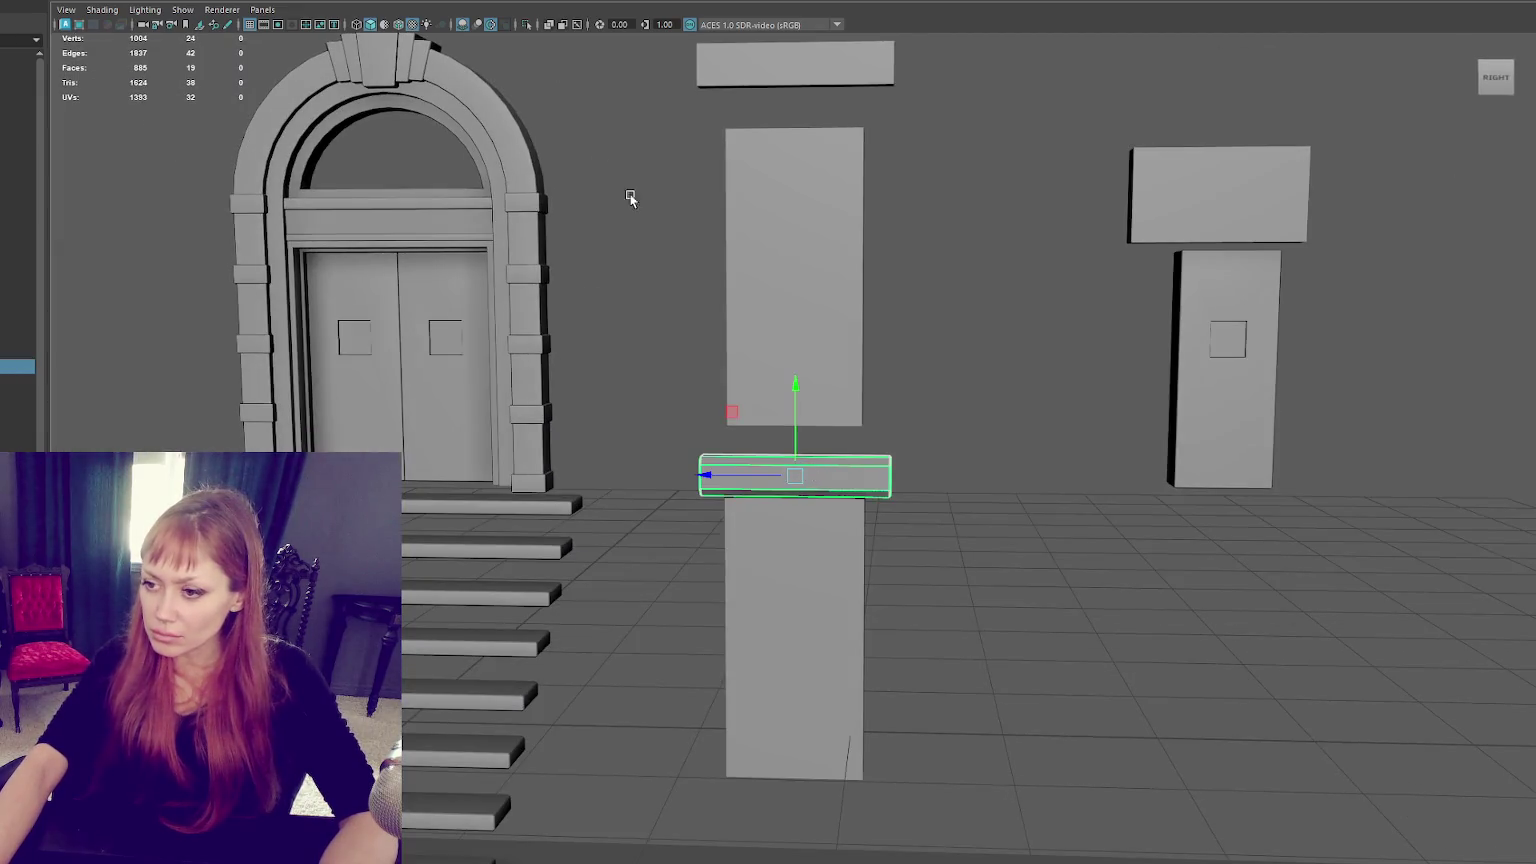
scroll(818, 490, down, 3)
key(ctrl+d)
key(e)
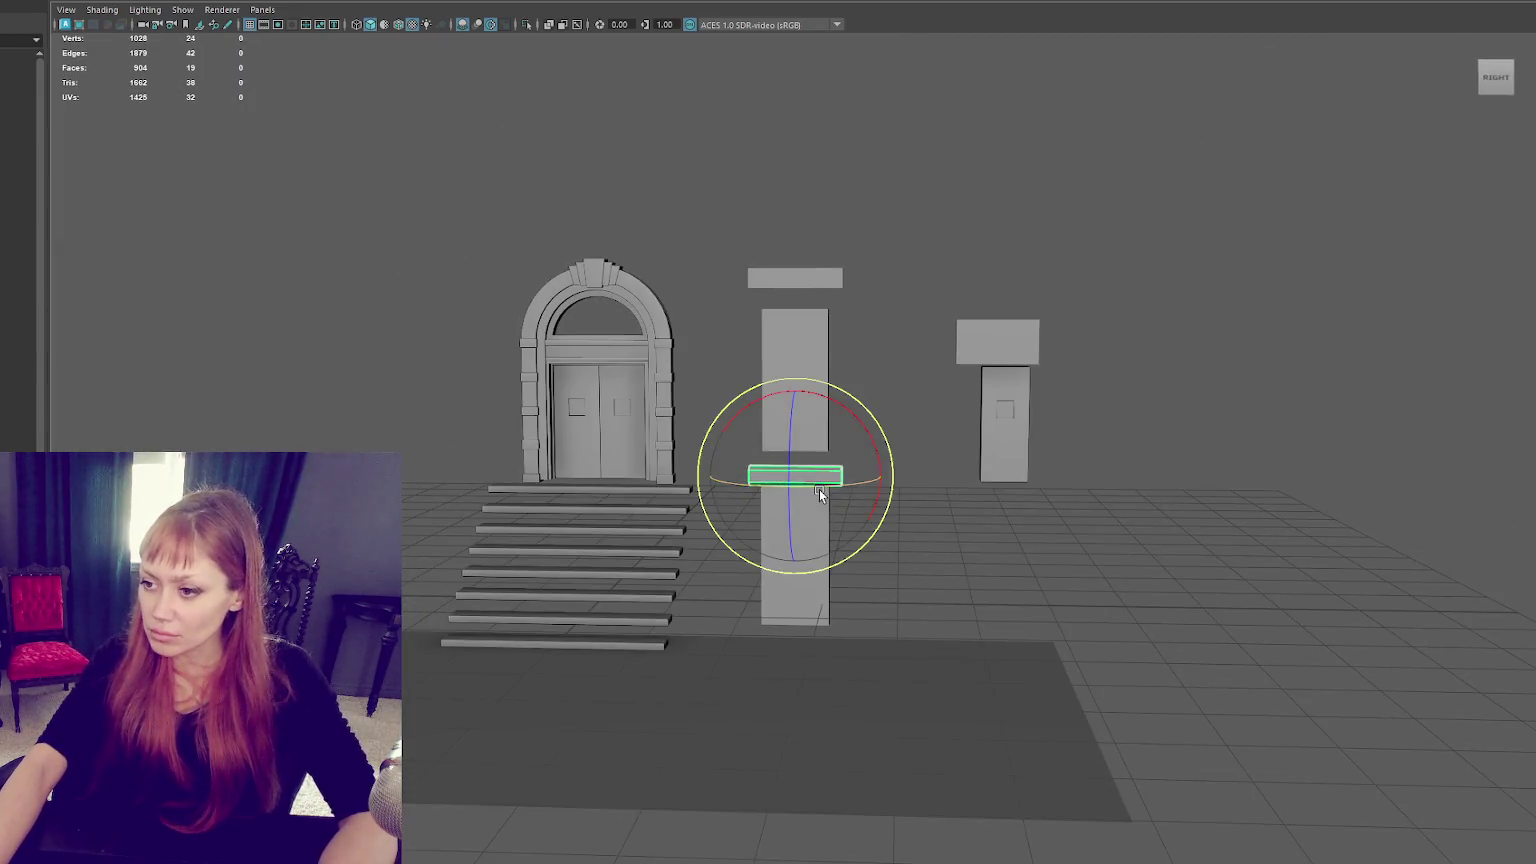
drag(820, 487, 910, 472)
Move the slab copy left and down beside the upper stair steps.
key(w)
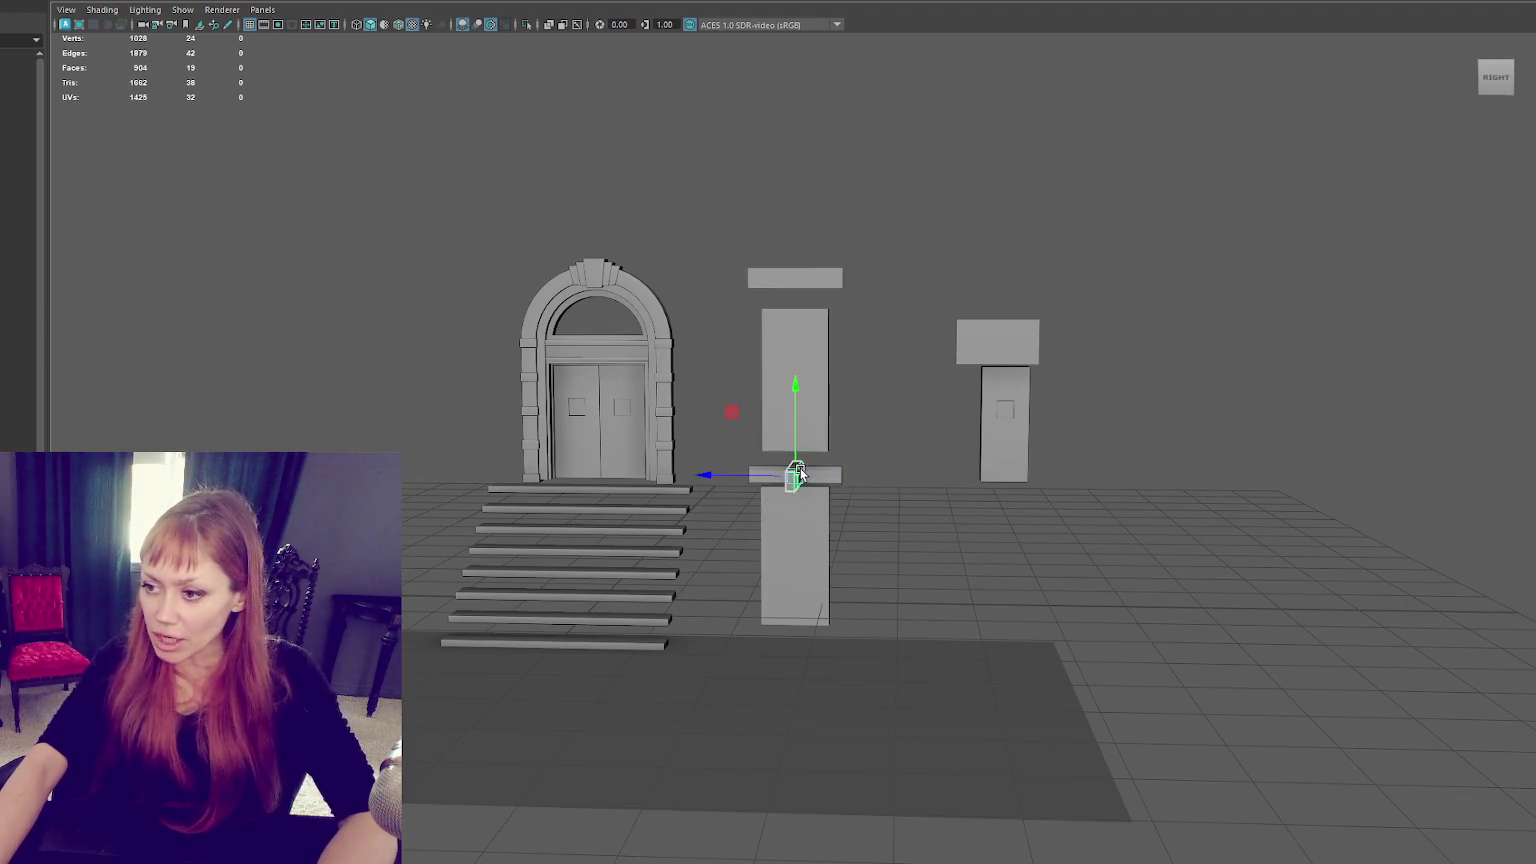
drag(700, 476, 674, 474)
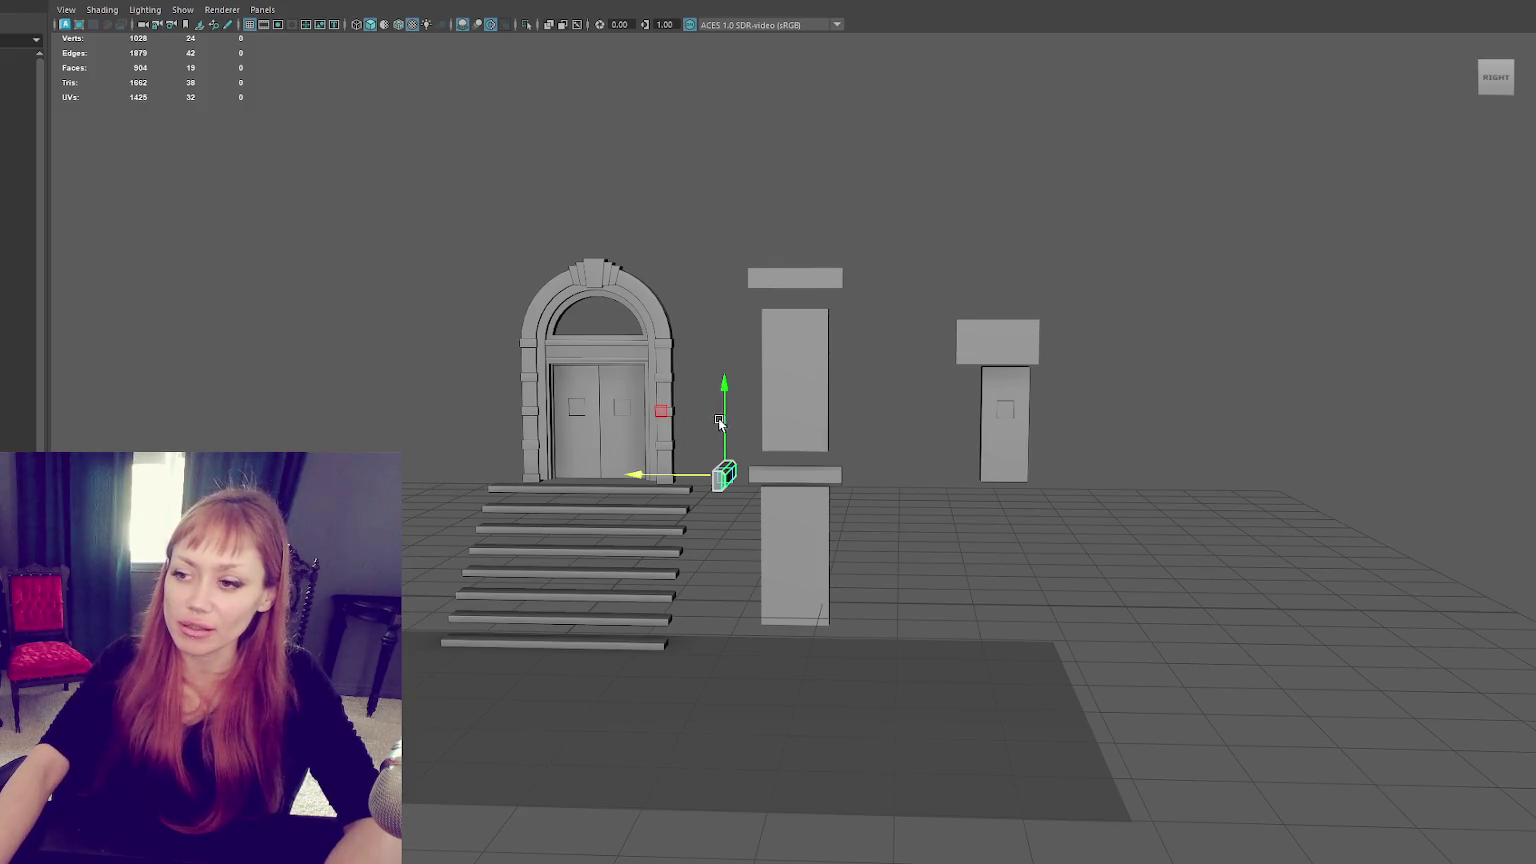
drag(717, 424, 719, 452)
mouse_move(718, 452)
alt+middle_down()
mouse_move(796, 456)
mouse_move(766, 528)
alt+middle_up()
drag(738, 529, 731, 530)
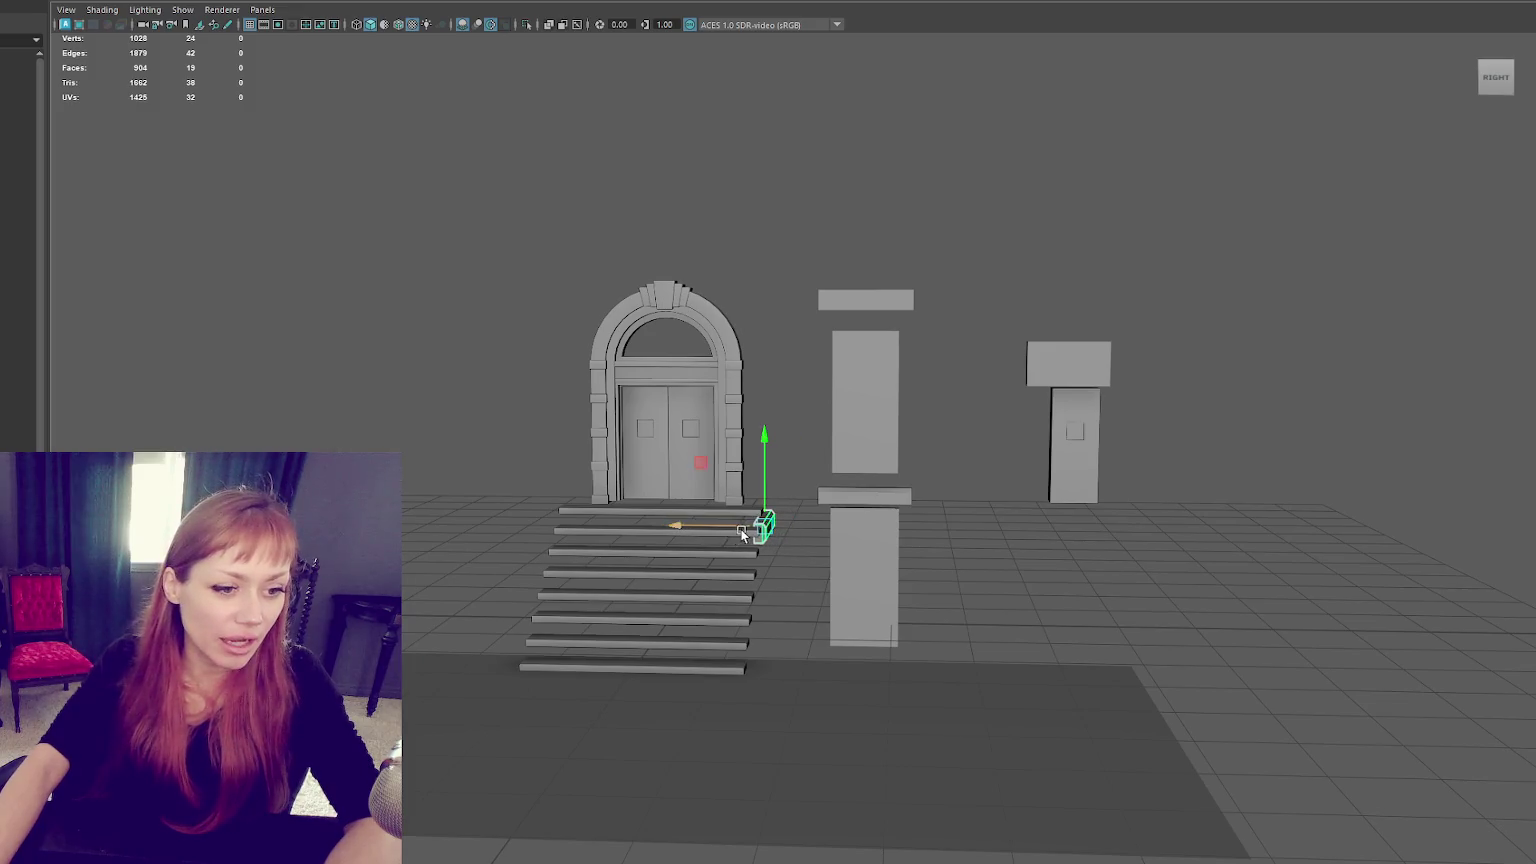
Orbit back to a frontal view of the pillars to check the placement.
scroll(731, 530, up, 3)
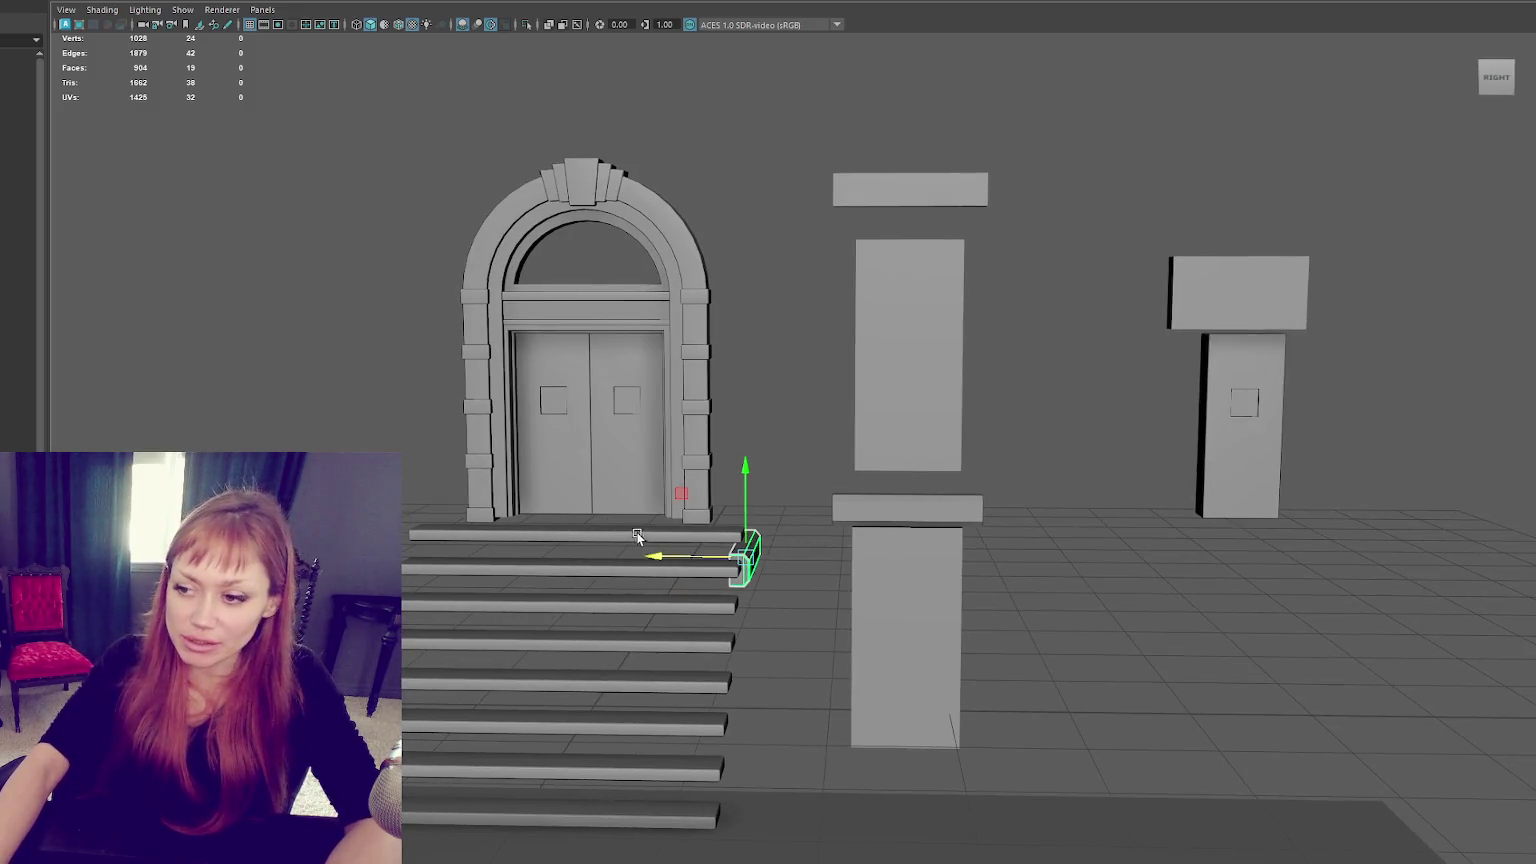
mouse_move(622, 541)
alt+middle_down()
mouse_move(545, 545)
mouse_move(613, 546)
alt+middle_up()
mouse_move(587, 546)
alt+mouse_down()
mouse_move(643, 560)
mouse_move(605, 550)
mouse_move(656, 545)
mouse_move(668, 618)
mouse_move(627, 627)
mouse_move(497, 505)
mouse_move(440, 510)
alt+mouse_up()
alt+right_drag(440, 510, 402, 512)
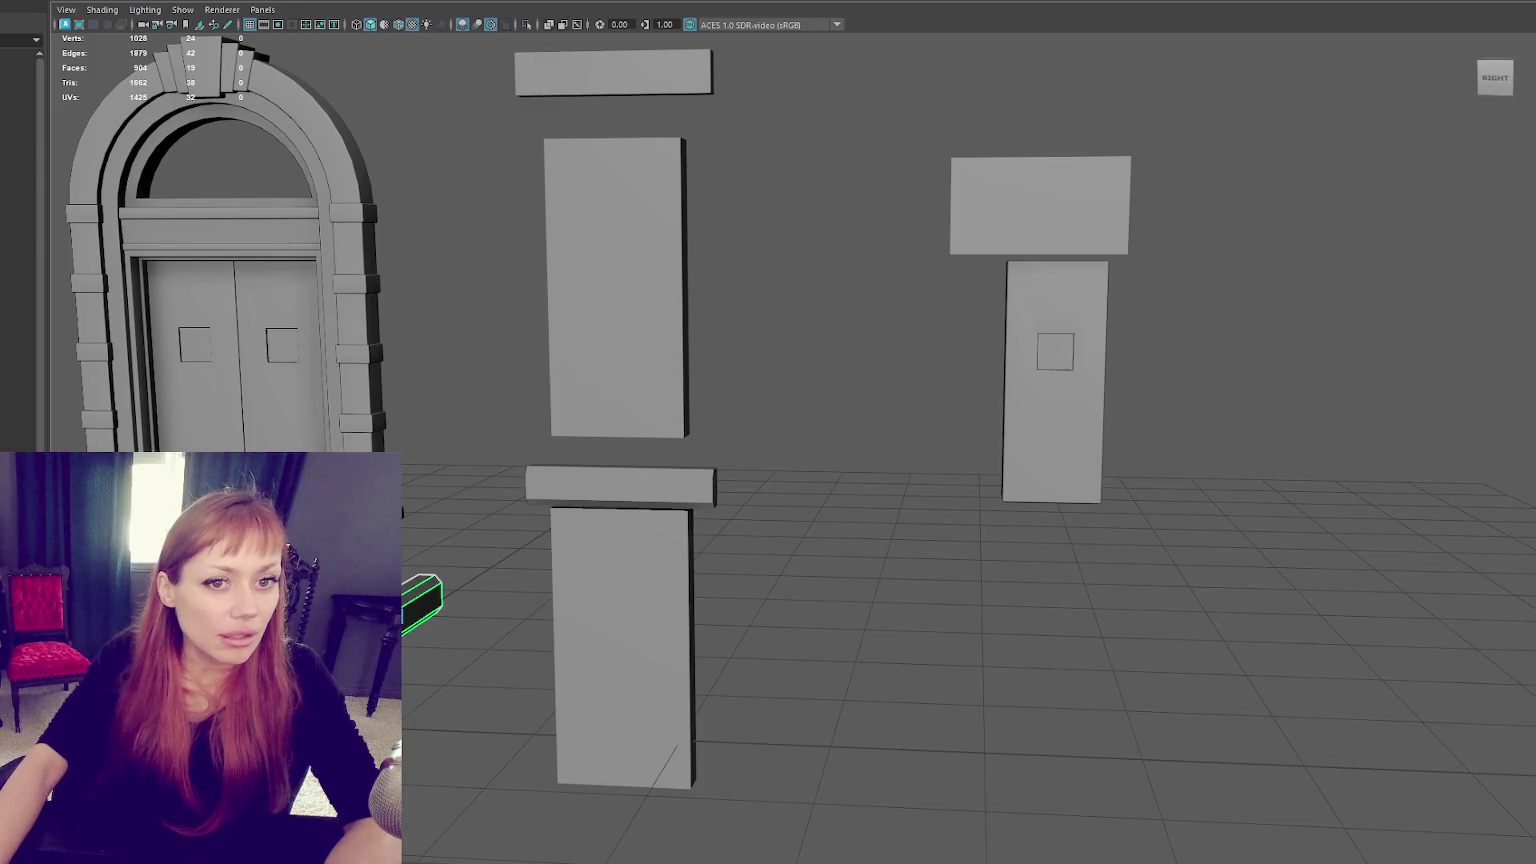
click(629, 326)
click(631, 439)
scroll(676, 353, down, 5)
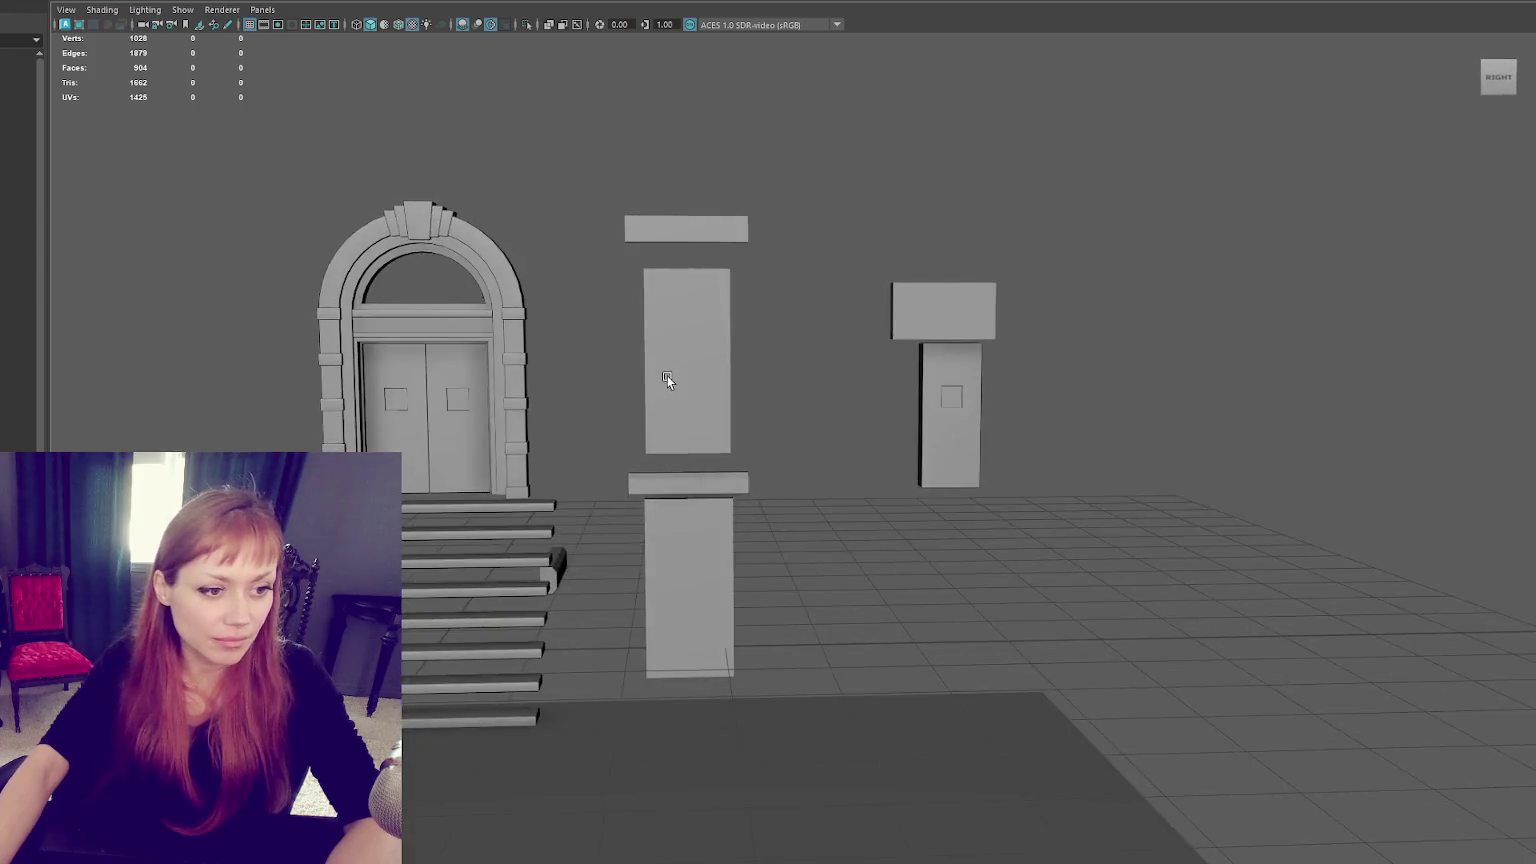
Move the lower pillar down and scale it wider beneath the slab.
scroll(664, 420, up, 3)
click(650, 512)
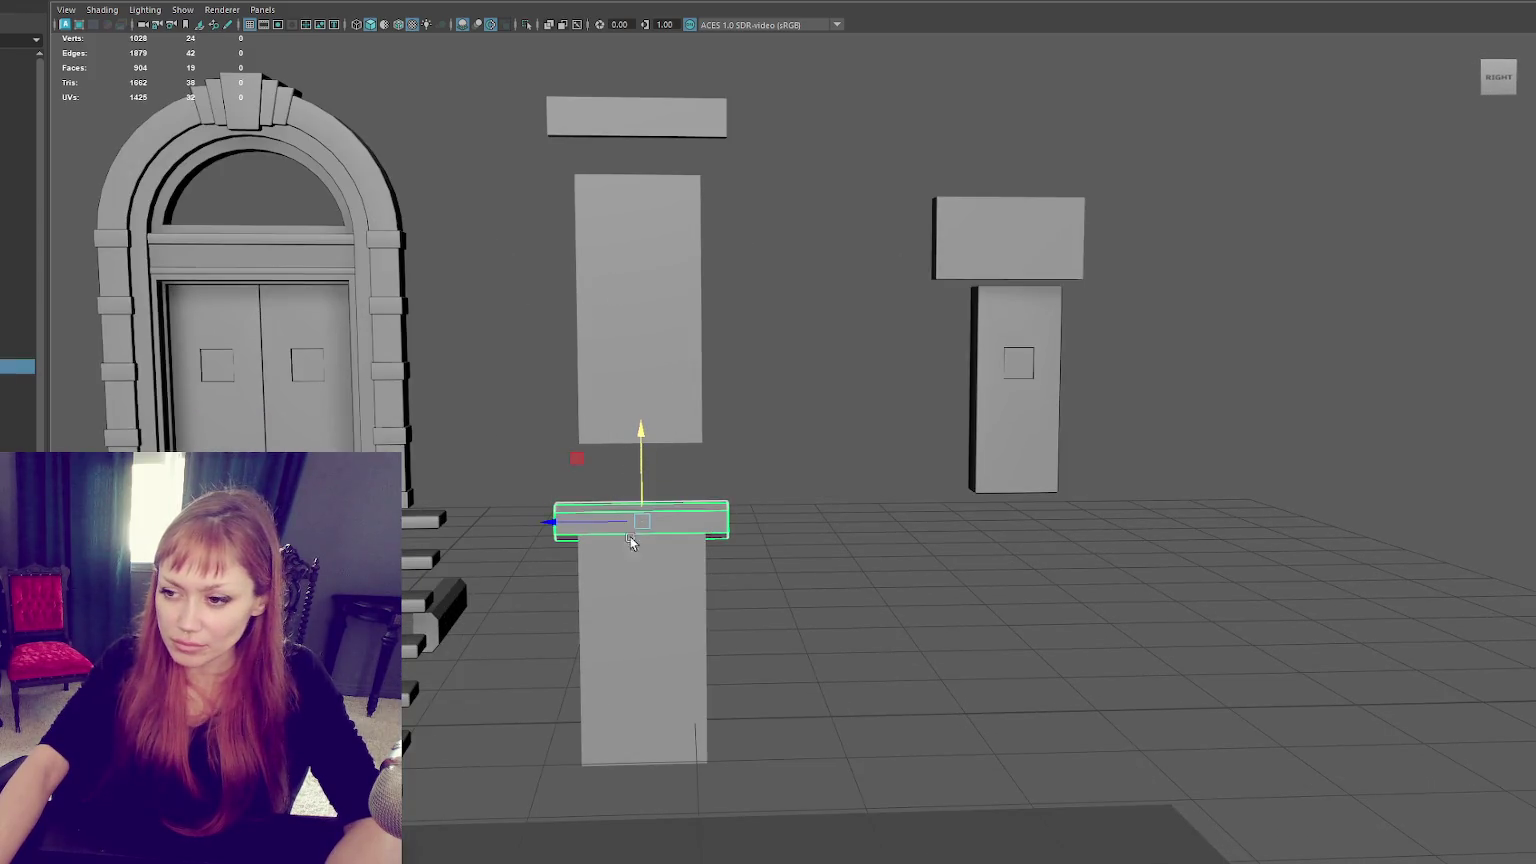
click(634, 541)
drag(638, 559, 638, 586)
key(r)
mouse_move(620, 665)
mouse_down()
mouse_move(593, 668)
mouse_move(646, 636)
mouse_up()
Frame the narrow right-hand pillar, then select the top stair step in vertex mode.
click(610, 354)
scroll(610, 354, down, 2)
mouse_move(607, 358)
alt+mouse_down()
mouse_move(544, 362)
mouse_move(638, 391)
mouse_move(654, 378)
alt+mouse_up()
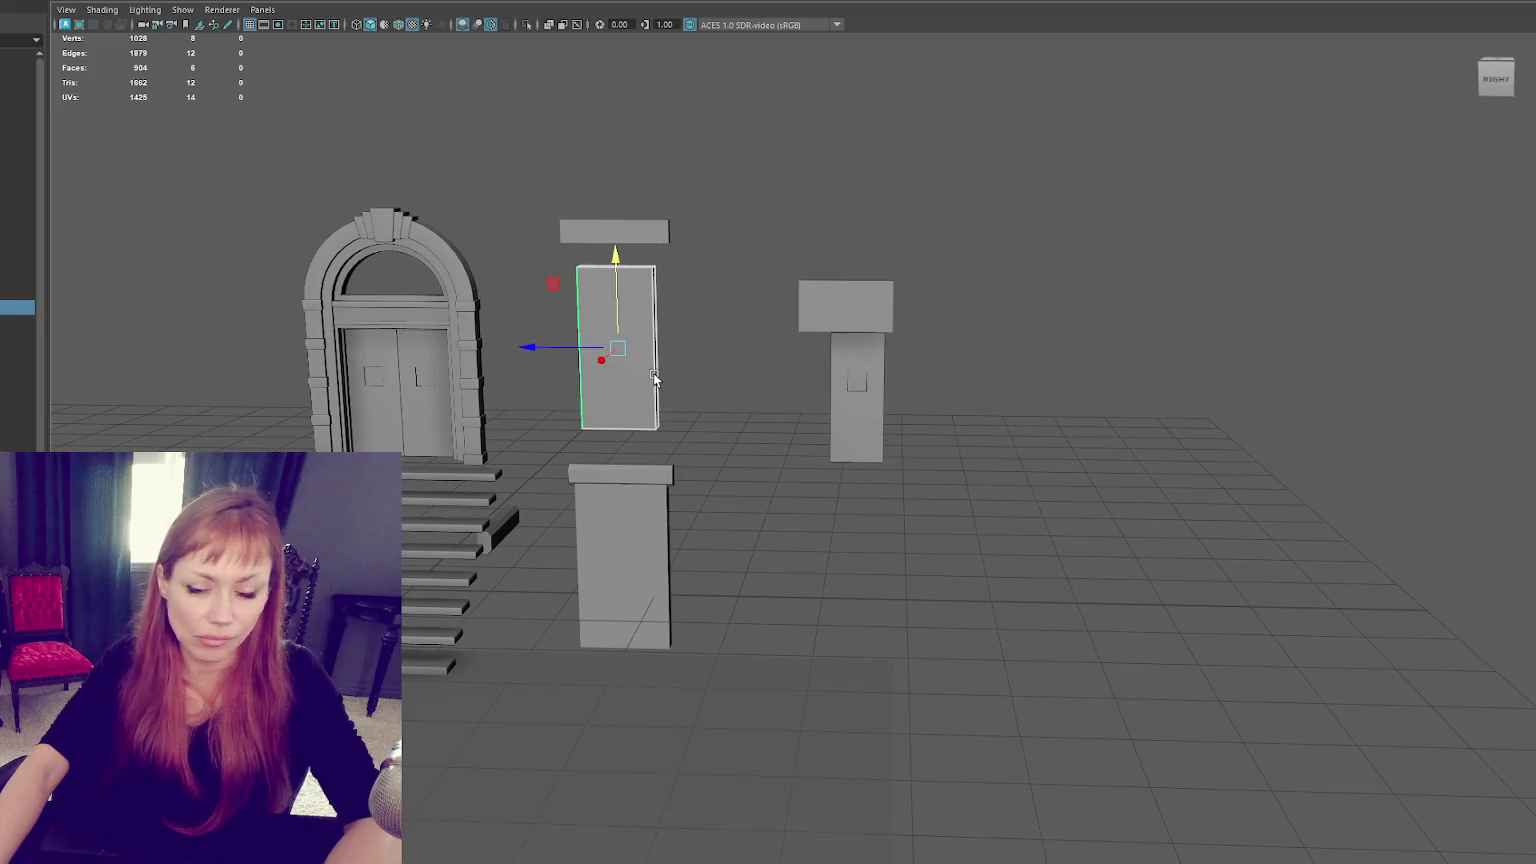
click(867, 383)
key(f)
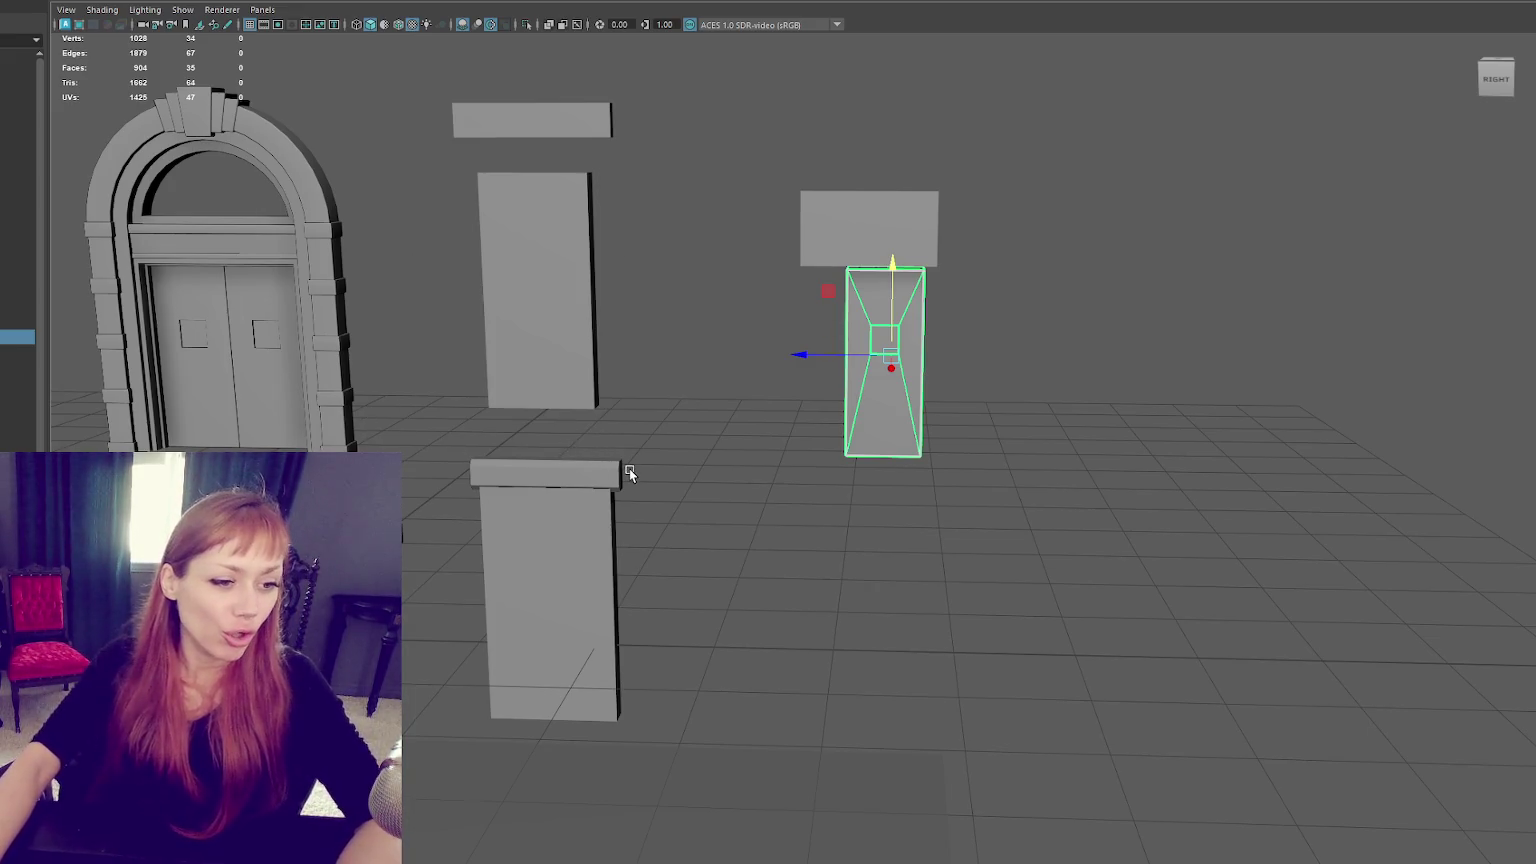
mouse_move(580, 566)
alt+mouse_down()
mouse_move(762, 450)
mouse_move(797, 496)
mouse_move(494, 518)
alt+mouse_up()
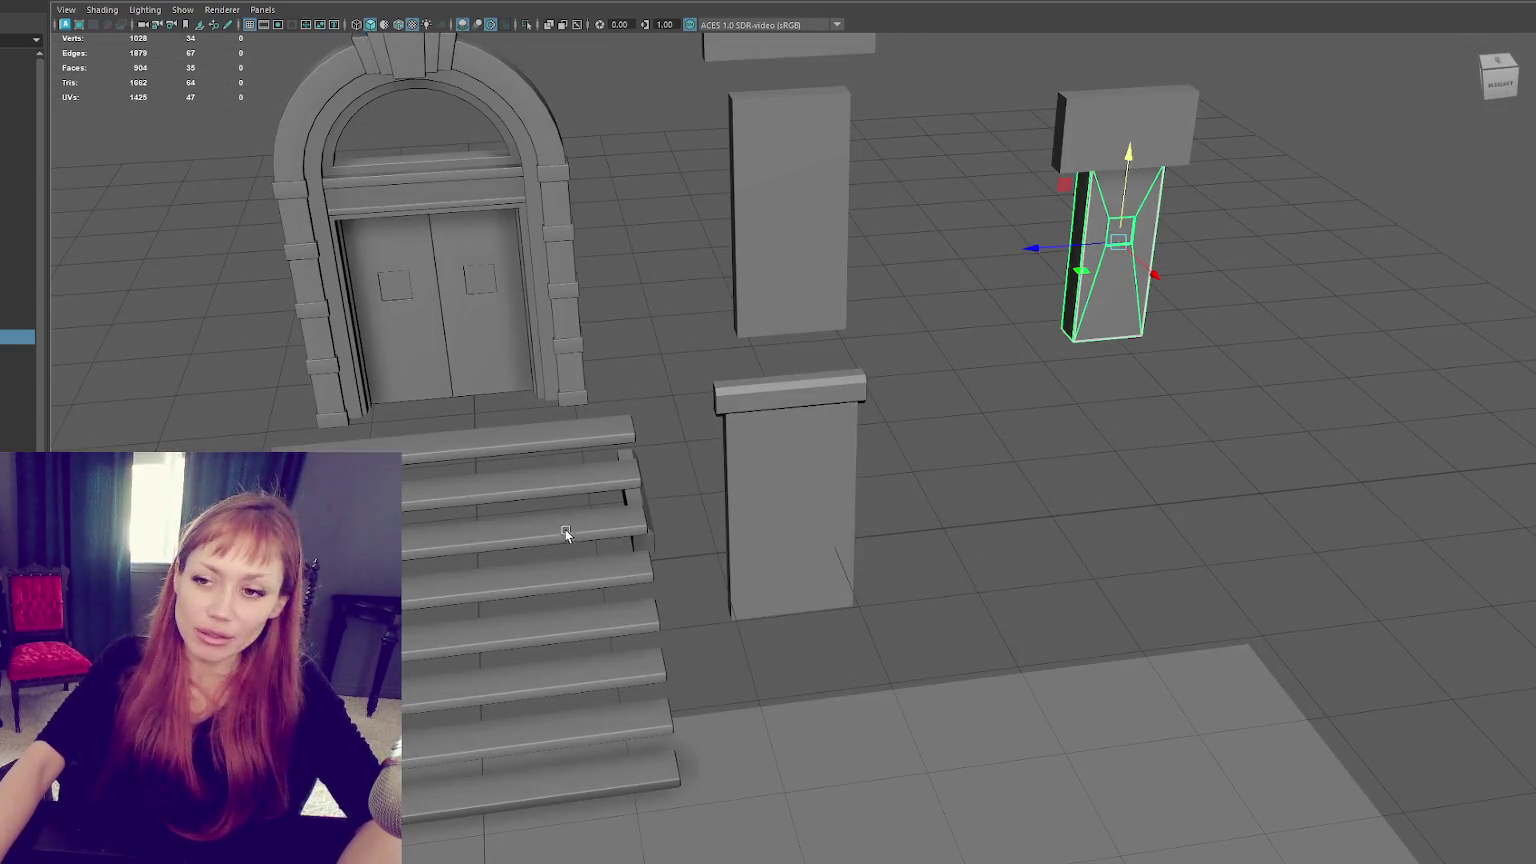
click(636, 434)
key(F9)
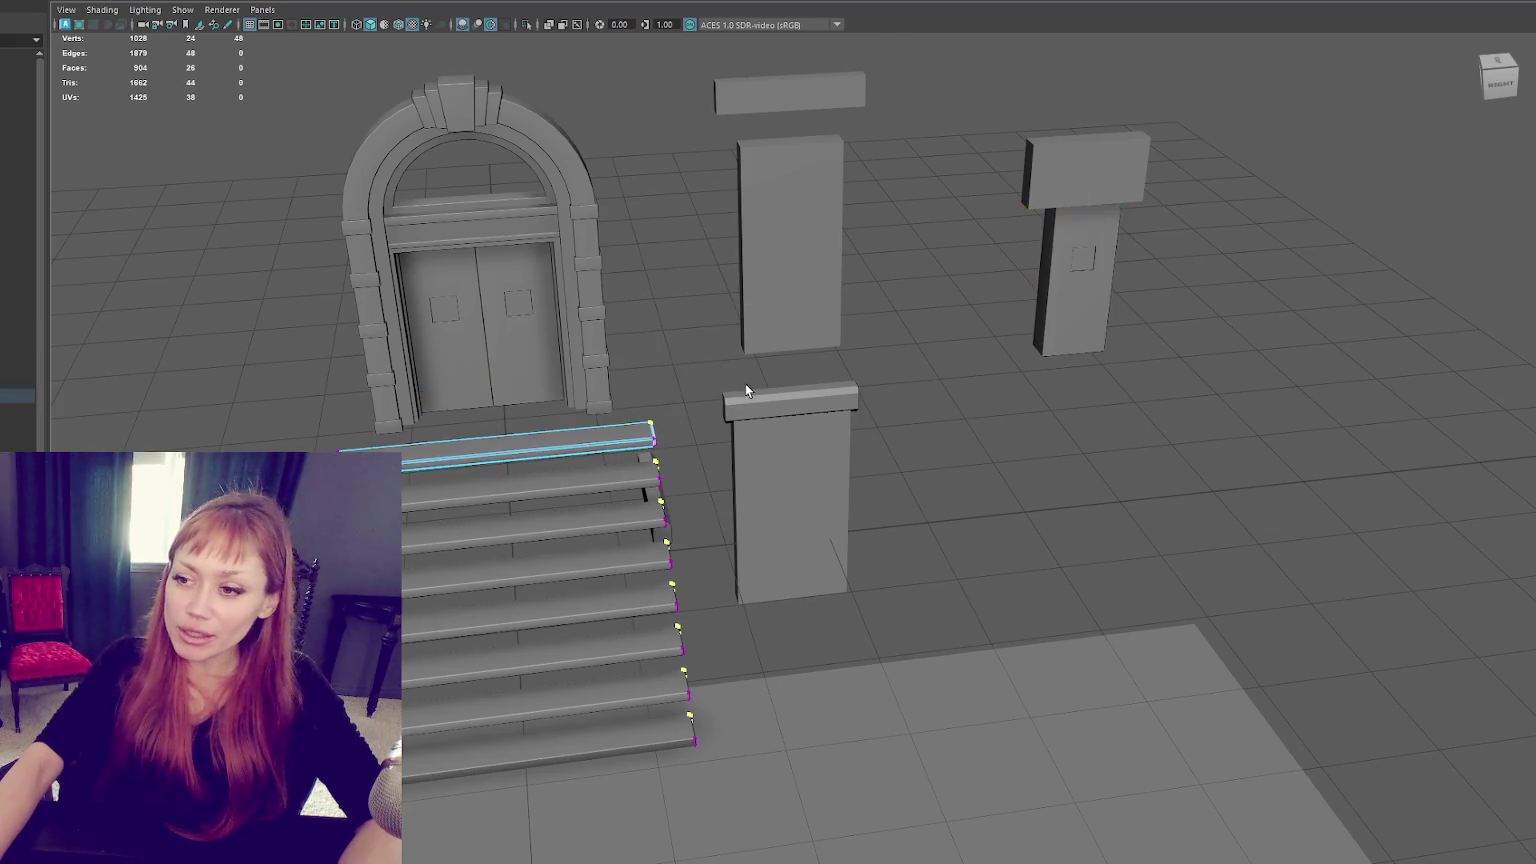
Toggle wireframe and shaded views and select the stair steps without the floor plane.
alt+drag(744, 383, 677, 426)
key(4)
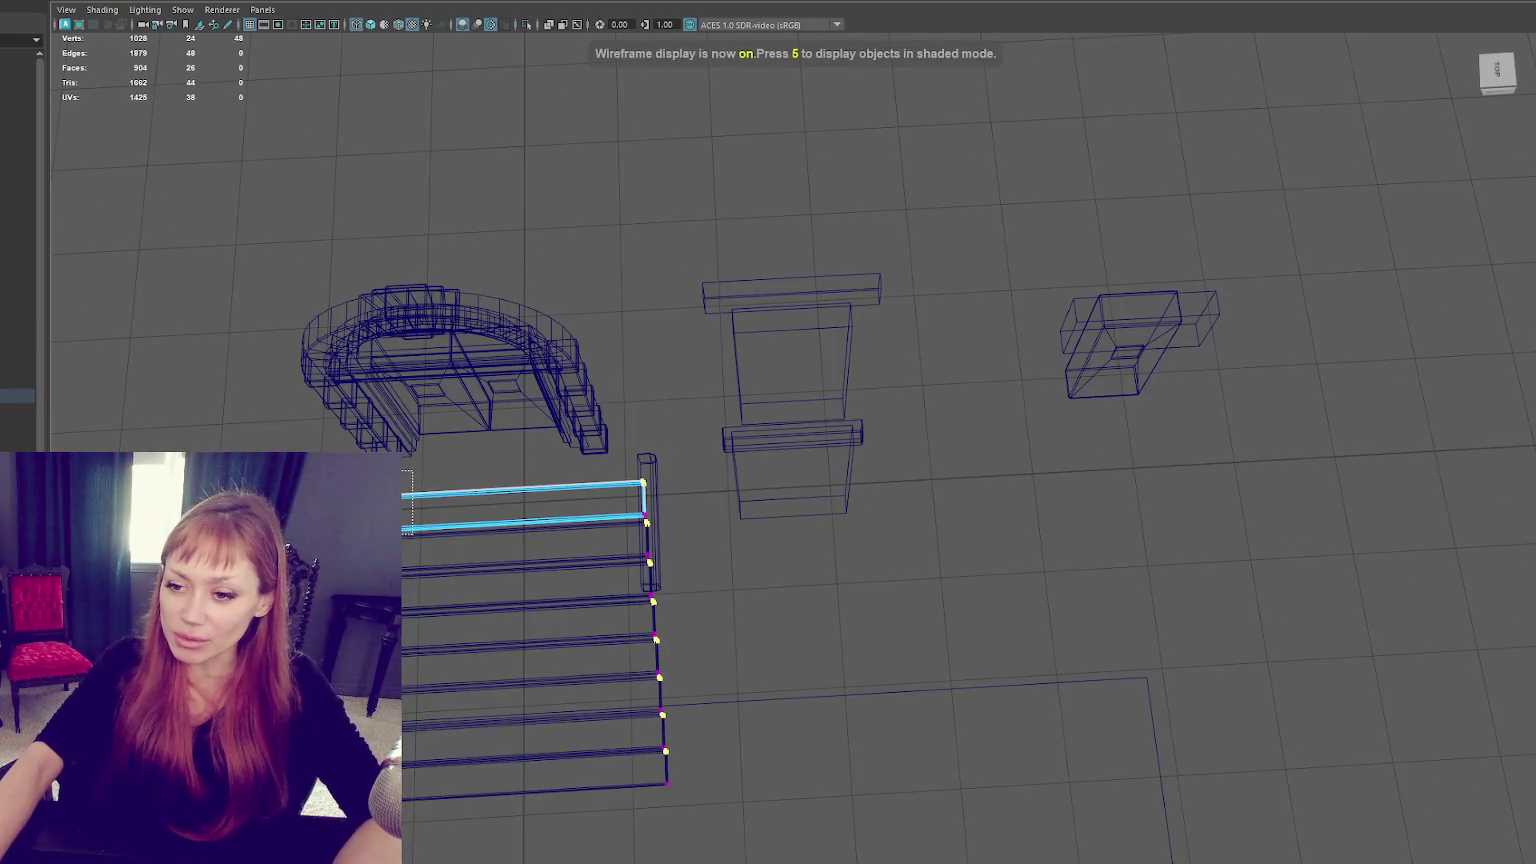
key(6)
shift+drag(590, 340, 626, 298)
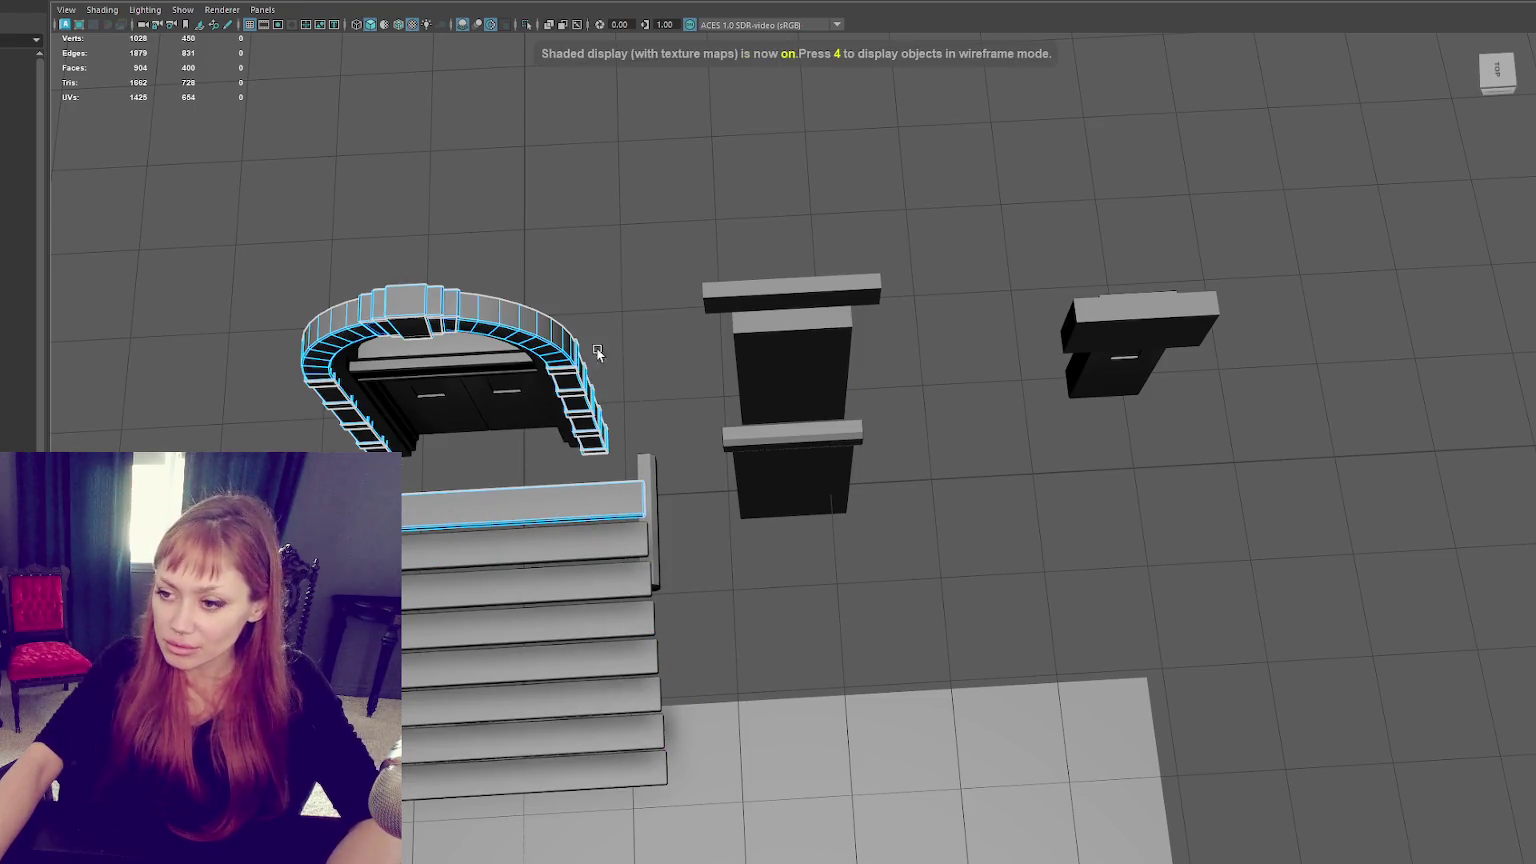
right_drag(608, 280, 660, 240)
click(566, 504)
key(4)
click(707, 453)
key(w)
key(F8)
drag(530, 472, 521, 618)
shift+drag(522, 720, 554, 770)
ctrl+click(709, 700)
Switch between edge, vertex and object modes until only the top step is selected.
right_drag(628, 216, 627, 176)
click(526, 487)
right_click(628, 216)
click(540, 217)
right_click(593, 434)
click(668, 414)
click(562, 490)
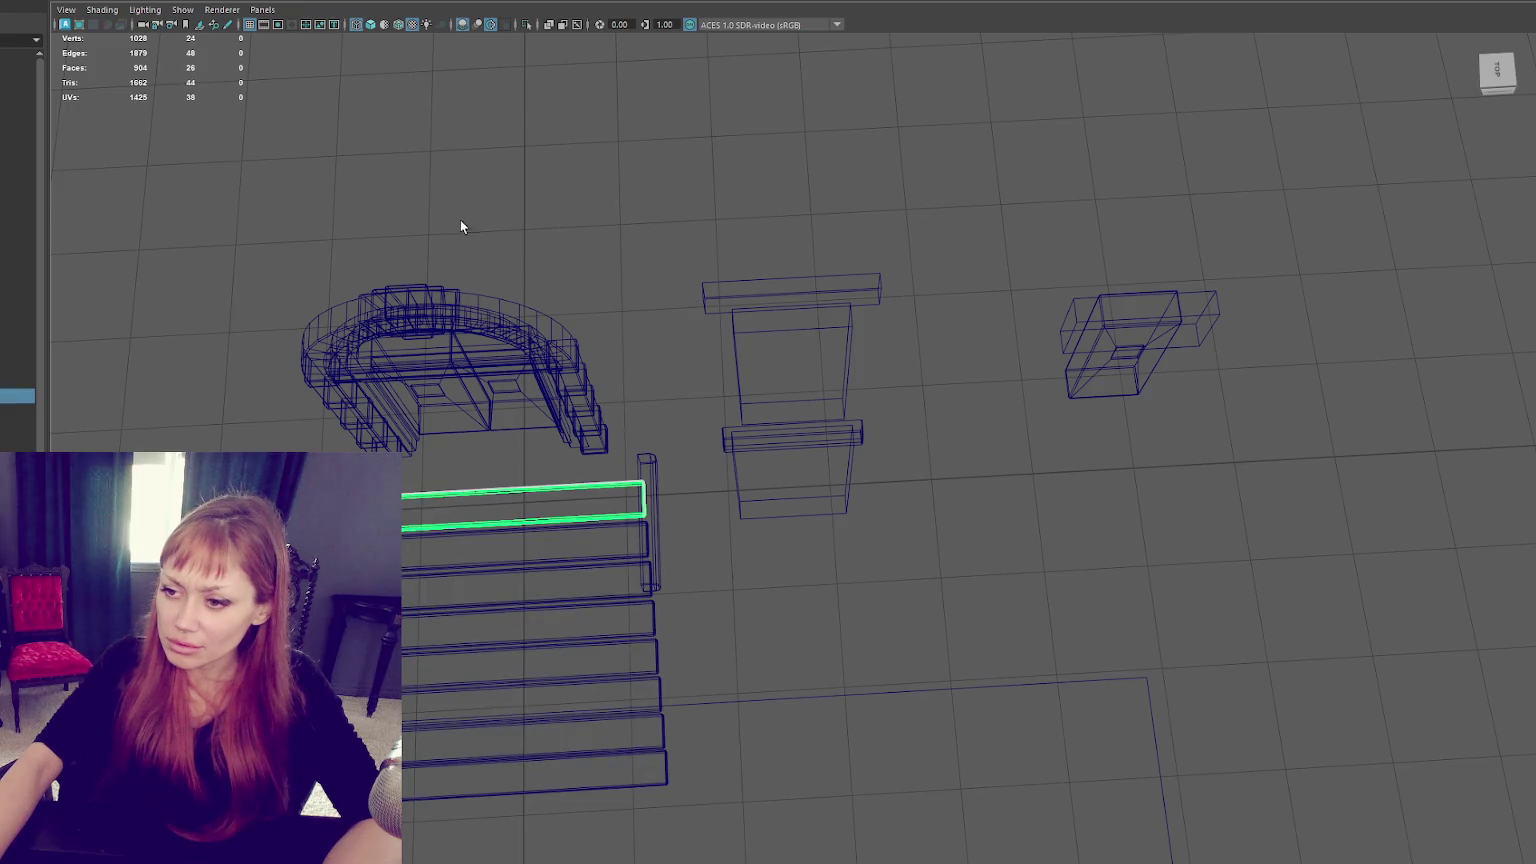
key(F9)
drag(670, 508, 670, 500)
right_click(625, 248)
click(690, 229)
click(498, 500)
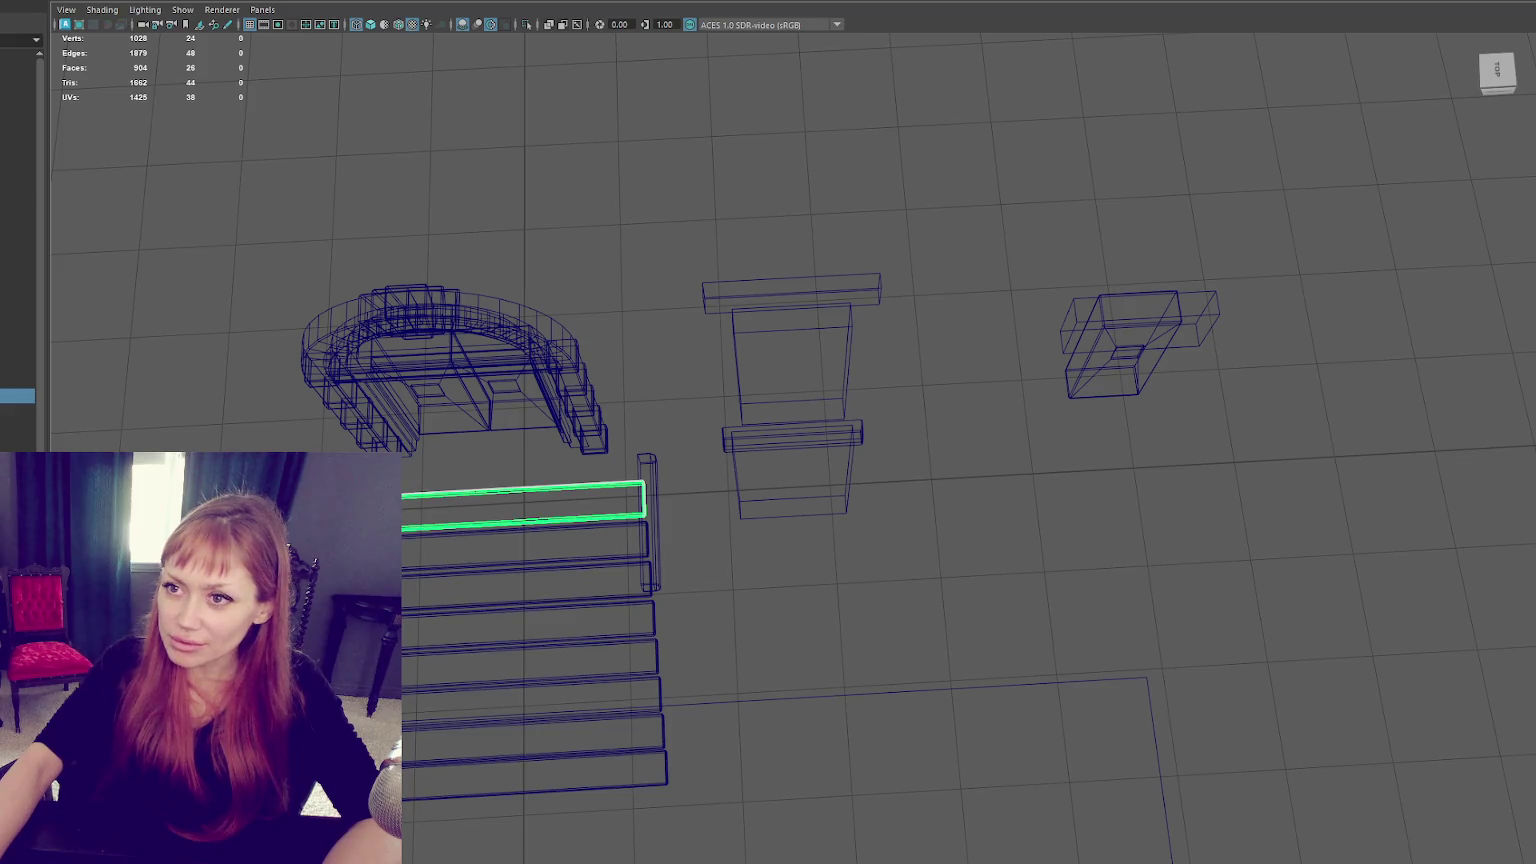
Orbit around the staircase and select all stair steps in vertex mode.
alt+drag(458, 544, 305, 202)
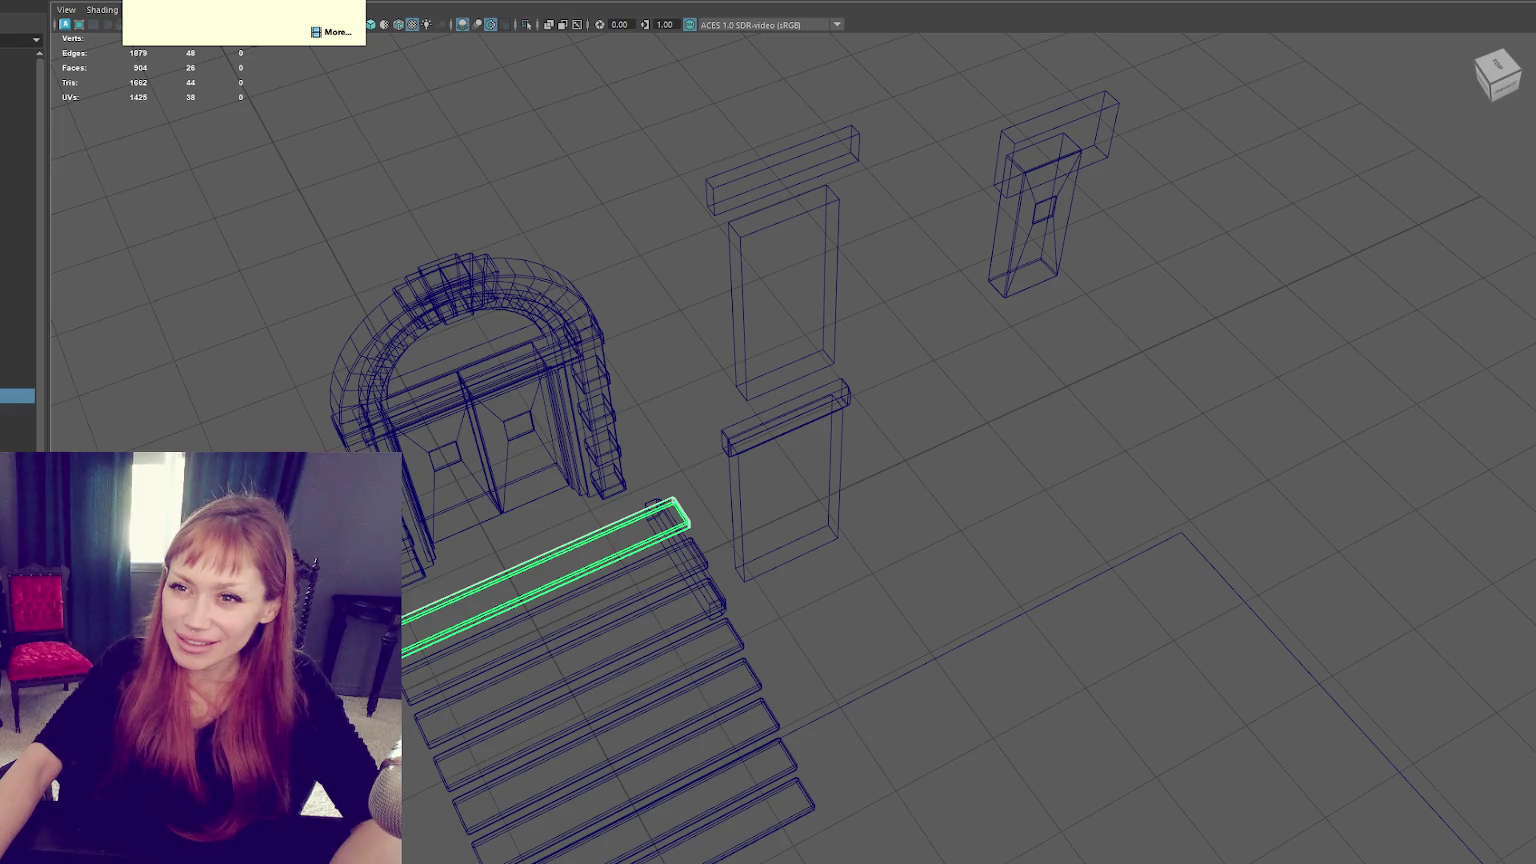
alt+drag(587, 696, 578, 497)
key(w)
right_drag(262, 372, 313, 427)
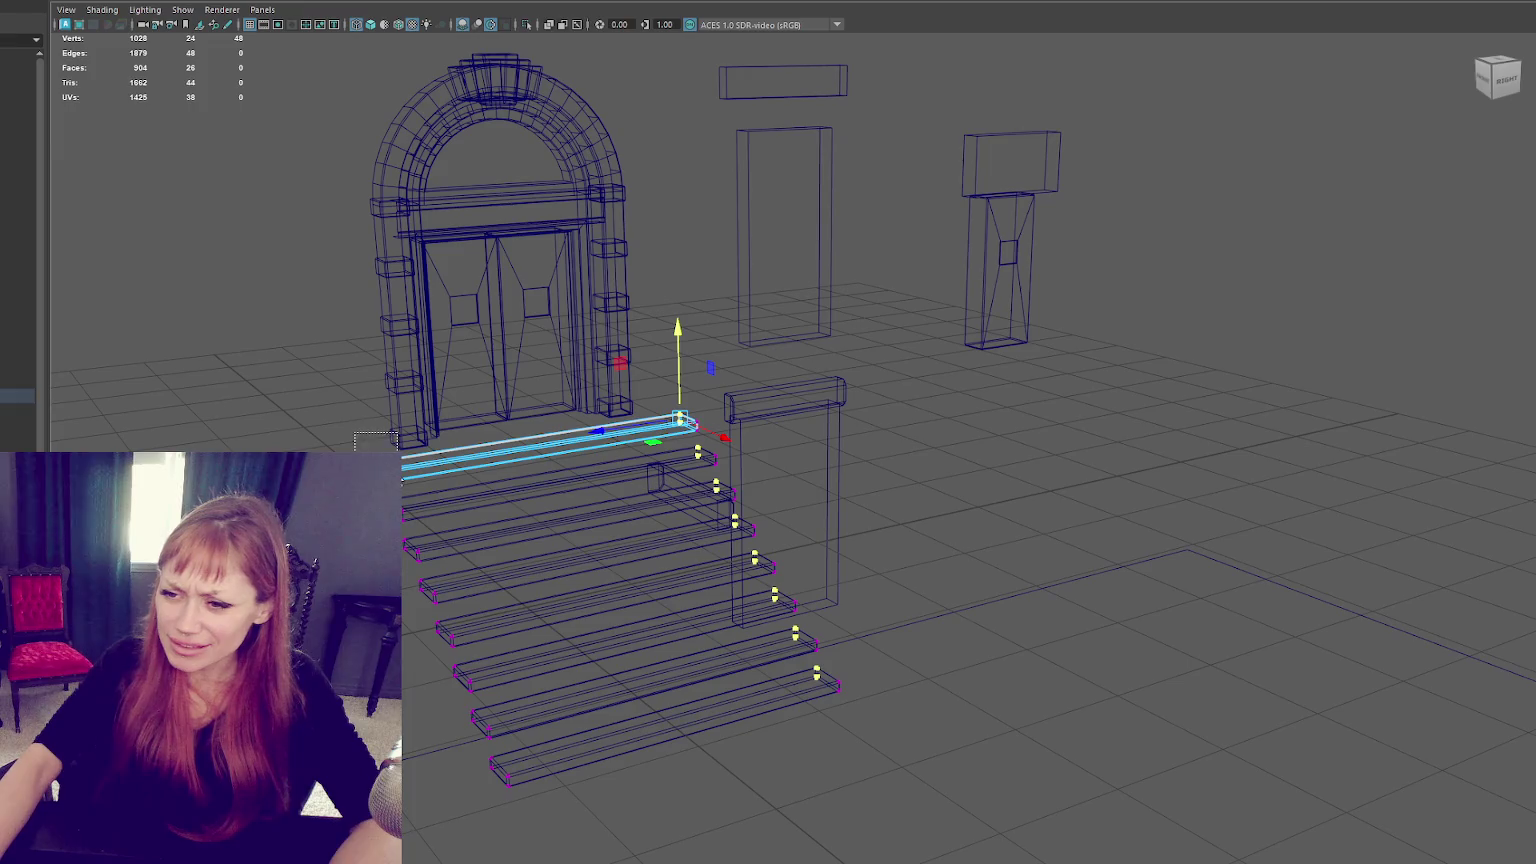
right_drag(130, 284, 206, 266)
click(420, 478)
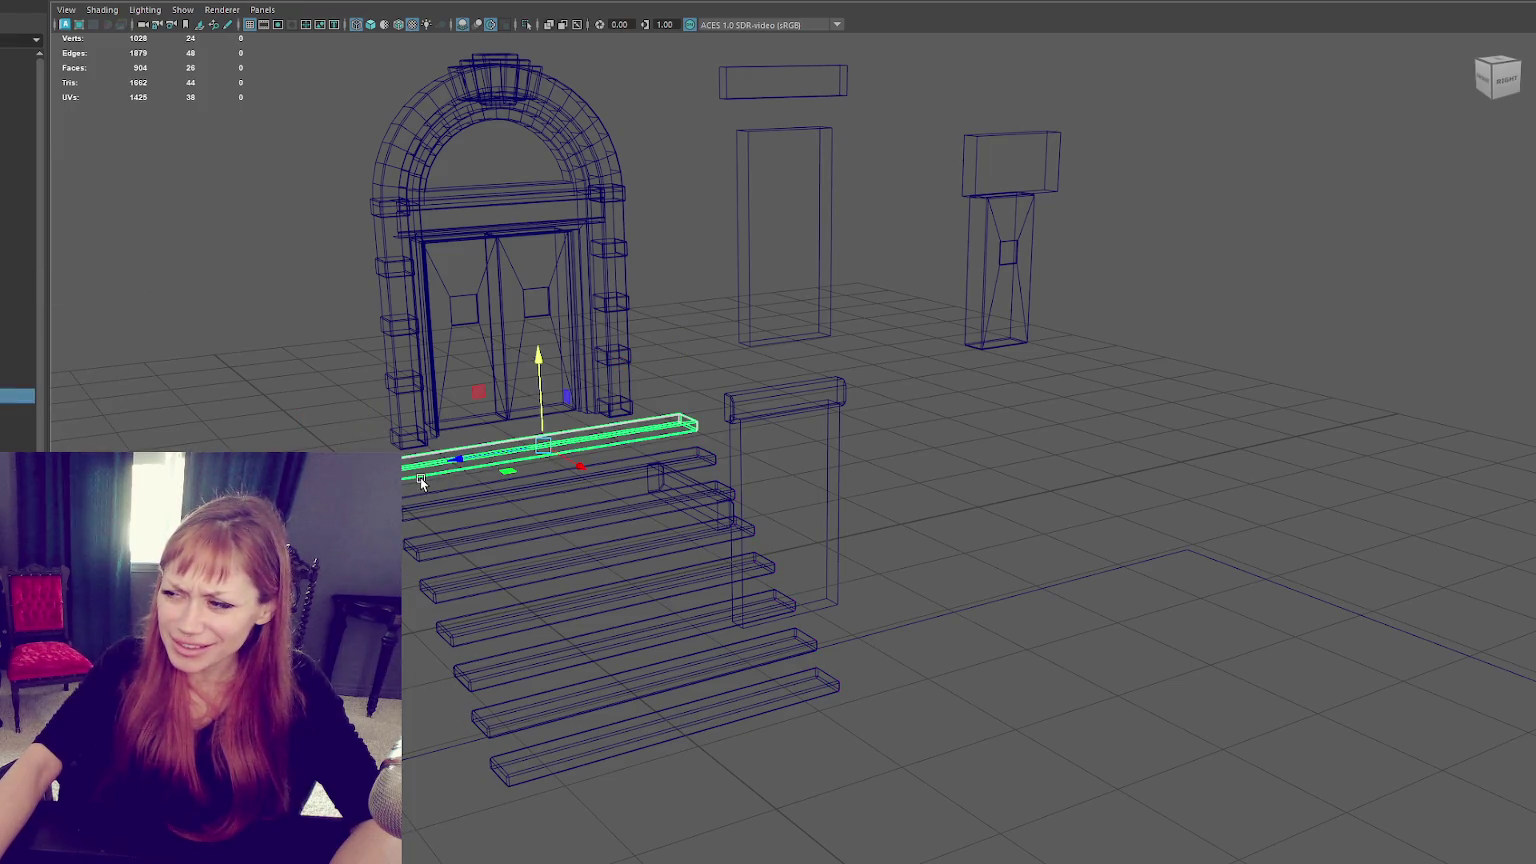
alt+drag(467, 268, 554, 314)
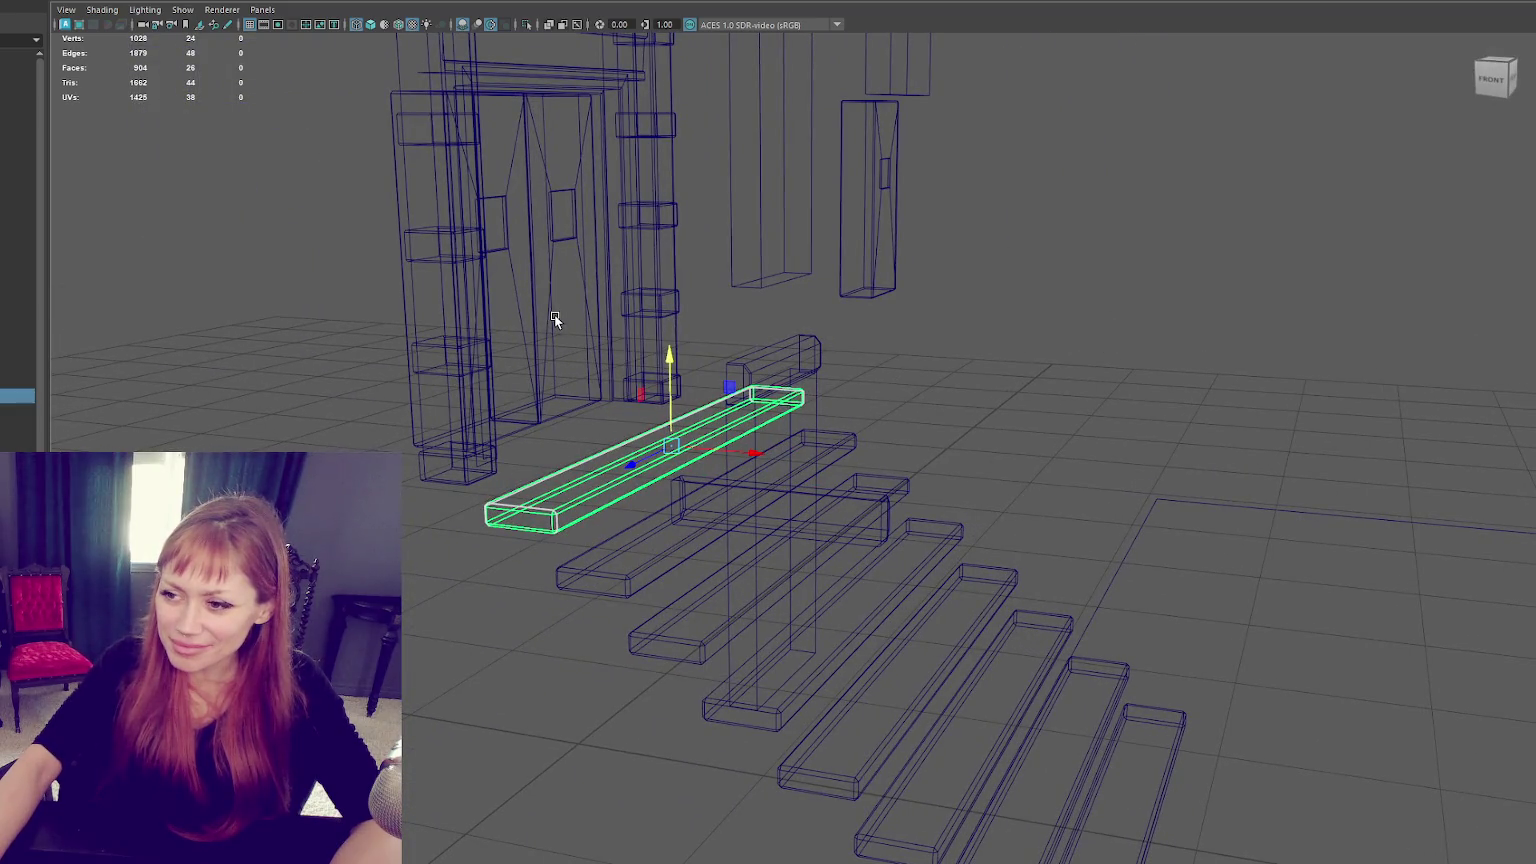
mouse_move(248, 406)
right_down()
mouse_move(182, 386)
mouse_move(300, 364)
right_up()
mouse_move(300, 364)
alt+mouse_down()
mouse_move(580, 535)
mouse_move(474, 466)
alt+mouse_up()
drag(502, 785, 502, 787)
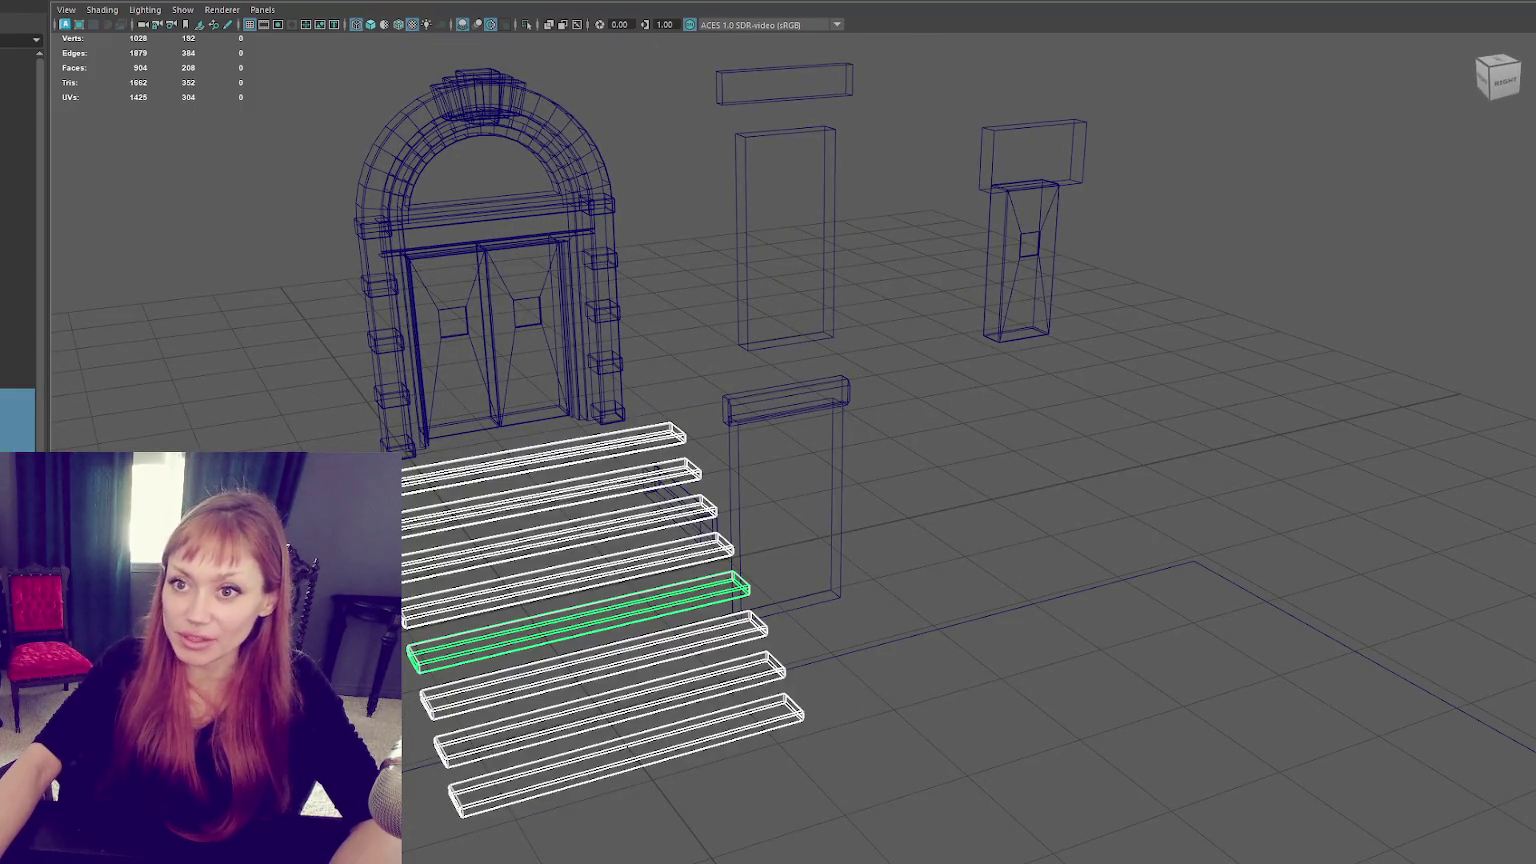
click(130, 28)
right_drag(220, 357, 167, 357)
alt+drag(167, 357, 398, 443)
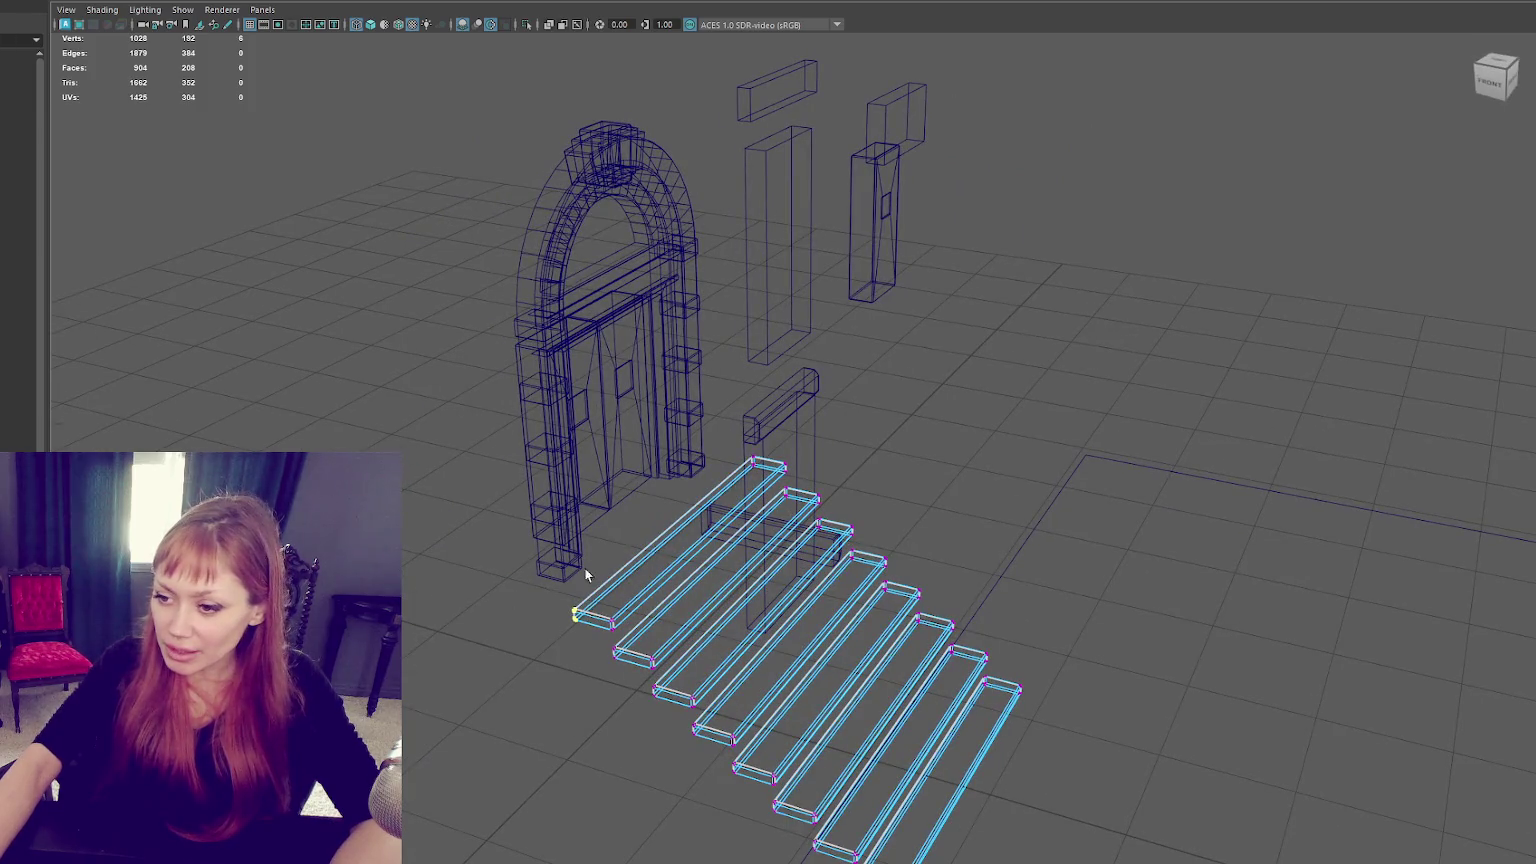
Drag the top step's back vertices back under the doorway to form a landing.
mouse_move(748, 495)
mouse_down()
mouse_move(592, 521)
mouse_move(658, 539)
mouse_up()
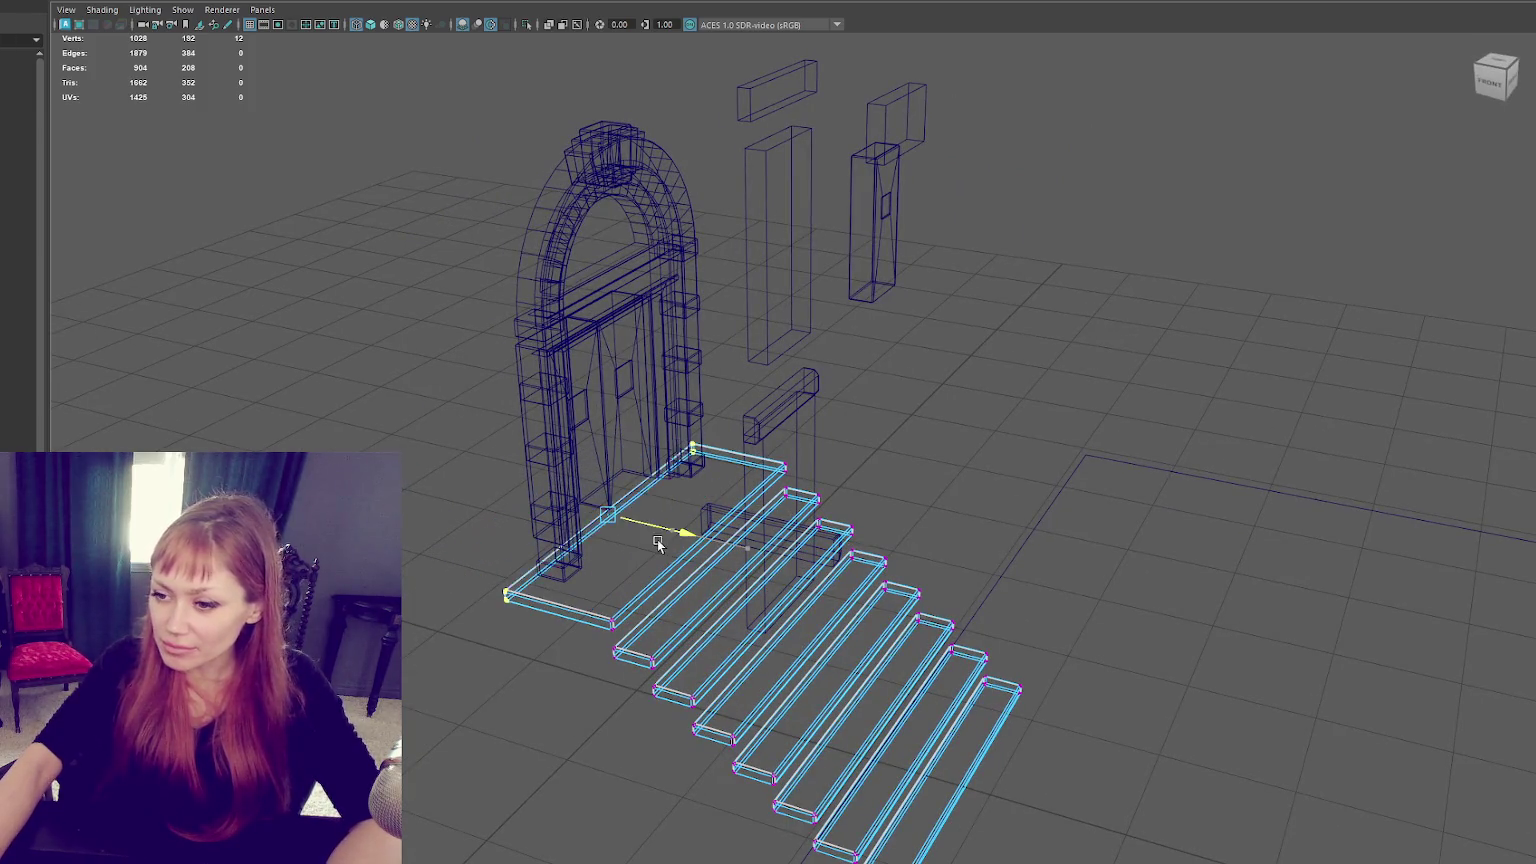
key(5)
right_drag(317, 430, 322, 346)
click(322, 346)
mouse_move(322, 346)
alt+mouse_down()
mouse_move(238, 341)
mouse_move(278, 326)
alt+mouse_up()
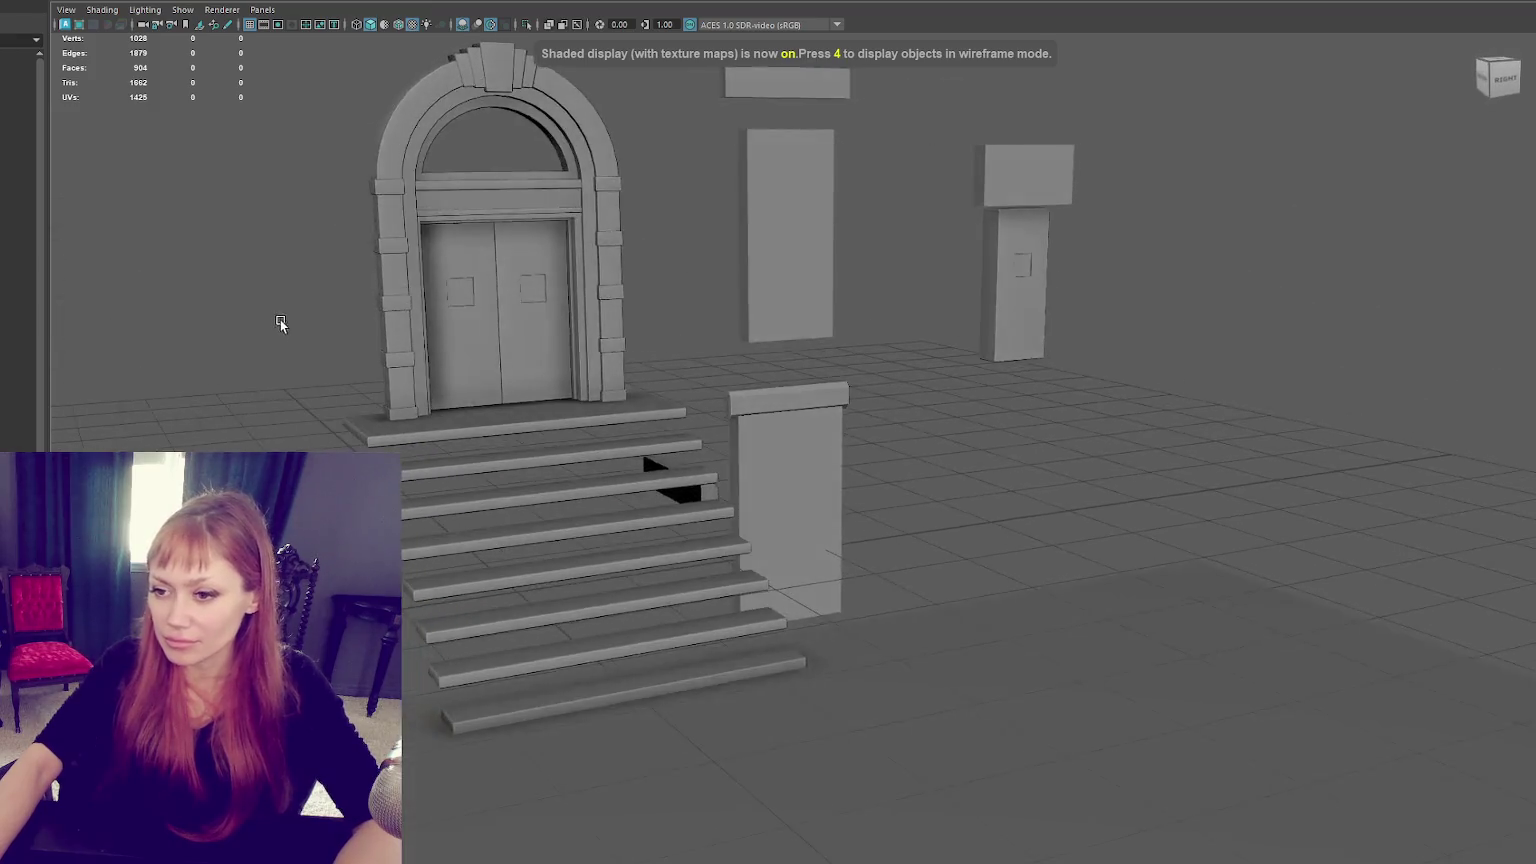
Create a polygon plane and rotate and scale it into an upright riser panel.
scroll(405, 411, up, 3)
scroll(986, 530, down, 3)
shift+right_drag(986, 530, 859, 620)
key(e)
mouse_move(815, 735)
mouse_down()
mouse_move(820, 698)
mouse_move(800, 734)
mouse_move(818, 718)
mouse_move(699, 650)
mouse_move(607, 648)
mouse_move(682, 605)
mouse_up()
key(r)
key(w)
key(r)
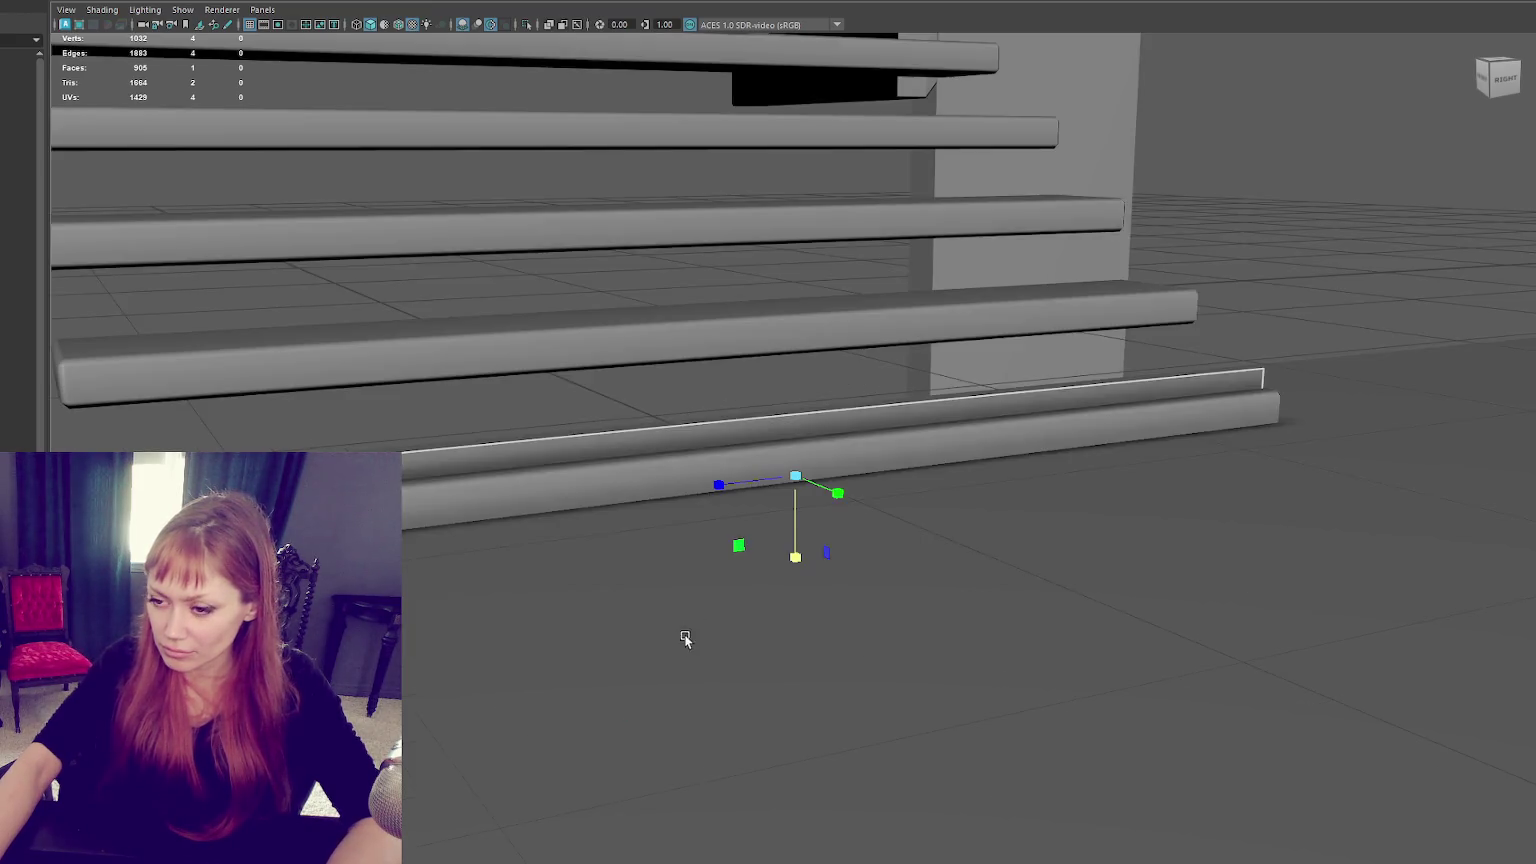
key(f)
Position the riser panel beneath the top stair tread.
scroll(775, 637, down, 2)
drag(865, 477, 777, 476)
mouse_move(717, 412)
mouse_down()
mouse_move(716, 372)
mouse_move(792, 381)
mouse_up()
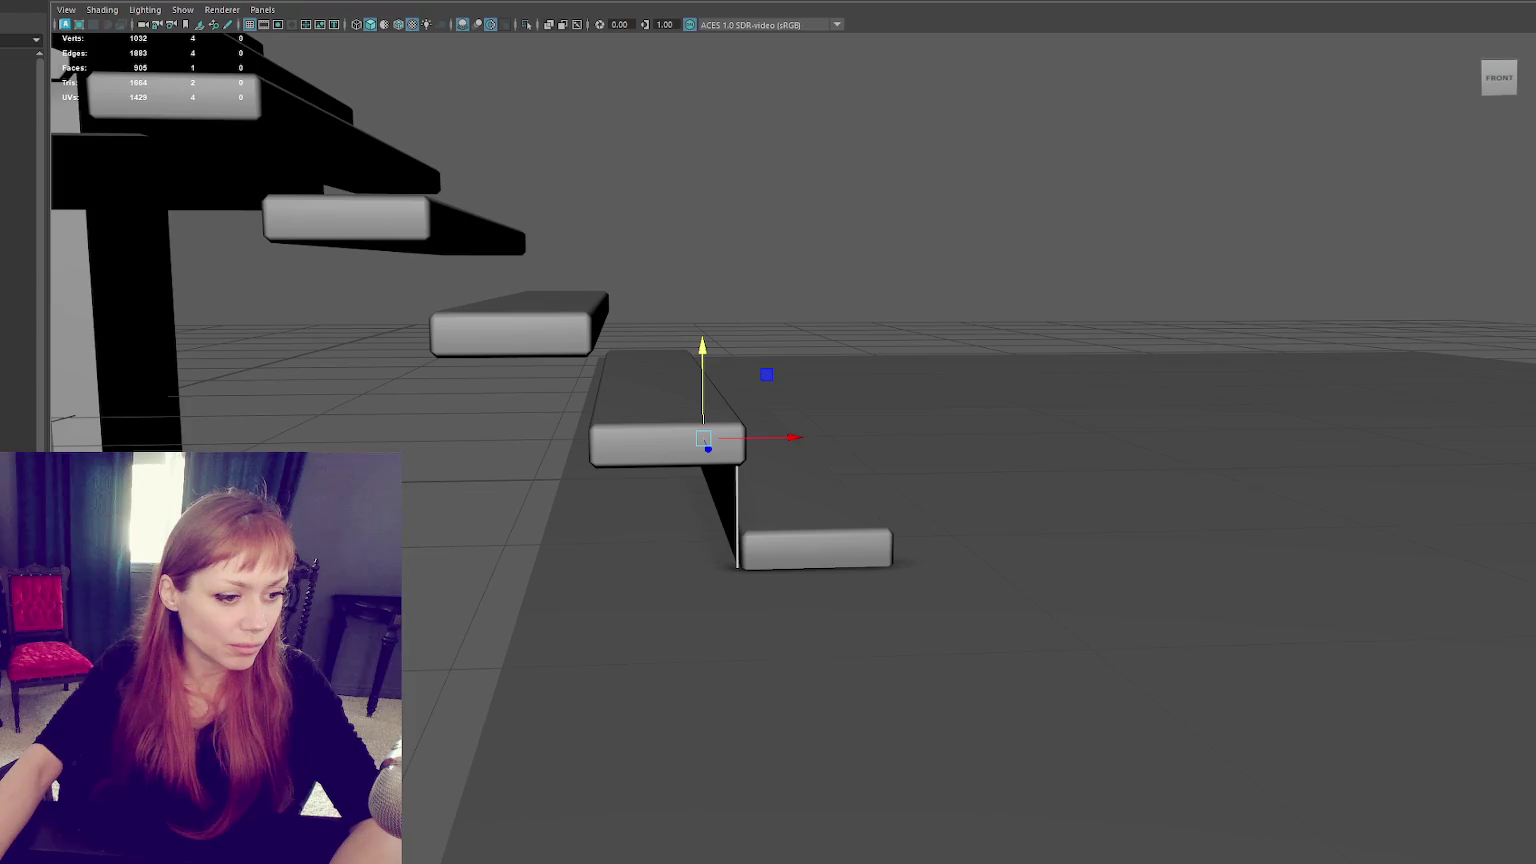
mouse_move(506, 462)
alt+mouse_down()
mouse_move(679, 507)
mouse_move(624, 490)
mouse_move(645, 514)
mouse_move(866, 508)
mouse_move(616, 486)
mouse_move(610, 499)
alt+mouse_up()
alt+drag(812, 541, 745, 505)
mouse_move(687, 556)
mouse_down()
mouse_move(842, 560)
mouse_move(710, 556)
mouse_up()
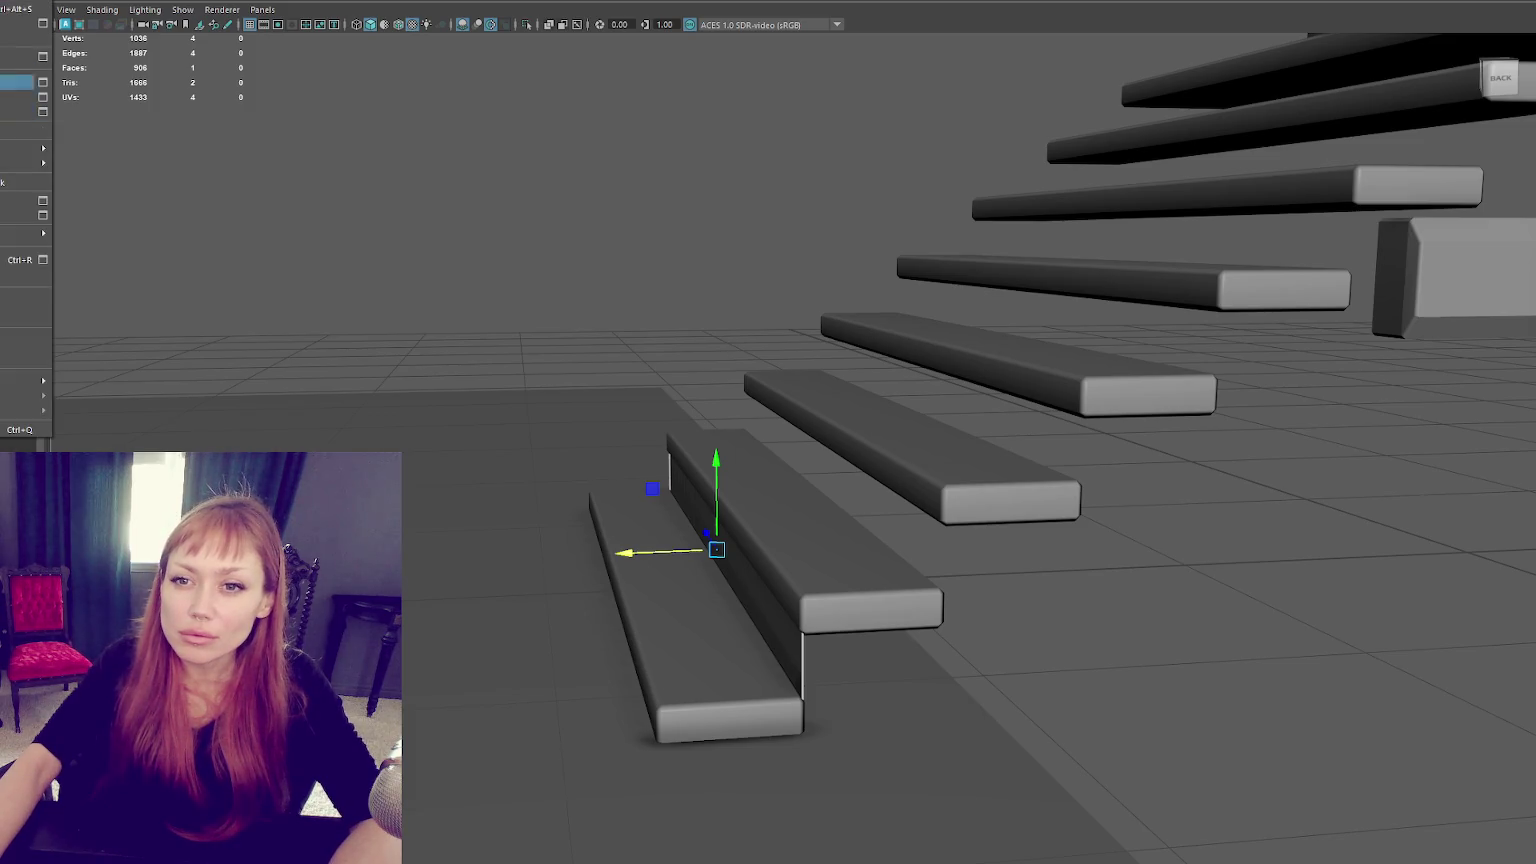
Open the Duplicate Special options and readjust the riser's height and X position.
click(10, 3)
mouse_move(36, 53)
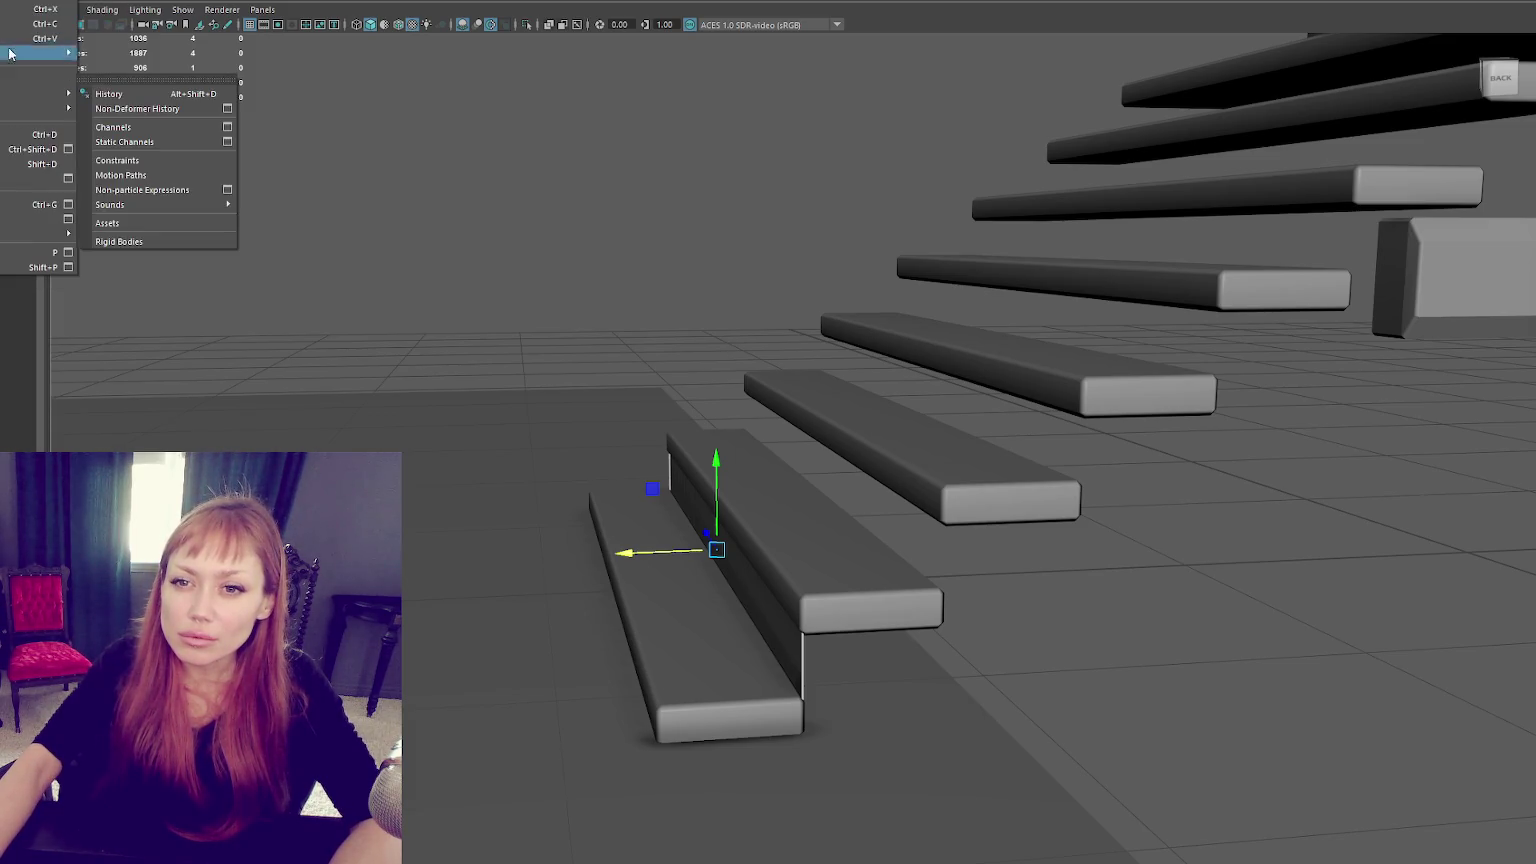
click(68, 149)
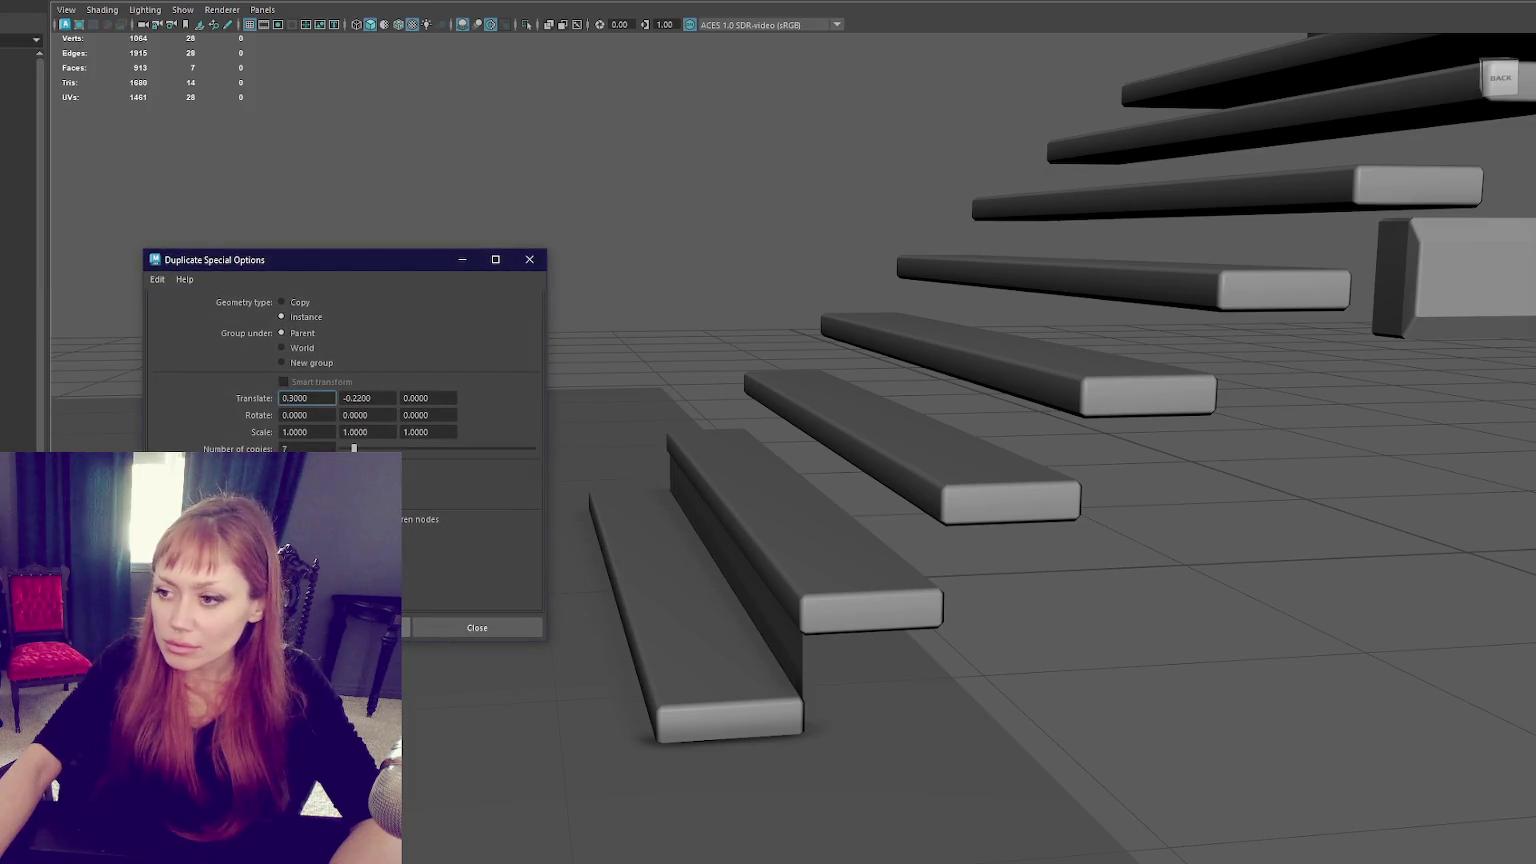
click(688, 276)
click(718, 545)
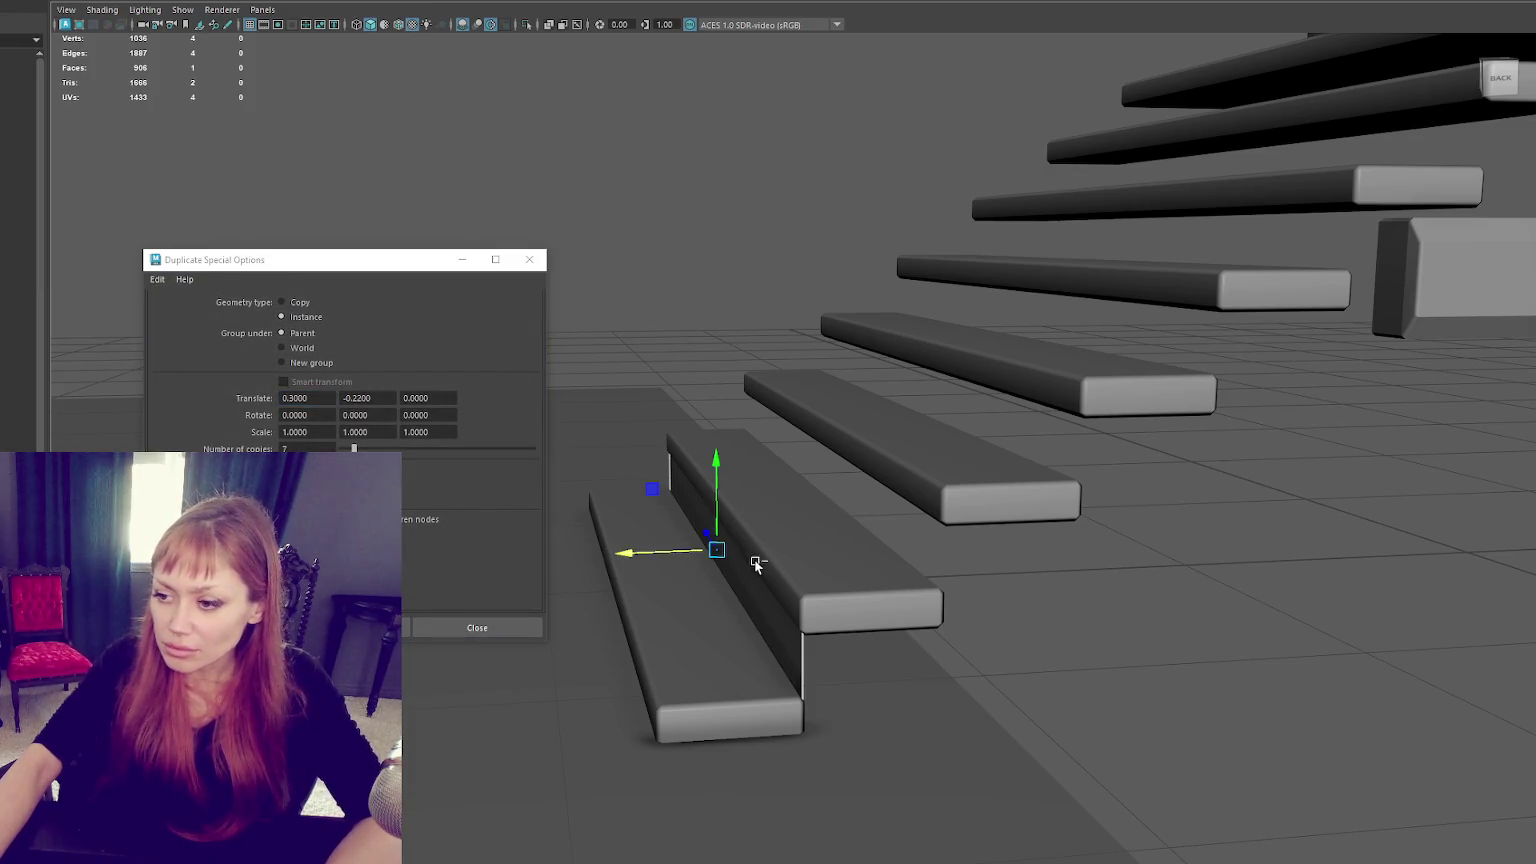
scroll(763, 493, down, 3)
drag(763, 493, 758, 246)
mouse_move(688, 303)
mouse_down()
mouse_move(1009, 264)
mouse_move(1068, 200)
mouse_up()
scroll(740, 478, up, 5)
drag(744, 478, 775, 475)
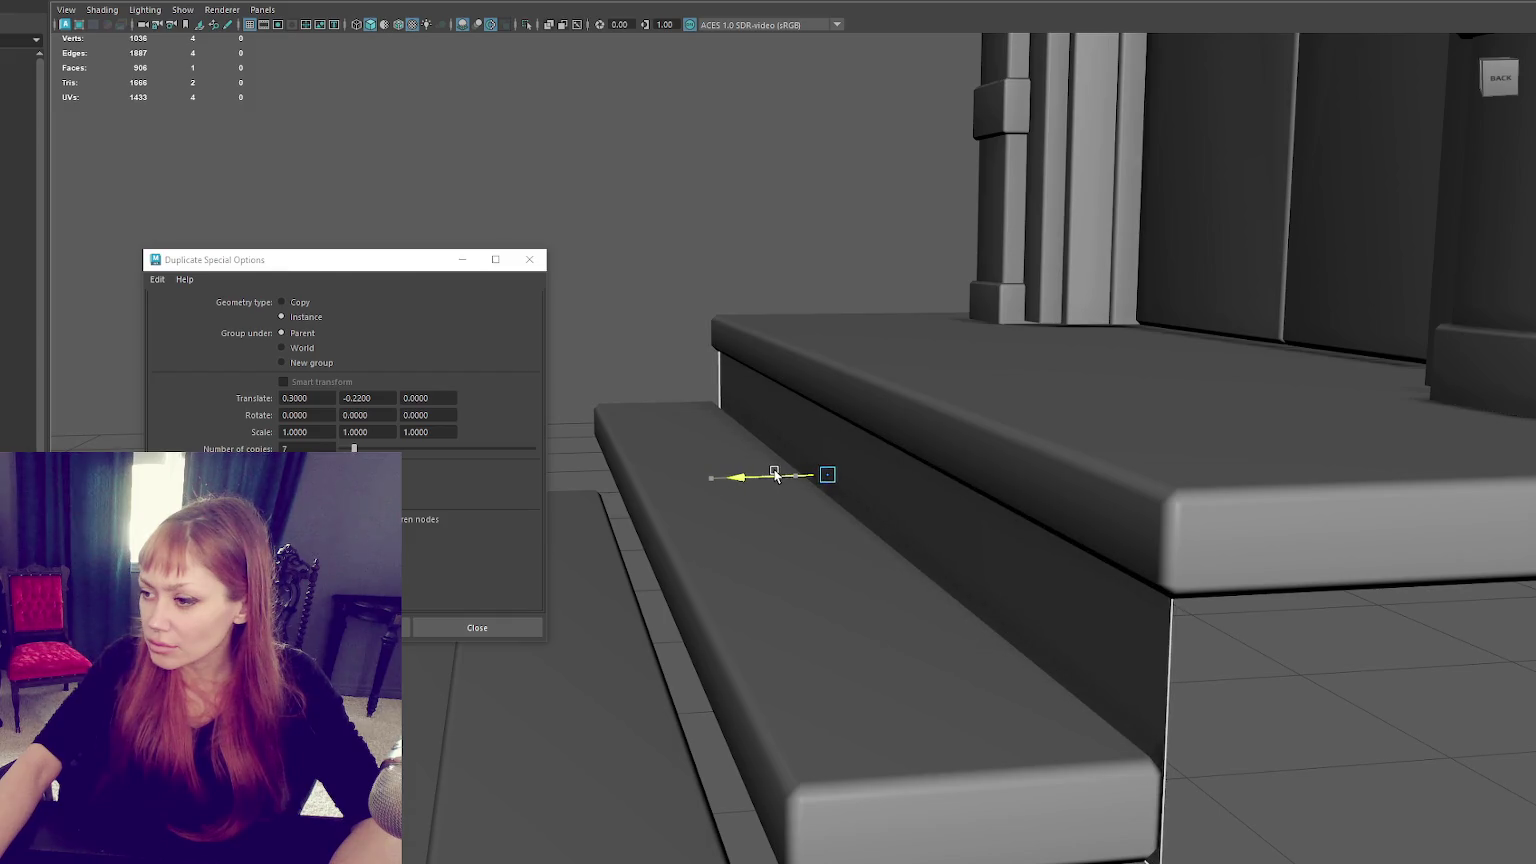
Select one edge of the riser and shift it slightly along X to fit.
click(724, 172)
drag(958, 777, 958, 776)
scroll(840, 478, up, 2)
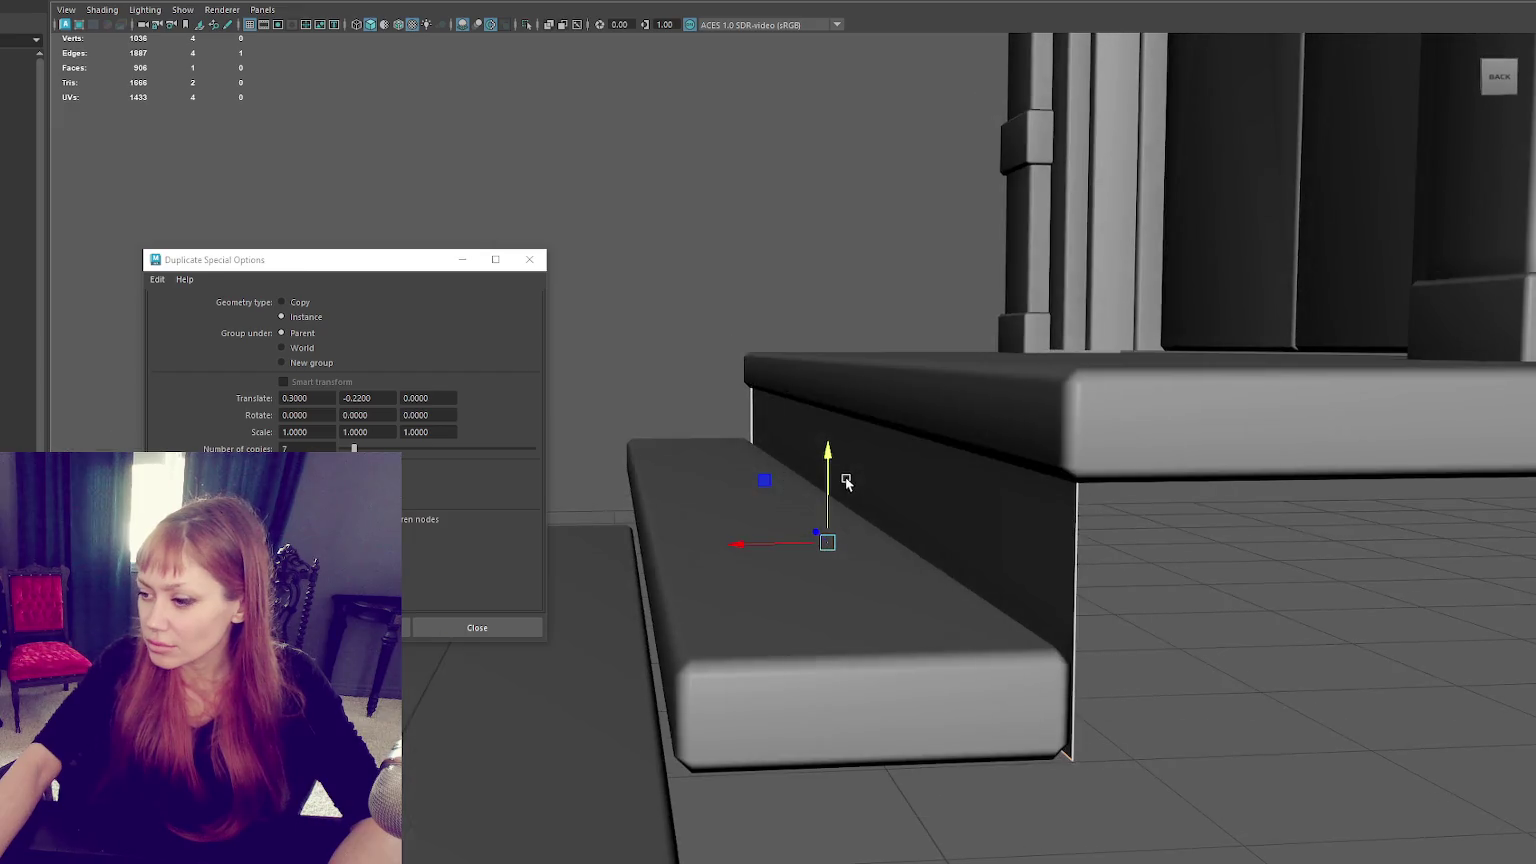
scroll(841, 470, up, 2)
scroll(840, 468, up, 2)
alt+drag(839, 470, 831, 495)
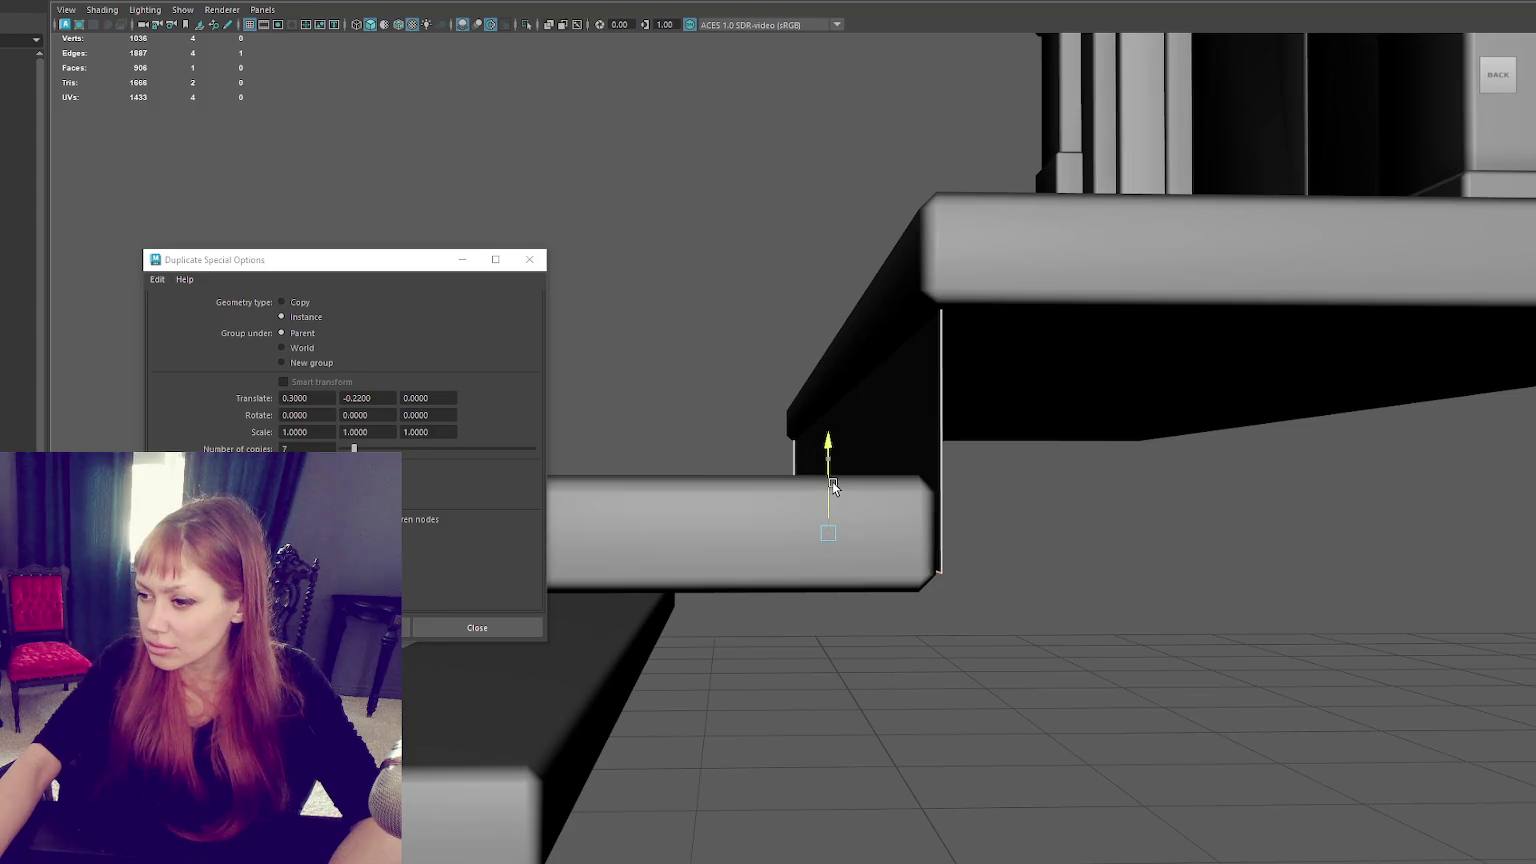
mouse_move(842, 490)
alt+mouse_down()
mouse_move(783, 479)
mouse_move(331, 3)
alt+mouse_up()
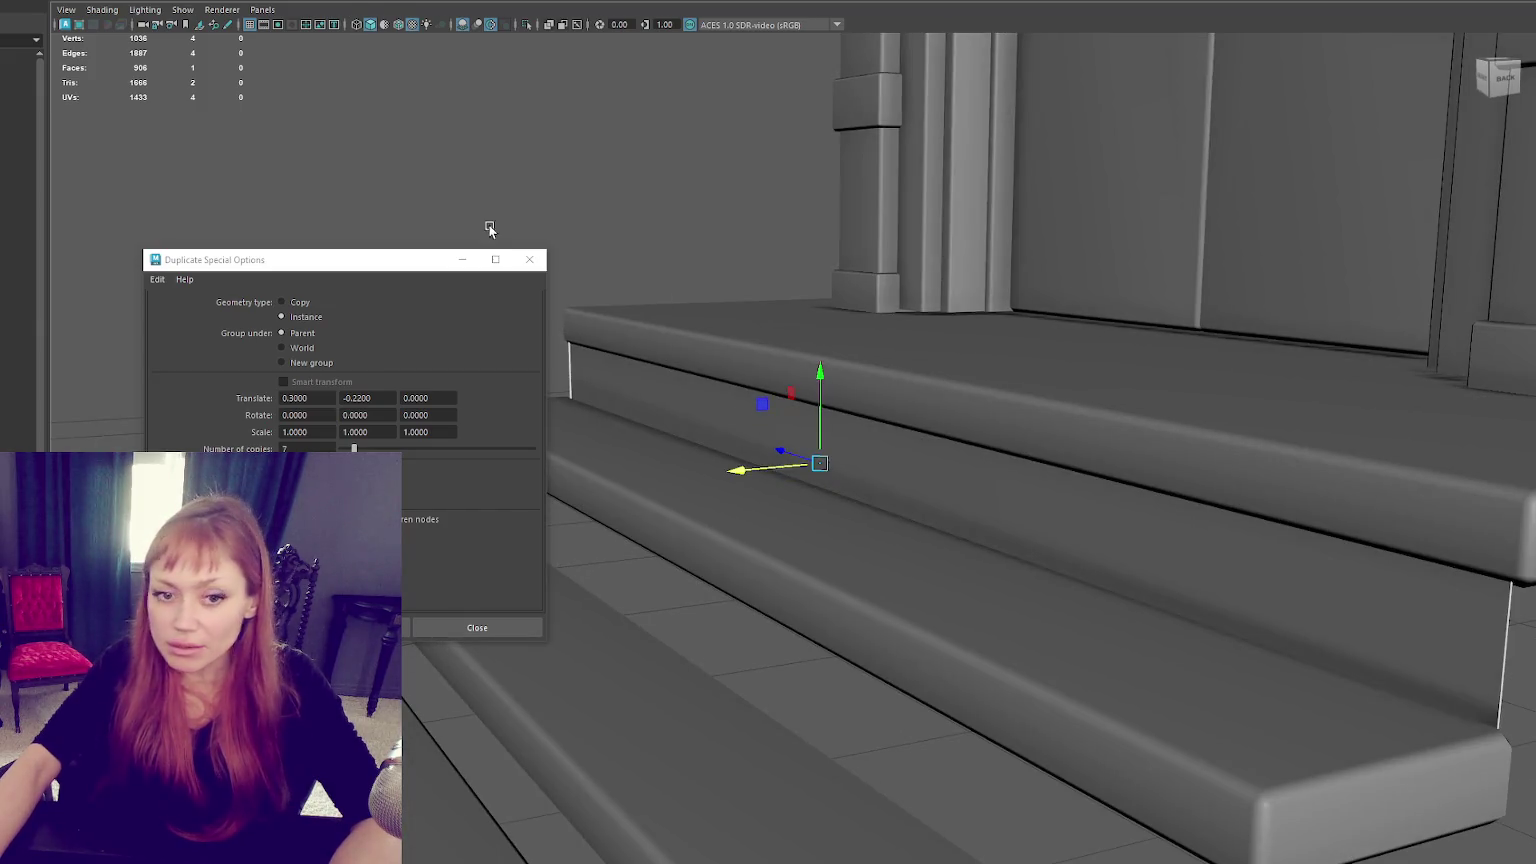
scroll(964, 391, down, 3)
scroll(1108, 449, down, 2)
scroll(1108, 449, up, 3)
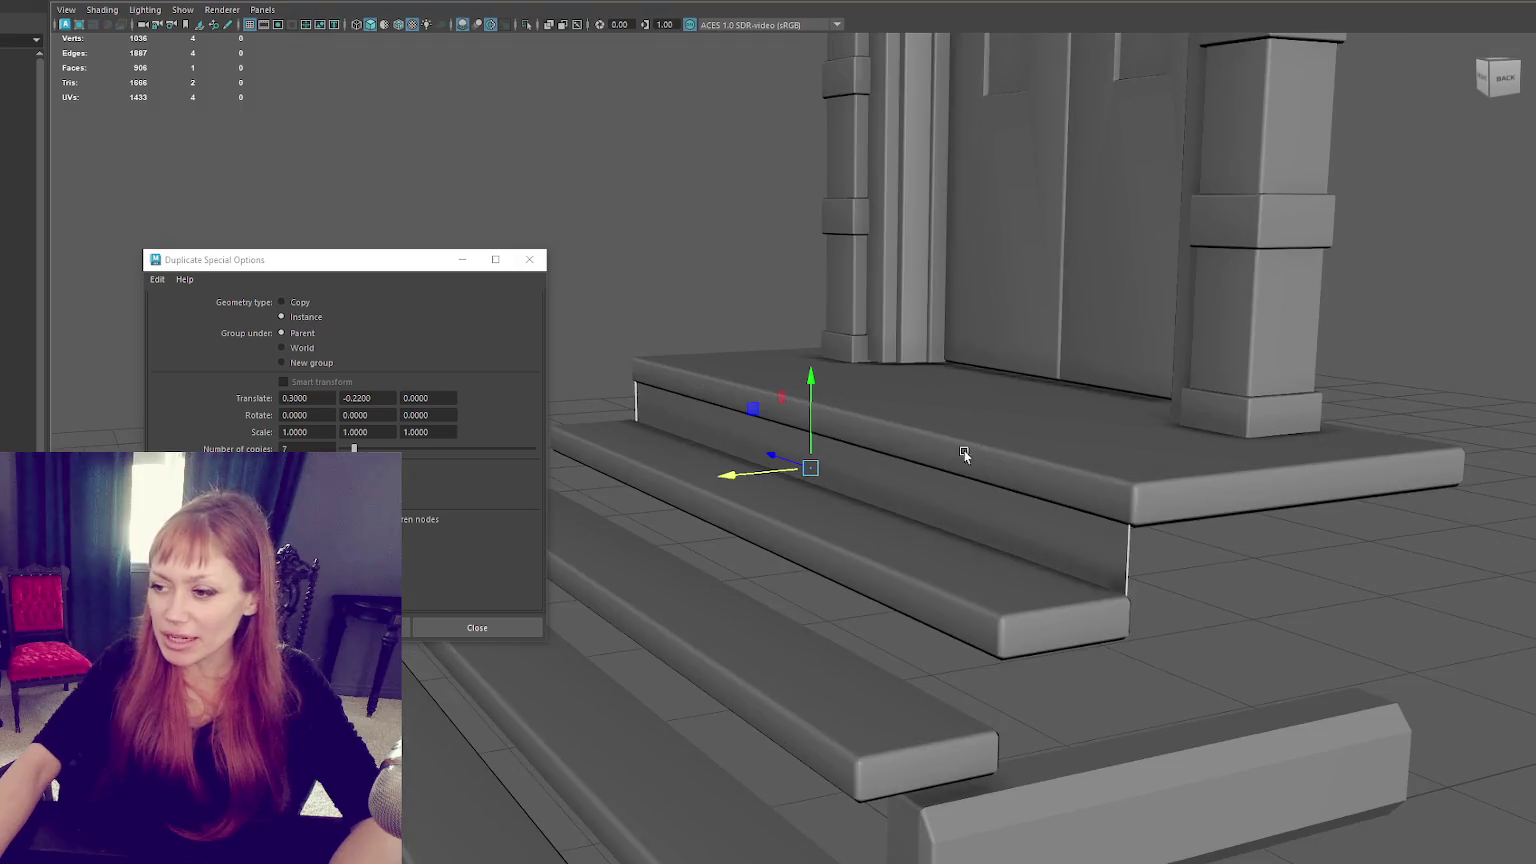
drag(734, 477, 742, 476)
Make seven instanced riser copies offset 0.3 / -0.22 down the staircase.
scroll(896, 562, down, 2)
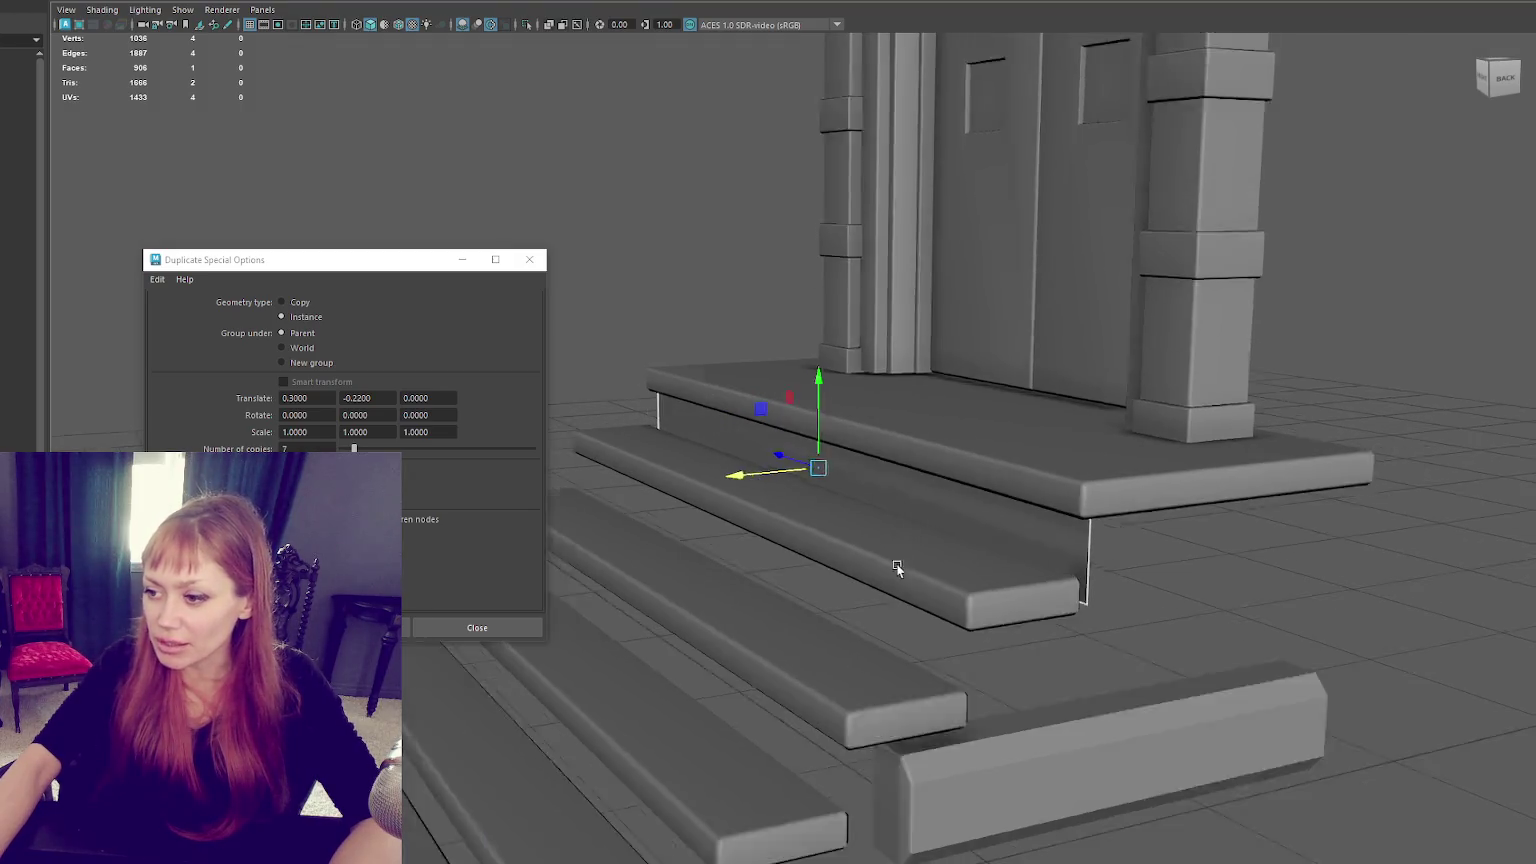
scroll(890, 526, down, 3)
alt+drag(890, 526, 487, 219)
click(345, 627)
alt+drag(560, 600, 666, 619)
key(ctrl+z)
alt+drag(864, 344, 522, 236)
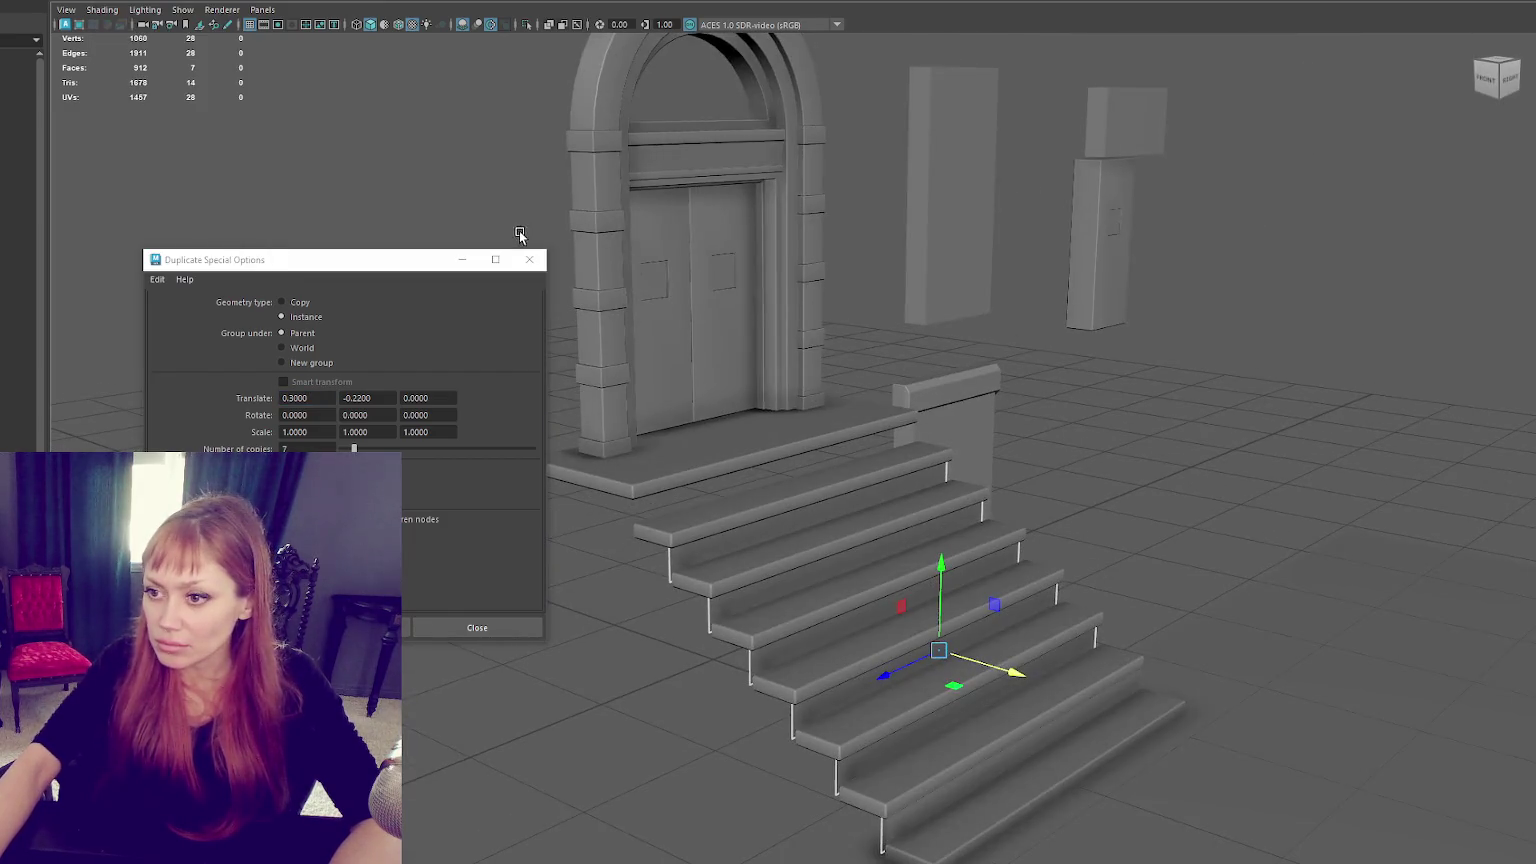
Select the stair steps, then the corner vertices of the second and third steps.
scroll(734, 353, up, 3)
scroll(827, 373, up, 3)
mouse_move(827, 373)
alt+mouse_down()
mouse_move(630, 409)
mouse_move(1043, 209)
alt+mouse_up()
click(590, 401)
key(4)
alt+drag(735, 290, 737, 237)
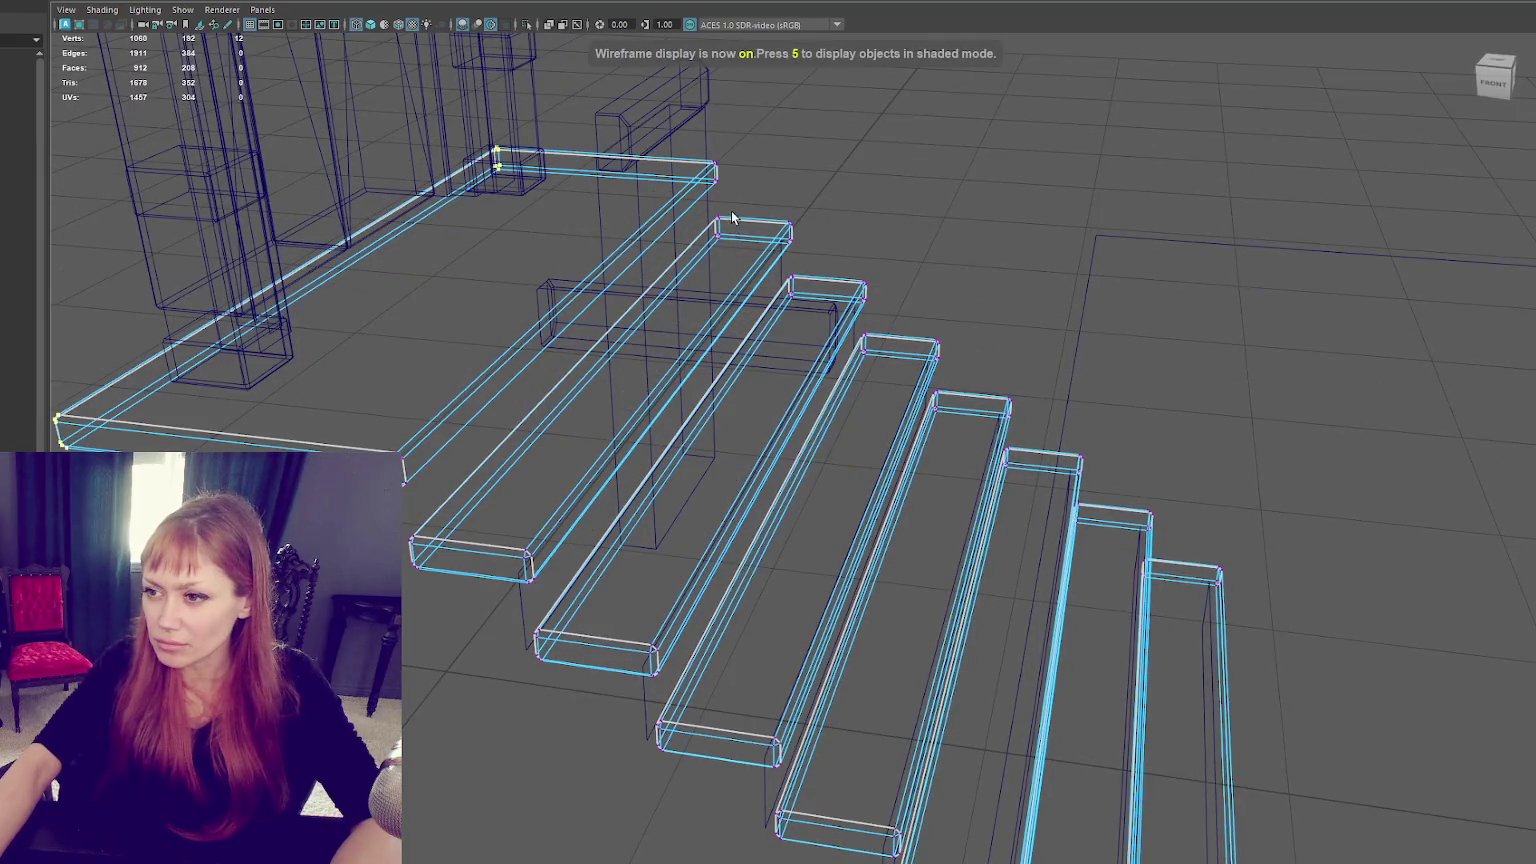
shift+drag(510, 679, 510, 679)
shift+drag(806, 267, 778, 303)
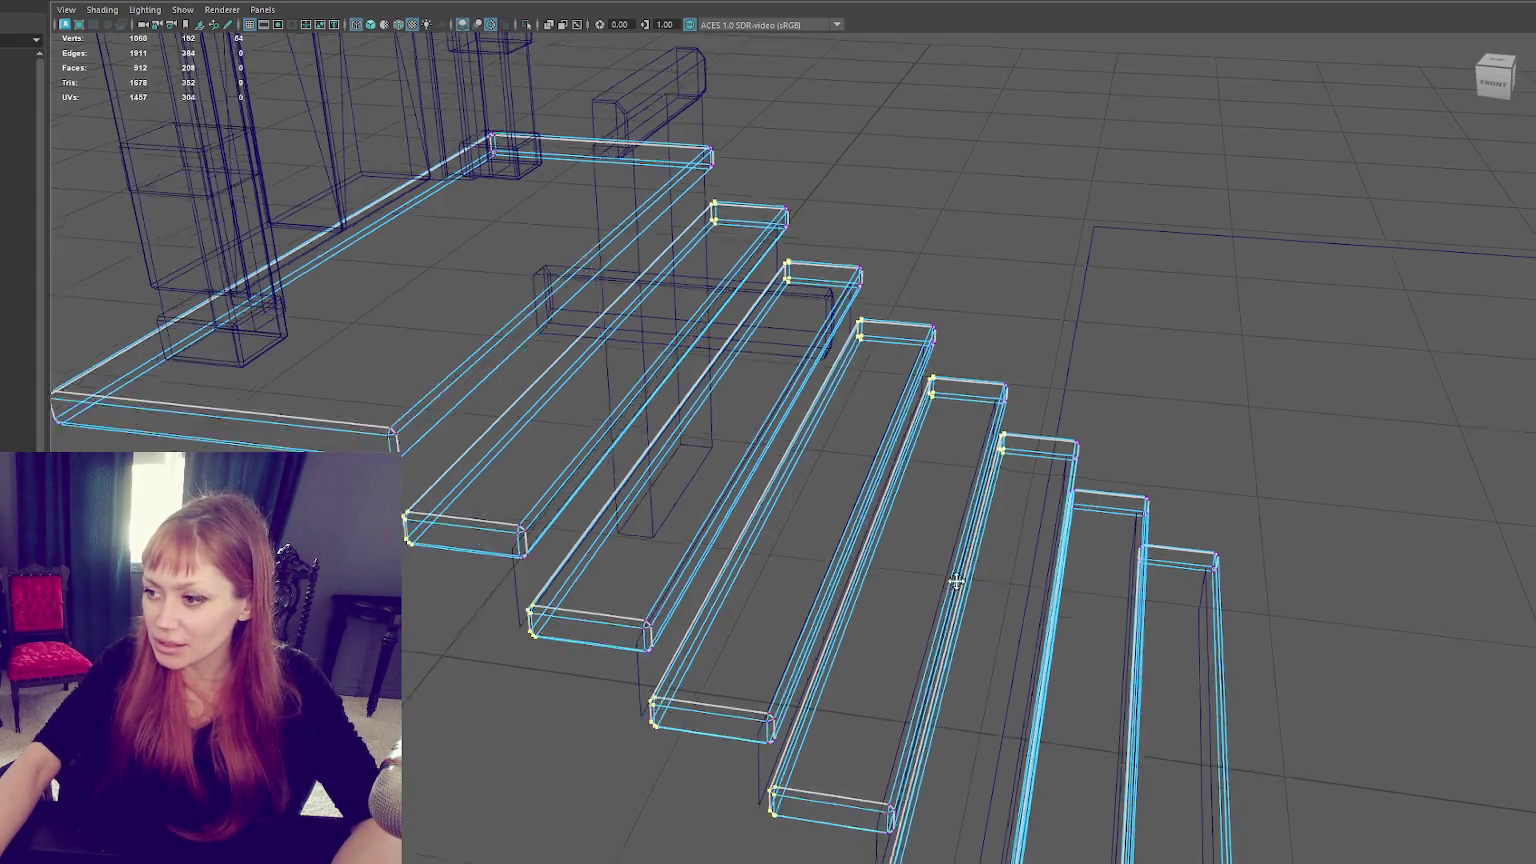
Add more step corners and slide the selected risers along X, left and slightly up.
alt+middle_drag(1018, 447, 972, 346)
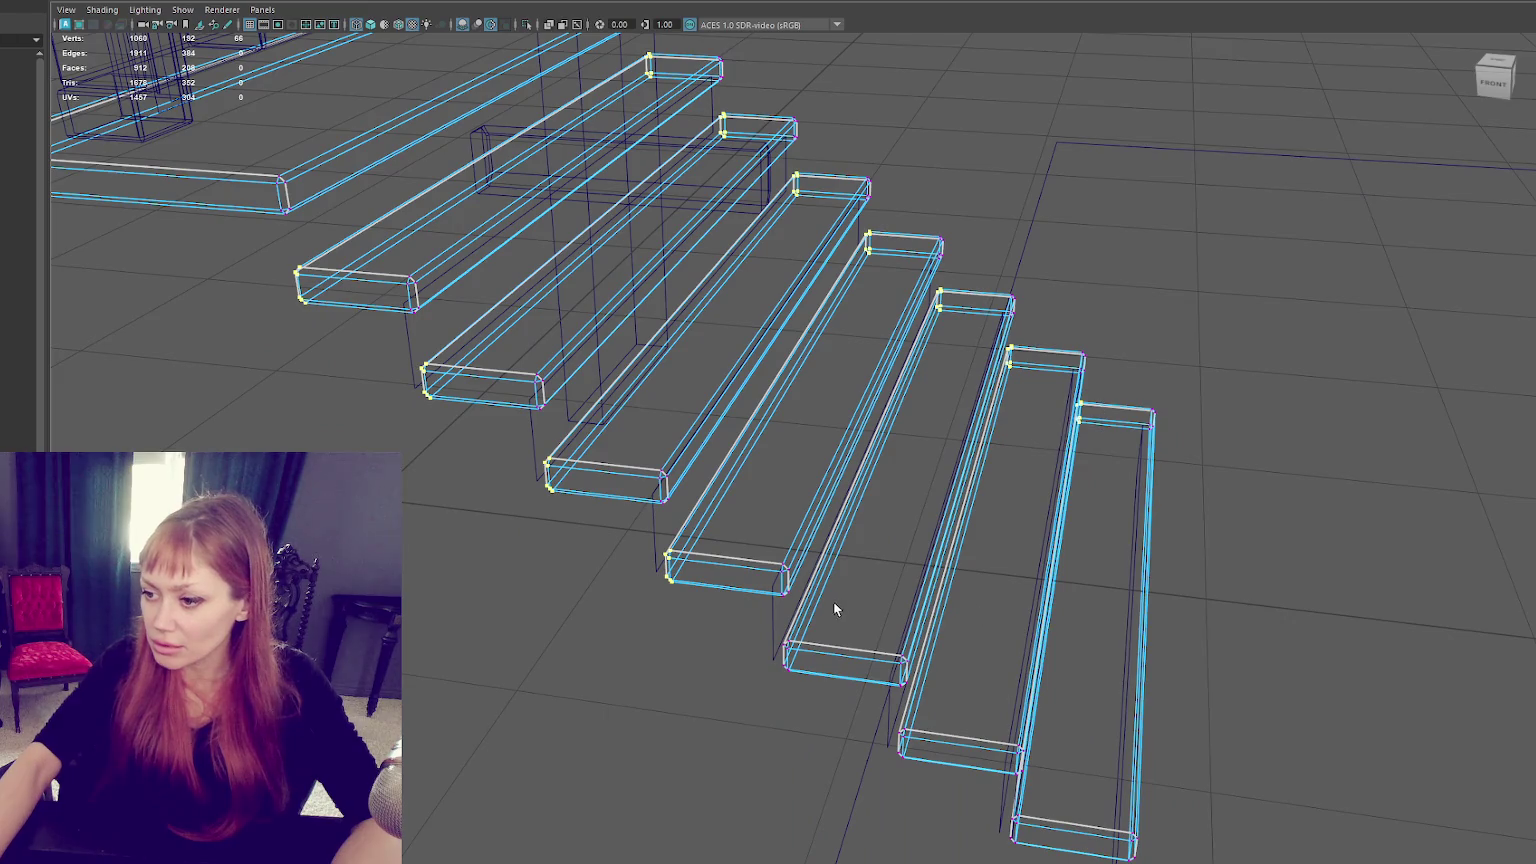
shift+drag(958, 857, 958, 857)
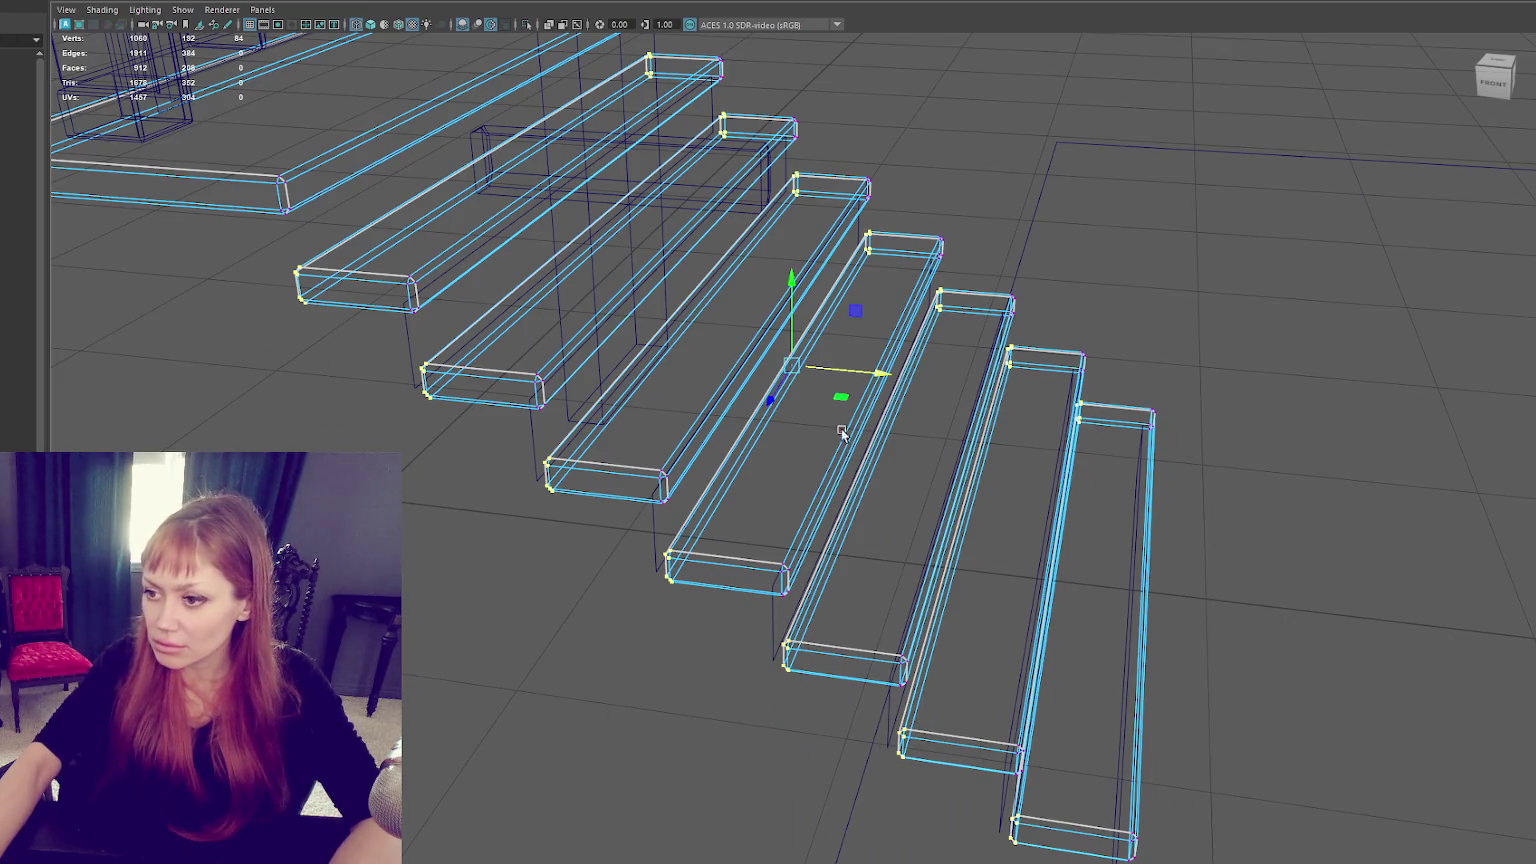
scroll(830, 380, down, 2)
drag(830, 381, 858, 385)
key(6)
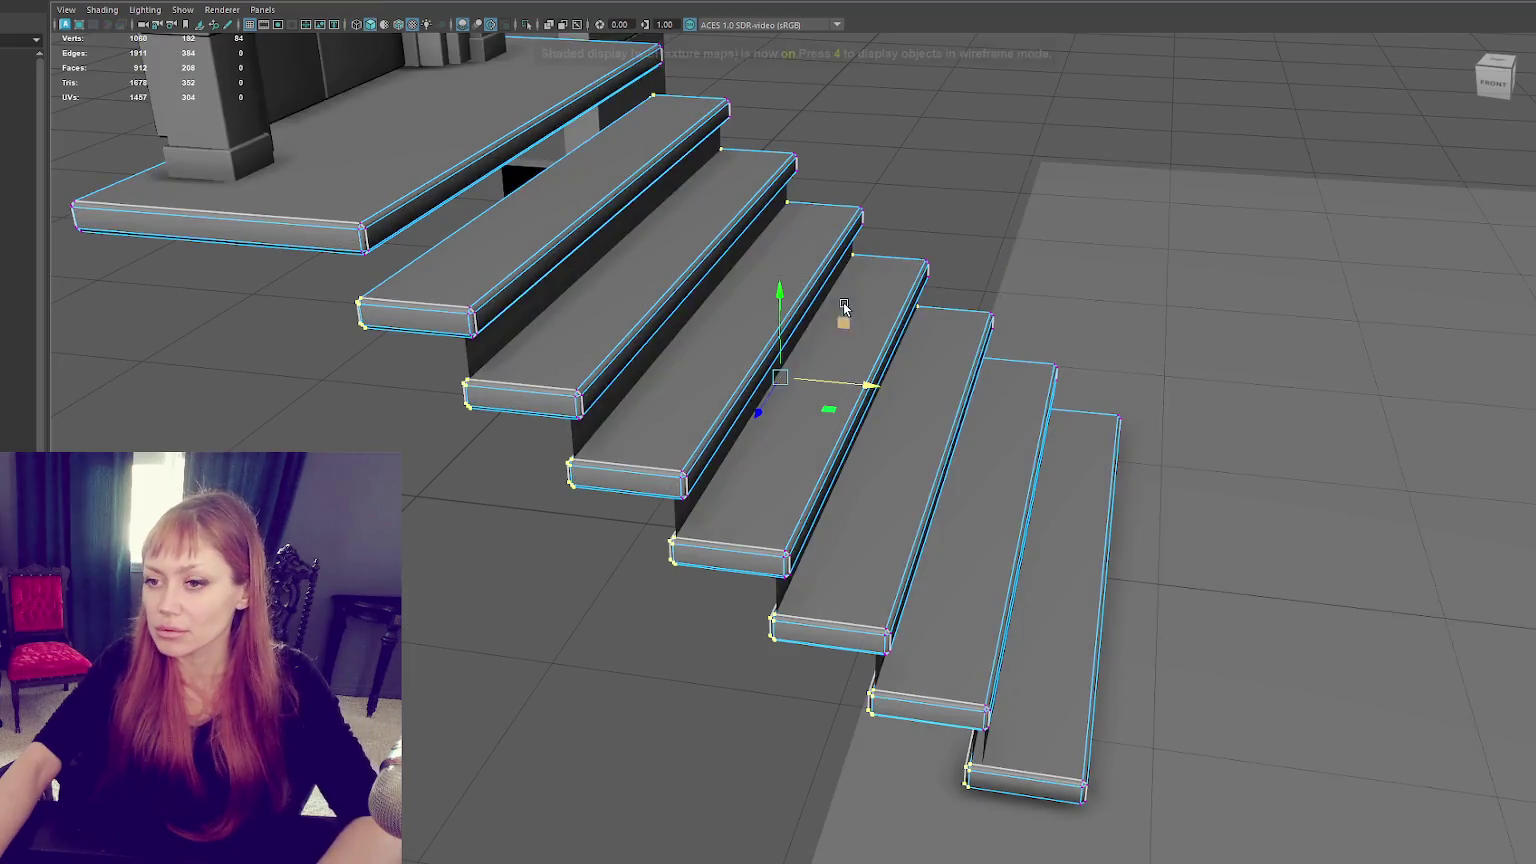
mouse_move(898, 110)
alt+mouse_down()
mouse_move(598, 233)
mouse_move(741, 309)
mouse_move(835, 311)
mouse_move(866, 287)
alt+mouse_up()
drag(871, 366, 848, 362)
drag(810, 284, 818, 260)
mouse_move(876, 345)
mouse_down()
mouse_move(593, 339)
mouse_move(946, 360)
mouse_move(771, 345)
mouse_move(919, 333)
mouse_up()
Select the stair riser edges, extrude them with Ctrl+E and pull them out along X.
right_drag(950, 192, 950, 143)
mouse_move(950, 143)
alt+mouse_down()
mouse_move(1053, 230)
mouse_move(1022, 247)
mouse_move(470, 147)
mouse_move(768, 463)
alt+mouse_up()
key(4)
alt+drag(789, 170, 1094, 584)
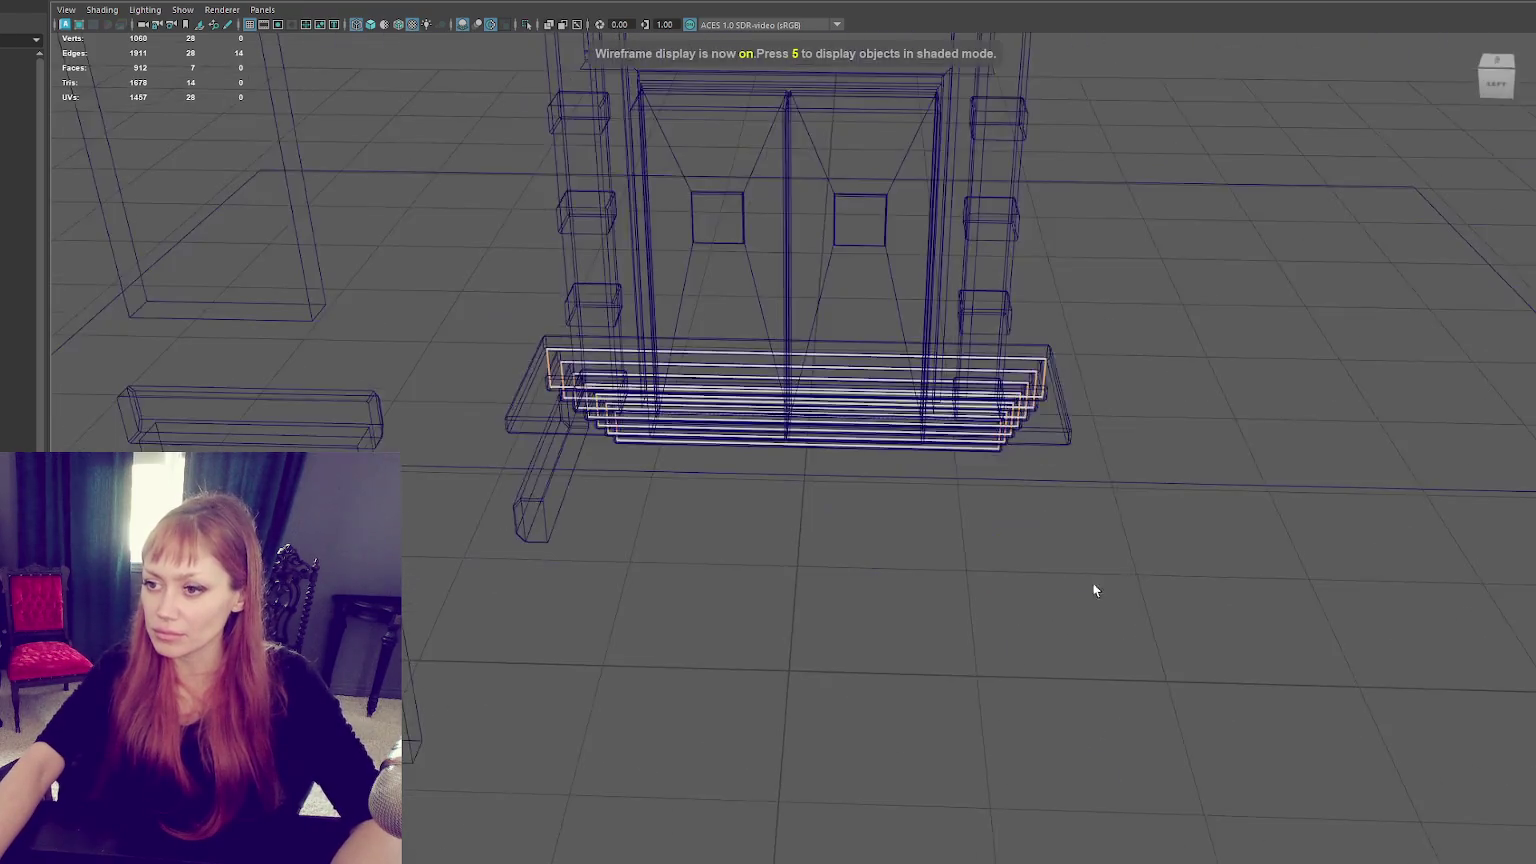
key(6)
key(w)
mouse_move(986, 533)
alt+mouse_down()
mouse_move(847, 485)
mouse_move(811, 398)
alt+mouse_up()
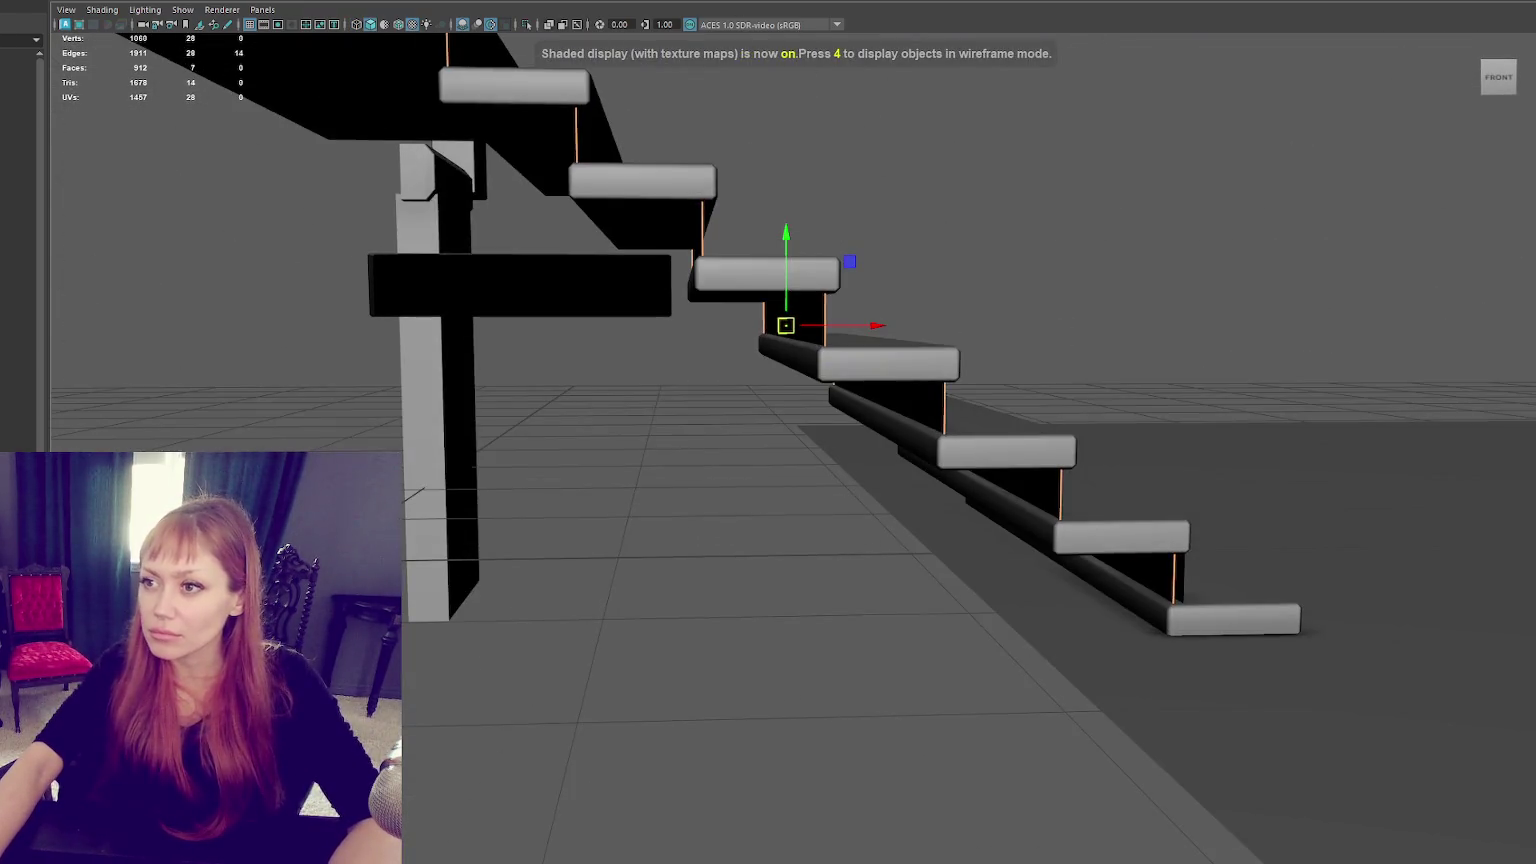
key(ctrl+e)
drag(868, 330, 520, 366)
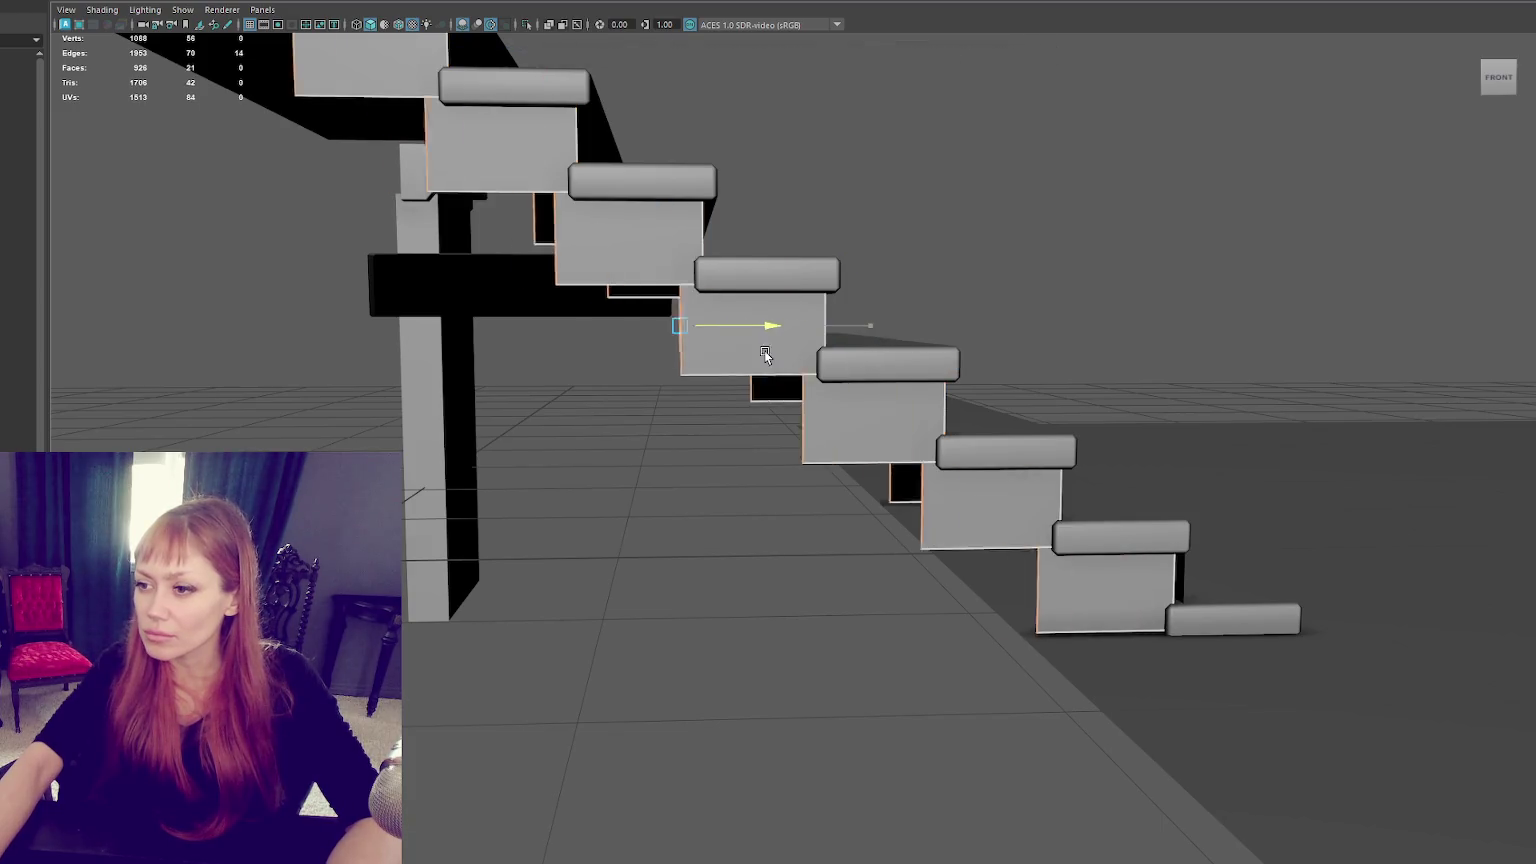
Push the extruded riser panels further left, then return to object level.
scroll(473, 310, down, 2)
scroll(470, 305, down, 3)
mouse_move(662, 391)
mouse_down()
mouse_move(558, 397)
mouse_move(904, 417)
mouse_up()
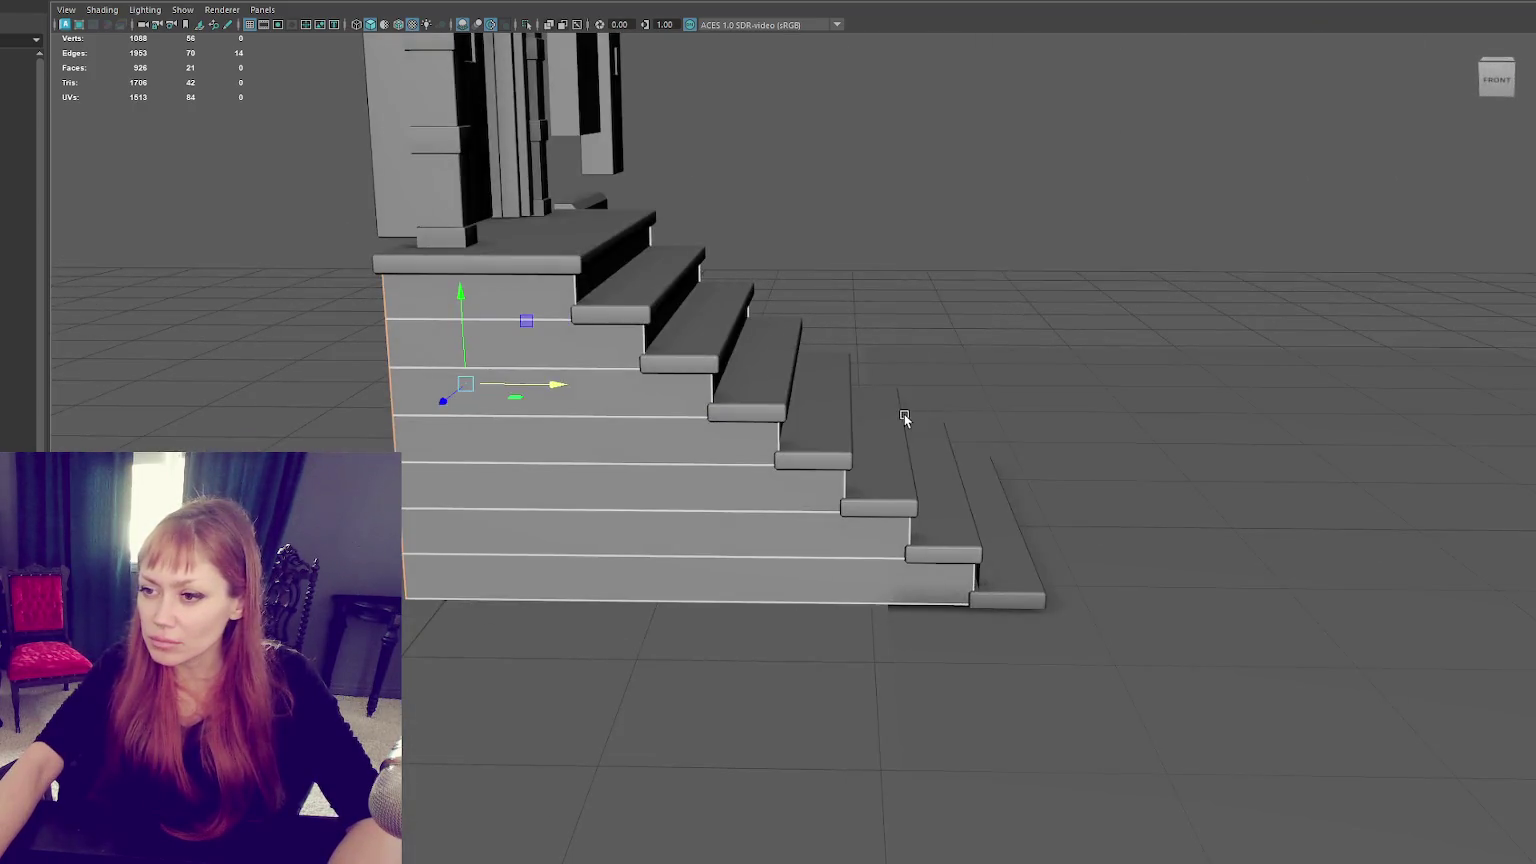
drag(547, 376, 546, 390)
key(F8)
mouse_move(442, 338)
alt+mouse_down()
mouse_move(427, 338)
mouse_move(606, 380)
alt+mouse_up()
click(102, 9)
click(377, 2)
right_click(335, 186)
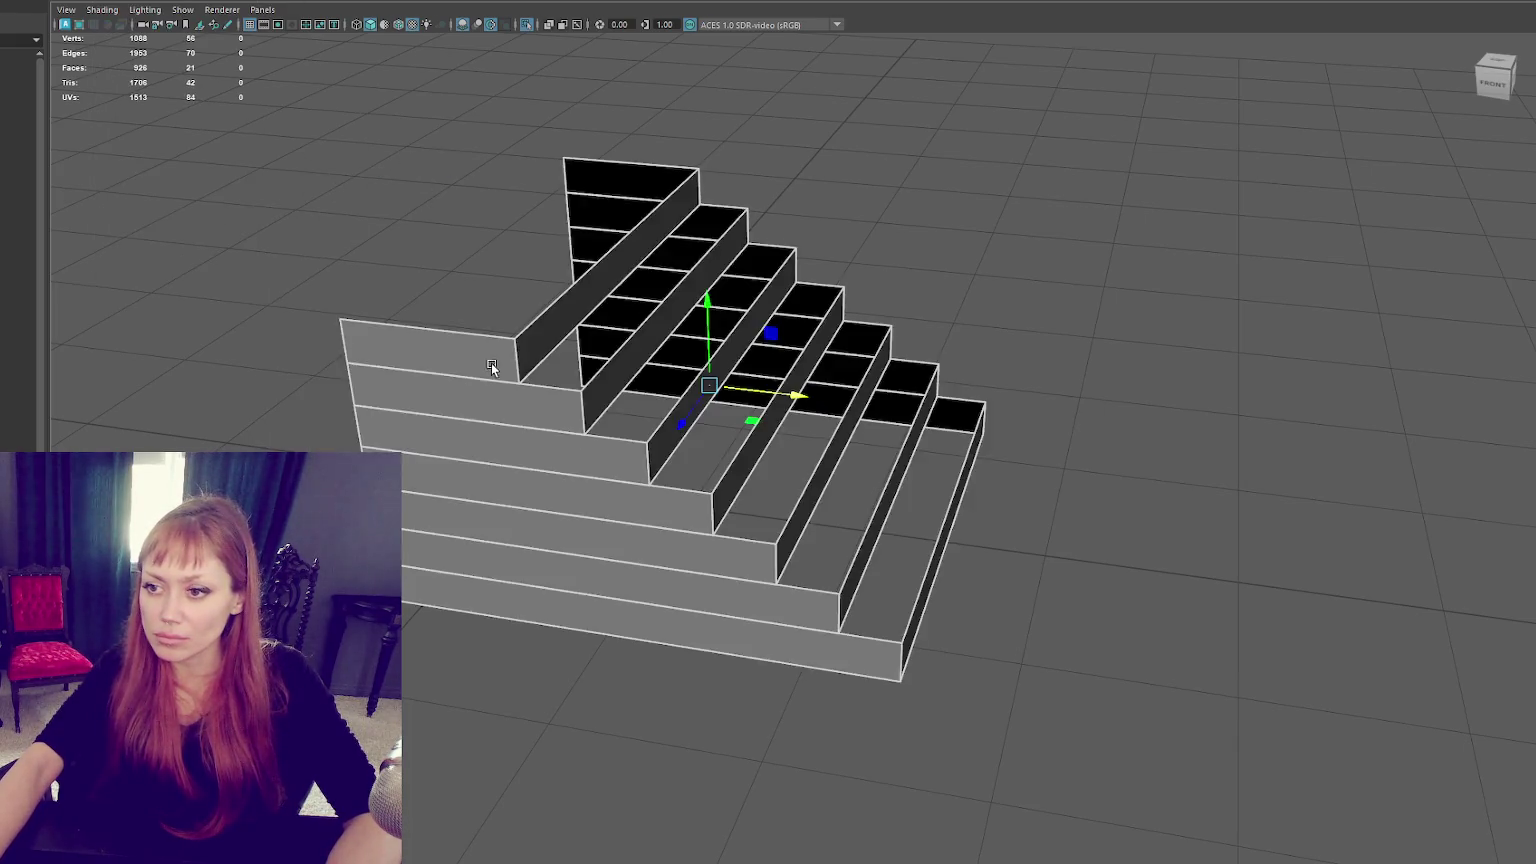
alt+right_drag(478, 376, 430, 376)
click(410, 10)
key(Escape)
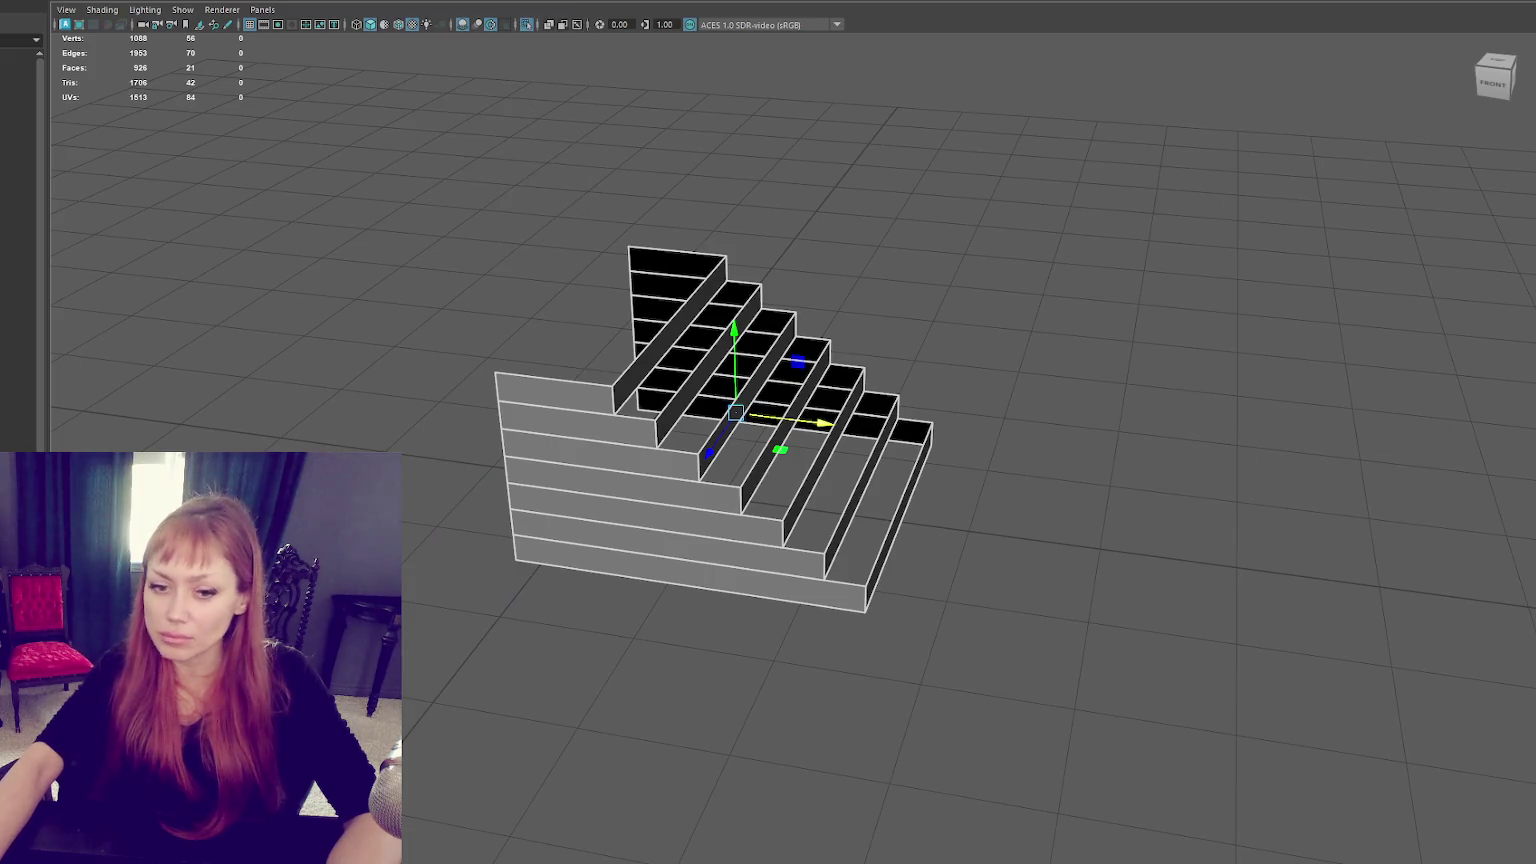
Select all the staircase faces and lower them slightly along Y.
click(902, 106)
drag(400, 168, 890, 590)
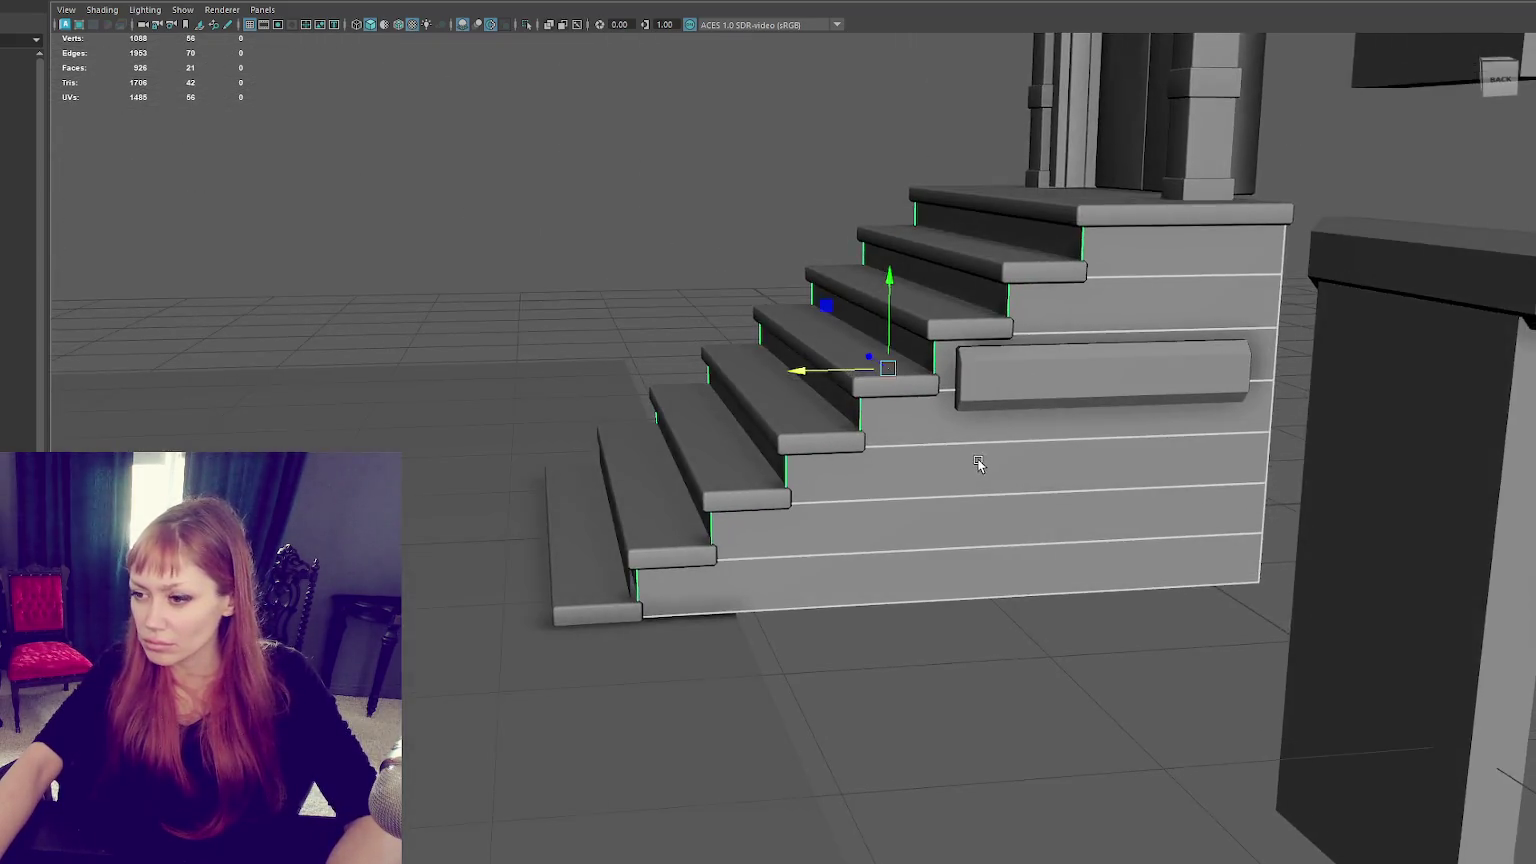
scroll(978, 463, up, 3)
mouse_move(946, 487)
alt+mouse_down()
mouse_move(953, 500)
mouse_move(933, 487)
mouse_move(963, 488)
alt+mouse_up()
mouse_move(945, 232)
mouse_down()
mouse_move(929, 233)
mouse_move(1073, 312)
mouse_move(1002, 281)
mouse_up()
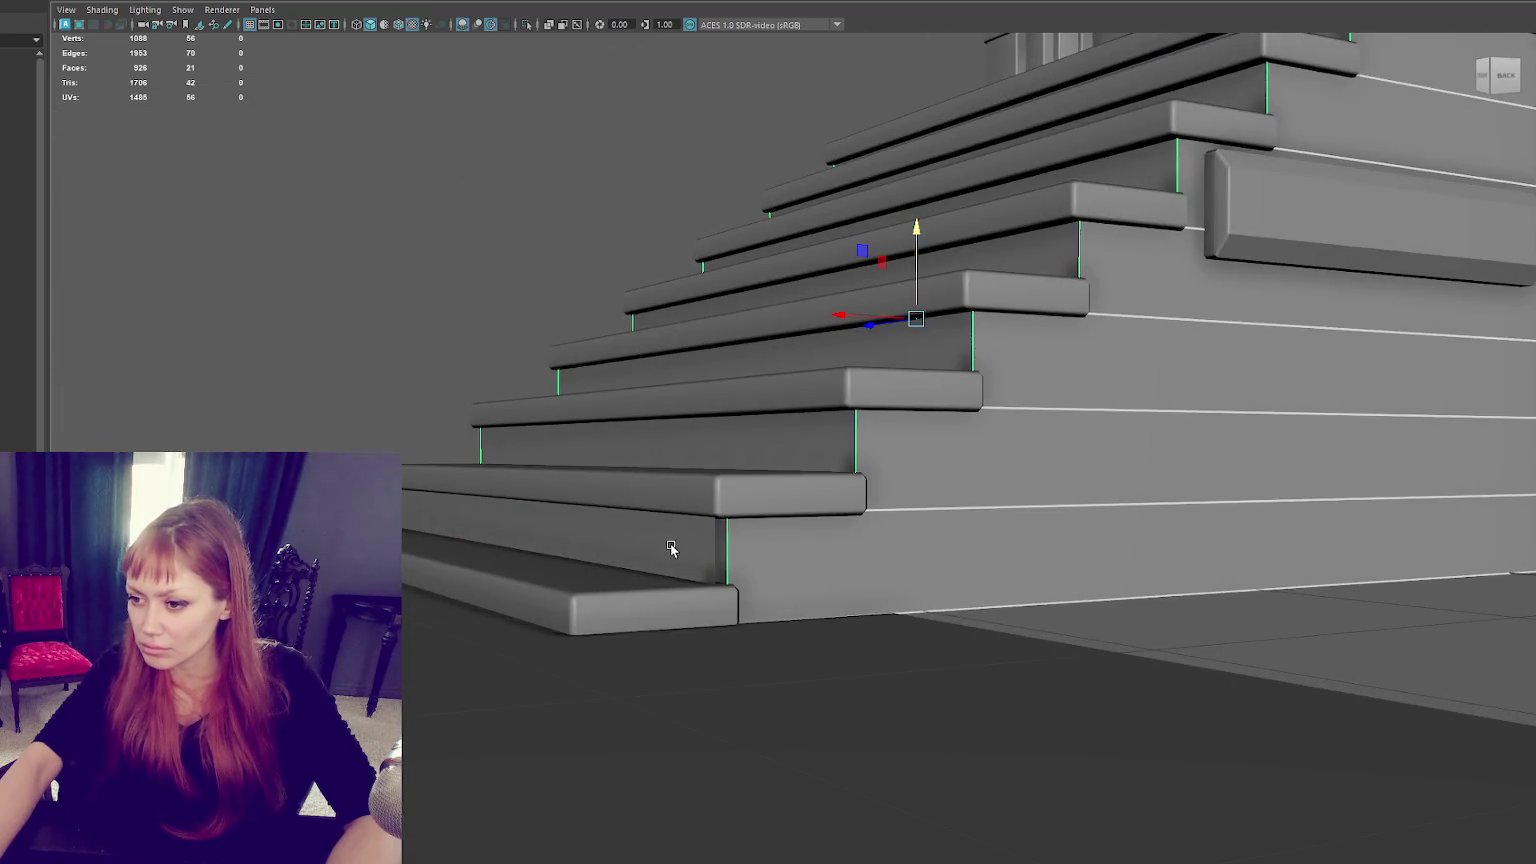
scroll(668, 543, down, 2)
mouse_move(665, 538)
alt+mouse_down()
mouse_move(861, 662)
mouse_move(914, 472)
alt+mouse_up()
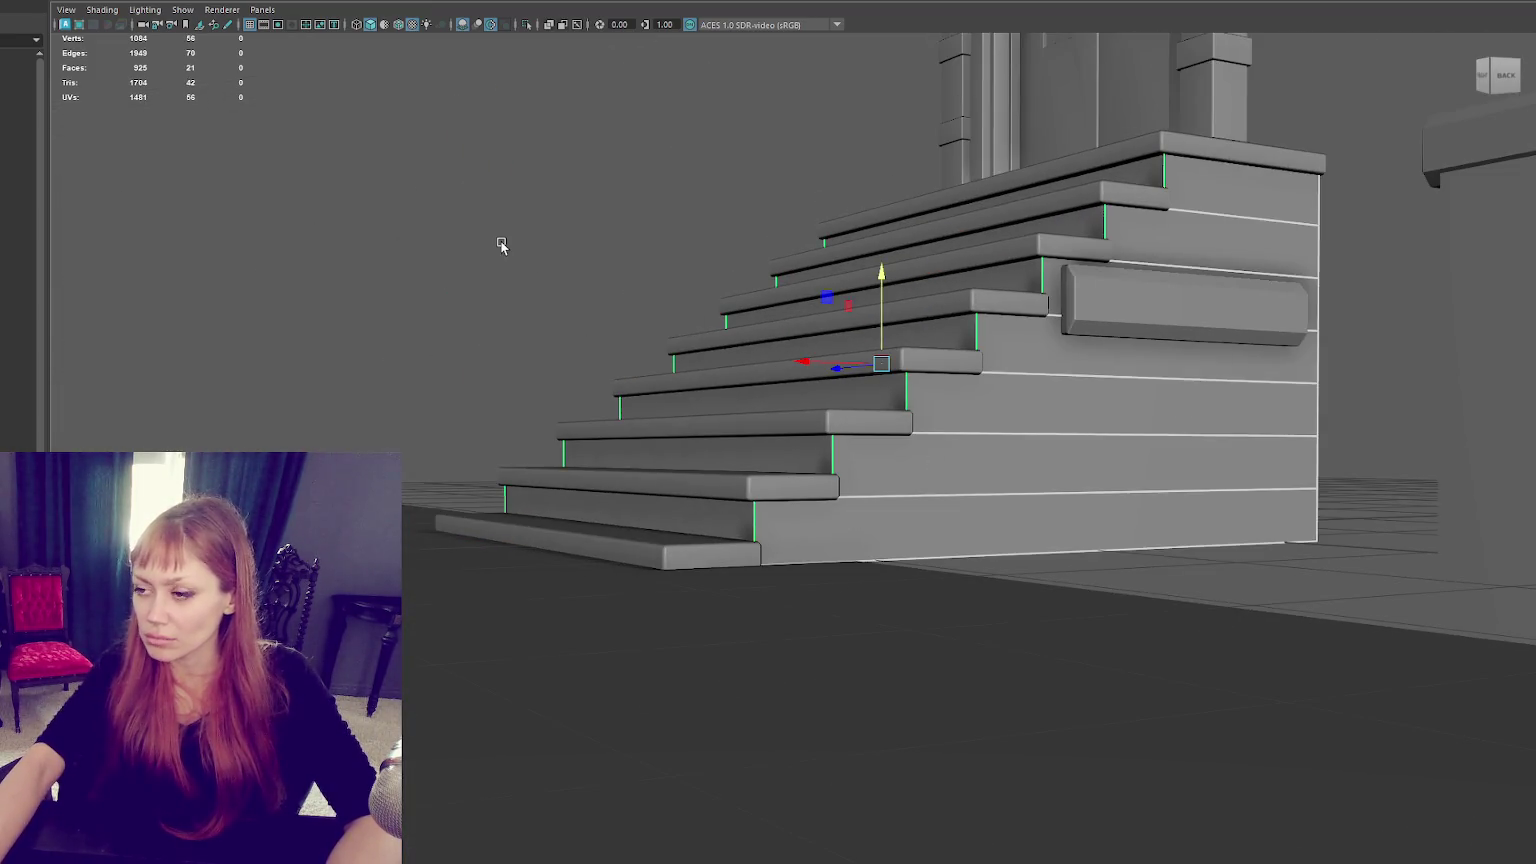
Select only the 14 vertical riser corner edges of the staircase.
key(4)
mouse_move(490, 260)
alt+mouse_down()
mouse_move(668, 319)
mouse_move(1158, 200)
mouse_move(758, 216)
mouse_move(943, 223)
mouse_move(566, 573)
alt+mouse_up()
right_click(1158, 200)
key(ctrl+F10)
alt+drag(799, 696, 866, 700)
mouse_move(640, 679)
alt+mouse_down()
mouse_move(758, 660)
mouse_move(785, 622)
mouse_move(576, 240)
alt+mouse_up()
alt+drag(621, 769, 490, 789)
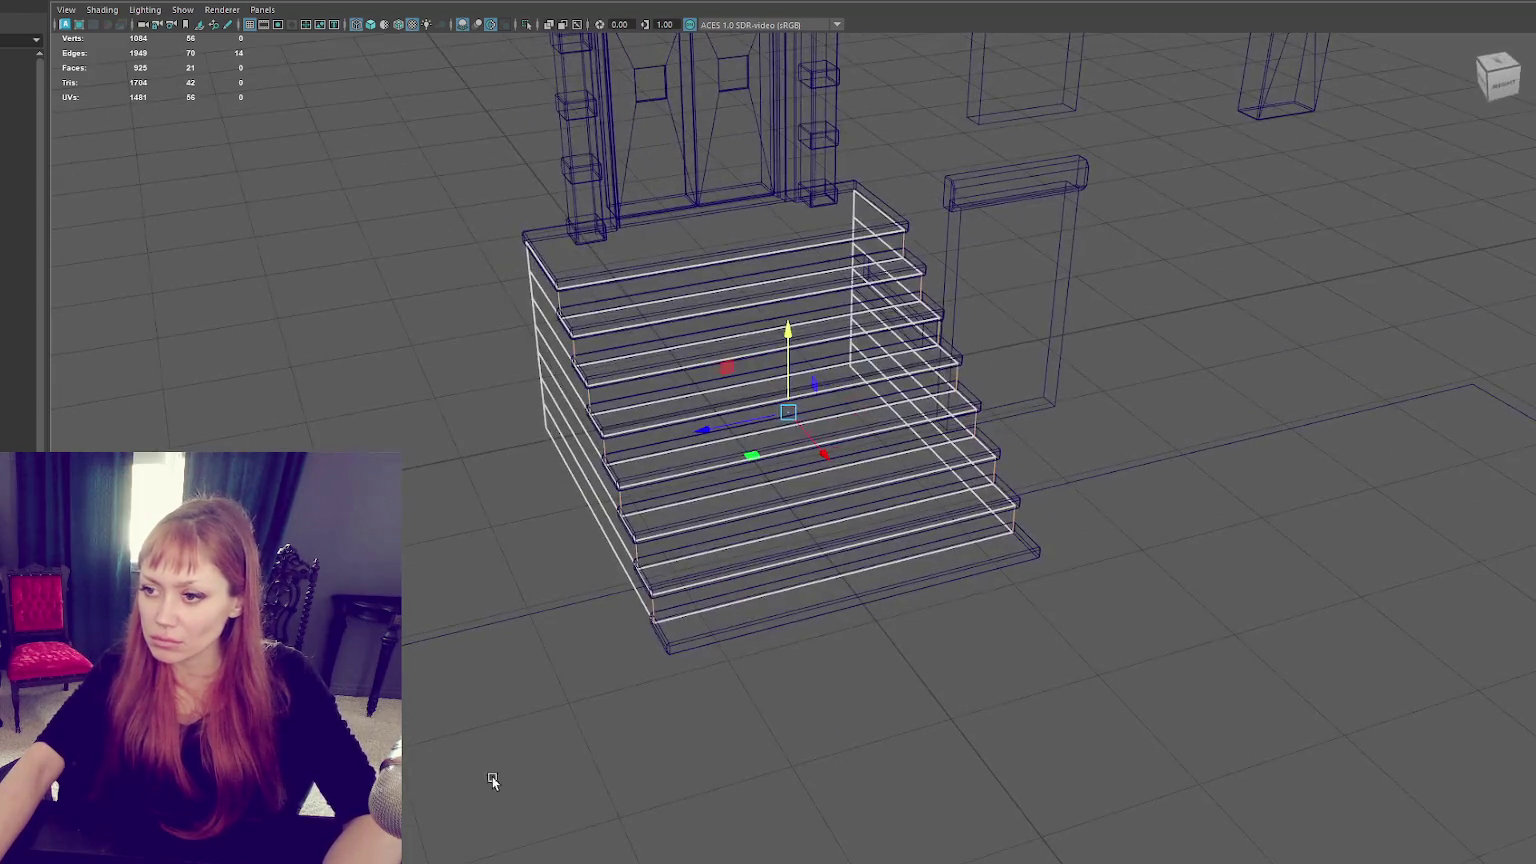
Bevel the selected riser edges with a Fraction of 0.1.
key(ctrl+b)
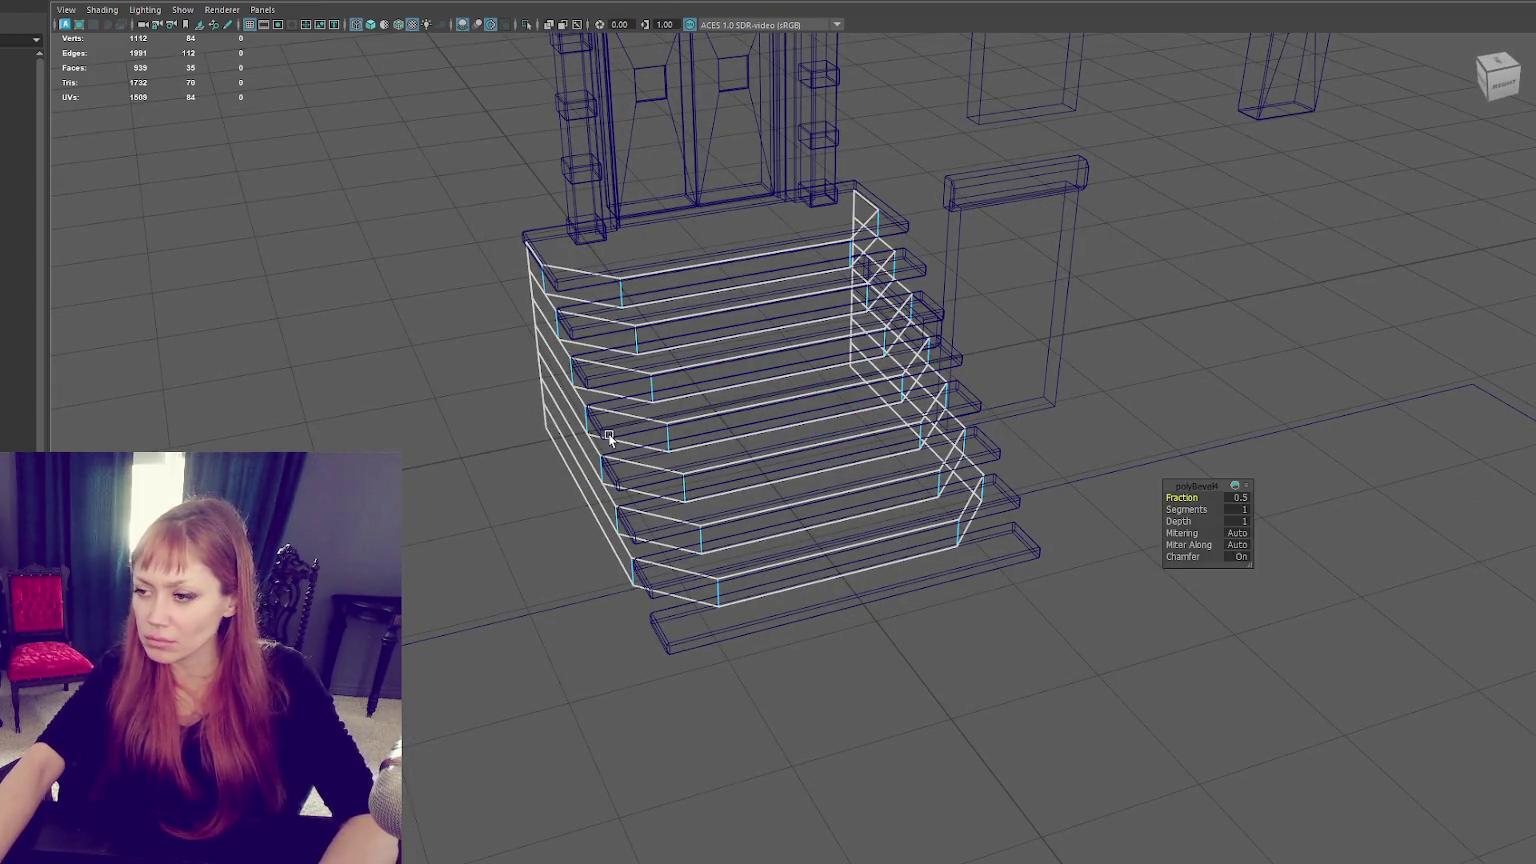
key(6)
scroll(741, 449, up, 3)
scroll(741, 449, up, 2)
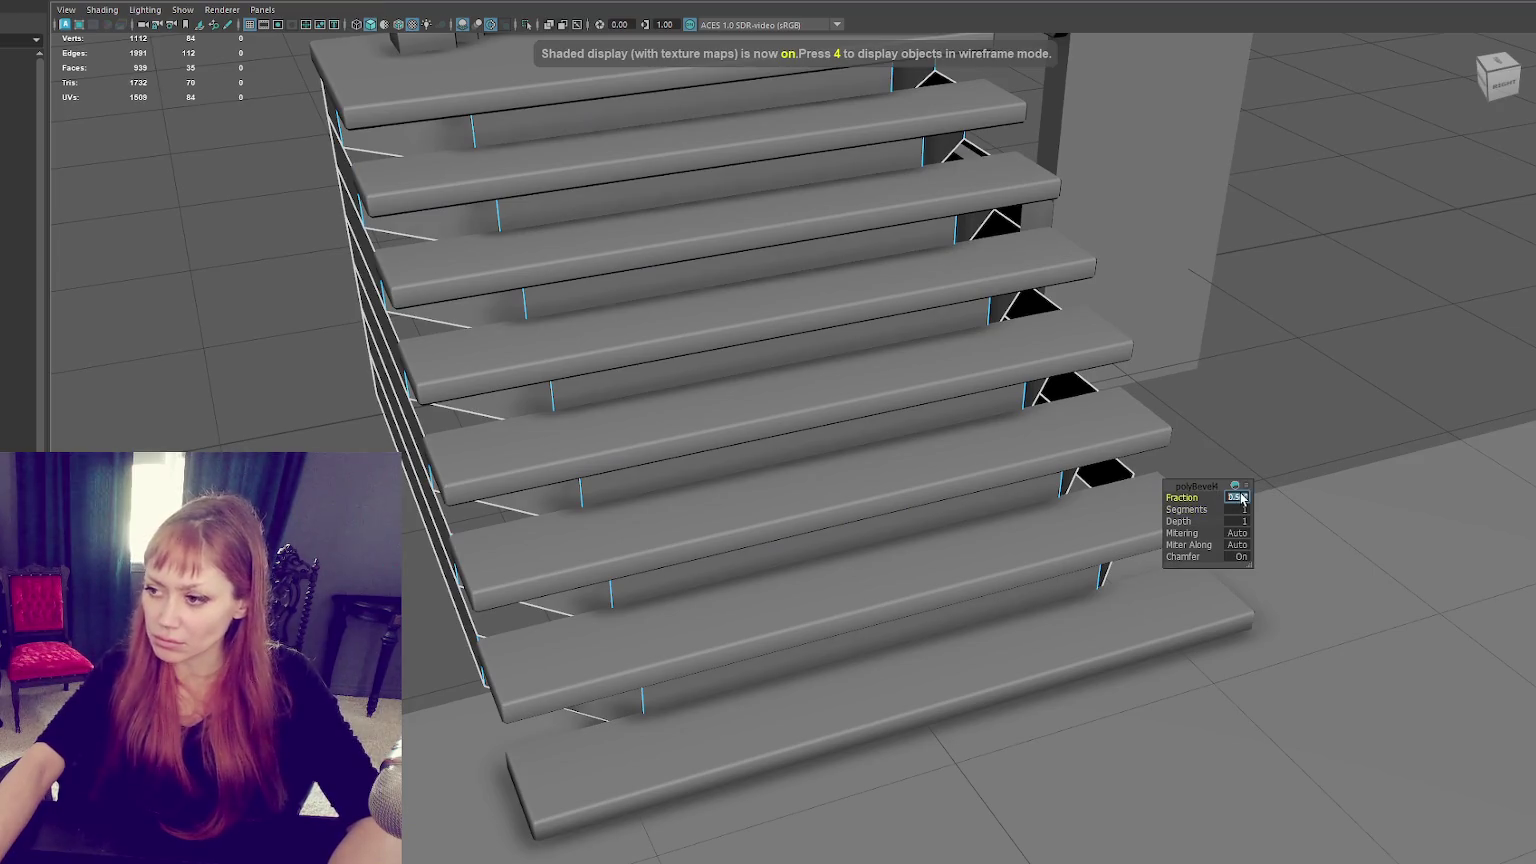
drag(1238, 497, 1241, 497)
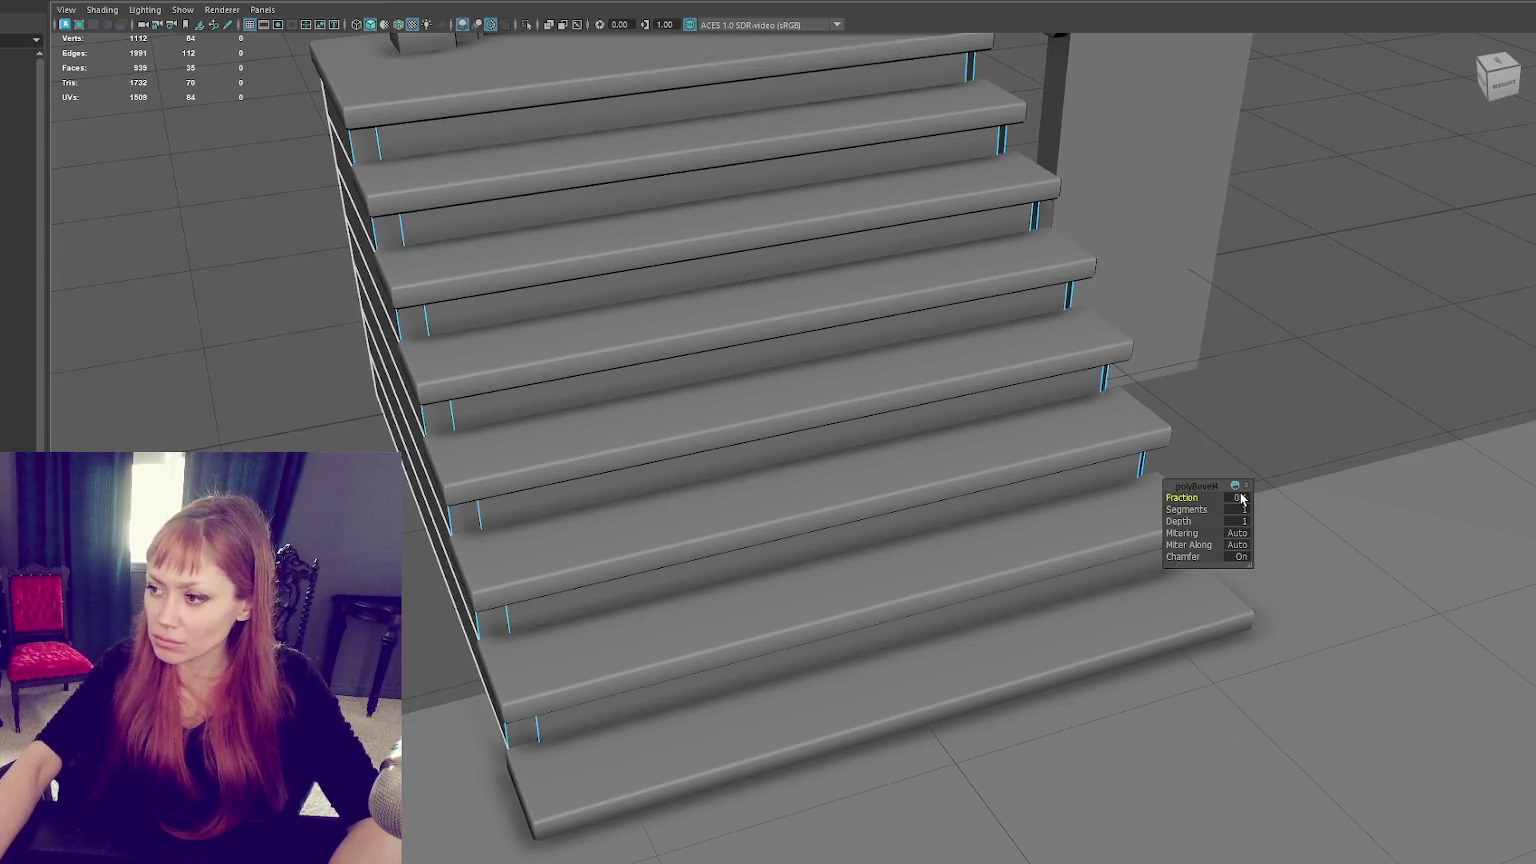
text(0.1)
key(Return)
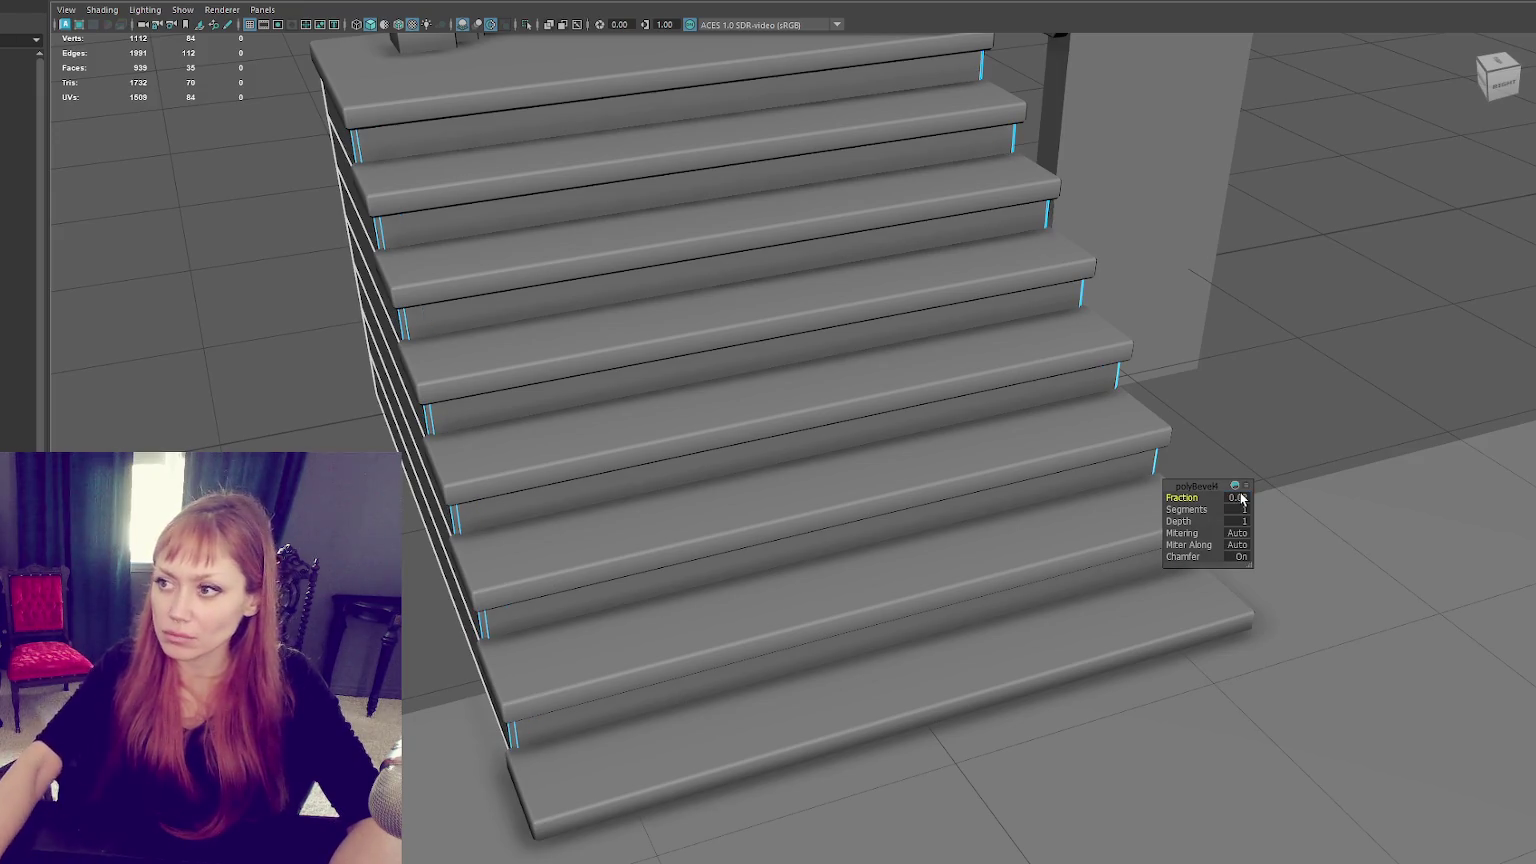
Clear the bevel selection and reselect the staircase object from a side view.
alt+drag(737, 388, 783, 367)
alt+drag(1169, 250, 1244, 248)
click(398, 302)
right_drag(840, 150, 953, 185)
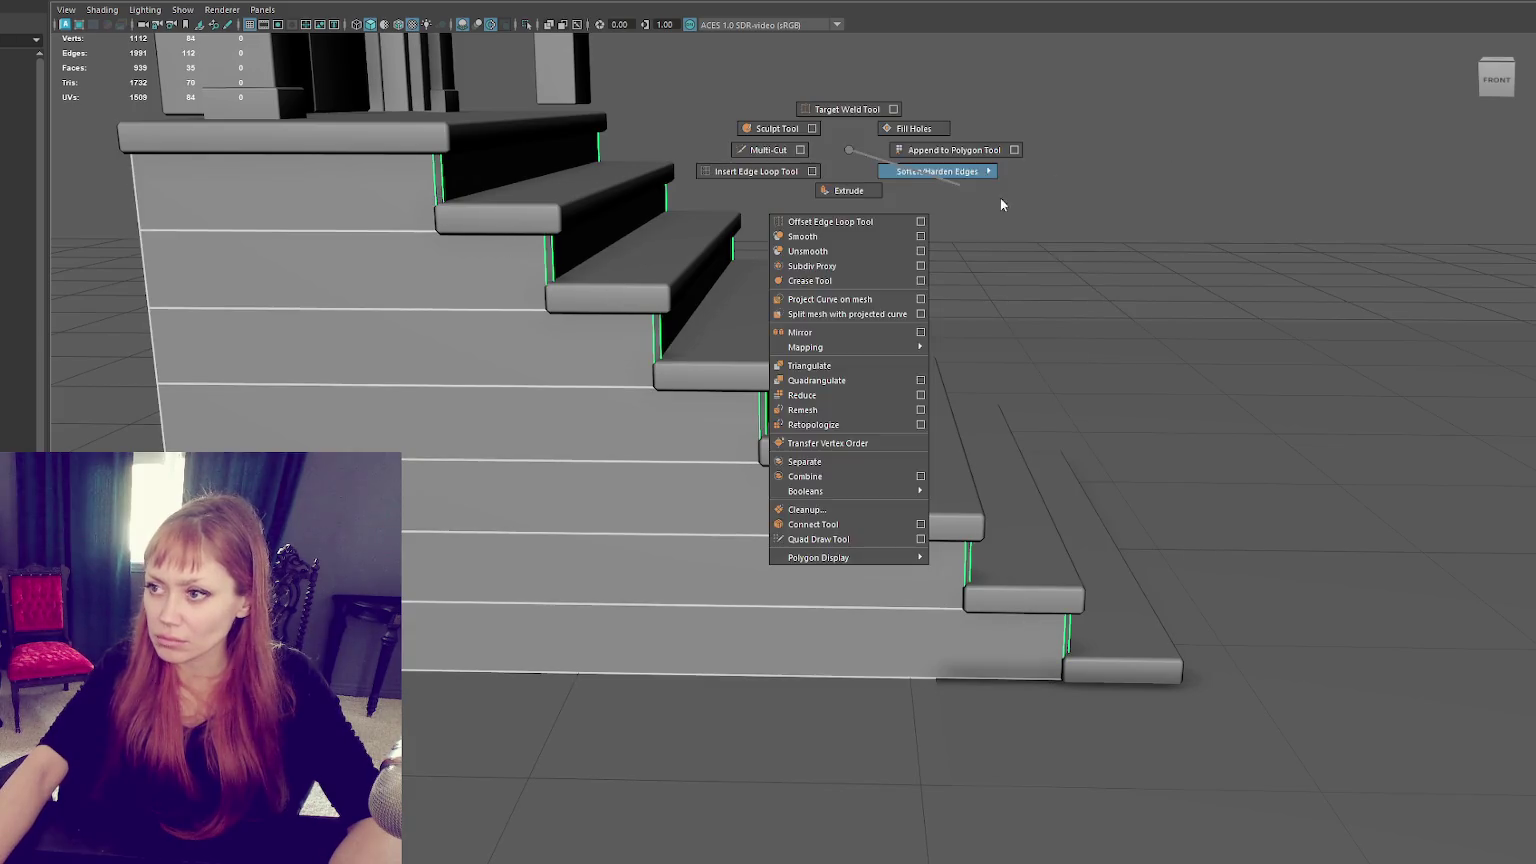
mouse_move(1109, 162)
alt+mouse_down()
mouse_move(941, 215)
mouse_move(799, 230)
mouse_move(833, 220)
alt+mouse_up()
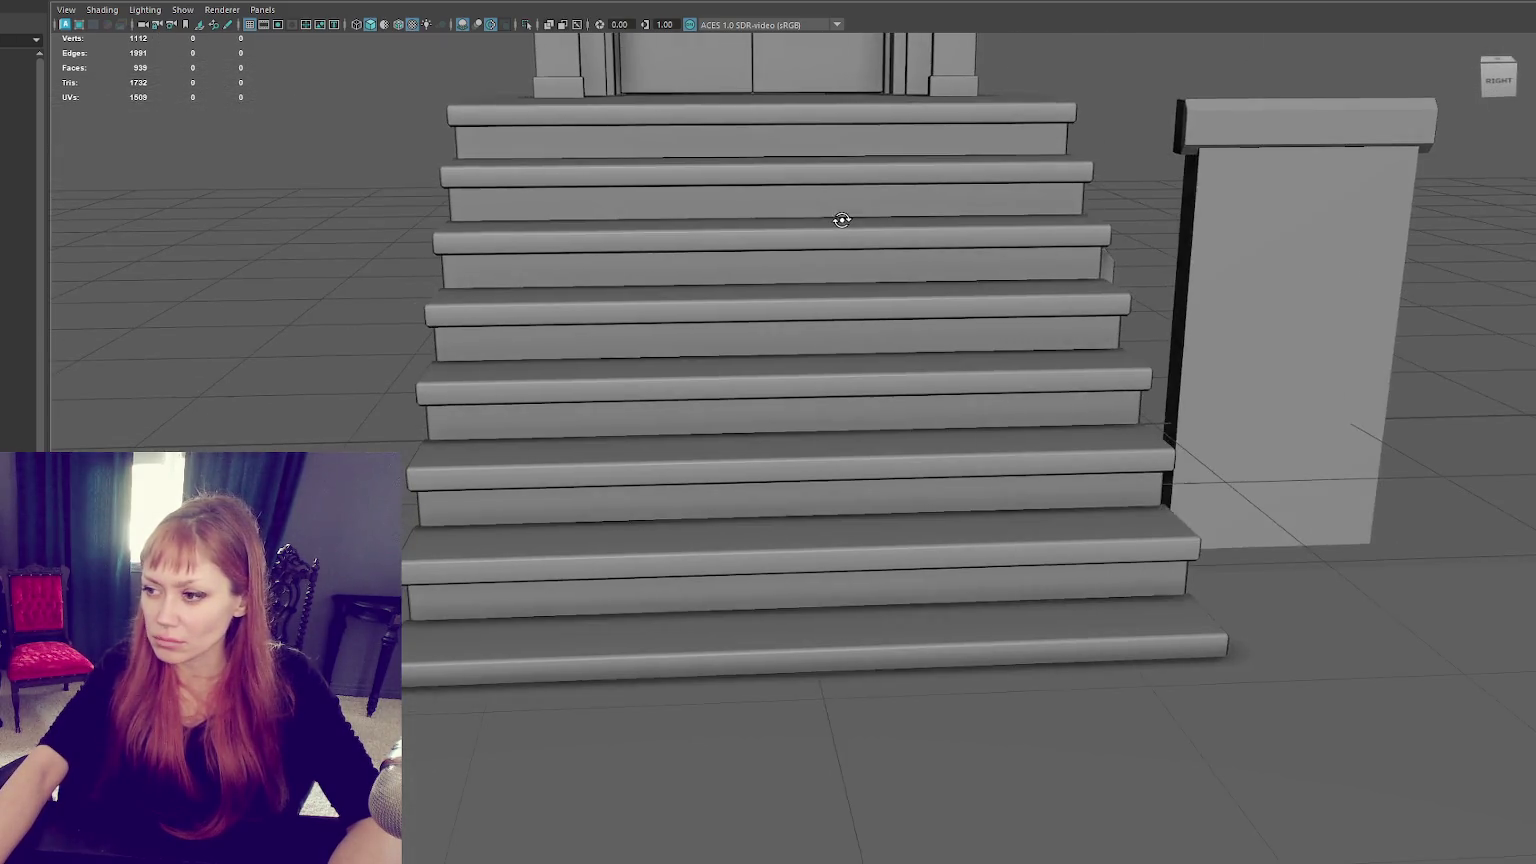
click(885, 481)
mouse_move(885, 481)
alt+mouse_down()
mouse_move(991, 459)
mouse_move(1072, 477)
mouse_move(970, 457)
mouse_move(640, 446)
alt+mouse_up()
Check the riser faces one by one, from the second step down to the bottom.
key(ctrl+F11)
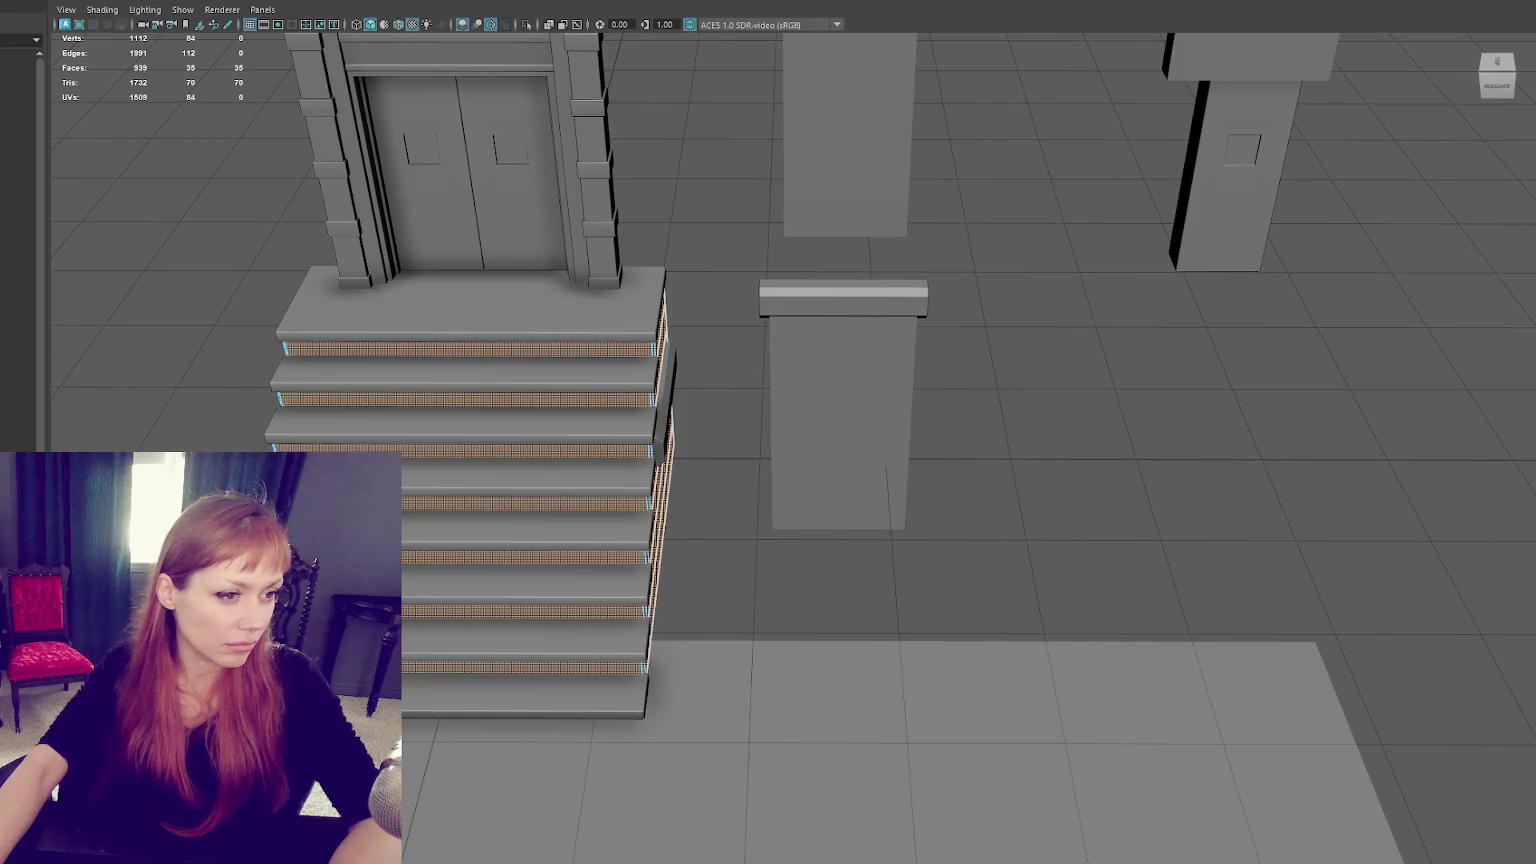
click(465, 399)
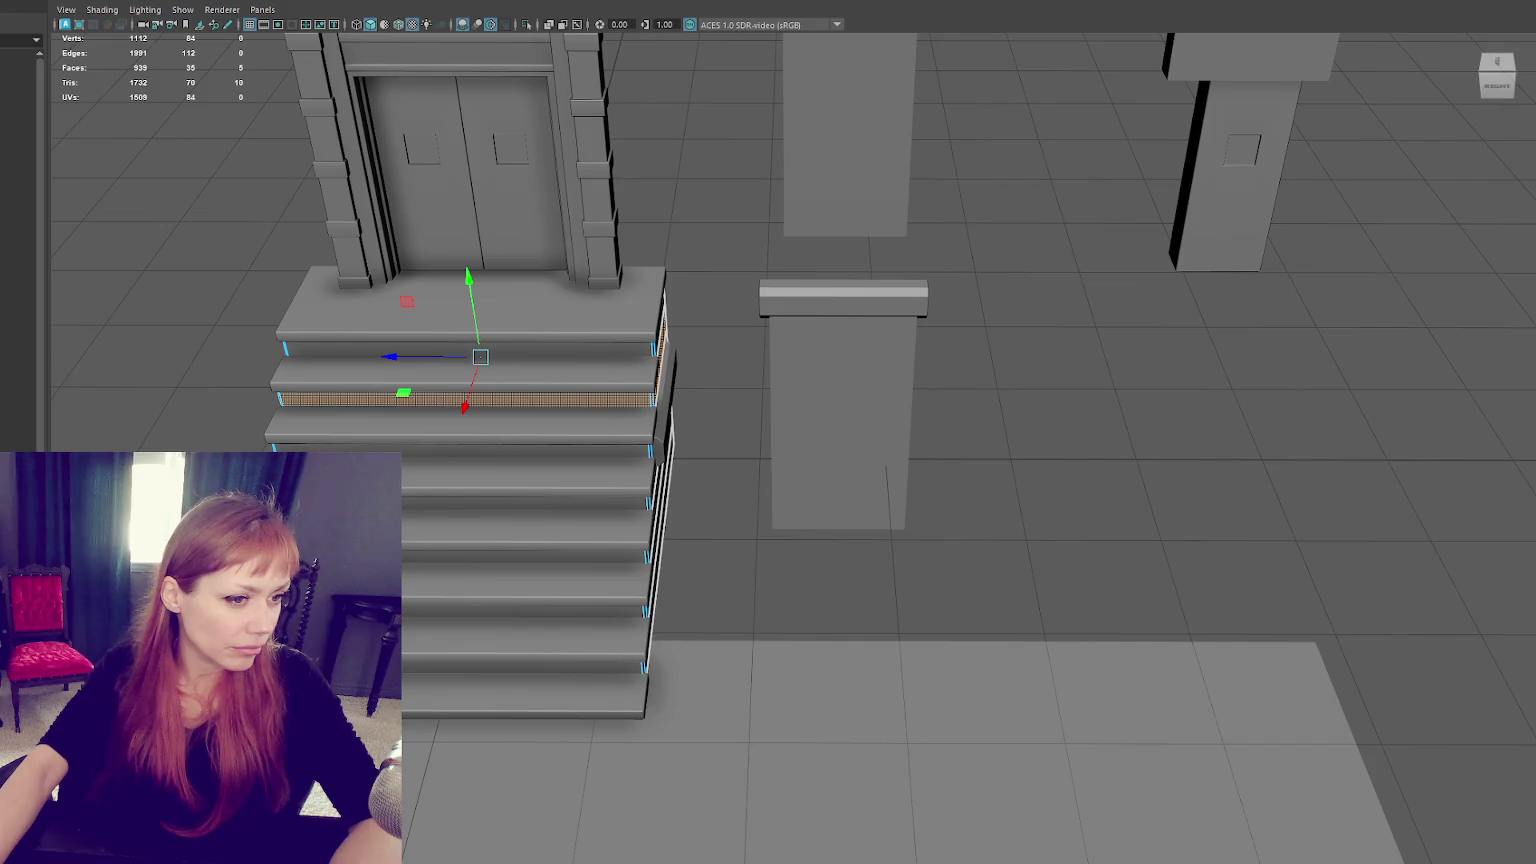
click(465, 450)
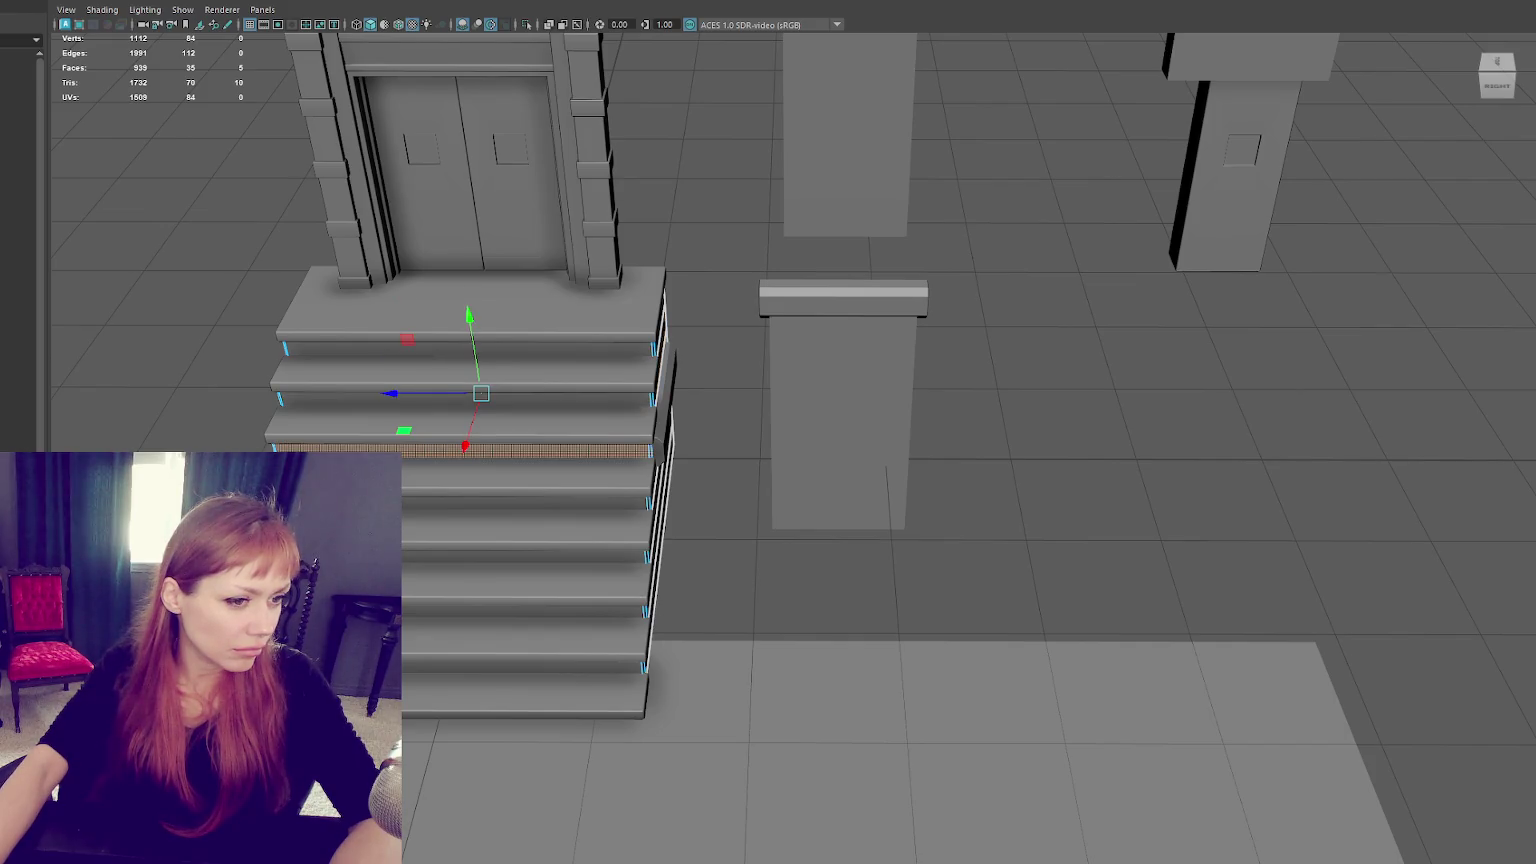
click(465, 500)
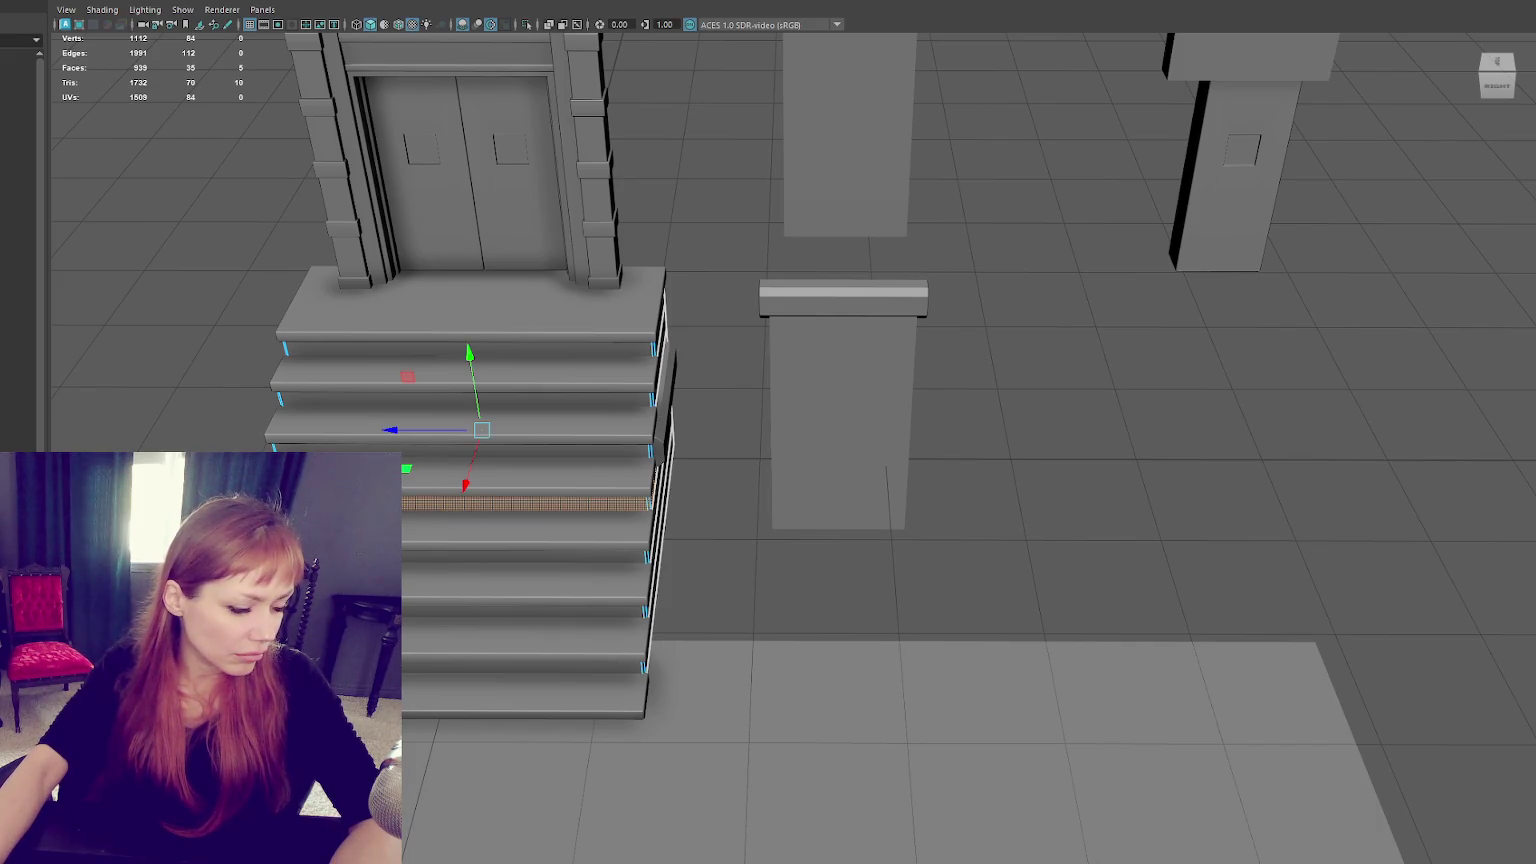
click(465, 555)
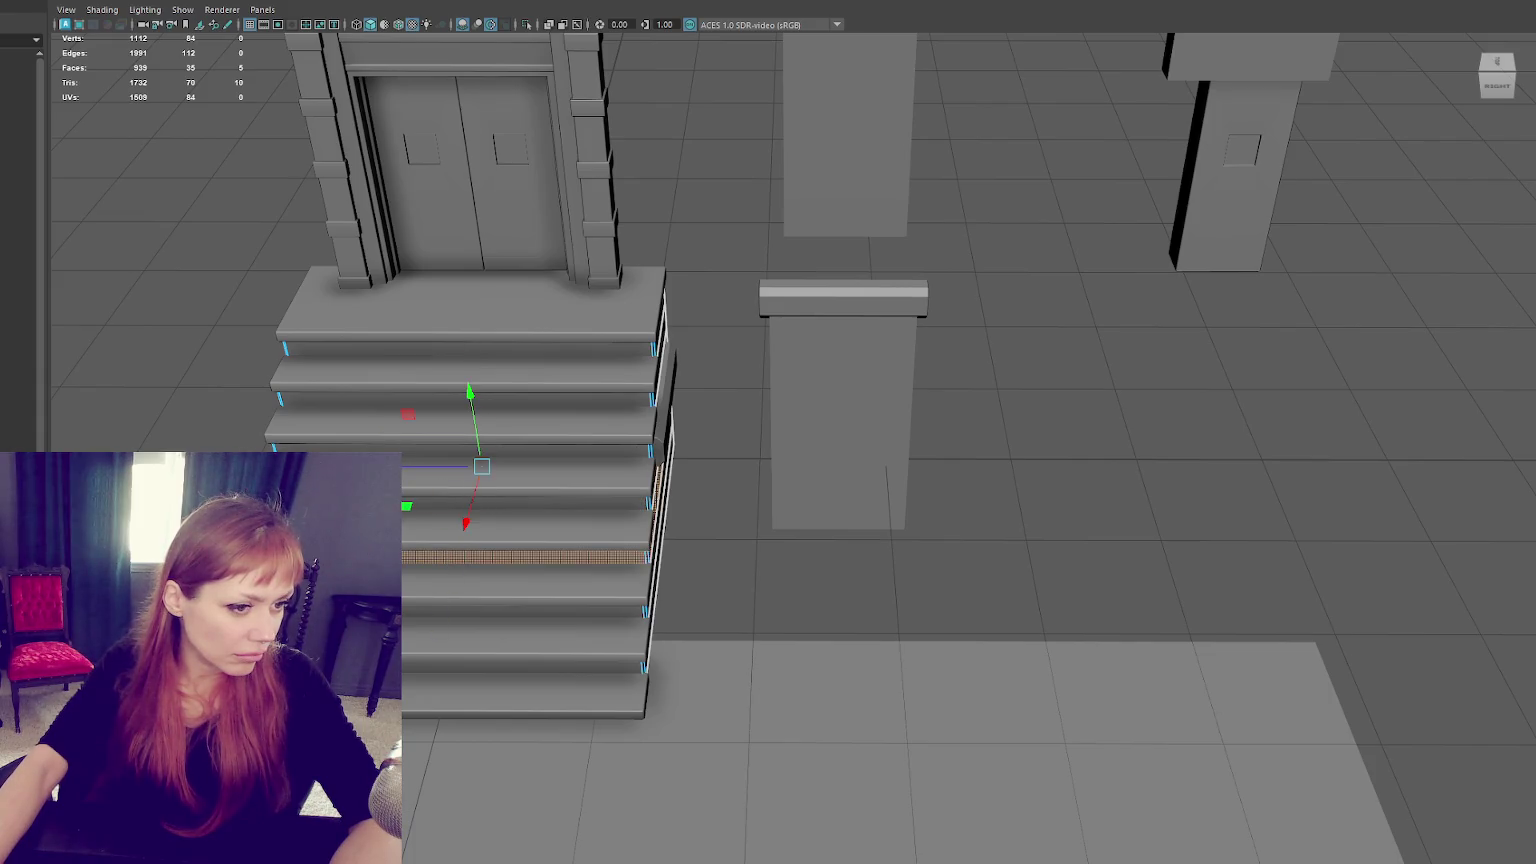
click(525, 611)
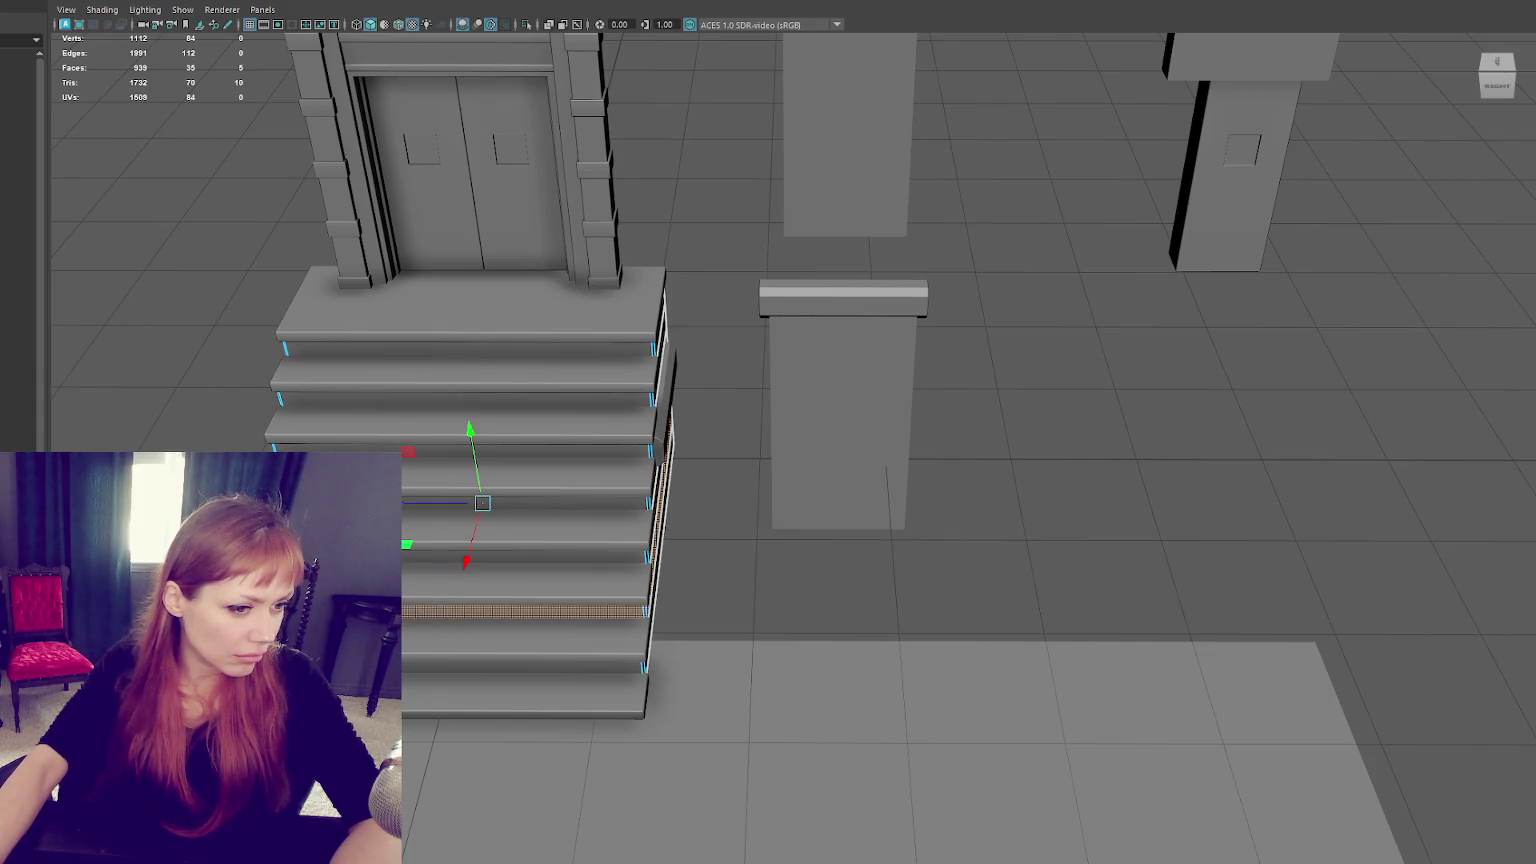
drag(466, 558, 466, 598)
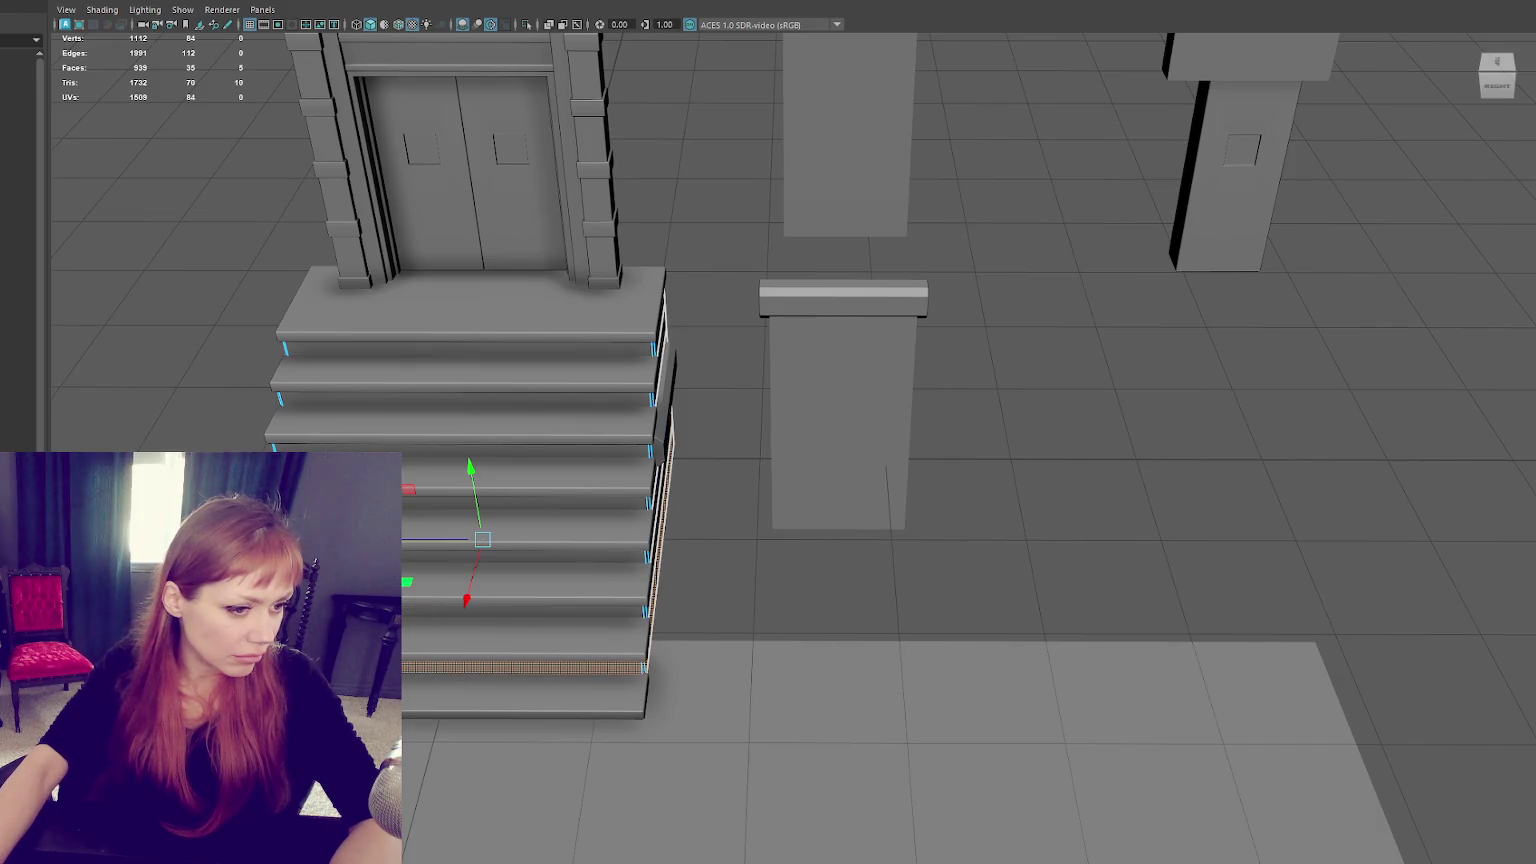
Return to object selection and select the arched door frame.
right_drag(970, 274, 1040, 236)
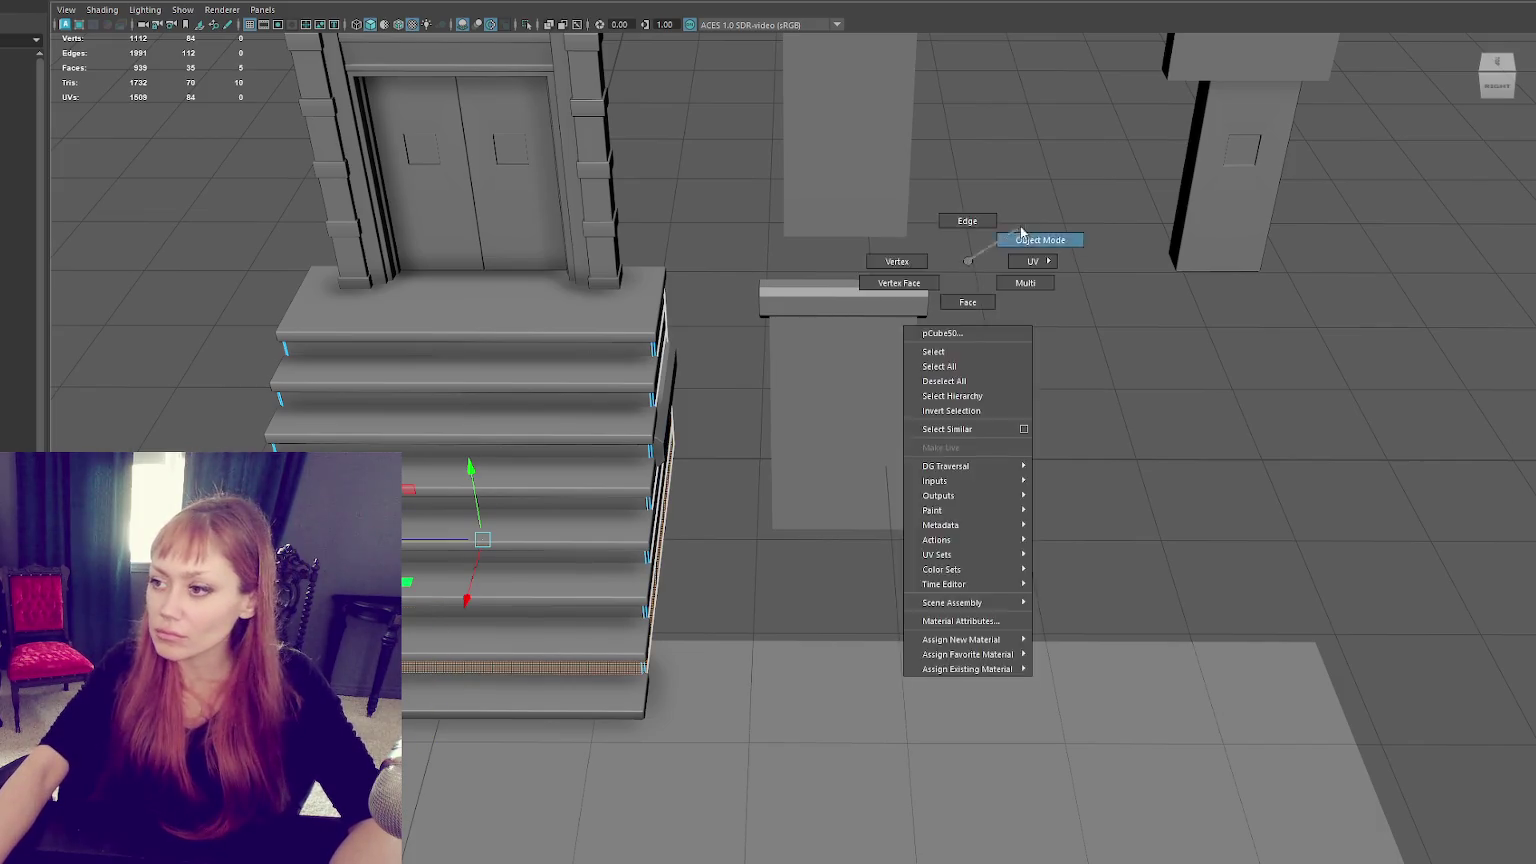
alt+drag(1040, 236, 913, 254)
click(700, 304)
alt+drag(700, 304, 760, 300)
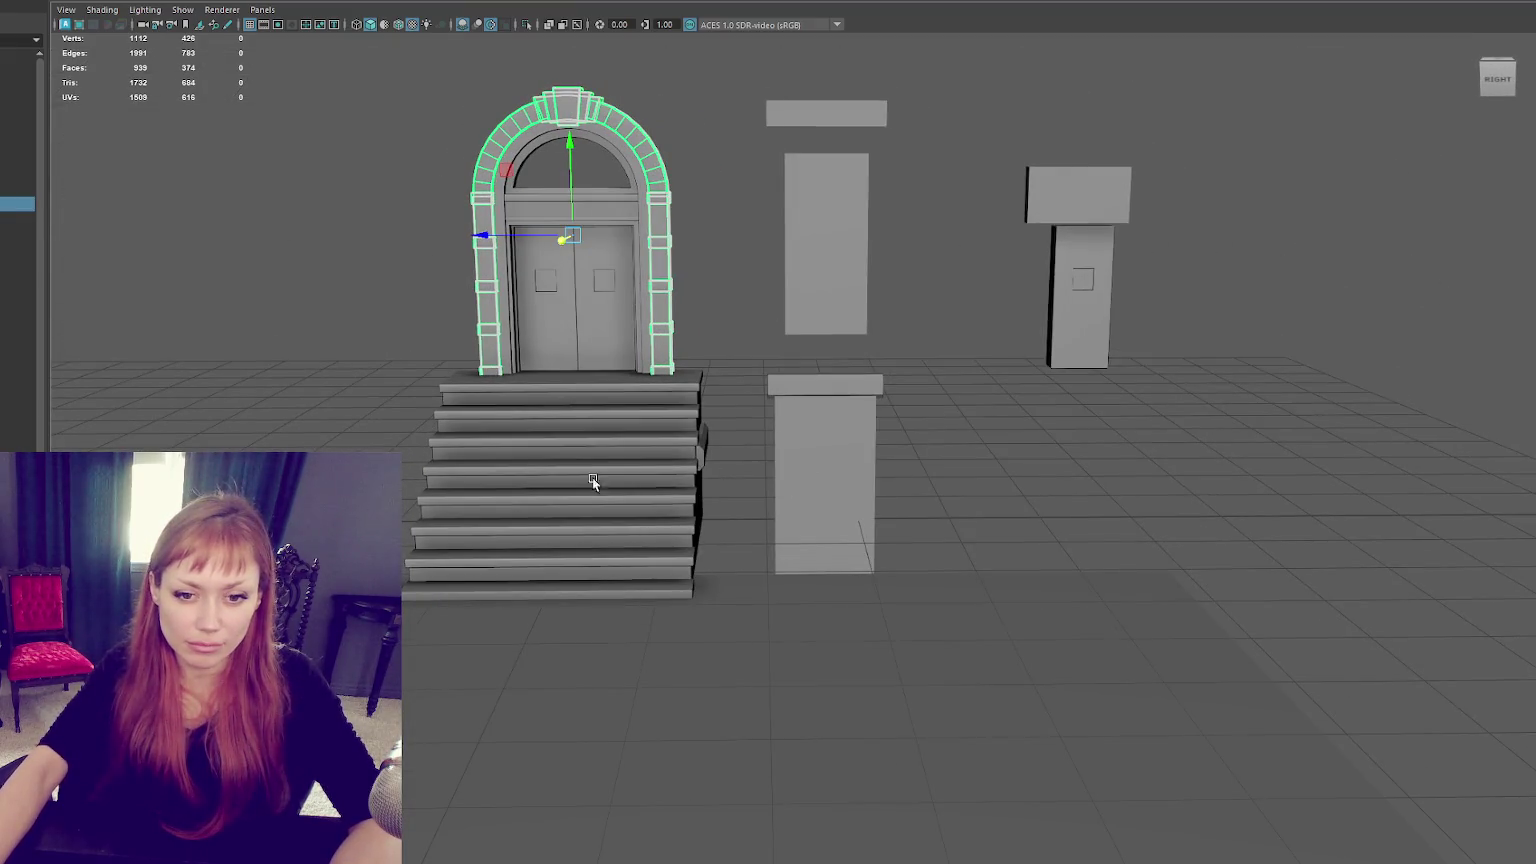
Select the large ground plane, frame it, and rotate it upright behind the stairs.
scroll(724, 250, down, 3)
scroll(766, 271, up, 2)
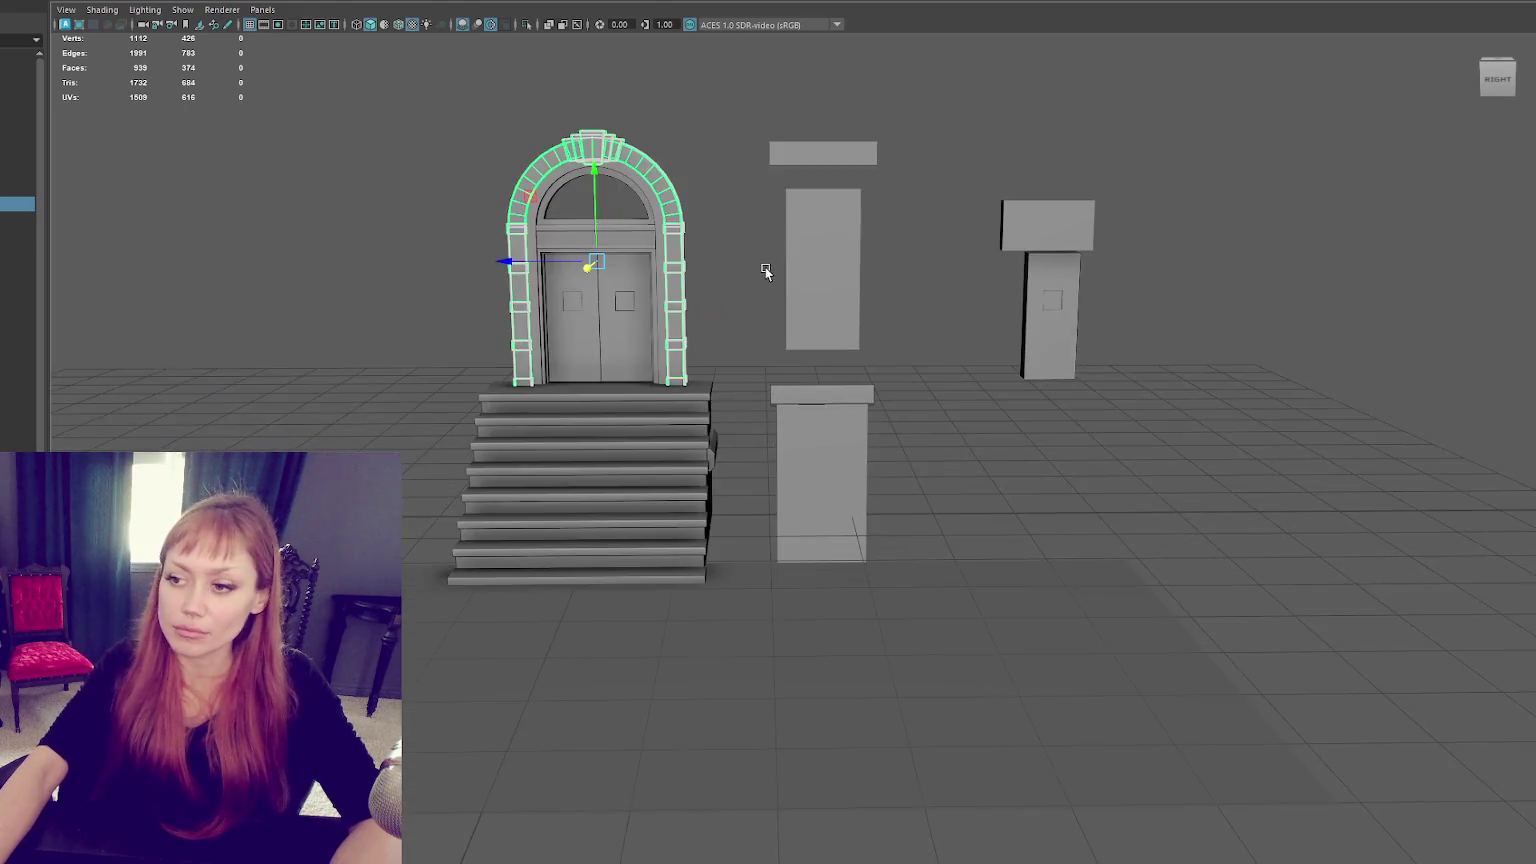
click(833, 280)
alt+drag(833, 280, 706, 446)
click(990, 655)
alt+drag(990, 655, 895, 688)
key(f)
key(e)
mouse_move(806, 338)
mouse_down()
mouse_move(845, 423)
mouse_move(638, 199)
mouse_move(563, 157)
mouse_up()
key(w)
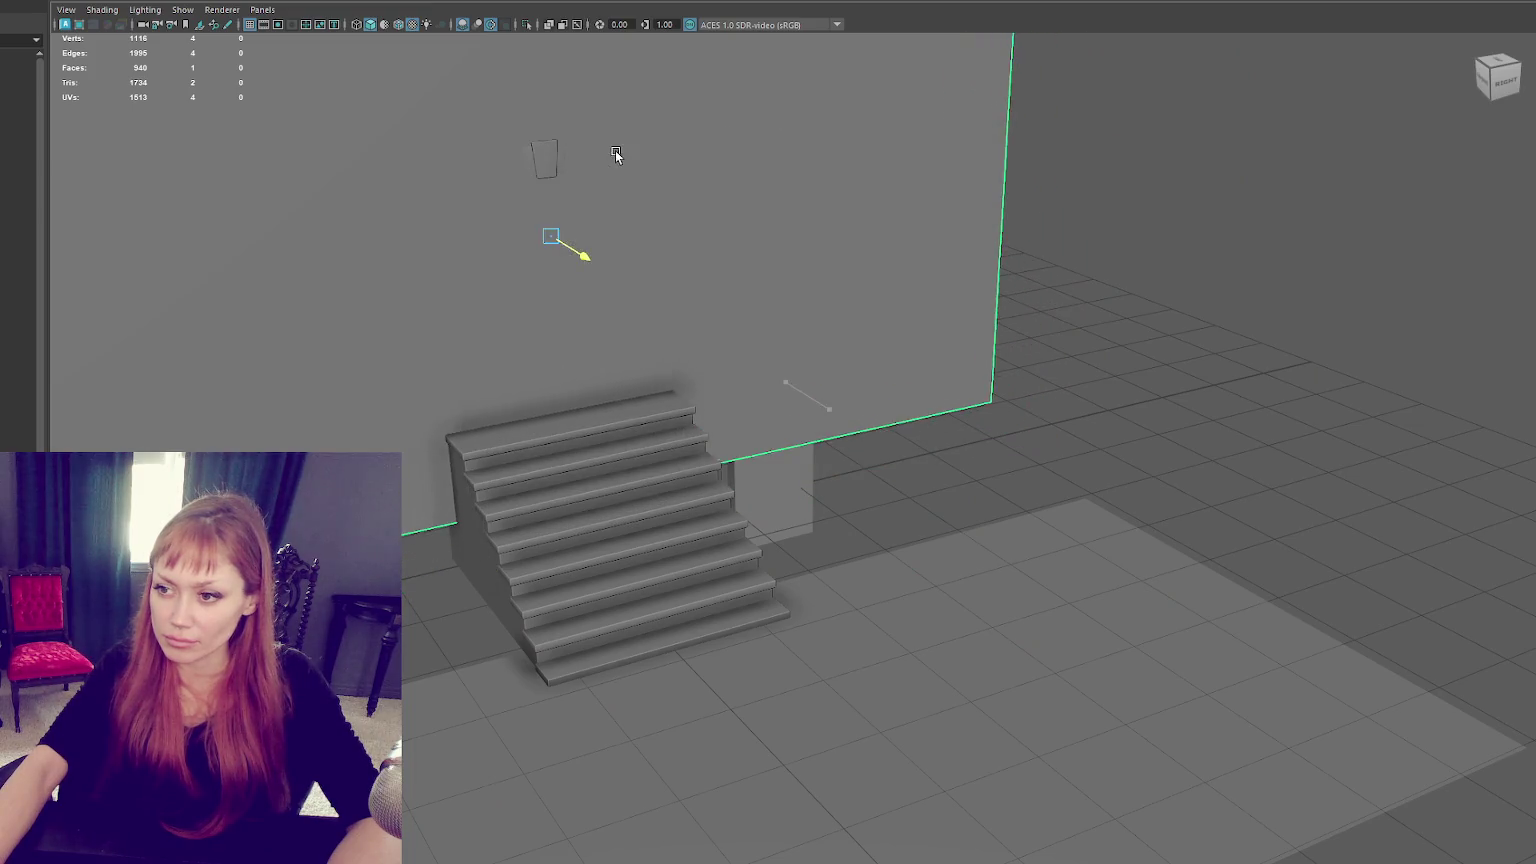